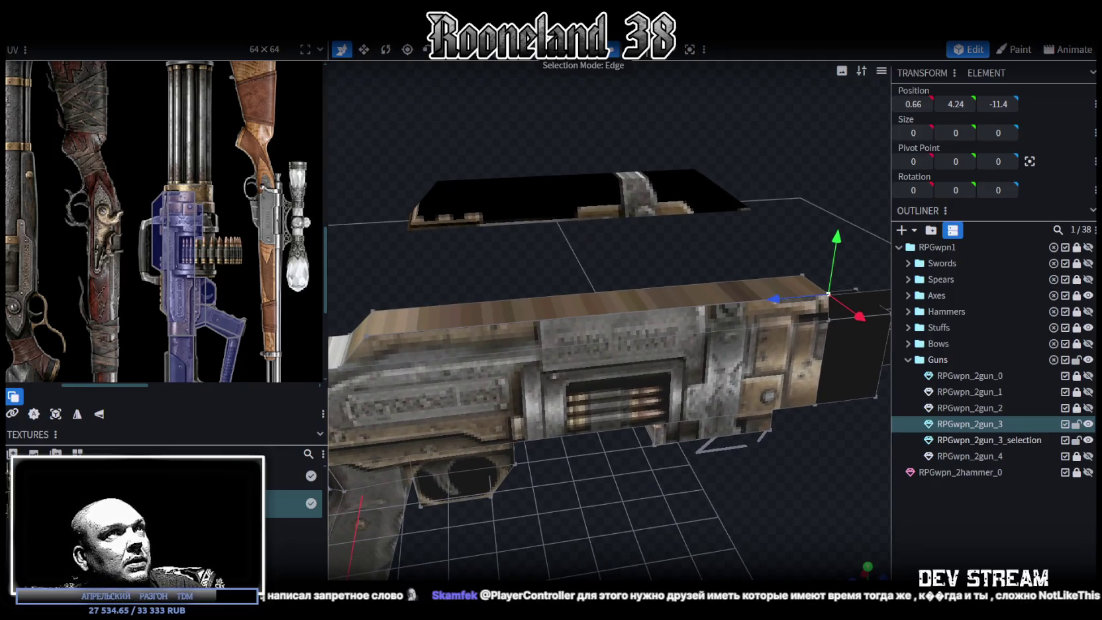
Loop-cut the gun body at its top edge, sliding the cut to offset 7.52
{"action": "left_click", "coordinate": [649, 305]}
{"action": "left_click_drag", "start_coordinate": [692, 518], "coordinate": [697, 414]}
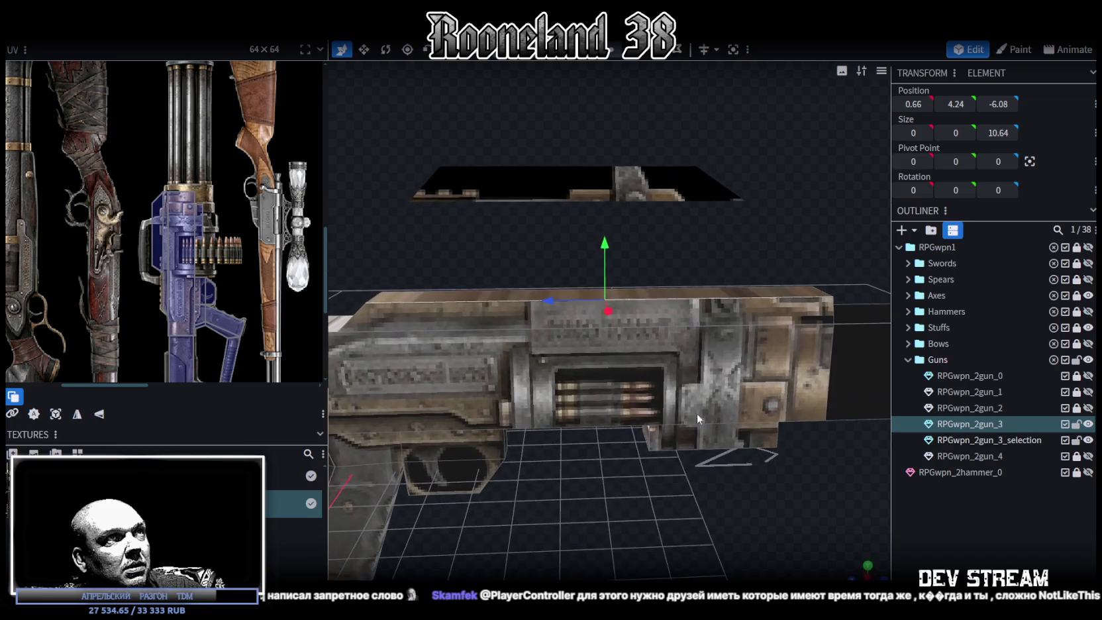
{"action": "key", "text": "ctrl+r"}
{"action": "scroll", "coordinate": [682, 505], "scroll_direction": "up", "scroll_amount": 2}
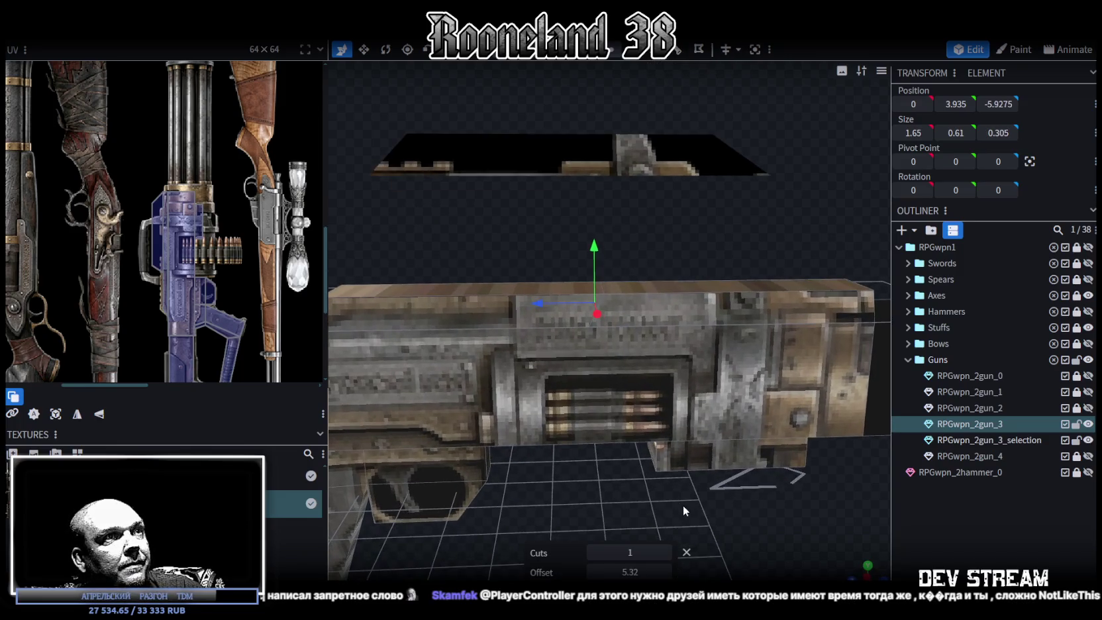
{"action": "left_click_drag", "start_coordinate": [669, 575], "coordinate": [668, 576]}
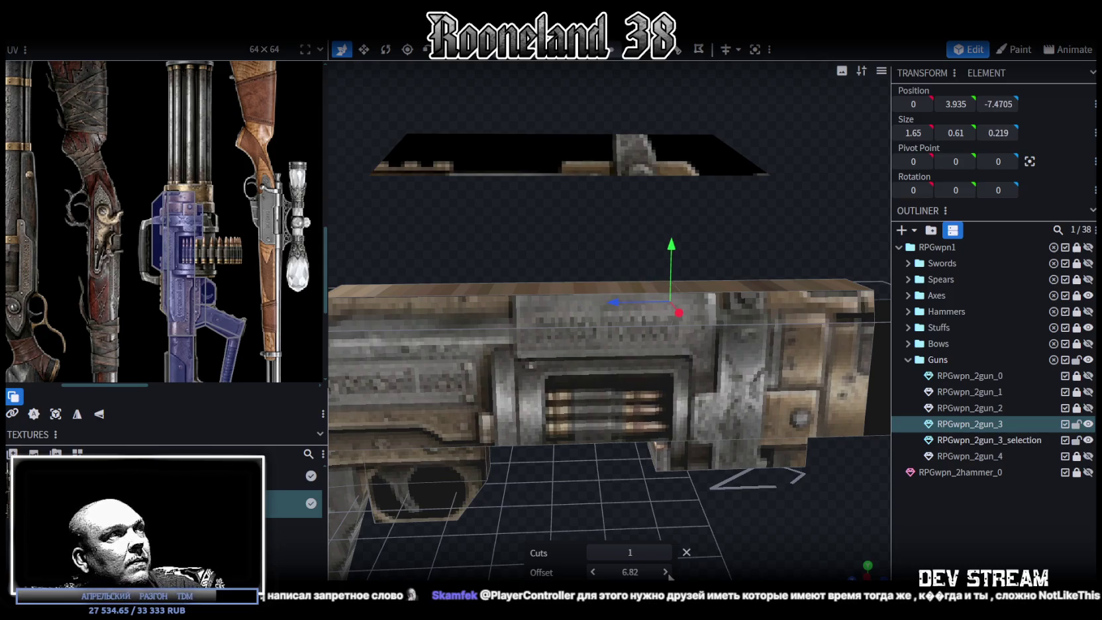
{"action": "left_click_drag", "start_coordinate": [669, 576], "coordinate": [669, 575]}
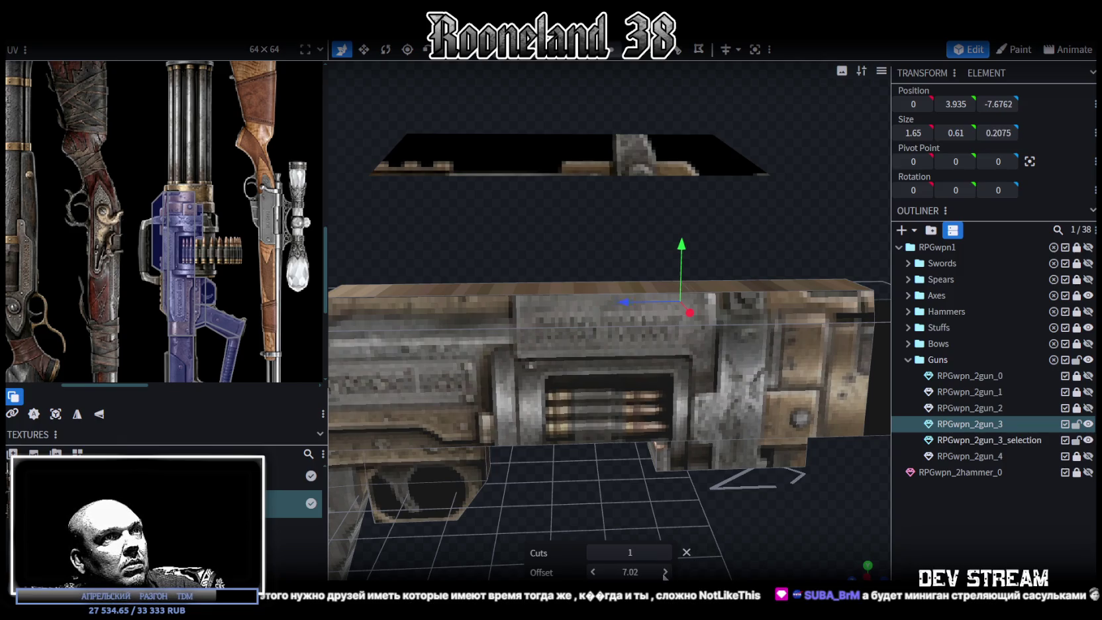
{"action": "left_click", "coordinate": [665, 572]}
{"action": "left_click", "coordinate": [665, 572]}
{"action": "left_click", "coordinate": [665, 572]}
{"action": "left_click", "coordinate": [665, 572]}
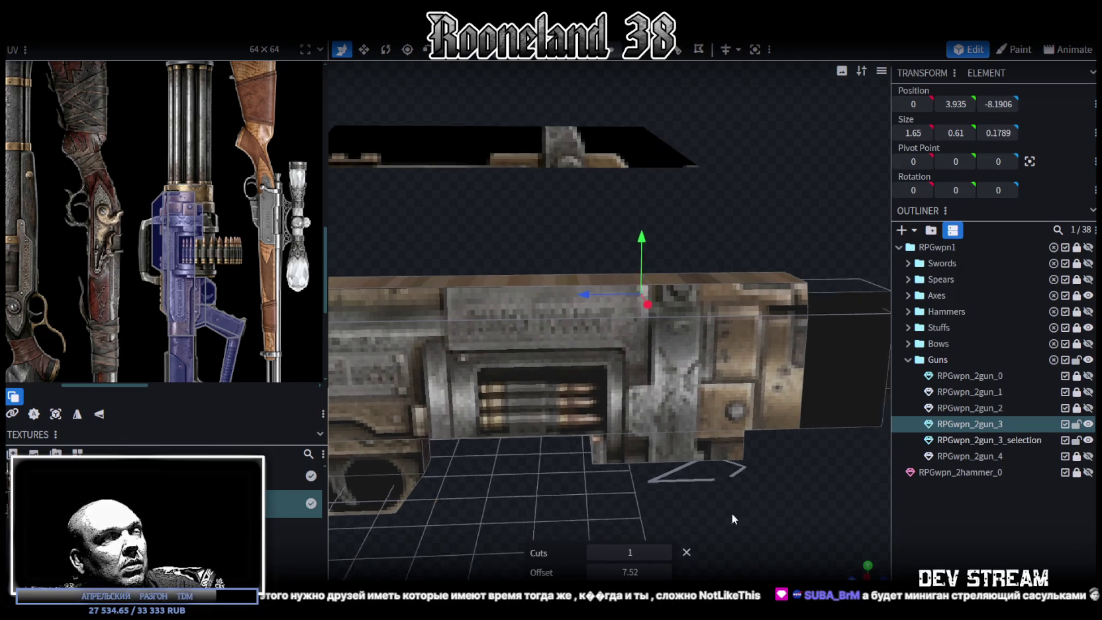
Set the new cut's Z position to -8.2
{"action": "scroll", "coordinate": [735, 525], "scroll_direction": "up", "scroll_amount": 2}
{"action": "scroll", "coordinate": [755, 550], "scroll_direction": "up", "scroll_amount": 2}
{"action": "scroll", "coordinate": [773, 558], "scroll_direction": "up", "scroll_amount": 2}
{"action": "mouse_move", "coordinate": [775, 567]}
{"action": "left_mouse_down"}
{"action": "mouse_move", "coordinate": [785, 557]}
{"action": "mouse_move", "coordinate": [777, 552]}
{"action": "mouse_move", "coordinate": [777, 570]}
{"action": "mouse_move", "coordinate": [776, 533]}
{"action": "left_mouse_up"}
{"action": "left_click", "coordinate": [998, 104]}
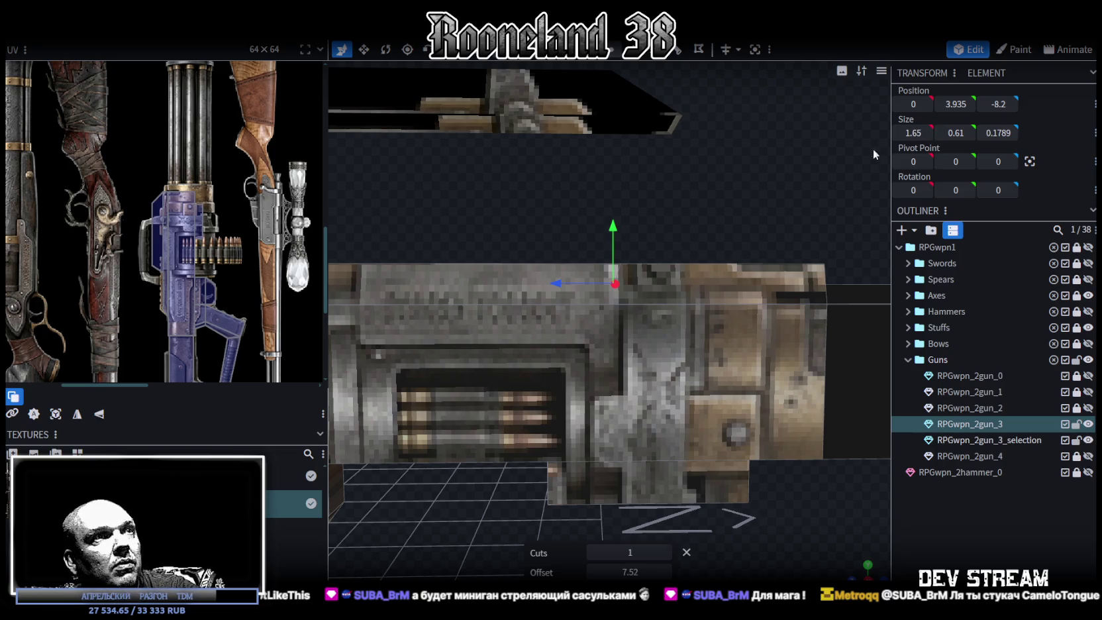
{"action": "left_click", "coordinate": [728, 232]}
Add RPGwpn_2gun_3_selection to the selection and shift the face's UV onto the purple minigun
{"action": "scroll", "coordinate": [243, 230], "scroll_direction": "up", "scroll_amount": 3}
{"action": "scroll", "coordinate": [178, 220], "scroll_direction": "up", "scroll_amount": 2}
{"action": "scroll", "coordinate": [196, 277], "scroll_direction": "up", "scroll_amount": 1}
{"action": "scroll", "coordinate": [159, 228], "scroll_direction": "down", "scroll_amount": 2}
{"action": "left_click", "coordinate": [158, 228]}
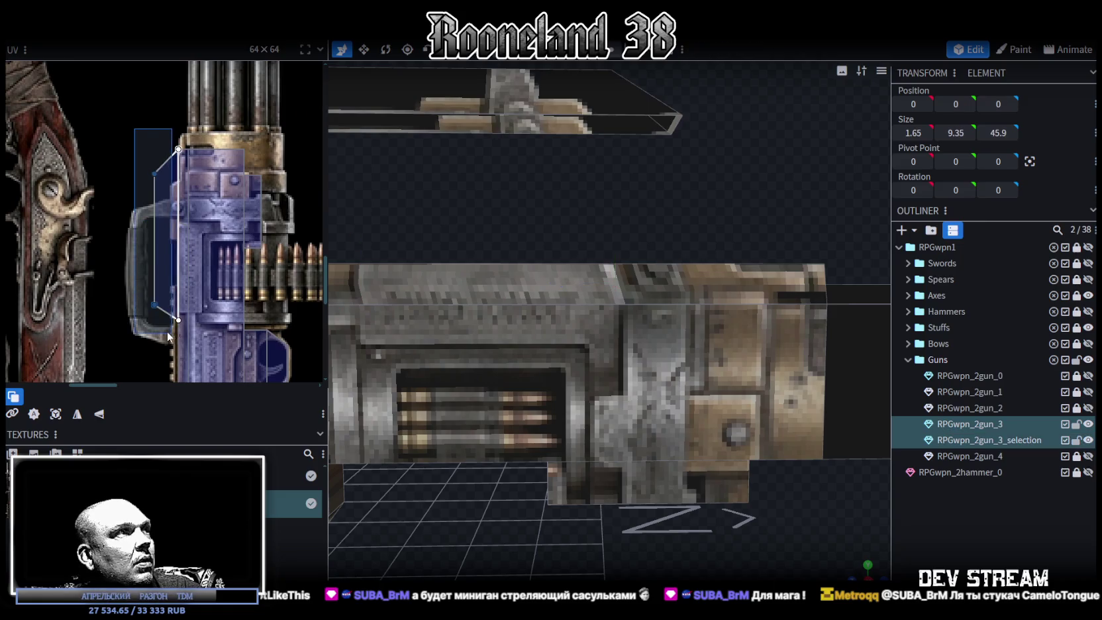
{"action": "left_click_drag", "start_coordinate": [159, 266], "coordinate": [101, 203]}
Box-select the thin face's UV vertices and set their coordinate to about 46.5
{"action": "scroll", "coordinate": [139, 219], "scroll_direction": "up", "scroll_amount": 3}
{"action": "scroll", "coordinate": [179, 238], "scroll_direction": "up", "scroll_amount": 2}
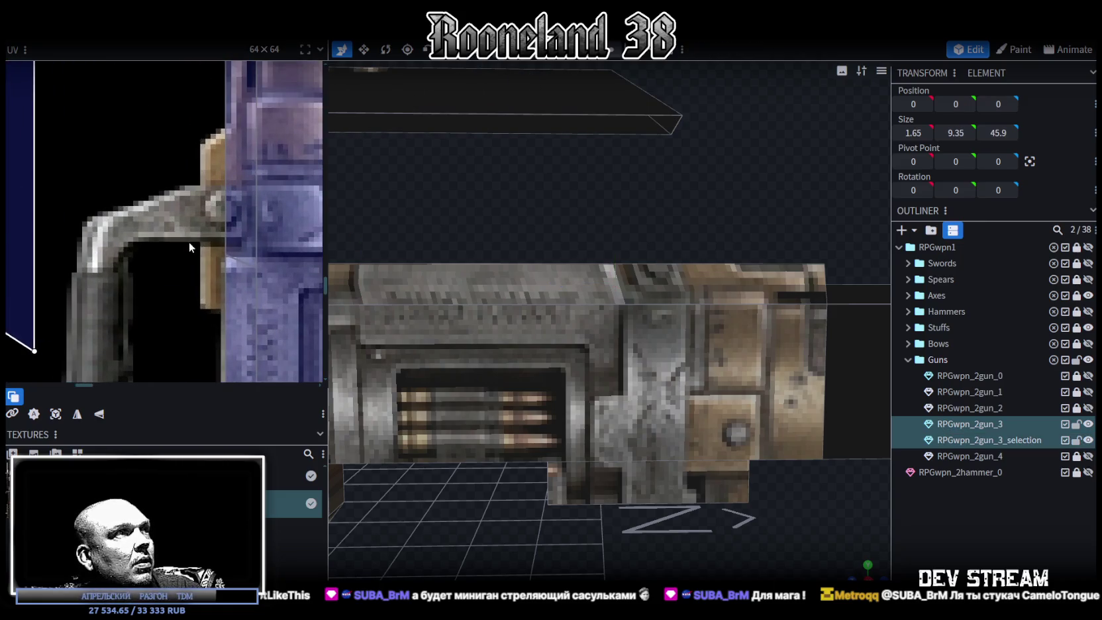
{"action": "left_click", "coordinate": [259, 272]}
{"action": "scroll", "coordinate": [241, 335], "scroll_direction": "down", "scroll_amount": 2}
{"action": "scroll", "coordinate": [193, 288], "scroll_direction": "down", "scroll_amount": 1}
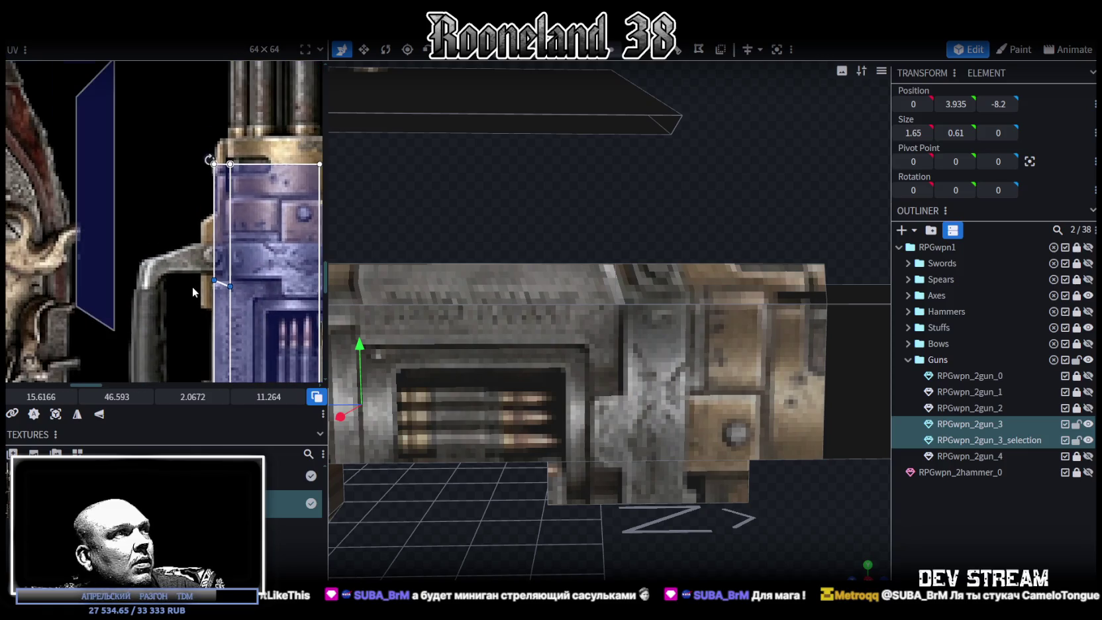
{"action": "left_click_drag", "start_coordinate": [193, 265], "coordinate": [238, 296]}
{"action": "left_click_drag", "start_coordinate": [117, 397], "coordinate": [112, 396]}
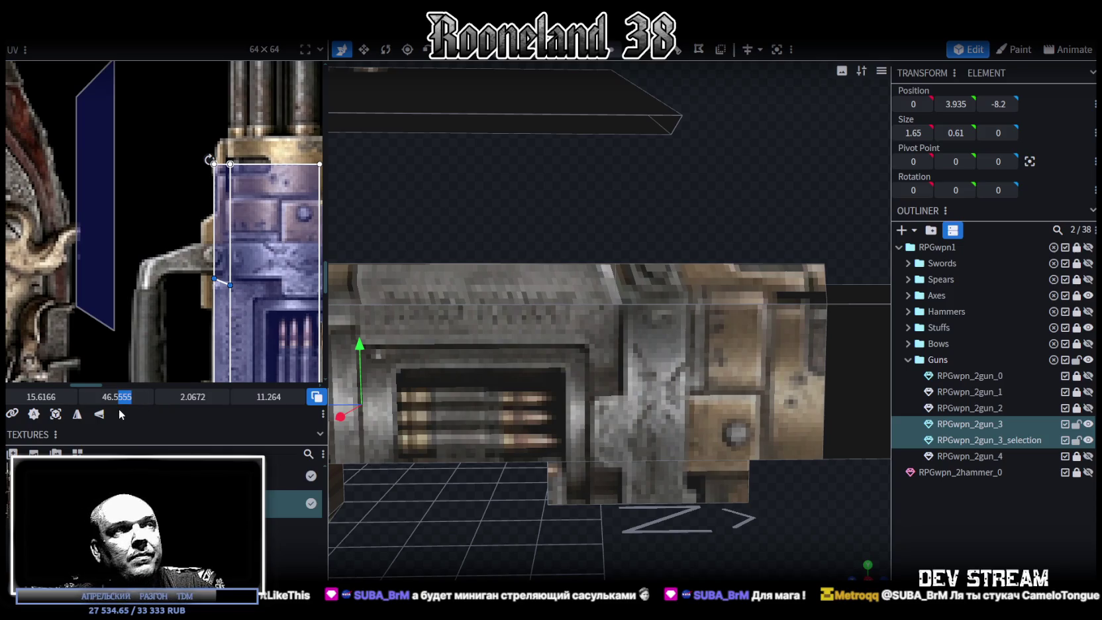
{"action": "key", "text": "Delete"}
{"action": "key", "text": "Delete"}
{"action": "key", "text": "Delete"}
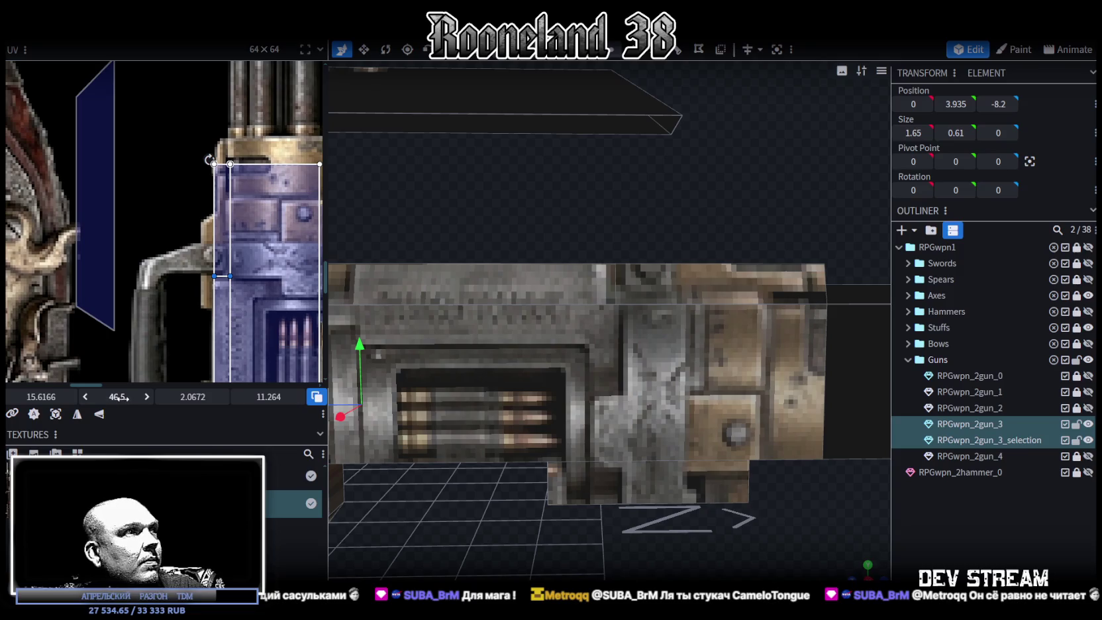
{"action": "type", "text": "47"}
{"action": "left_click_drag", "start_coordinate": [117, 397], "coordinate": [119, 396]}
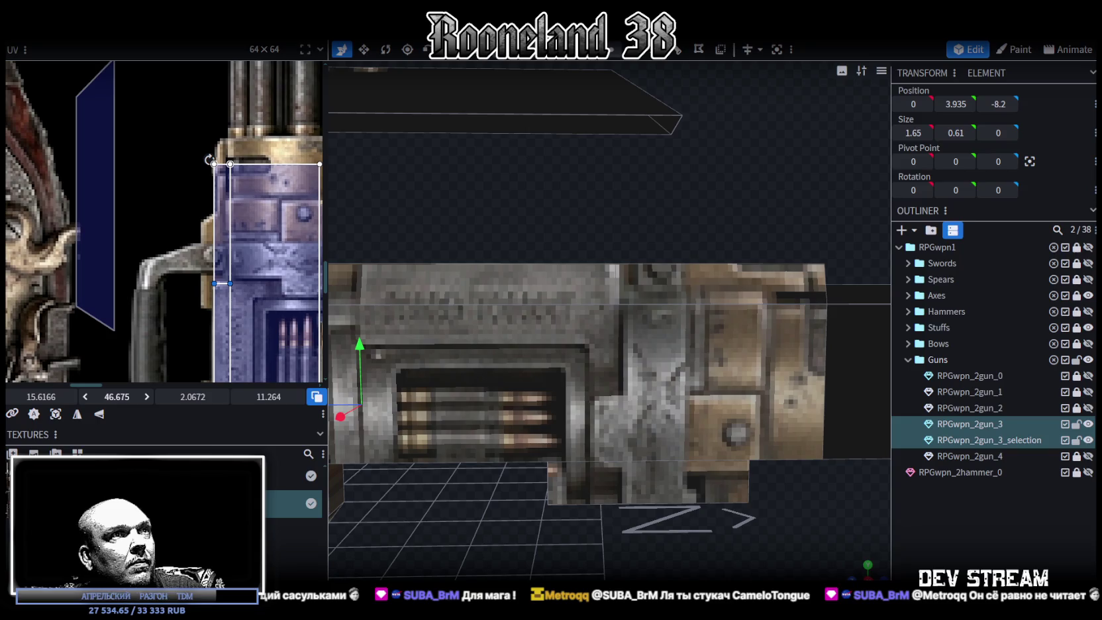
Narrow the selection back to RPGwpn_2gun_3 only
{"action": "left_click", "coordinate": [574, 375]}
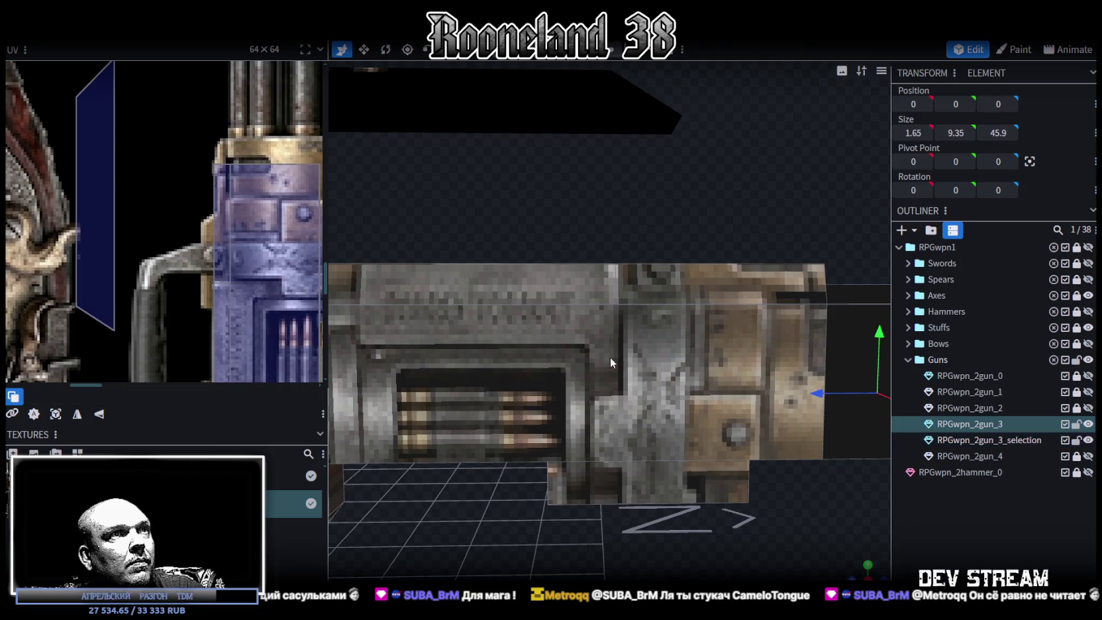
{"action": "left_click_drag", "start_coordinate": [609, 357], "coordinate": [635, 375]}
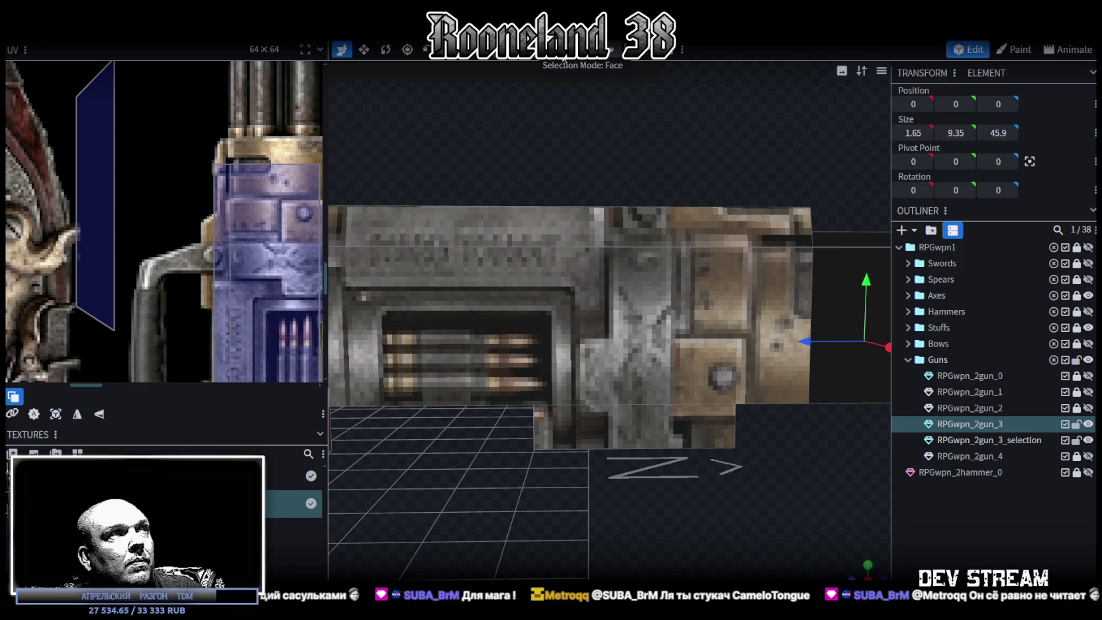
{"action": "scroll", "coordinate": [207, 288], "scroll_direction": "up", "scroll_amount": 2}
{"action": "scroll", "coordinate": [204, 265], "scroll_direction": "up", "scroll_amount": 2}
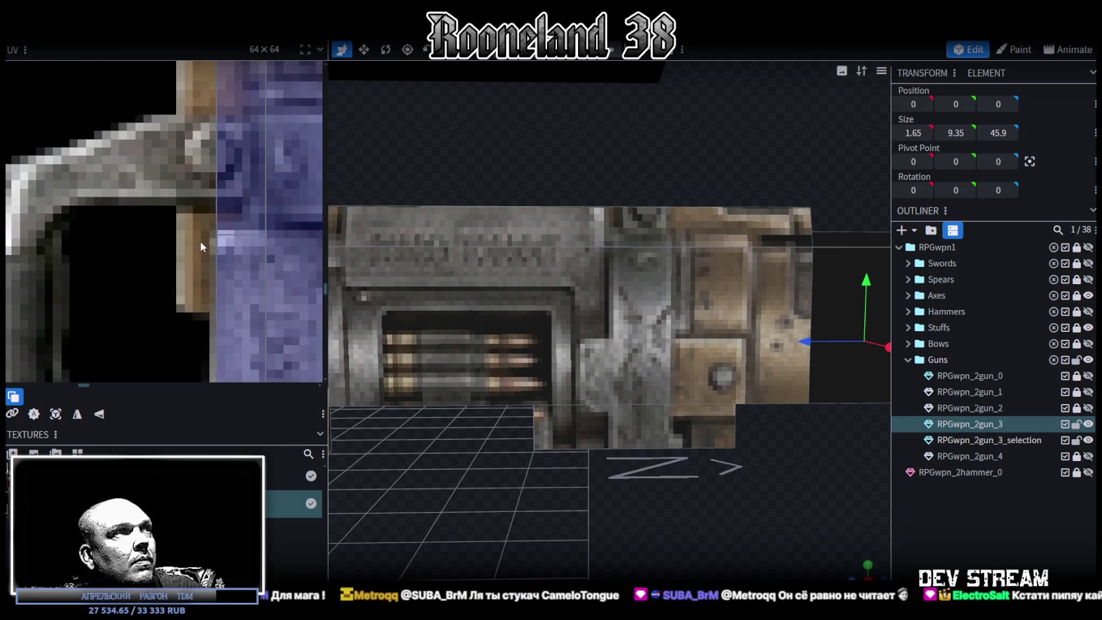
{"action": "scroll", "coordinate": [200, 240], "scroll_direction": "down", "scroll_amount": 2}
{"action": "scroll", "coordinate": [243, 253], "scroll_direction": "down", "scroll_amount": 2}
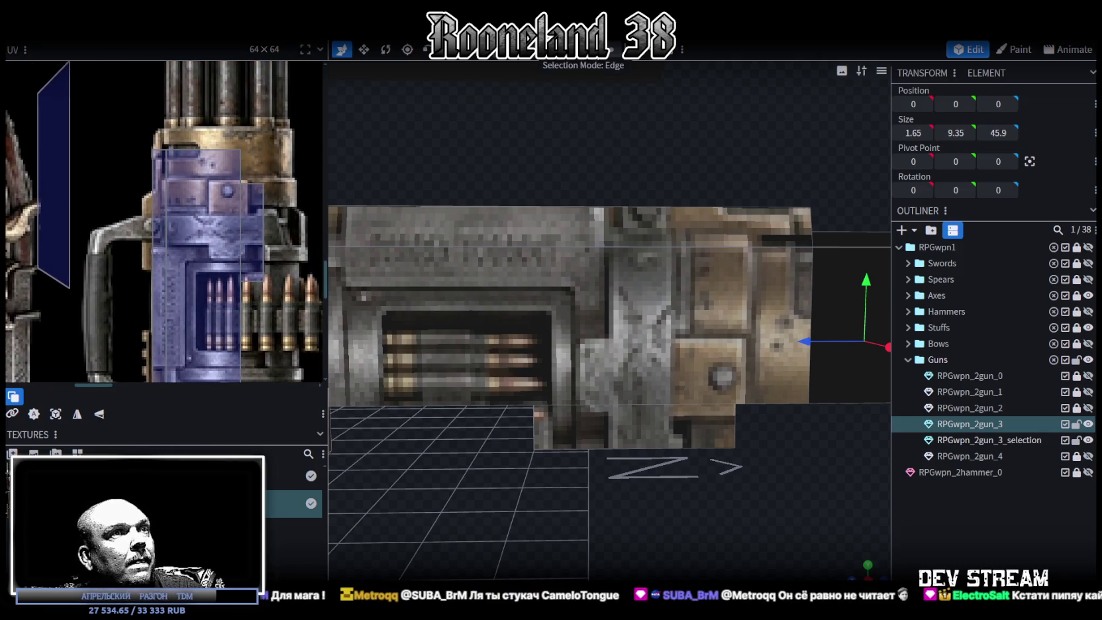
Select the edge along the gun's bottom
{"action": "left_click_drag", "start_coordinate": [614, 128], "coordinate": [646, 401]}
{"action": "left_click_drag", "start_coordinate": [523, 471], "coordinate": [715, 398]}
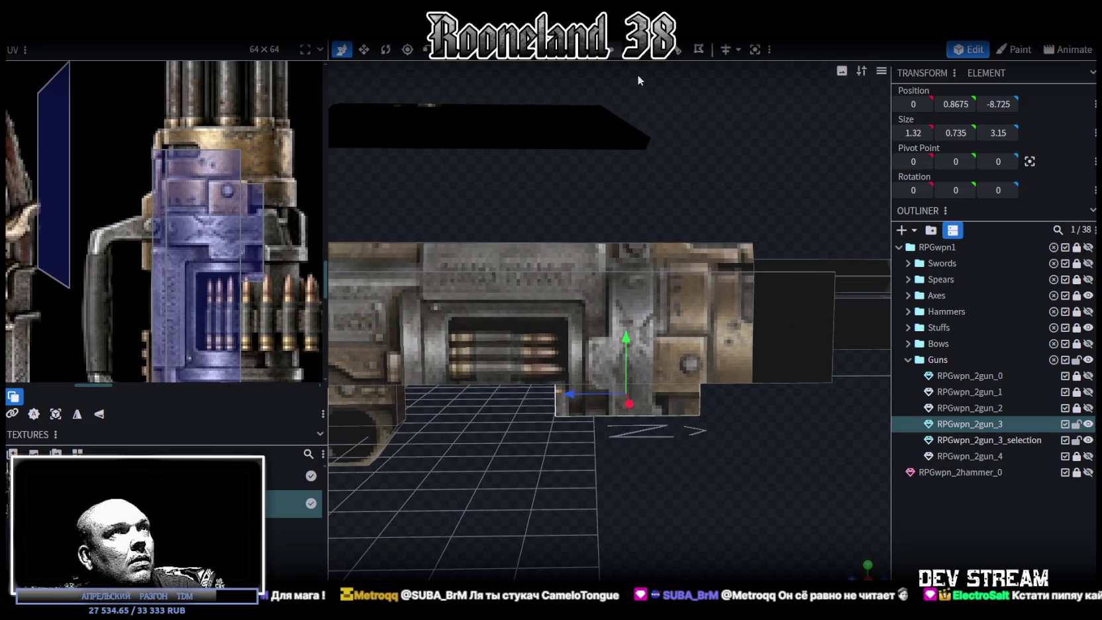
{"action": "left_click_drag", "start_coordinate": [671, 441], "coordinate": [691, 463]}
{"action": "mouse_move", "coordinate": [491, 470]}
{"action": "left_mouse_down"}
{"action": "mouse_move", "coordinate": [753, 409]}
{"action": "mouse_move", "coordinate": [738, 411]}
{"action": "left_mouse_up"}
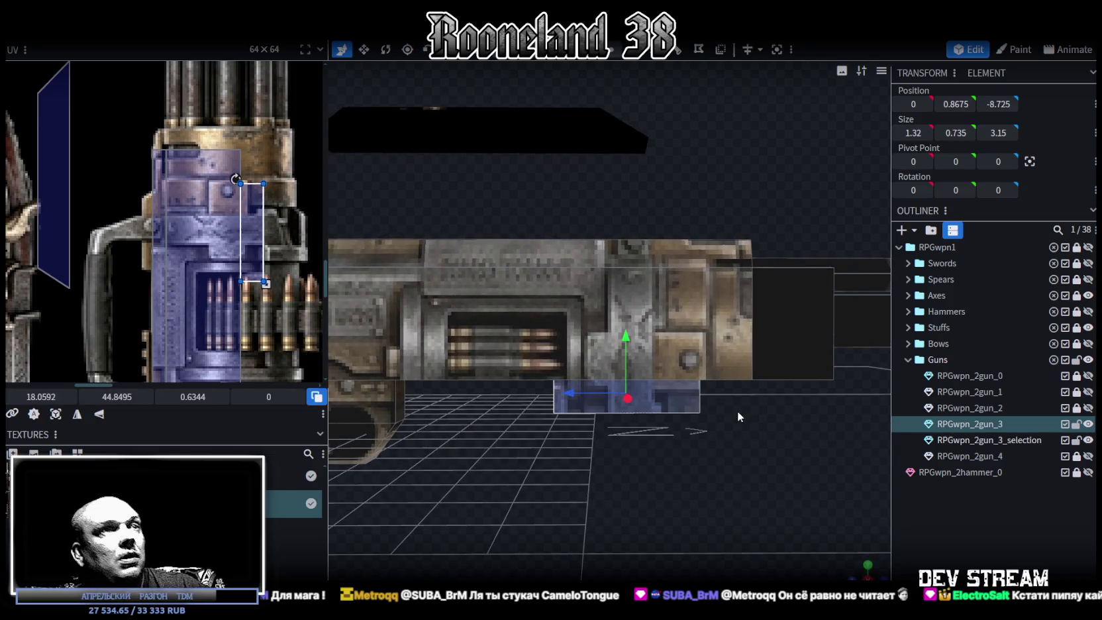
{"action": "left_click", "coordinate": [699, 401]}
{"action": "left_click_drag", "start_coordinate": [700, 394], "coordinate": [706, 478]}
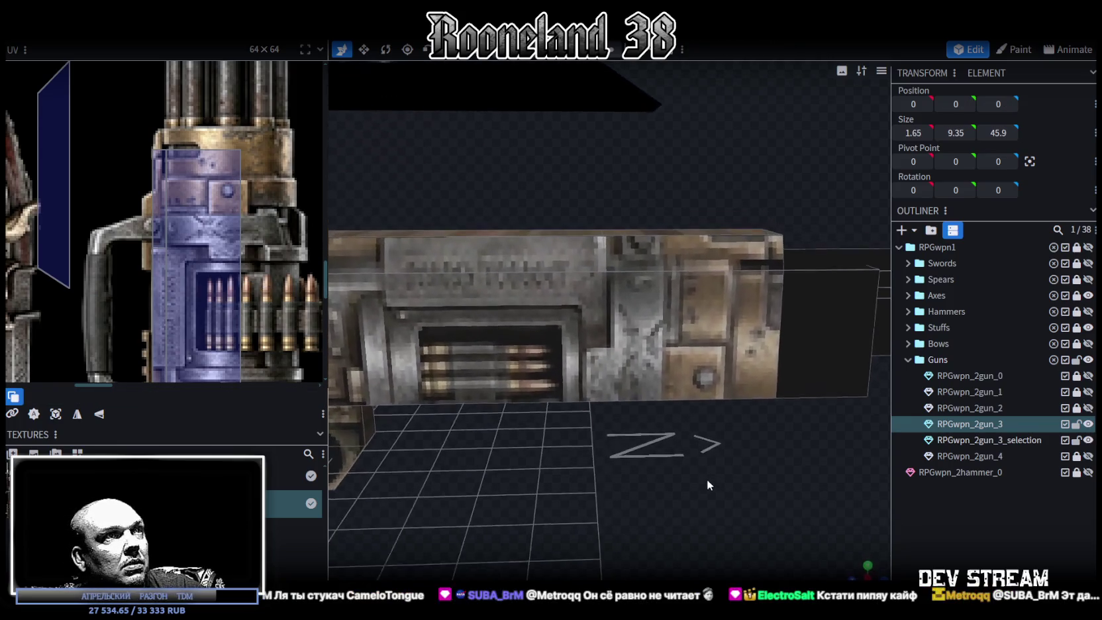
{"action": "left_click", "coordinate": [606, 404]}
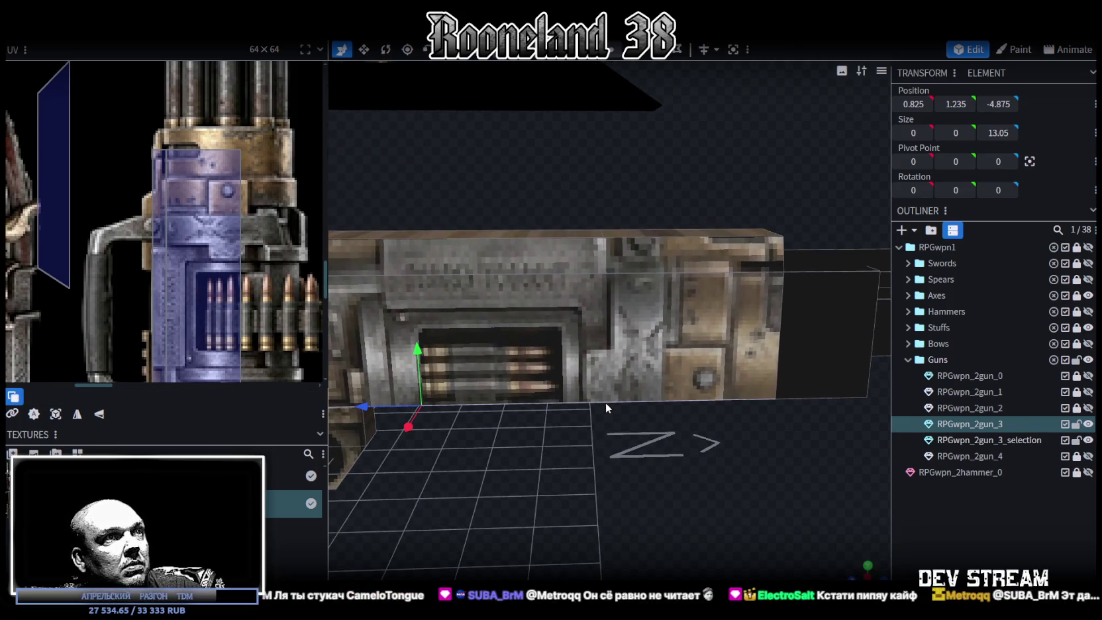
Loop-cut across the bottom edge at offset 9.925 and set the cut's Z position to -8.2
{"action": "left_click", "coordinate": [677, 49]}
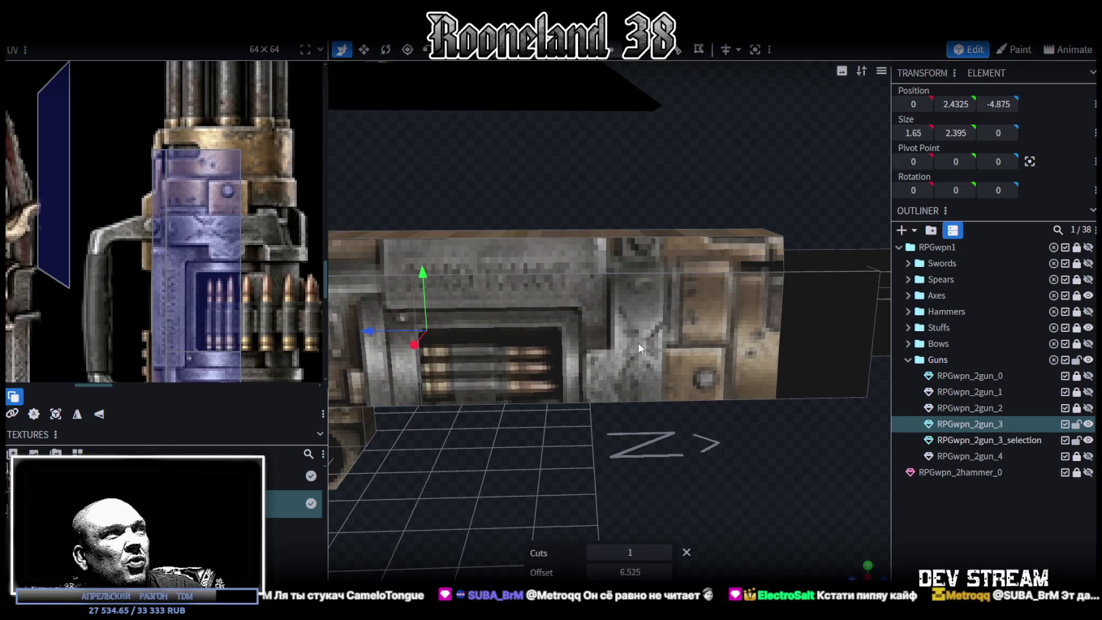
{"action": "left_click_drag", "start_coordinate": [665, 572], "coordinate": [667, 573]}
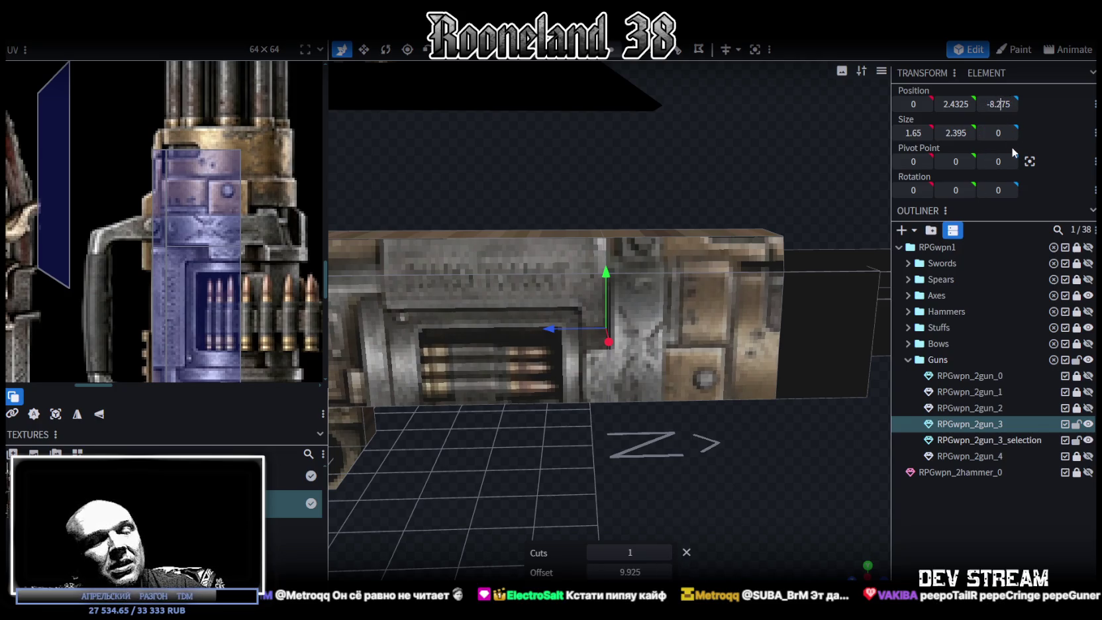
{"action": "key", "text": "Delete"}
{"action": "key", "text": "Delete"}
{"action": "key", "text": "Return"}
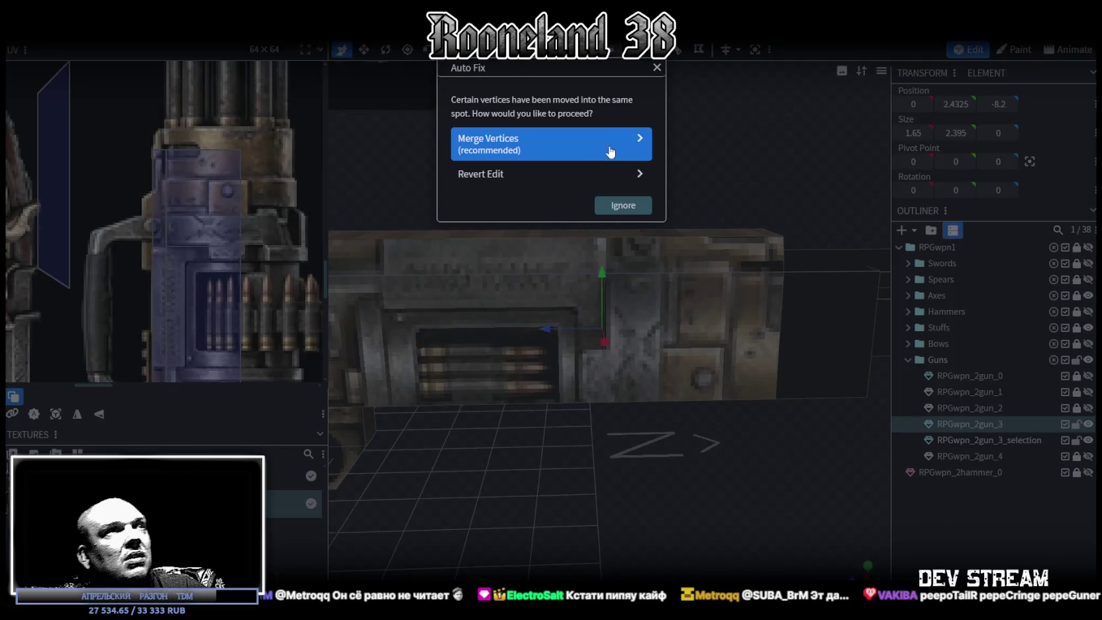
Merge the two overlapping vertices with Auto Fix
{"action": "left_click", "coordinate": [610, 152]}
{"action": "scroll", "coordinate": [668, 200], "scroll_direction": "down", "scroll_amount": 5}
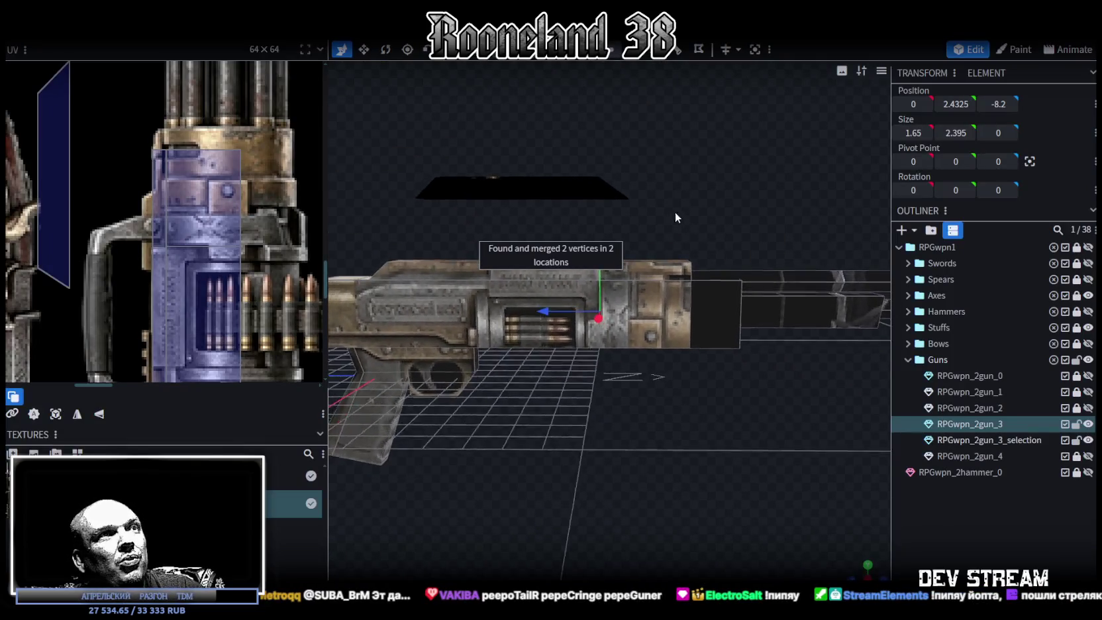
{"action": "scroll", "coordinate": [682, 214], "scroll_direction": "up", "scroll_amount": 3}
{"action": "left_click", "coordinate": [652, 301]}
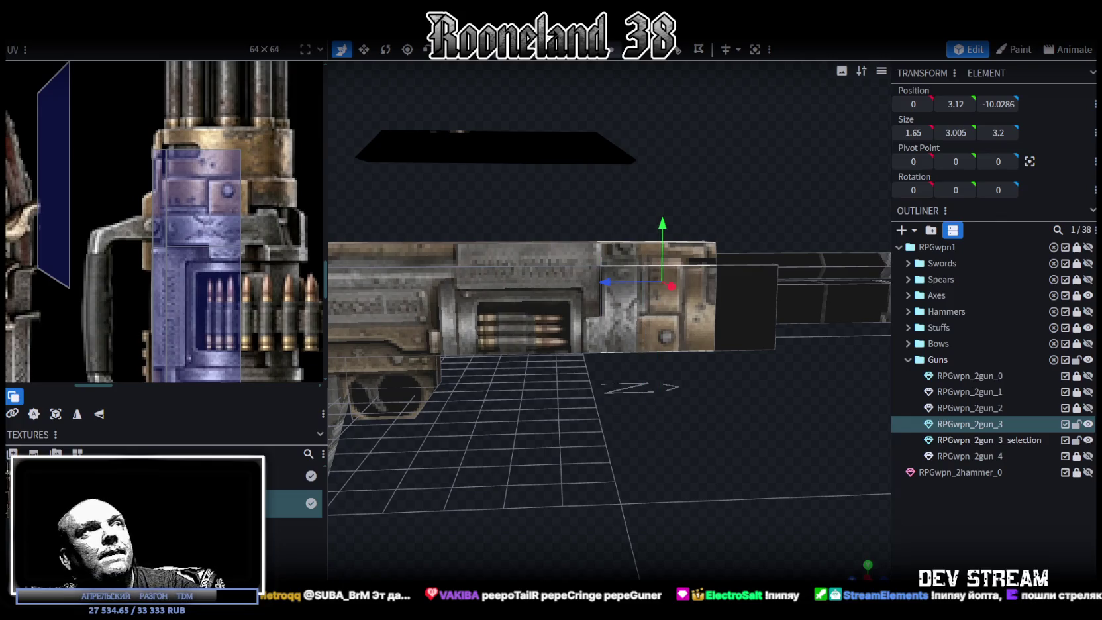
Set the gun block face's UV coordinate to 46.6, then nudge it to 46.575
{"action": "left_click", "coordinate": [655, 311]}
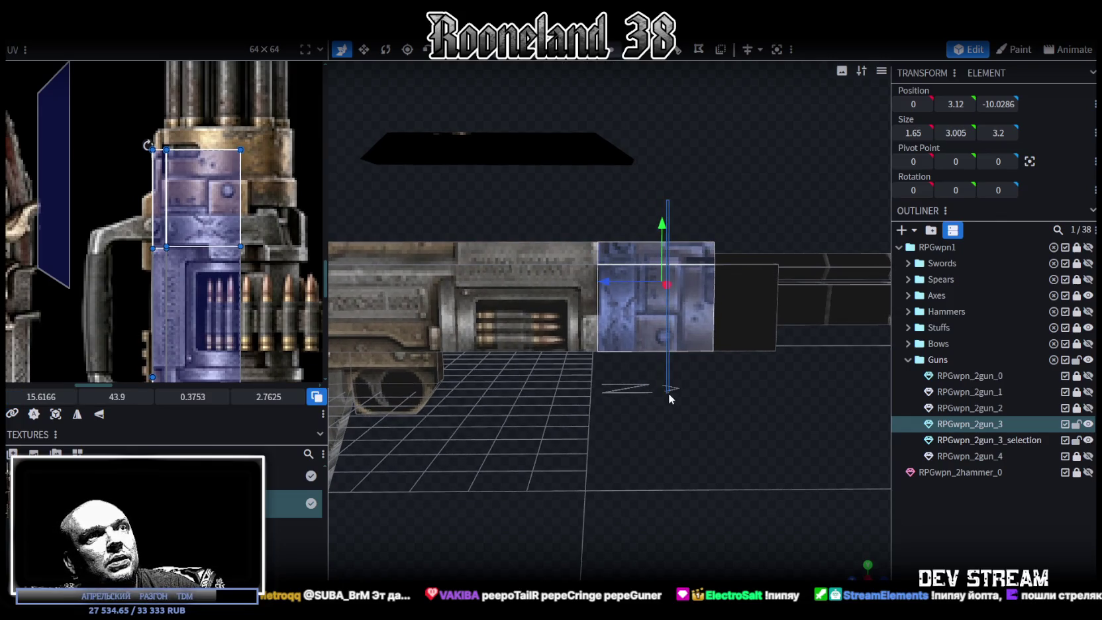
{"action": "left_click", "coordinate": [612, 387]}
{"action": "left_click_drag", "start_coordinate": [612, 387], "coordinate": [682, 403]}
{"action": "left_click", "coordinate": [165, 258]}
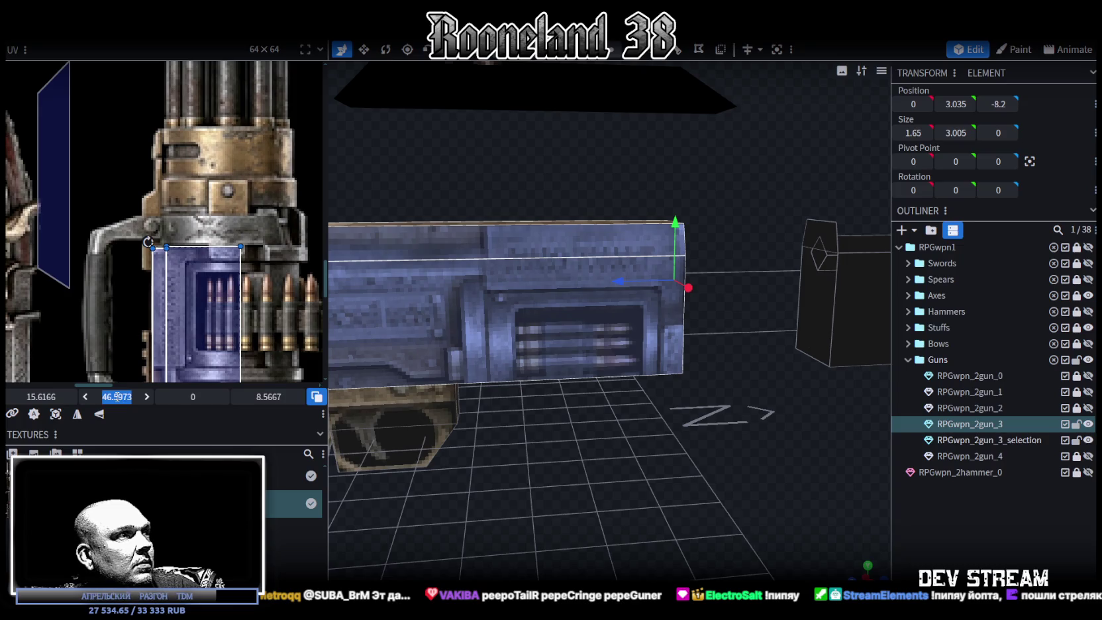
{"action": "type", "text": "6"}
{"action": "key", "text": "Return"}
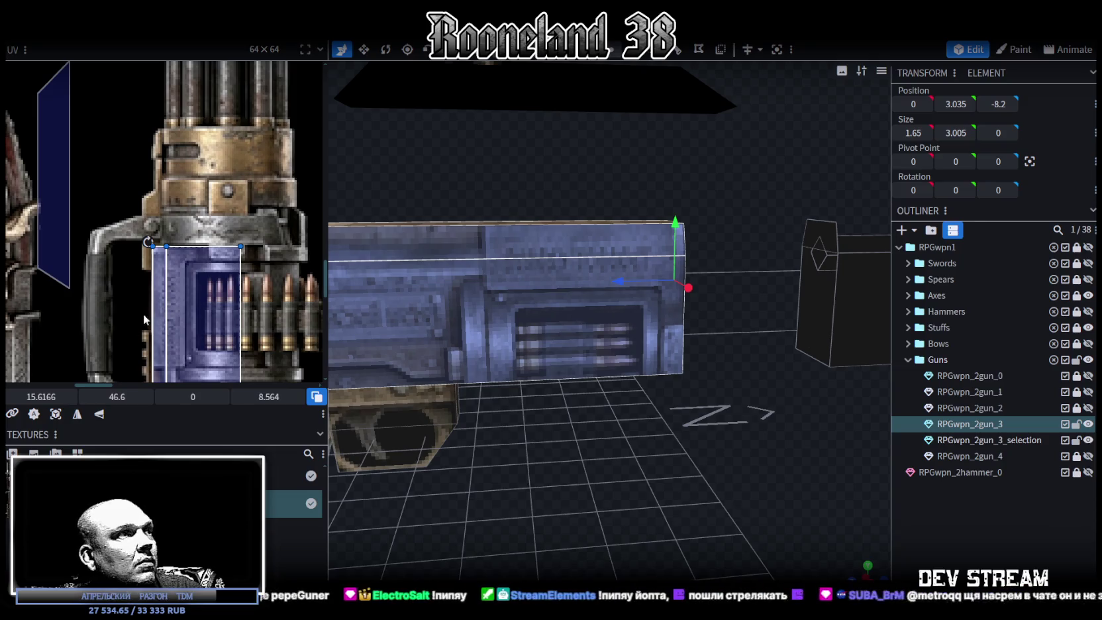
{"action": "left_click_drag", "start_coordinate": [117, 396], "coordinate": [114, 397]}
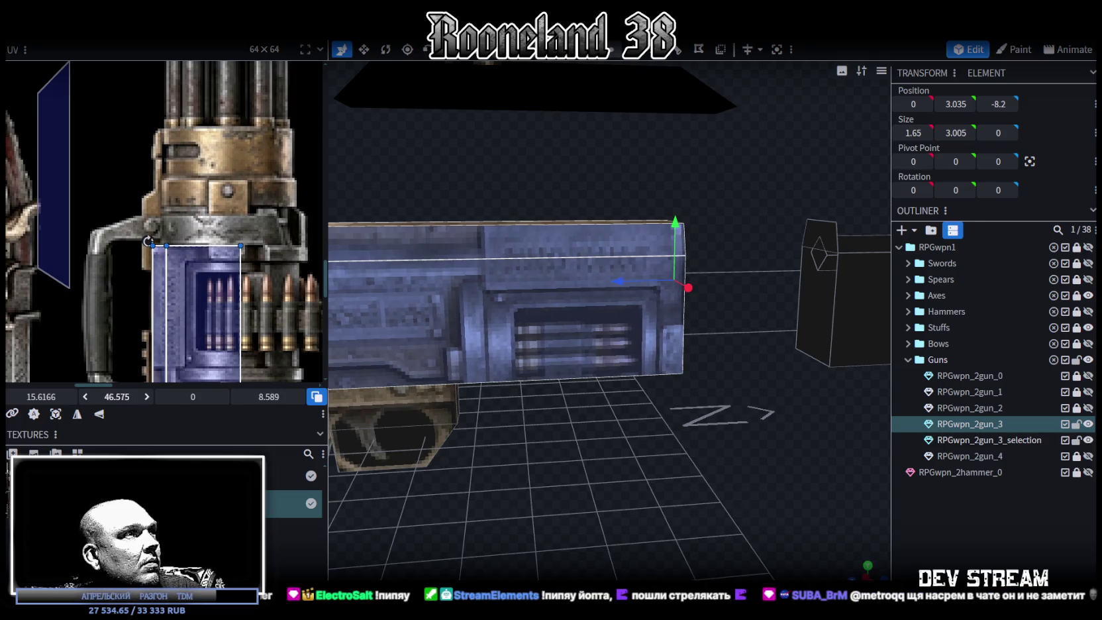
Select the top strip of the gun stock and snap to a straight-down top view
{"action": "scroll", "coordinate": [279, 300], "scroll_direction": "down", "scroll_amount": 2}
{"action": "scroll", "coordinate": [281, 302], "scroll_direction": "down", "scroll_amount": 1}
{"action": "scroll", "coordinate": [615, 430], "scroll_direction": "down", "scroll_amount": 1}
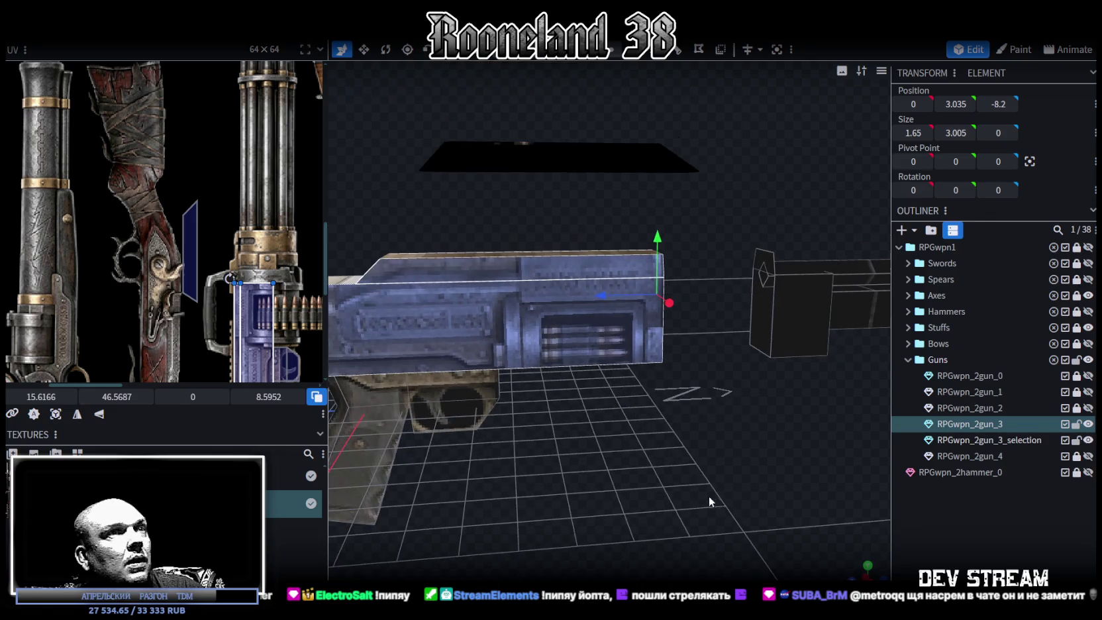
{"action": "mouse_move", "coordinate": [843, 554]}
{"action": "left_mouse_down"}
{"action": "mouse_move", "coordinate": [652, 486]}
{"action": "mouse_move", "coordinate": [658, 445]}
{"action": "mouse_move", "coordinate": [729, 445]}
{"action": "mouse_move", "coordinate": [643, 424]}
{"action": "left_mouse_up"}
{"action": "scroll", "coordinate": [170, 322], "scroll_direction": "down", "scroll_amount": 3}
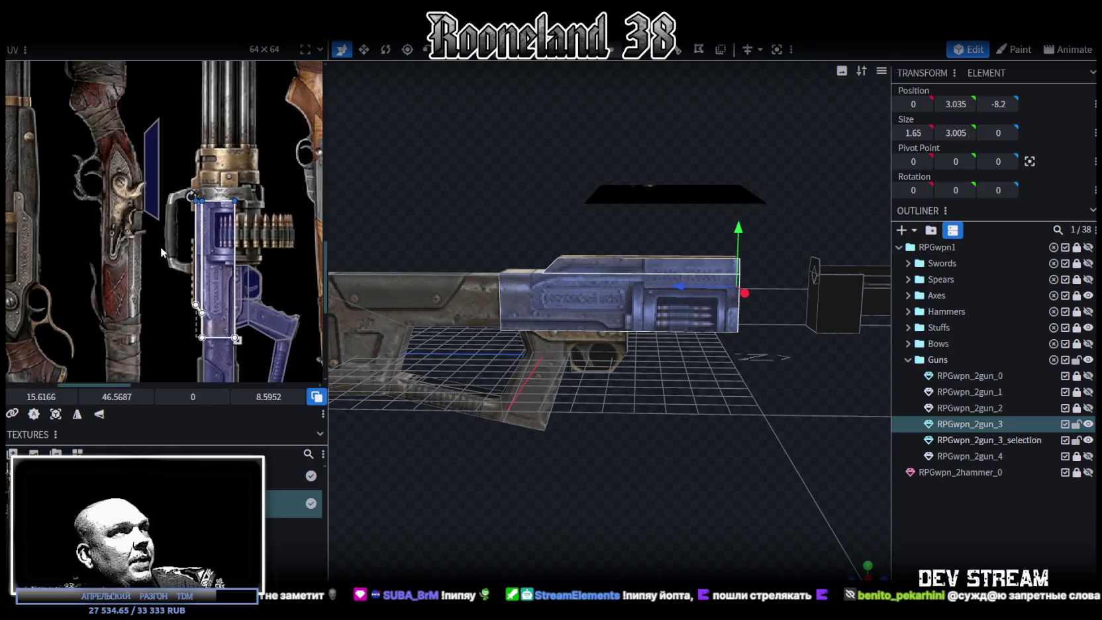
{"action": "scroll", "coordinate": [161, 247], "scroll_direction": "right", "scroll_amount": 2}
{"action": "scroll", "coordinate": [249, 323], "scroll_direction": "down", "scroll_amount": 3}
{"action": "left_click_drag", "start_coordinate": [654, 457], "coordinate": [632, 551]}
{"action": "scroll", "coordinate": [594, 422], "scroll_direction": "up", "scroll_amount": 3}
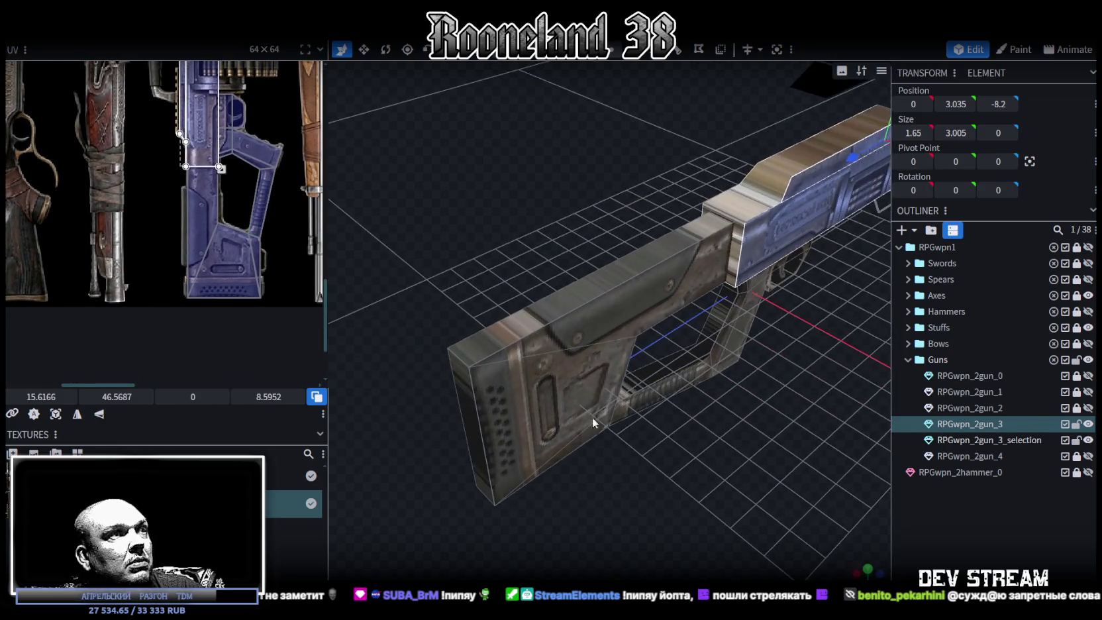
{"action": "left_click", "coordinate": [558, 313]}
{"action": "mouse_move", "coordinate": [604, 420]}
{"action": "left_mouse_down"}
{"action": "mouse_move", "coordinate": [617, 490]}
{"action": "mouse_move", "coordinate": [556, 546]}
{"action": "mouse_move", "coordinate": [742, 528]}
{"action": "left_mouse_up"}
{"action": "left_click", "coordinate": [867, 576]}
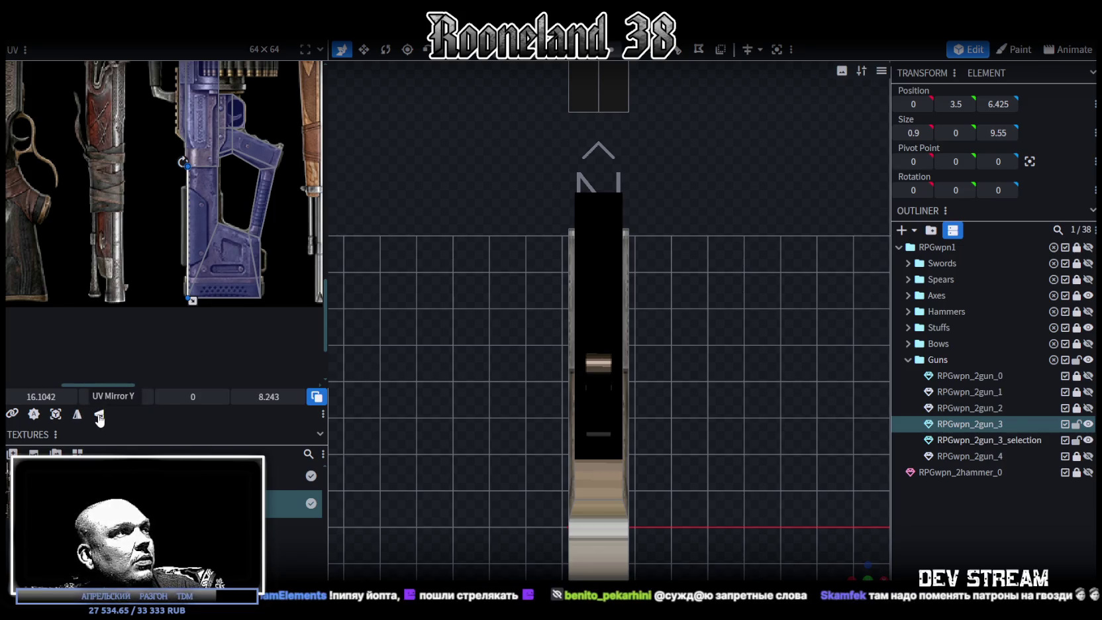
Project the top strip's UV from view and fit it onto the purple gun's stock
{"action": "left_click", "coordinate": [56, 413]}
{"action": "scroll", "coordinate": [128, 256], "scroll_direction": "down", "scroll_amount": 3}
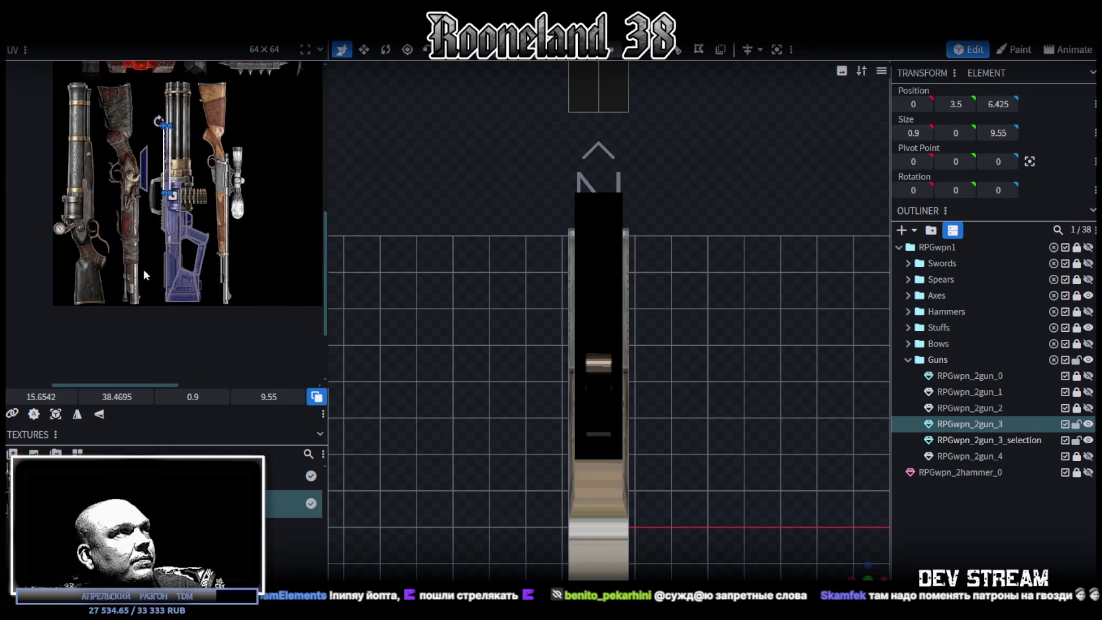
{"action": "scroll", "coordinate": [147, 275], "scroll_direction": "down", "scroll_amount": 2}
{"action": "left_click_drag", "start_coordinate": [174, 231], "coordinate": [176, 308]}
{"action": "scroll", "coordinate": [166, 285], "scroll_direction": "up", "scroll_amount": 1}
{"action": "scroll", "coordinate": [154, 265], "scroll_direction": "up", "scroll_amount": 2}
{"action": "scroll", "coordinate": [208, 322], "scroll_direction": "up", "scroll_amount": 1}
{"action": "scroll", "coordinate": [226, 308], "scroll_direction": "down", "scroll_amount": 1}
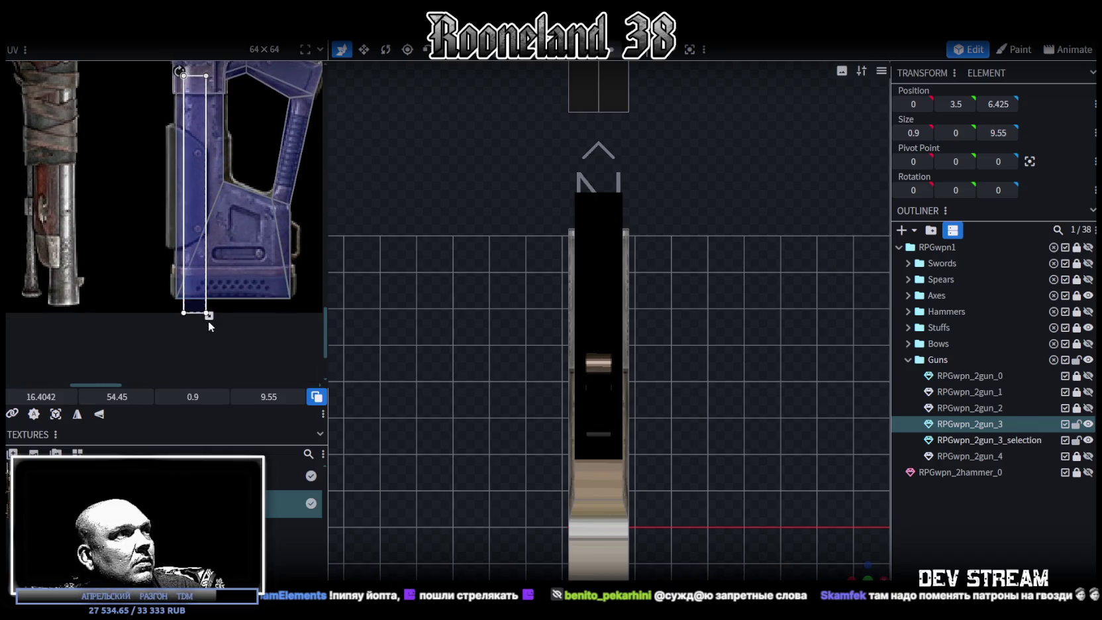
{"action": "mouse_move", "coordinate": [207, 312]}
{"action": "left_mouse_down"}
{"action": "mouse_move", "coordinate": [194, 285]}
{"action": "mouse_move", "coordinate": [179, 285]}
{"action": "left_mouse_up"}
{"action": "scroll", "coordinate": [166, 199], "scroll_direction": "up", "scroll_amount": 1}
{"action": "scroll", "coordinate": [162, 174], "scroll_direction": "up", "scroll_amount": 2}
{"action": "left_click_drag", "start_coordinate": [143, 220], "coordinate": [157, 204]}
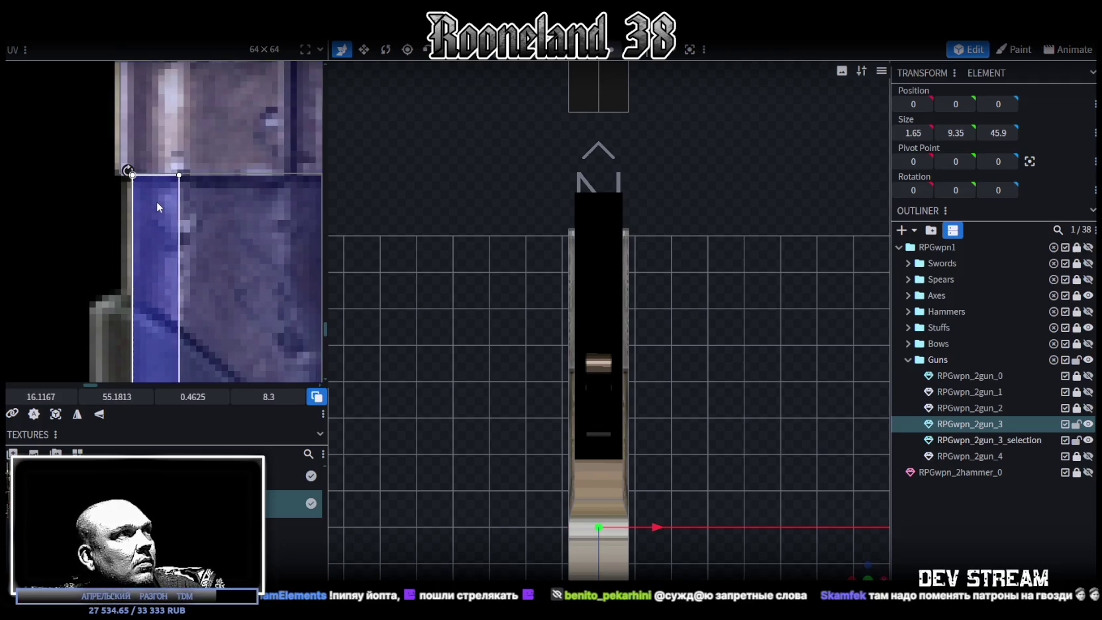
Narrow the face's UV width to 0.15
{"action": "scroll", "coordinate": [156, 204], "scroll_direction": "down", "scroll_amount": 2}
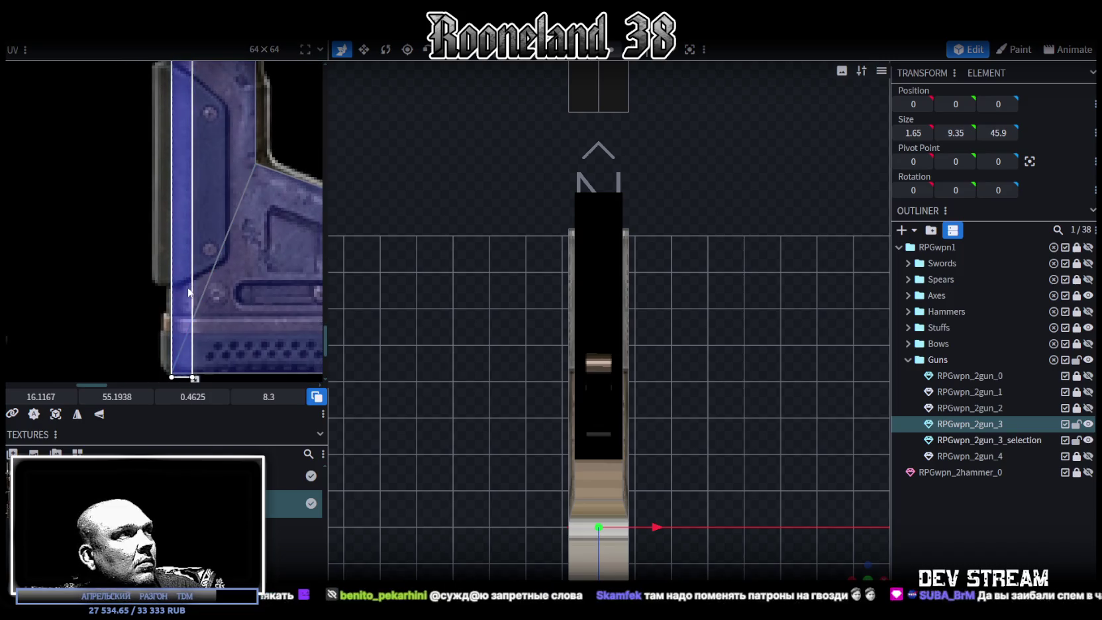
{"action": "scroll", "coordinate": [211, 341], "scroll_direction": "down", "scroll_amount": 3}
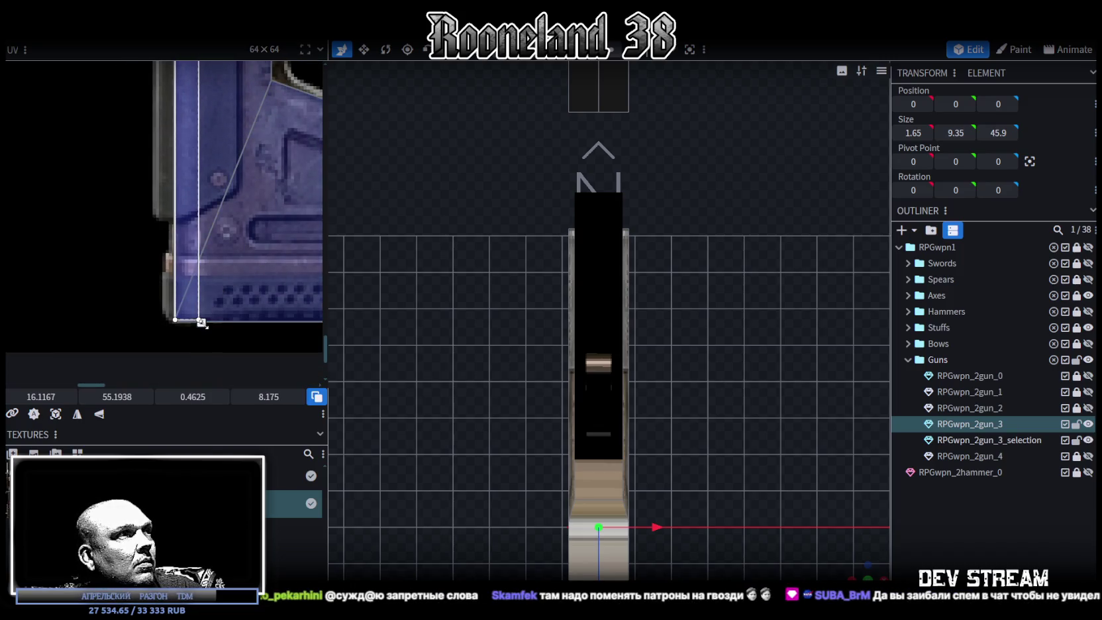
{"action": "scroll", "coordinate": [633, 387], "scroll_direction": "down", "scroll_amount": 2}
{"action": "mouse_move", "coordinate": [596, 464]}
{"action": "left_mouse_down"}
{"action": "mouse_move", "coordinate": [673, 444]}
{"action": "mouse_move", "coordinate": [631, 416]}
{"action": "left_mouse_up"}
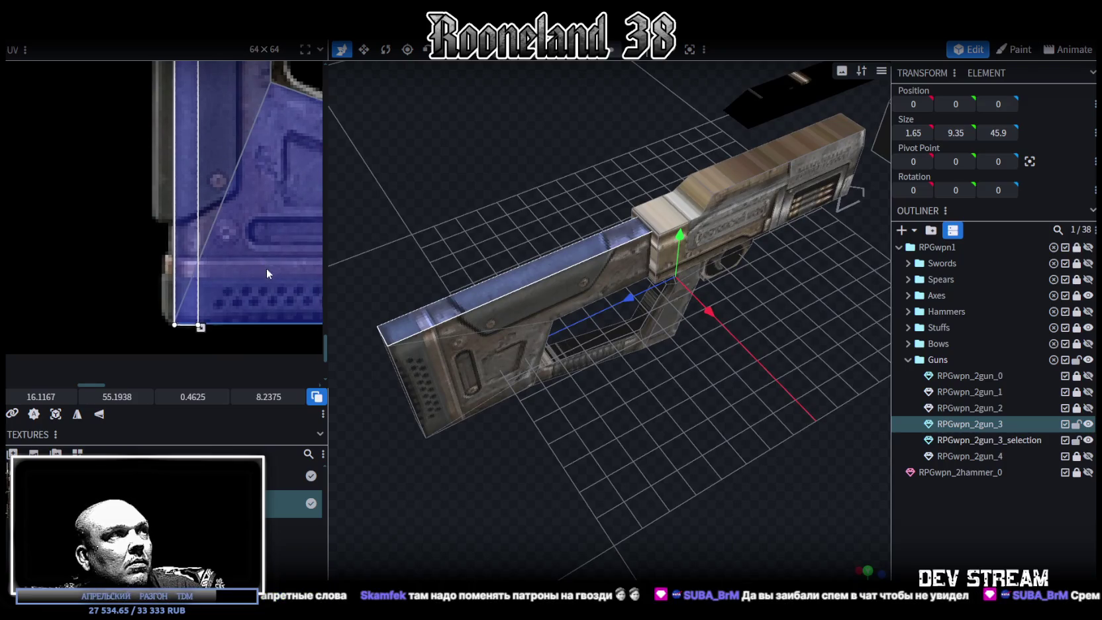
{"action": "scroll", "coordinate": [258, 294], "scroll_direction": "left", "scroll_amount": 1}
{"action": "left_click_drag", "start_coordinate": [231, 325], "coordinate": [214, 325]}
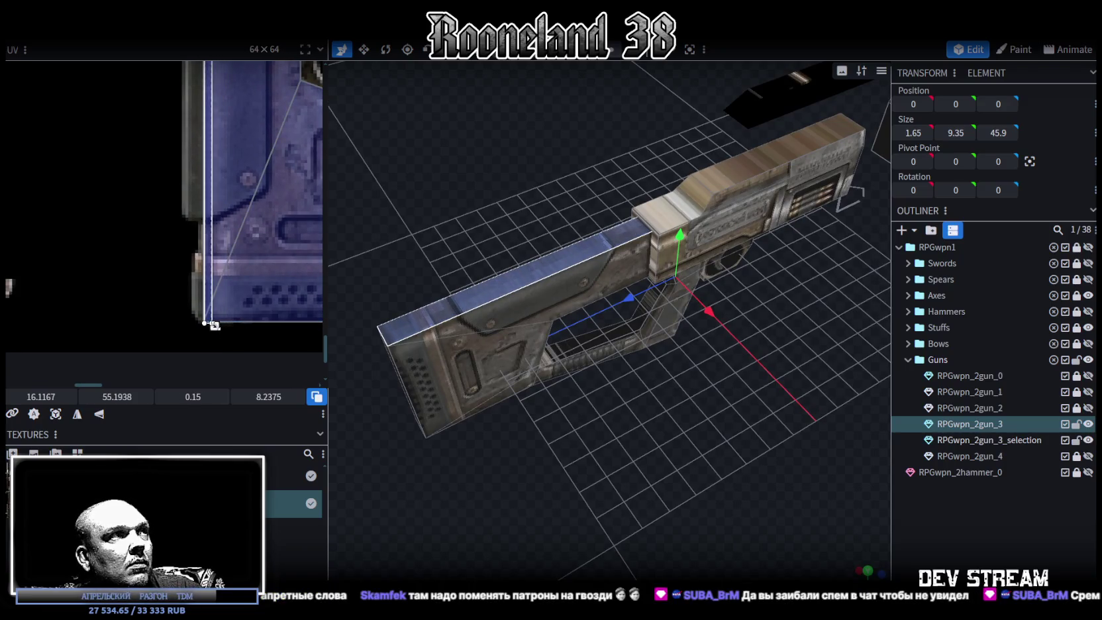
Select the stock's thin top face and raise its UV area's corner slightly
{"action": "mouse_move", "coordinate": [601, 418]}
{"action": "left_mouse_down"}
{"action": "mouse_move", "coordinate": [675, 409]}
{"action": "mouse_move", "coordinate": [675, 390]}
{"action": "left_mouse_up"}
{"action": "left_click", "coordinate": [676, 409]}
{"action": "left_click", "coordinate": [488, 300]}
{"action": "mouse_move", "coordinate": [488, 301]}
{"action": "left_mouse_down"}
{"action": "mouse_move", "coordinate": [691, 481]}
{"action": "mouse_move", "coordinate": [640, 467]}
{"action": "mouse_move", "coordinate": [869, 477]}
{"action": "mouse_move", "coordinate": [785, 462]}
{"action": "mouse_move", "coordinate": [677, 484]}
{"action": "mouse_move", "coordinate": [508, 392]}
{"action": "left_mouse_up"}
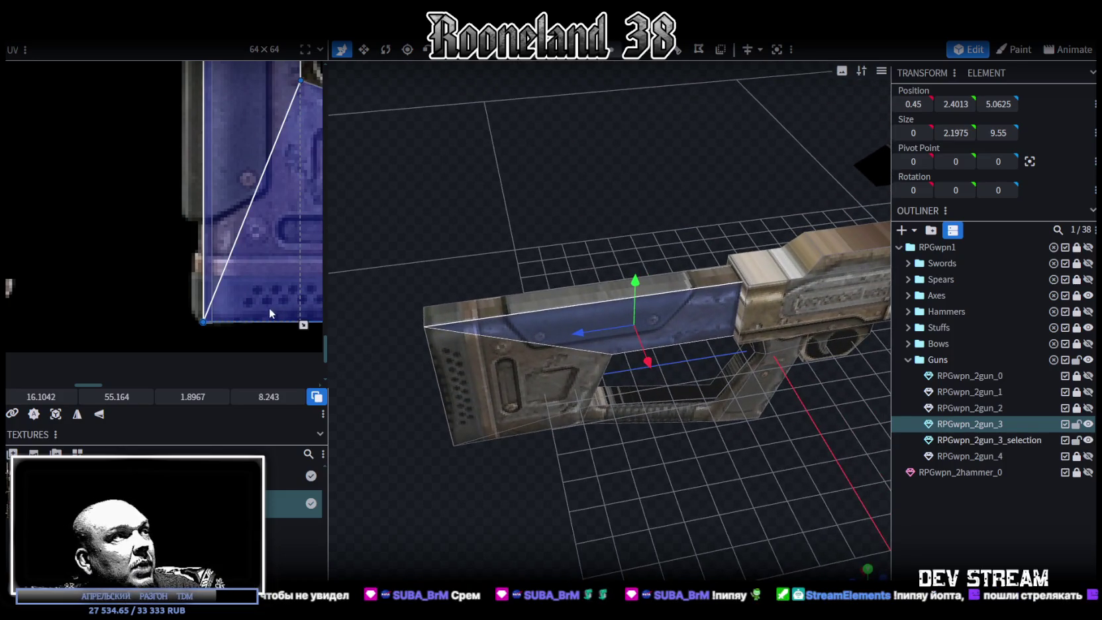
{"action": "left_click", "coordinate": [514, 309]}
{"action": "left_click_drag", "start_coordinate": [215, 325], "coordinate": [215, 322]}
Select the RPGwpn_2gun_3 part and switch to a straight front view
{"action": "key", "text": "Escape"}
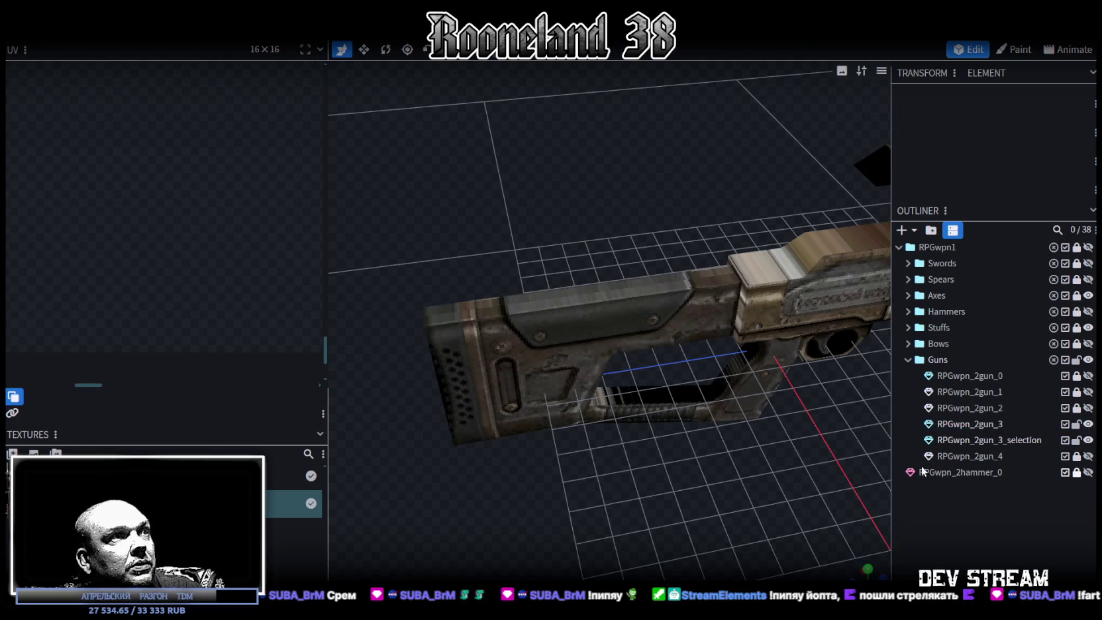
{"action": "mouse_move", "coordinate": [643, 465]}
{"action": "left_mouse_down"}
{"action": "mouse_move", "coordinate": [727, 445]}
{"action": "mouse_move", "coordinate": [624, 306]}
{"action": "mouse_move", "coordinate": [634, 356]}
{"action": "mouse_move", "coordinate": [711, 445]}
{"action": "mouse_move", "coordinate": [699, 365]}
{"action": "mouse_move", "coordinate": [754, 368]}
{"action": "left_mouse_up"}
{"action": "left_click", "coordinate": [623, 303]}
{"action": "key", "text": "KP_1"}
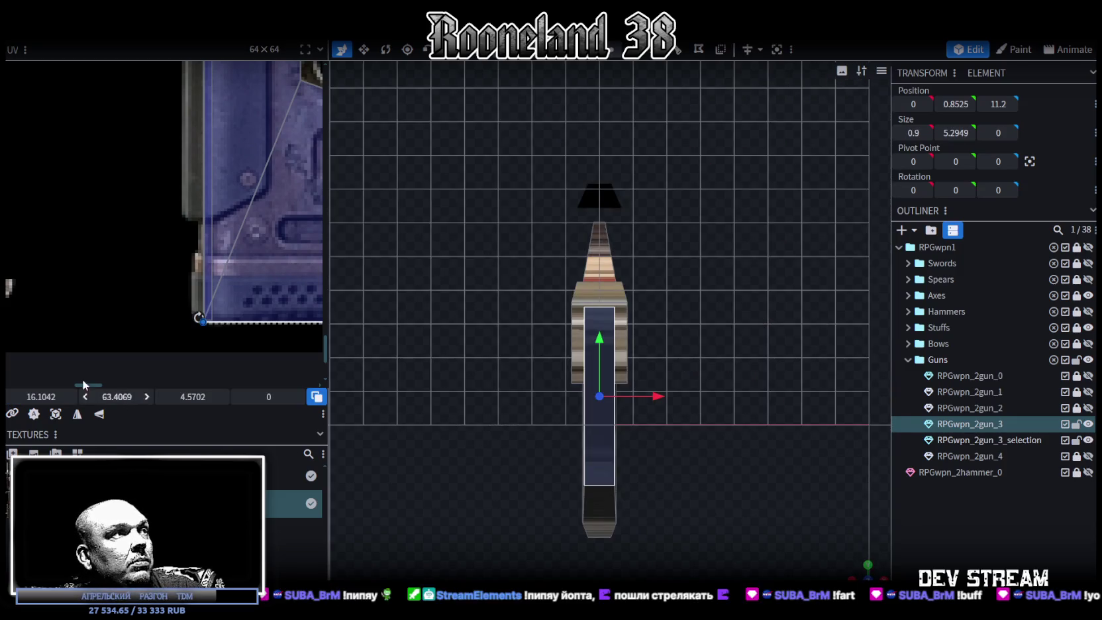
Project the stock's end face UV from the front view and move it down the rifle texture
{"action": "left_click", "coordinate": [56, 414]}
{"action": "scroll", "coordinate": [230, 224], "scroll_direction": "down", "scroll_amount": 5}
{"action": "scroll", "coordinate": [186, 296], "scroll_direction": "up", "scroll_amount": 1}
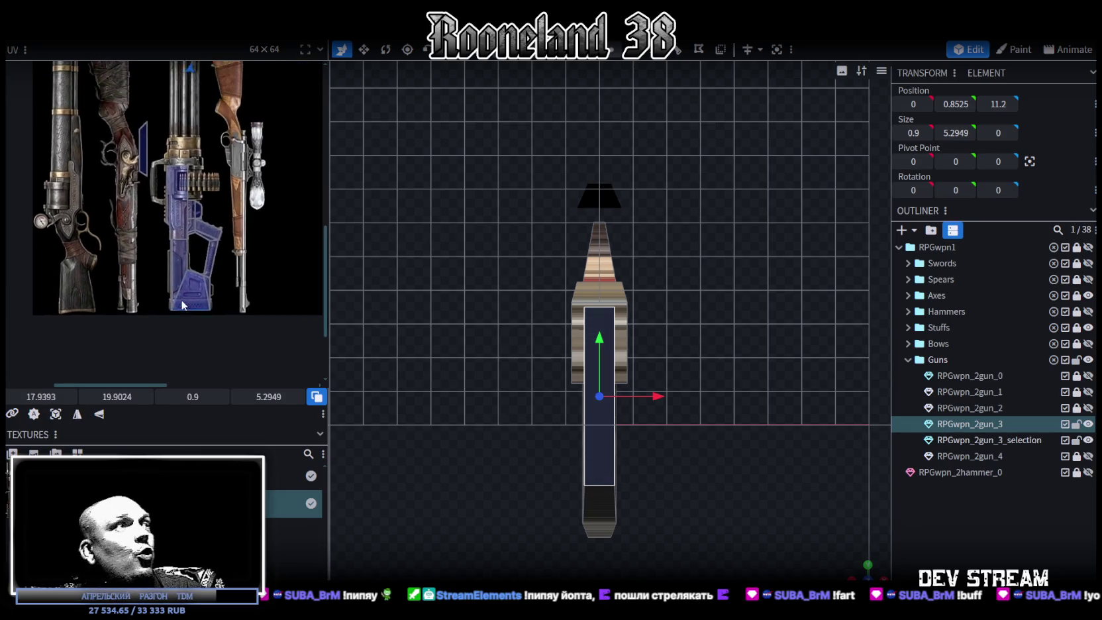
{"action": "scroll", "coordinate": [149, 344], "scroll_direction": "up", "scroll_amount": 2}
{"action": "scroll", "coordinate": [172, 265], "scroll_direction": "up", "scroll_amount": 3}
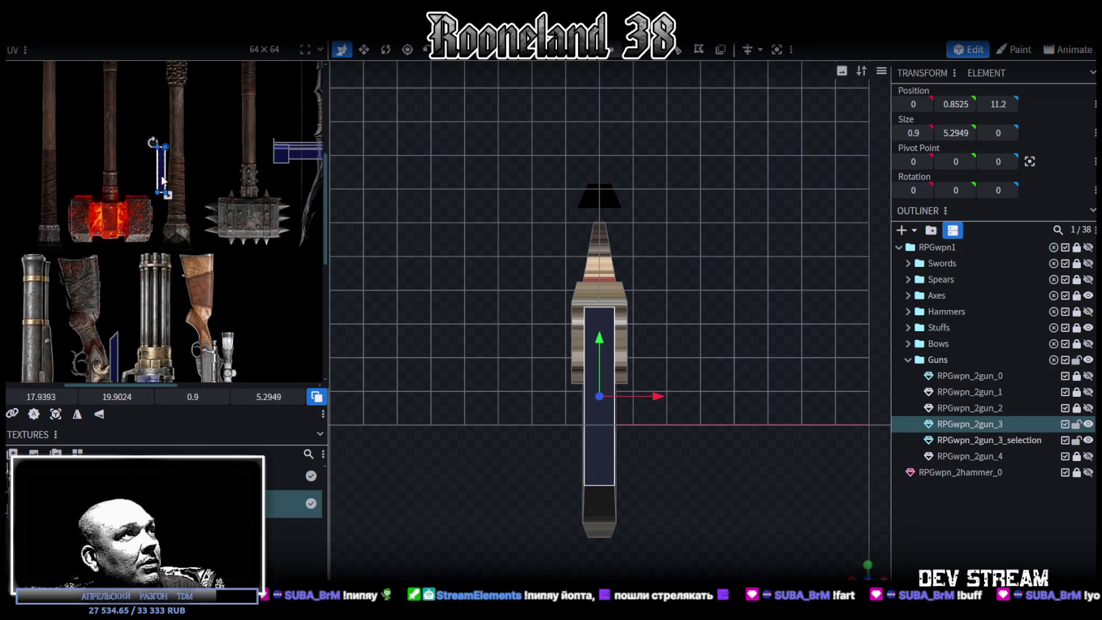
{"action": "left_click_drag", "start_coordinate": [163, 180], "coordinate": [210, 363]}
{"action": "scroll", "coordinate": [262, 184], "scroll_direction": "down", "scroll_amount": 4}
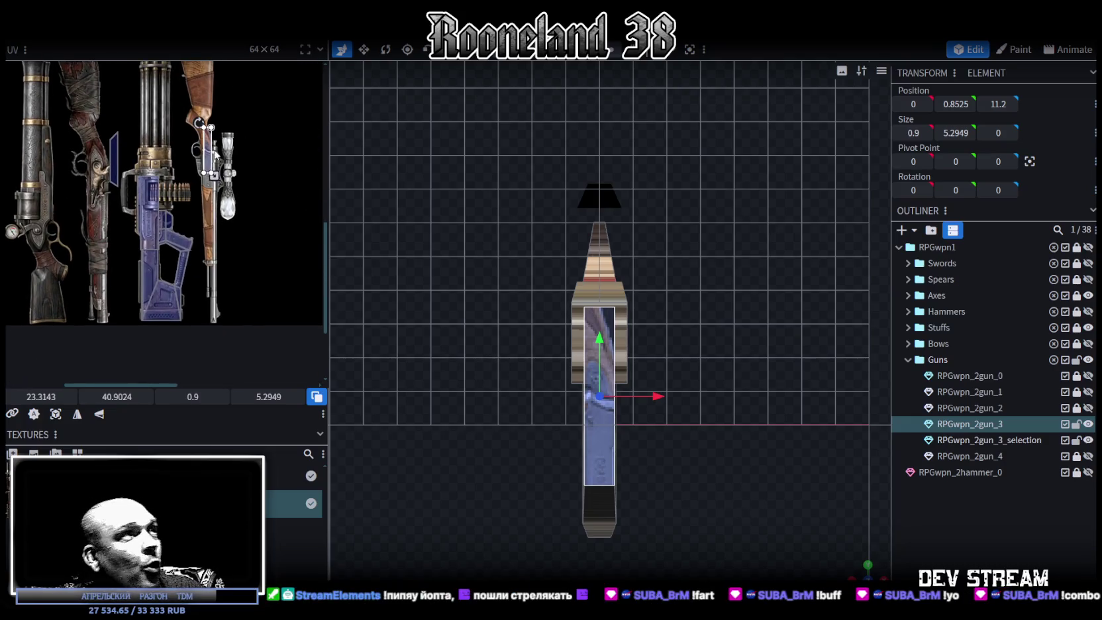
{"action": "mouse_move", "coordinate": [213, 153]}
{"action": "left_mouse_down"}
{"action": "mouse_move", "coordinate": [210, 274]}
{"action": "mouse_move", "coordinate": [137, 312]}
{"action": "mouse_move", "coordinate": [151, 284]}
{"action": "left_mouse_up"}
{"action": "right_click", "coordinate": [205, 271]}
{"action": "key", "text": "Escape"}
Fit the end face's UV to the dotted vent strip, 3.9824 × 0.6769 at 16.4293, 62.5499
{"action": "scroll", "coordinate": [138, 313], "scroll_direction": "up", "scroll_amount": 3}
{"action": "scroll", "coordinate": [197, 306], "scroll_direction": "up", "scroll_amount": 2}
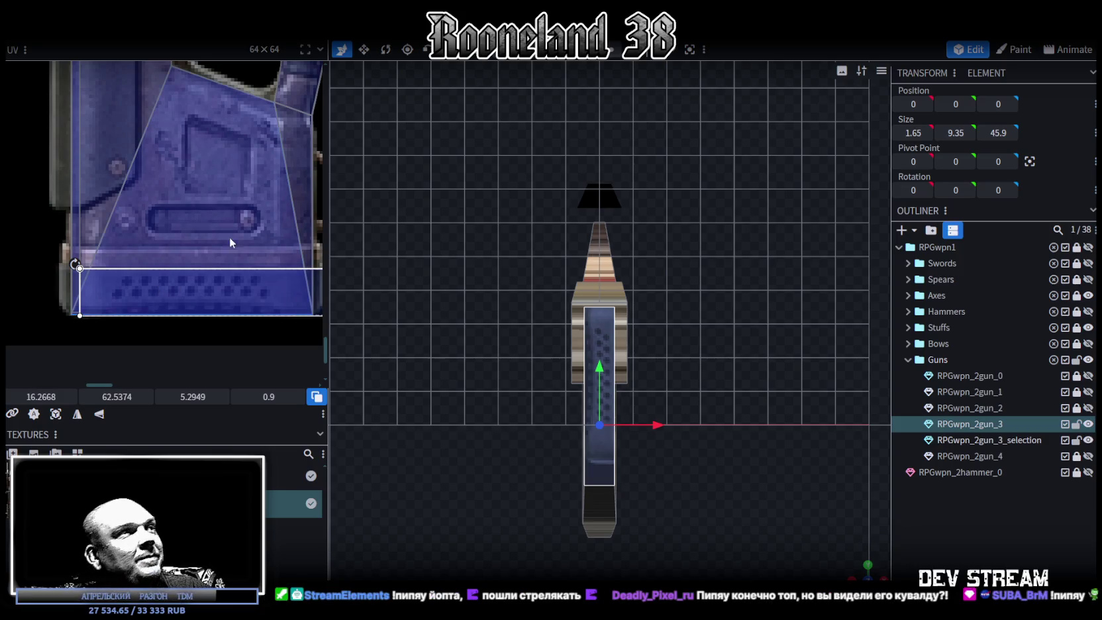
{"action": "middle_click_drag", "start_coordinate": [158, 269], "coordinate": [92, 256]}
{"action": "left_click_drag", "start_coordinate": [273, 303], "coordinate": [205, 289]}
{"action": "left_click_drag", "start_coordinate": [140, 262], "coordinate": [146, 264]}
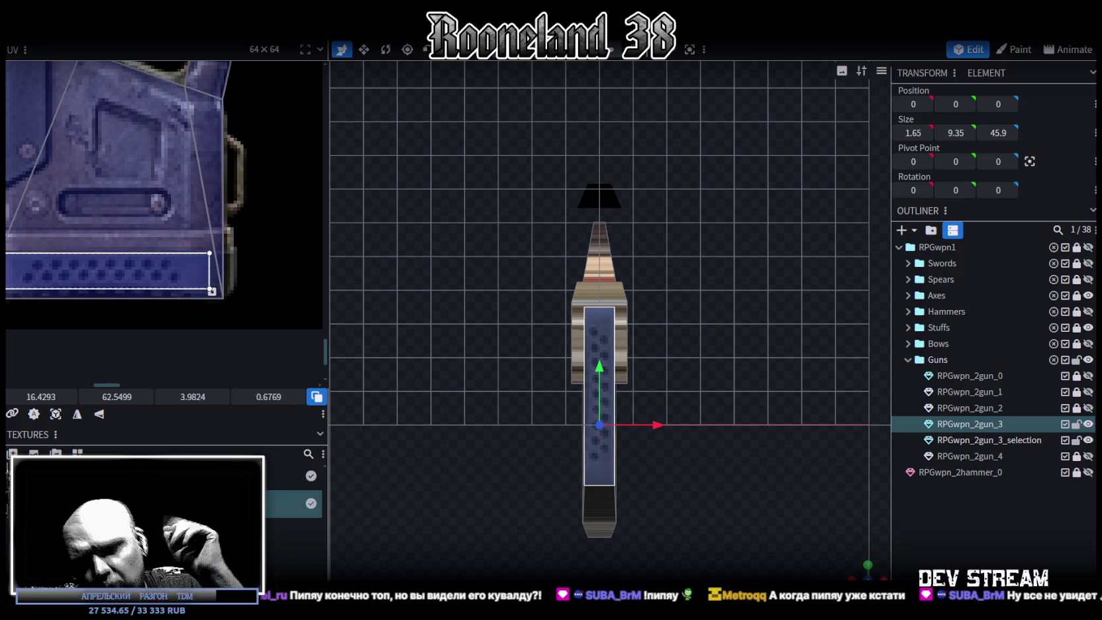
{"action": "mouse_move", "coordinate": [839, 566]}
{"action": "left_mouse_down"}
{"action": "mouse_move", "coordinate": [728, 501]}
{"action": "mouse_move", "coordinate": [754, 537]}
{"action": "left_mouse_up"}
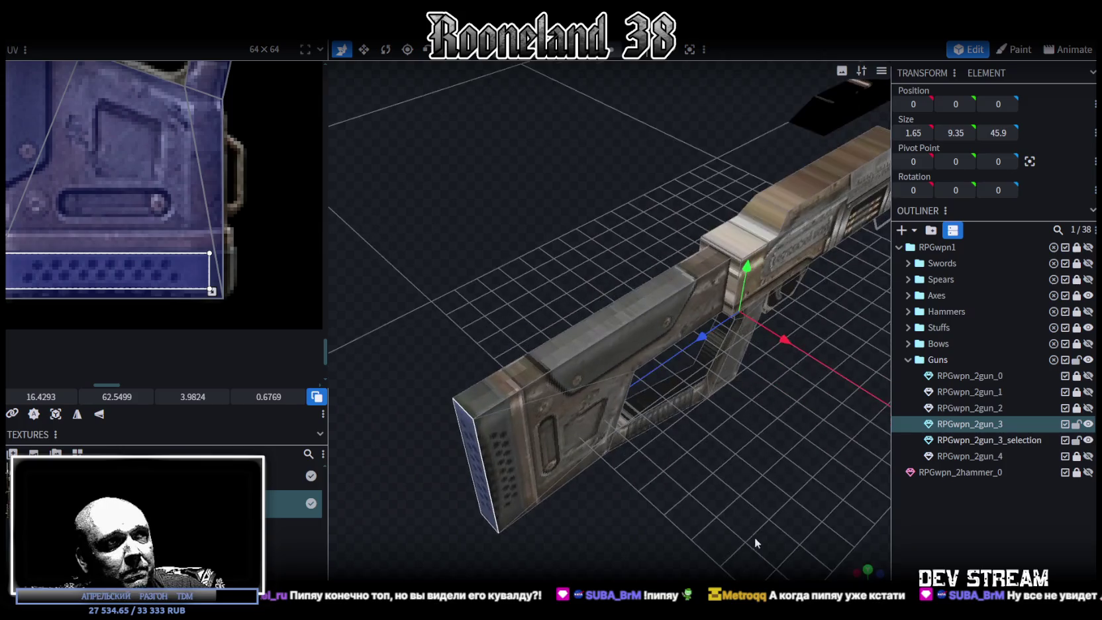
Select the stock's top face, small front face, long top strip and slanted face
{"action": "left_click", "coordinate": [579, 356]}
{"action": "mouse_move", "coordinate": [695, 447]}
{"action": "left_mouse_down"}
{"action": "mouse_move", "coordinate": [760, 519]}
{"action": "mouse_move", "coordinate": [578, 447]}
{"action": "mouse_move", "coordinate": [667, 500]}
{"action": "mouse_move", "coordinate": [666, 359]}
{"action": "left_mouse_up"}
{"action": "left_click", "coordinate": [666, 359]}
{"action": "mouse_move", "coordinate": [671, 417]}
{"action": "left_mouse_down"}
{"action": "mouse_move", "coordinate": [702, 508]}
{"action": "mouse_move", "coordinate": [662, 454]}
{"action": "mouse_move", "coordinate": [650, 338]}
{"action": "left_mouse_up"}
{"action": "left_click", "coordinate": [633, 330], "text": "shift"}
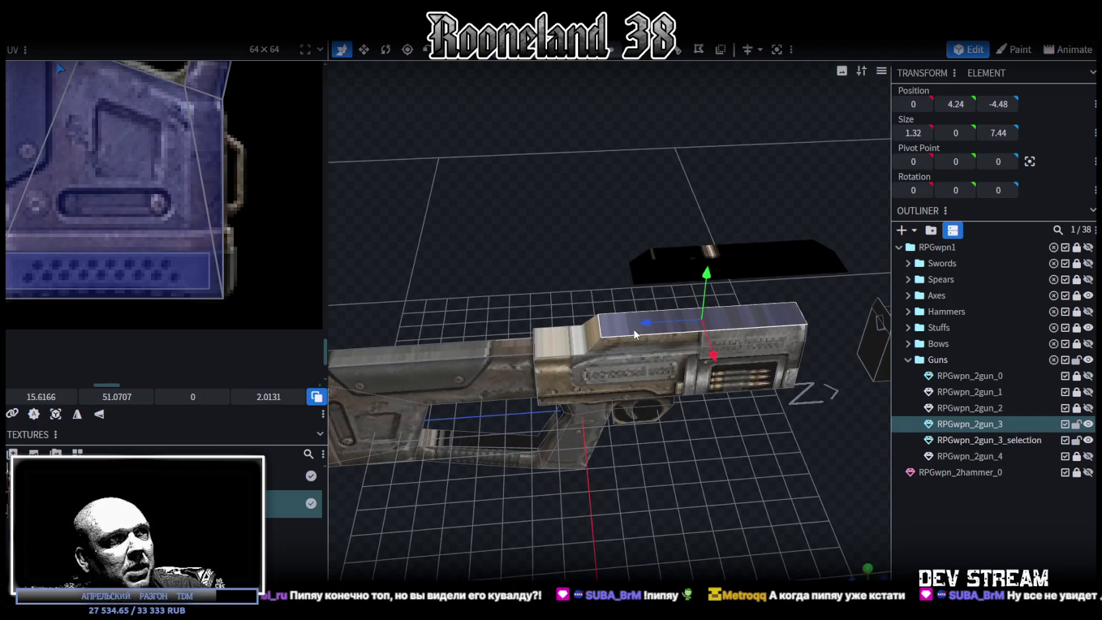
{"action": "left_click", "coordinate": [589, 328], "text": "shift"}
Add the underside, long side face and inner wall, then switch to an orthographic view
{"action": "mouse_move", "coordinate": [559, 383]}
{"action": "left_mouse_down"}
{"action": "mouse_move", "coordinate": [712, 419]}
{"action": "mouse_move", "coordinate": [697, 374]}
{"action": "mouse_move", "coordinate": [743, 496]}
{"action": "mouse_move", "coordinate": [628, 407]}
{"action": "left_mouse_up"}
{"action": "scroll", "coordinate": [712, 492], "scroll_direction": "up", "scroll_amount": 3}
{"action": "left_click", "coordinate": [628, 407]}
{"action": "left_click_drag", "start_coordinate": [667, 536], "coordinate": [698, 335]}
{"action": "left_click", "coordinate": [633, 408], "text": "shift"}
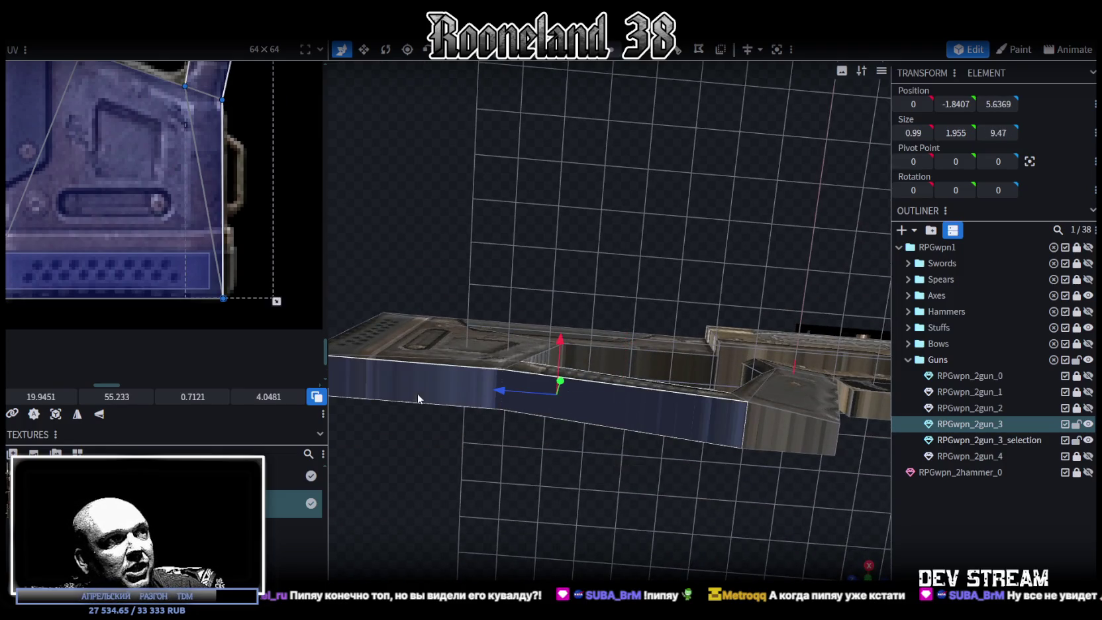
{"action": "left_click", "coordinate": [664, 363], "text": "shift"}
{"action": "mouse_move", "coordinate": [654, 260]}
{"action": "left_mouse_down"}
{"action": "mouse_move", "coordinate": [610, 364]}
{"action": "mouse_move", "coordinate": [720, 413]}
{"action": "mouse_move", "coordinate": [635, 463]}
{"action": "mouse_move", "coordinate": [654, 286]}
{"action": "left_mouse_up"}
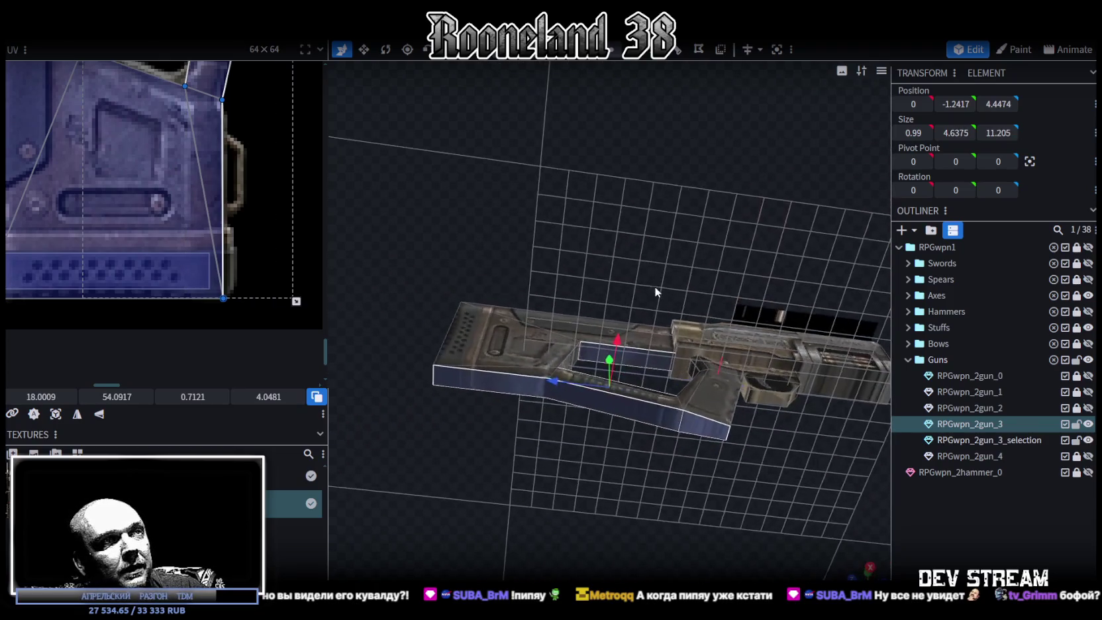
{"action": "left_click", "coordinate": [868, 572]}
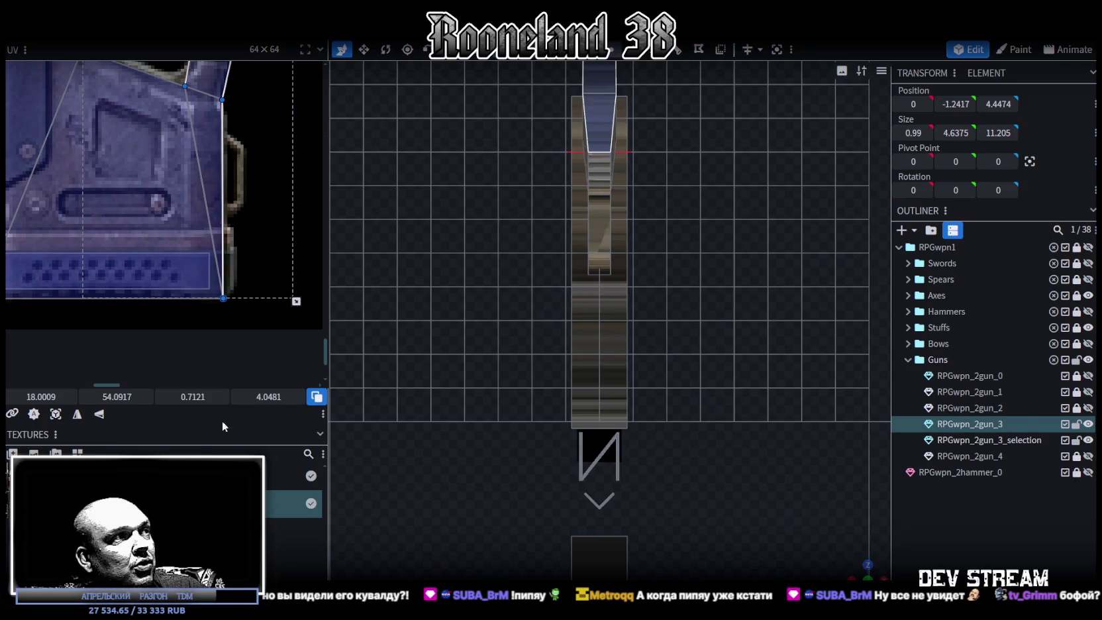
Project the selected faces' UV and place it beside the scoped rifle at 26.7786, 56.775, sized 0.9 × 4.69
{"action": "left_click", "coordinate": [58, 415]}
{"action": "scroll", "coordinate": [134, 193], "scroll_direction": "down", "scroll_amount": 2}
{"action": "scroll", "coordinate": [136, 218], "scroll_direction": "down", "scroll_amount": 2}
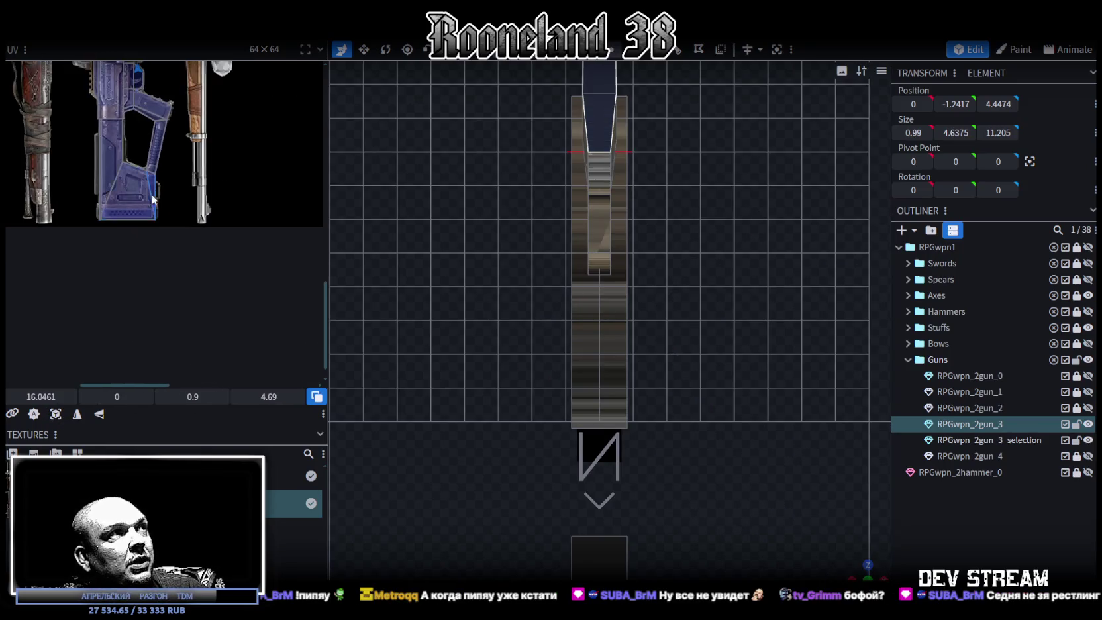
{"action": "scroll", "coordinate": [138, 245], "scroll_direction": "down", "scroll_amount": 2}
{"action": "scroll", "coordinate": [139, 264], "scroll_direction": "down", "scroll_amount": 2}
{"action": "scroll", "coordinate": [142, 218], "scroll_direction": "up", "scroll_amount": 2}
{"action": "scroll", "coordinate": [149, 172], "scroll_direction": "up", "scroll_amount": 2}
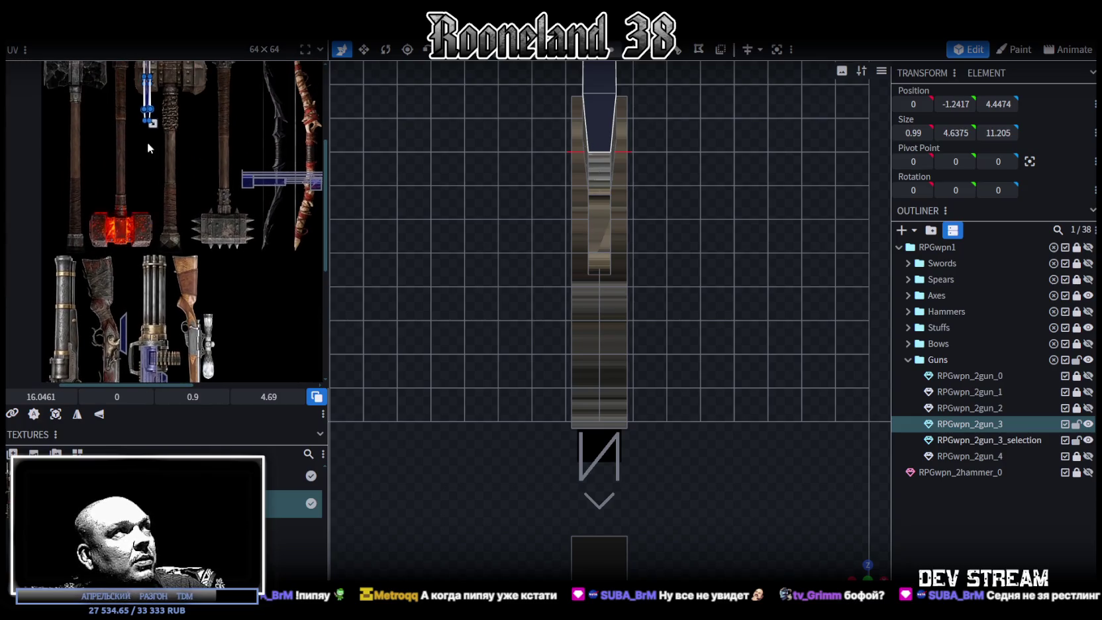
{"action": "left_click_drag", "start_coordinate": [150, 101], "coordinate": [226, 331]}
{"action": "scroll", "coordinate": [225, 278], "scroll_direction": "down", "scroll_amount": 2}
{"action": "scroll", "coordinate": [225, 212], "scroll_direction": "down", "scroll_amount": 2}
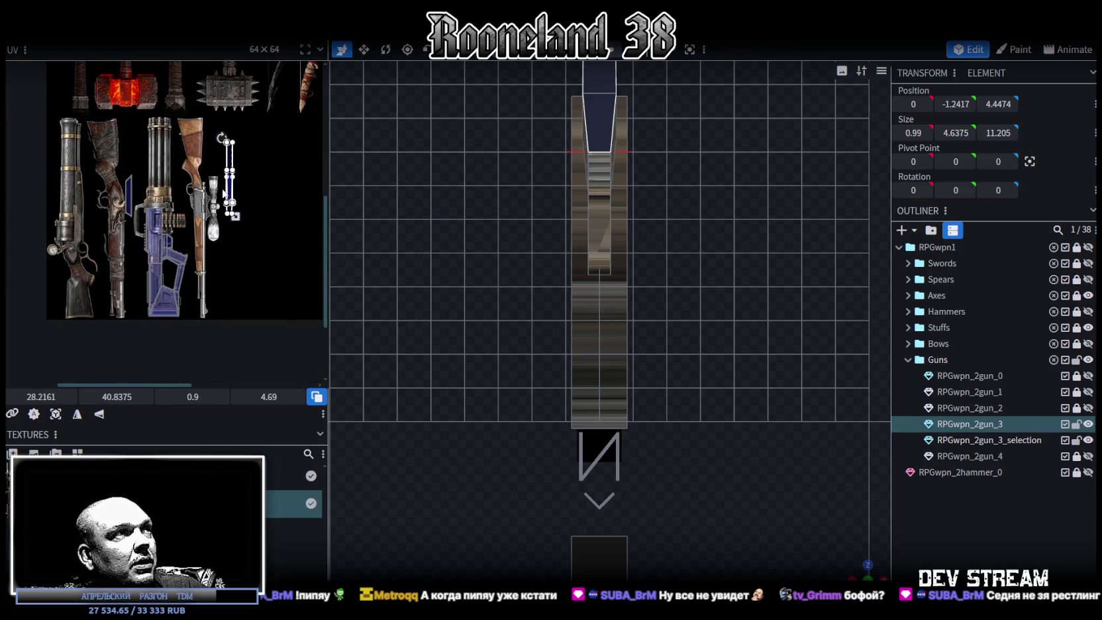
{"action": "left_click_drag", "start_coordinate": [229, 190], "coordinate": [234, 299]}
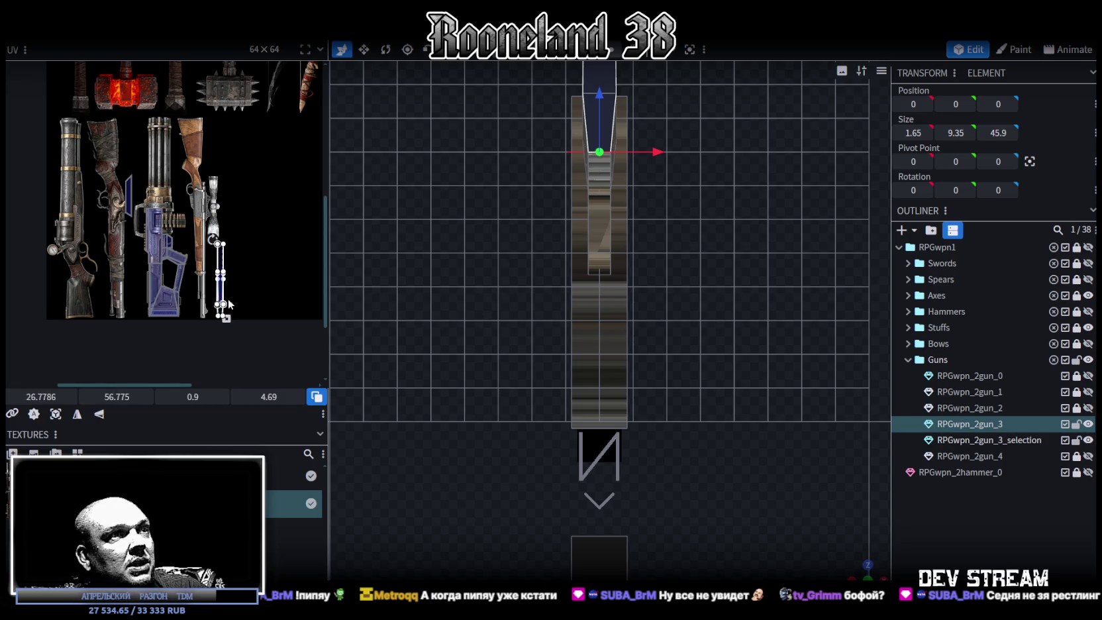
{"action": "mouse_move", "coordinate": [847, 561]}
{"action": "left_mouse_down"}
{"action": "mouse_move", "coordinate": [778, 428]}
{"action": "mouse_move", "coordinate": [600, 499]}
{"action": "mouse_move", "coordinate": [598, 474]}
{"action": "mouse_move", "coordinate": [551, 462]}
{"action": "mouse_move", "coordinate": [599, 483]}
{"action": "mouse_move", "coordinate": [599, 293]}
{"action": "left_mouse_up"}
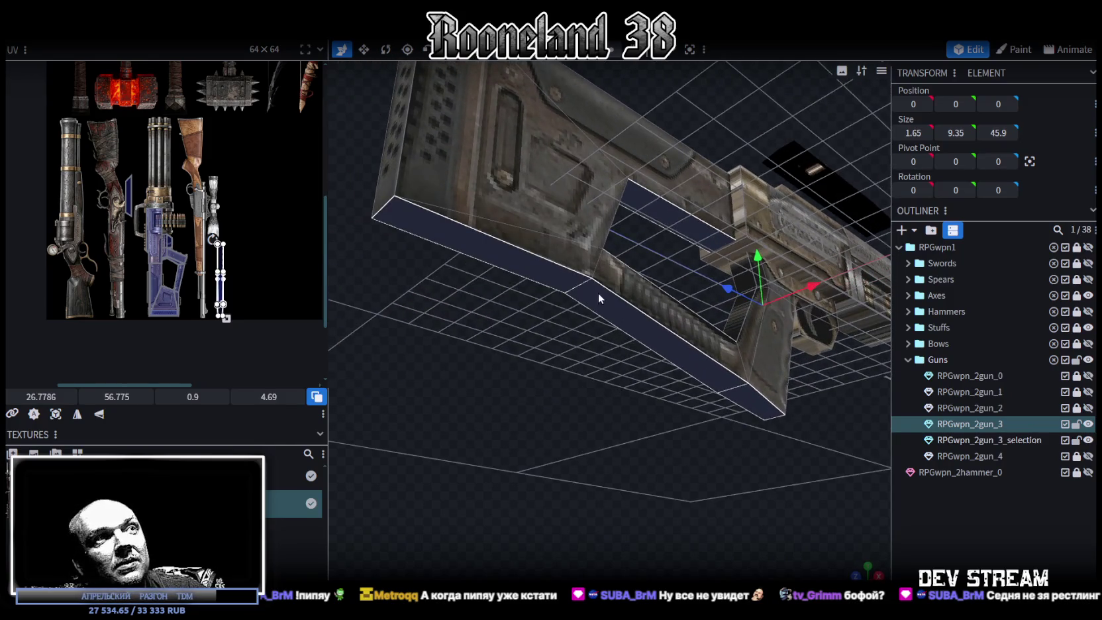
Select the stock's bottom faces and shift their UV area left onto the rifle texture
{"action": "left_click", "coordinate": [569, 284]}
{"action": "left_click", "coordinate": [654, 337]}
{"action": "left_click", "coordinate": [753, 406]}
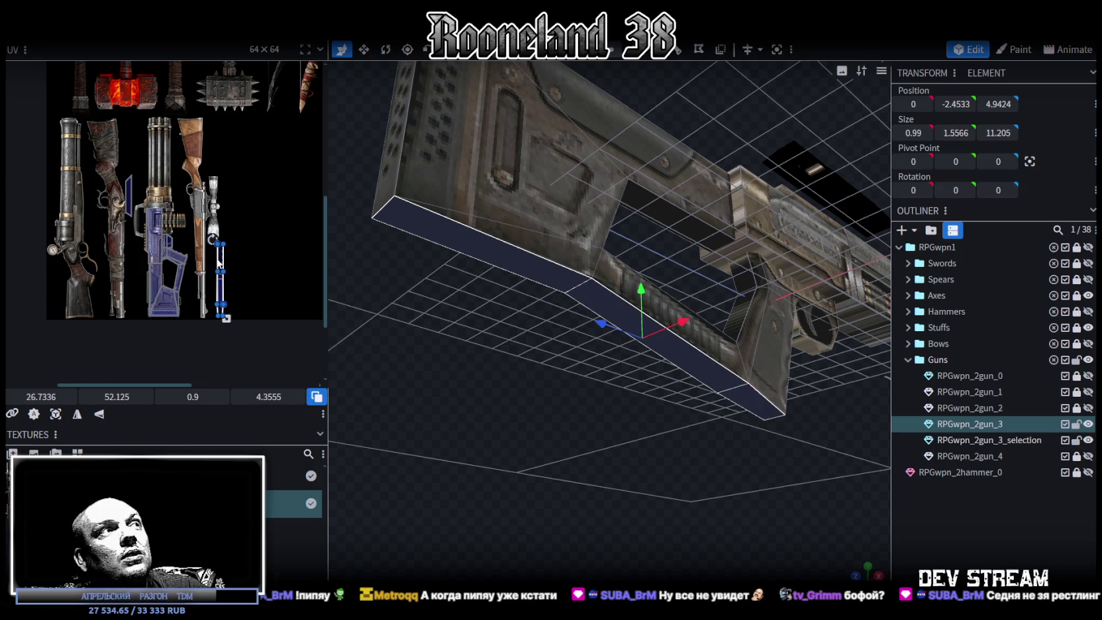
{"action": "scroll", "coordinate": [265, 292], "scroll_direction": "up", "scroll_amount": 3}
{"action": "scroll", "coordinate": [256, 255], "scroll_direction": "up", "scroll_amount": 2}
{"action": "left_click_drag", "start_coordinate": [255, 255], "coordinate": [183, 259]}
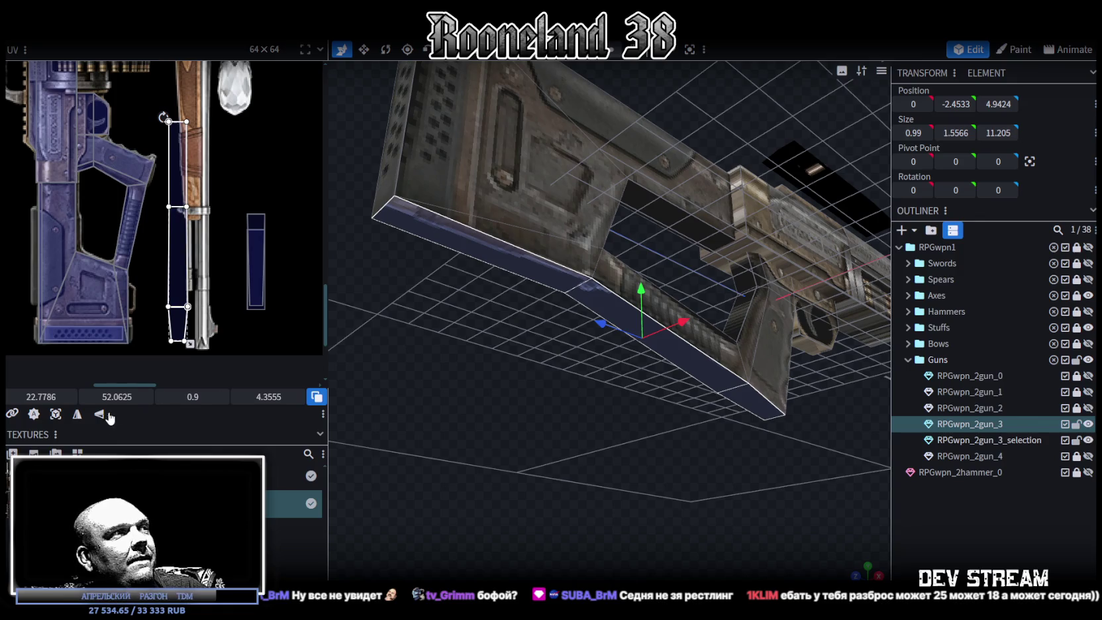
Resize and rotate the UV of the small face at the grip's end
{"action": "left_click", "coordinate": [180, 139]}
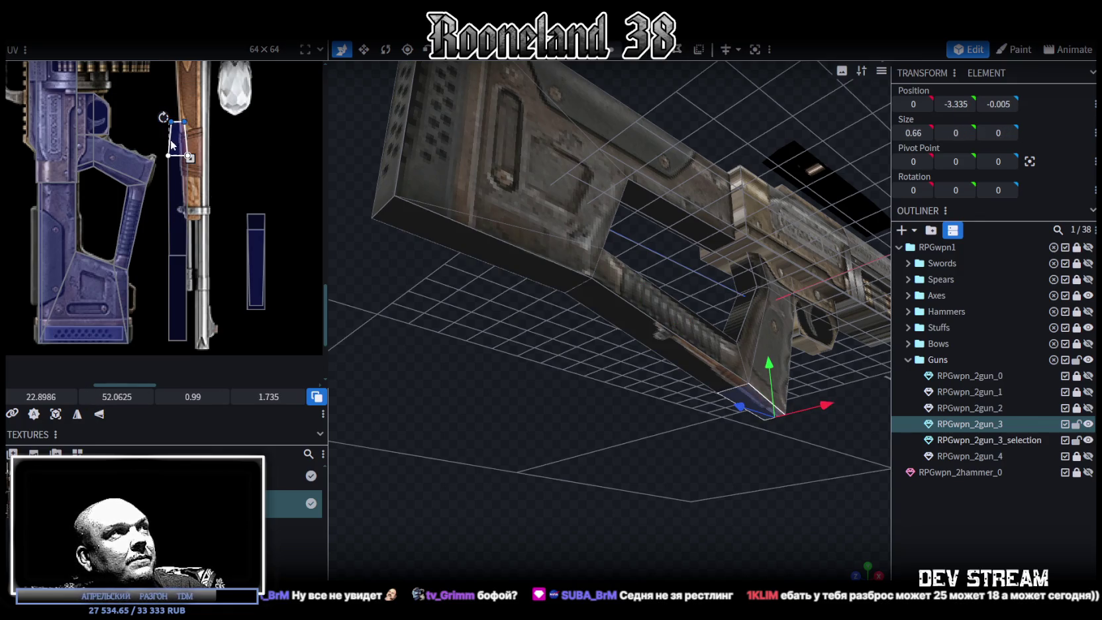
{"action": "left_click", "coordinate": [176, 142]}
{"action": "scroll", "coordinate": [149, 158], "scroll_direction": "up", "scroll_amount": 3}
{"action": "scroll", "coordinate": [149, 157], "scroll_direction": "up", "scroll_amount": 2}
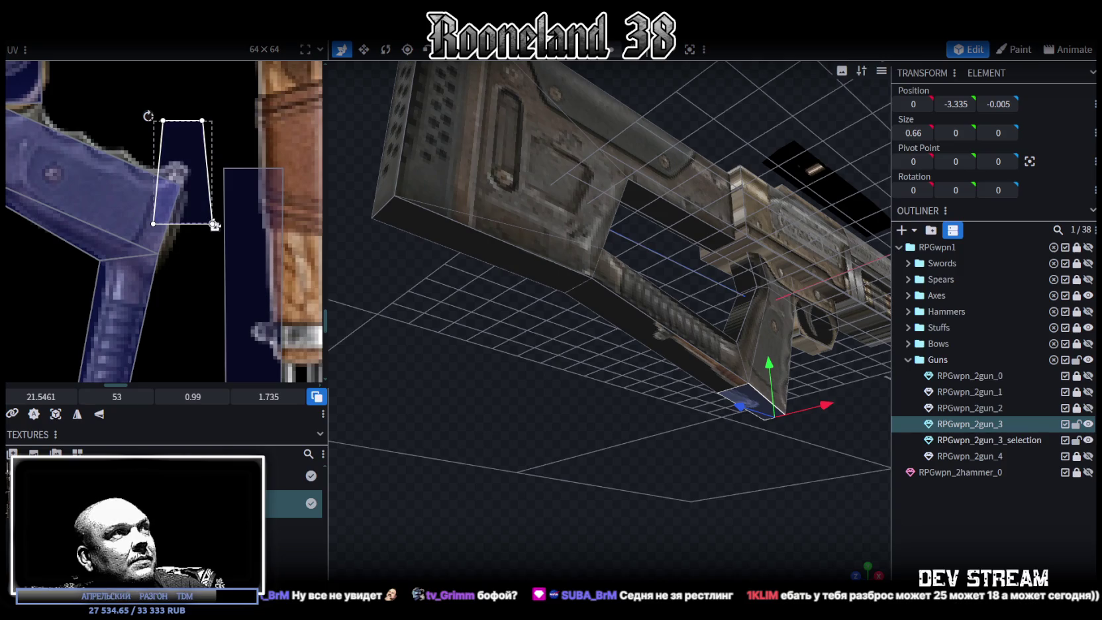
{"action": "left_click_drag", "start_coordinate": [213, 225], "coordinate": [192, 222]}
{"action": "left_click", "coordinate": [153, 221]}
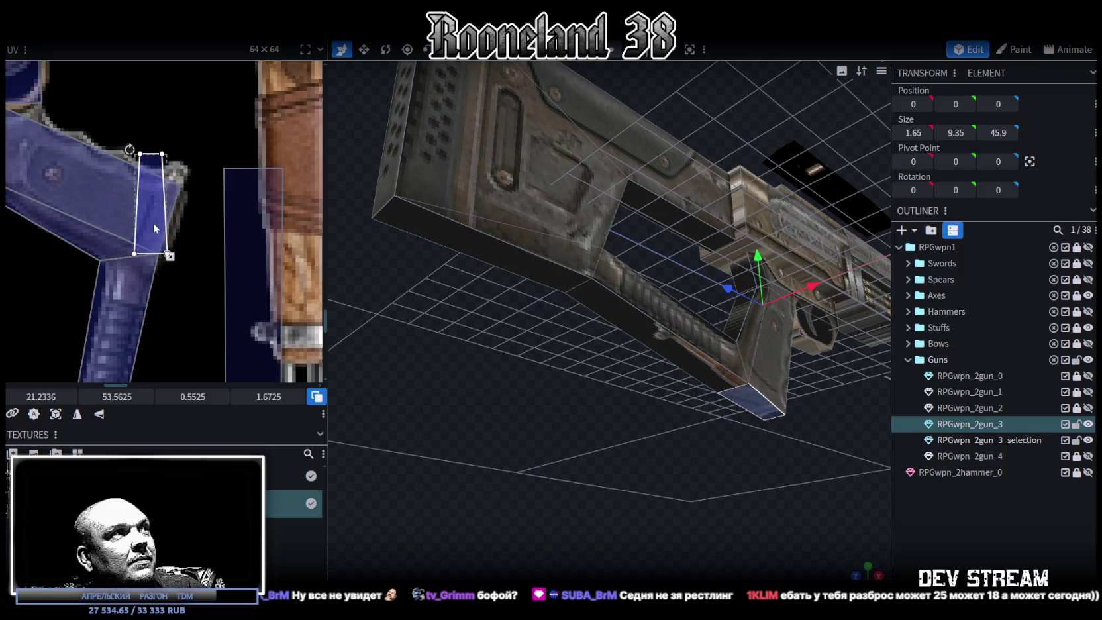
{"action": "left_click_drag", "start_coordinate": [131, 159], "coordinate": [163, 234]}
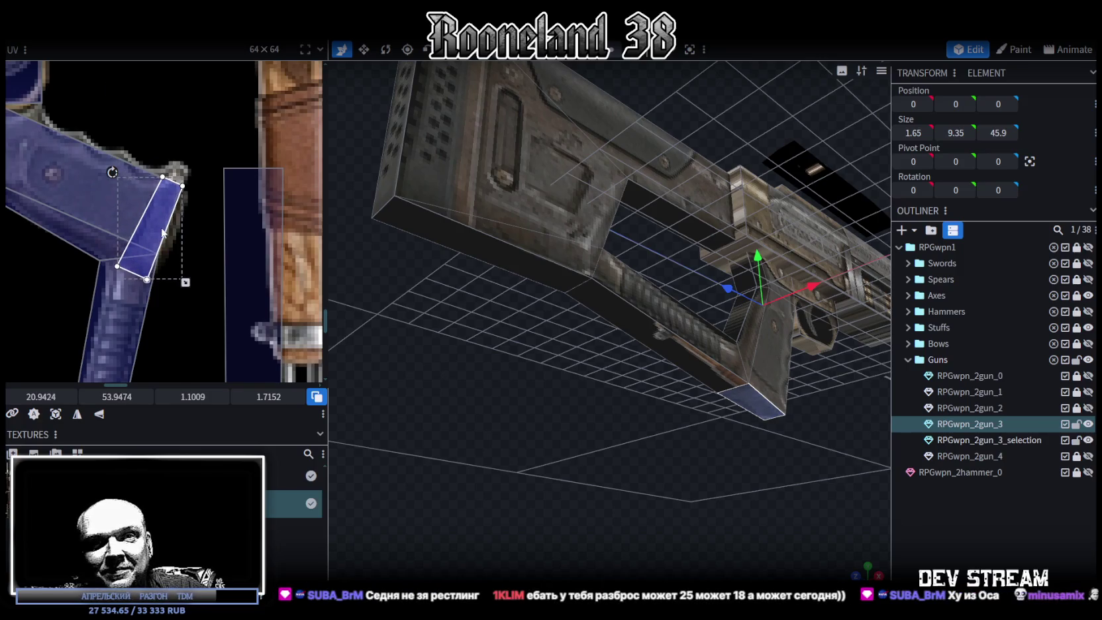
{"action": "scroll", "coordinate": [226, 297], "scroll_direction": "down", "scroll_amount": 2}
{"action": "scroll", "coordinate": [242, 271], "scroll_direction": "down", "scroll_amount": 2}
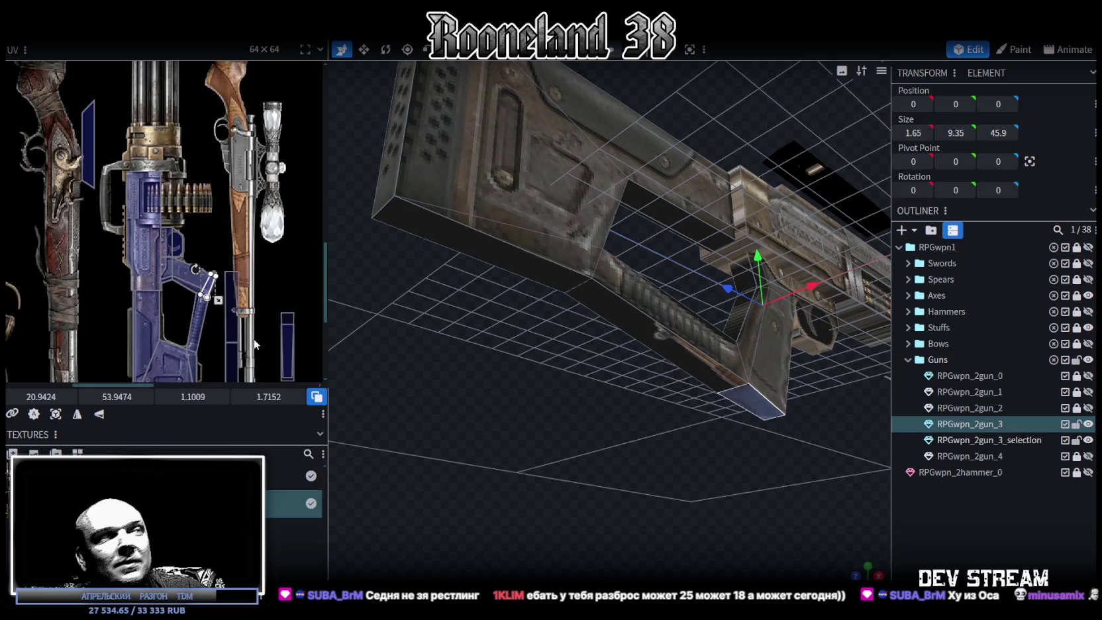
{"action": "scroll", "coordinate": [253, 242], "scroll_direction": "down", "scroll_amount": 2}
Pick the grip's underside face, reposition its UV box and stretch it taller
{"action": "left_click", "coordinate": [648, 333]}
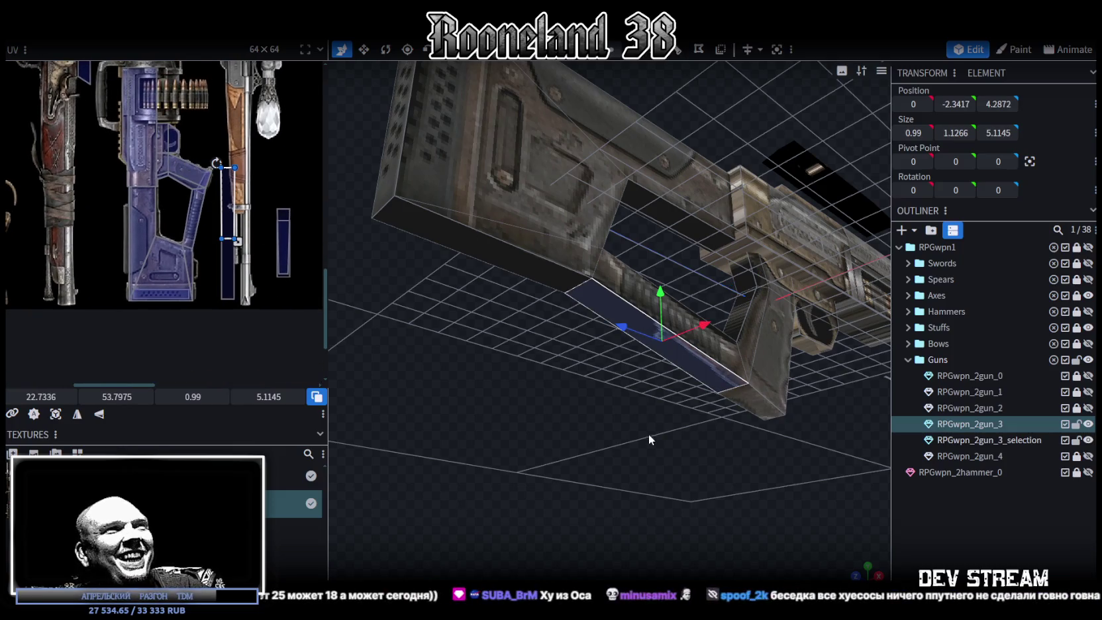
{"action": "left_click_drag", "start_coordinate": [648, 433], "coordinate": [587, 527]}
{"action": "scroll", "coordinate": [255, 241], "scroll_direction": "down", "scroll_amount": 1}
{"action": "left_click_drag", "start_coordinate": [242, 189], "coordinate": [252, 142]}
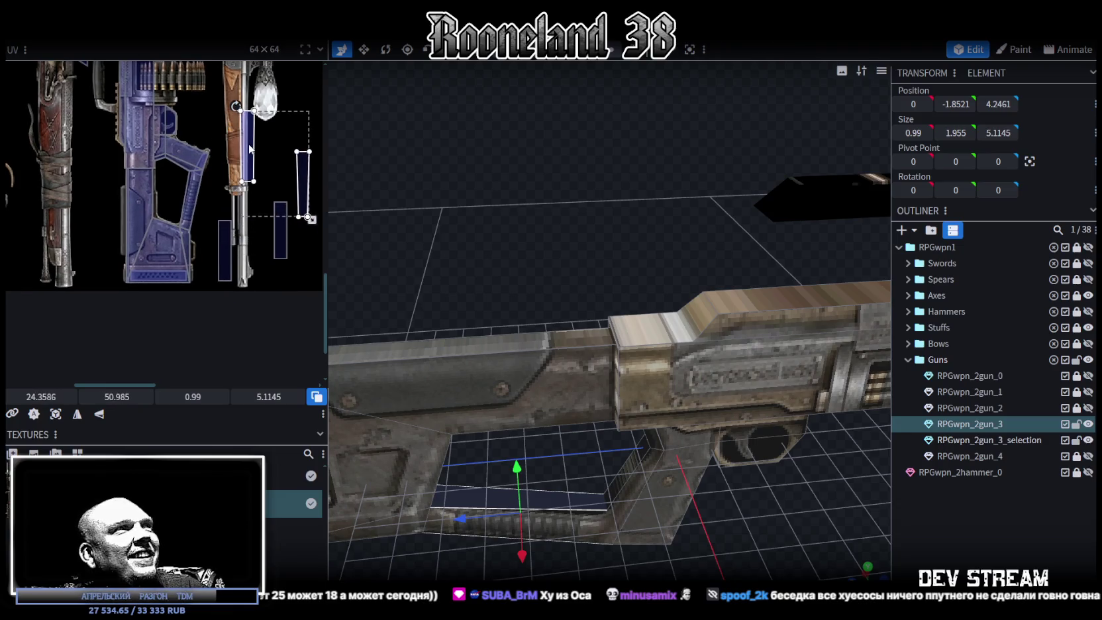
{"action": "scroll", "coordinate": [253, 142], "scroll_direction": "up", "scroll_amount": 2}
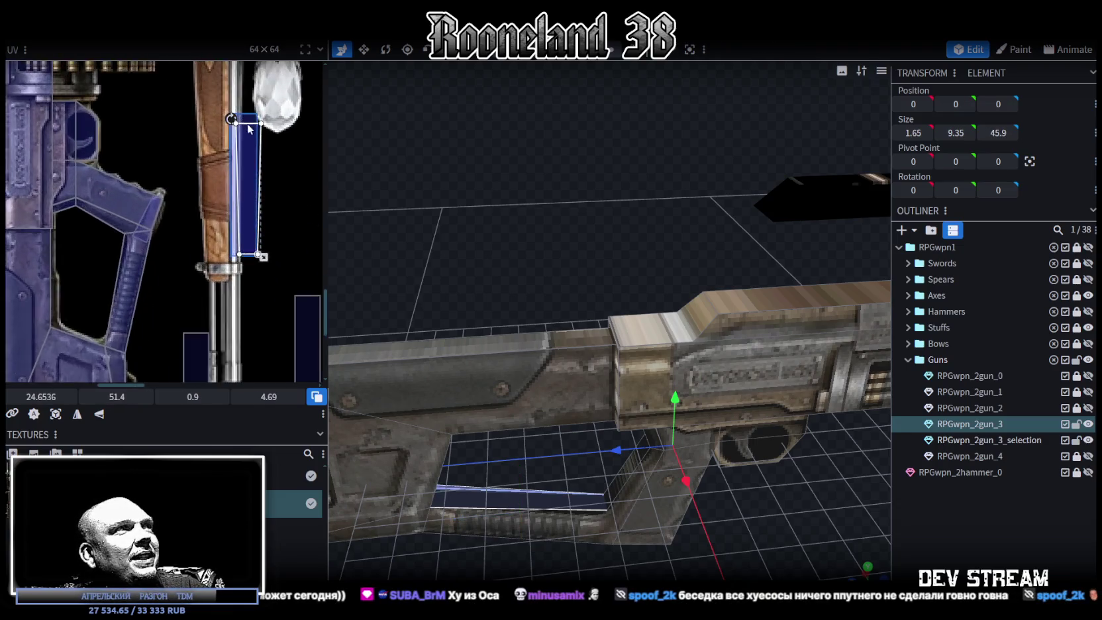
{"action": "scroll", "coordinate": [232, 148], "scroll_direction": "up", "scroll_amount": 1}
{"action": "left_click_drag", "start_coordinate": [230, 147], "coordinate": [234, 175]}
{"action": "left_click_drag", "start_coordinate": [258, 313], "coordinate": [258, 331]}
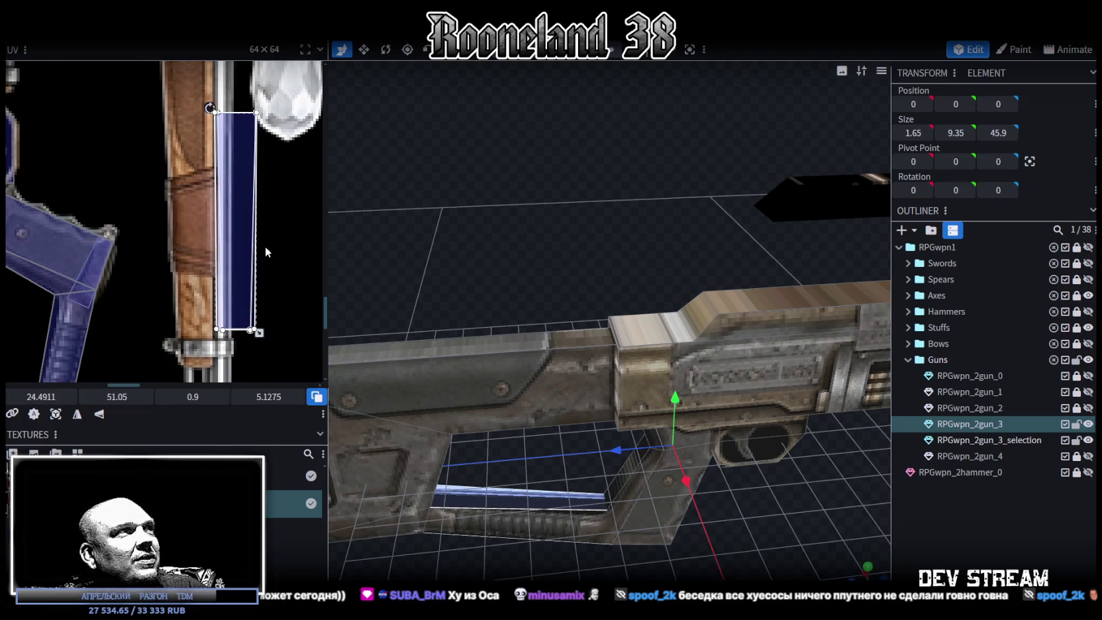
{"action": "scroll", "coordinate": [265, 245], "scroll_direction": "down", "scroll_amount": 2}
{"action": "scroll", "coordinate": [321, 197], "scroll_direction": "down", "scroll_amount": 1}
Fit the underside UV to the blue grip as a narrow tilted 1.2953 × 3.8955 strip
{"action": "left_click_drag", "start_coordinate": [293, 160], "coordinate": [203, 288]}
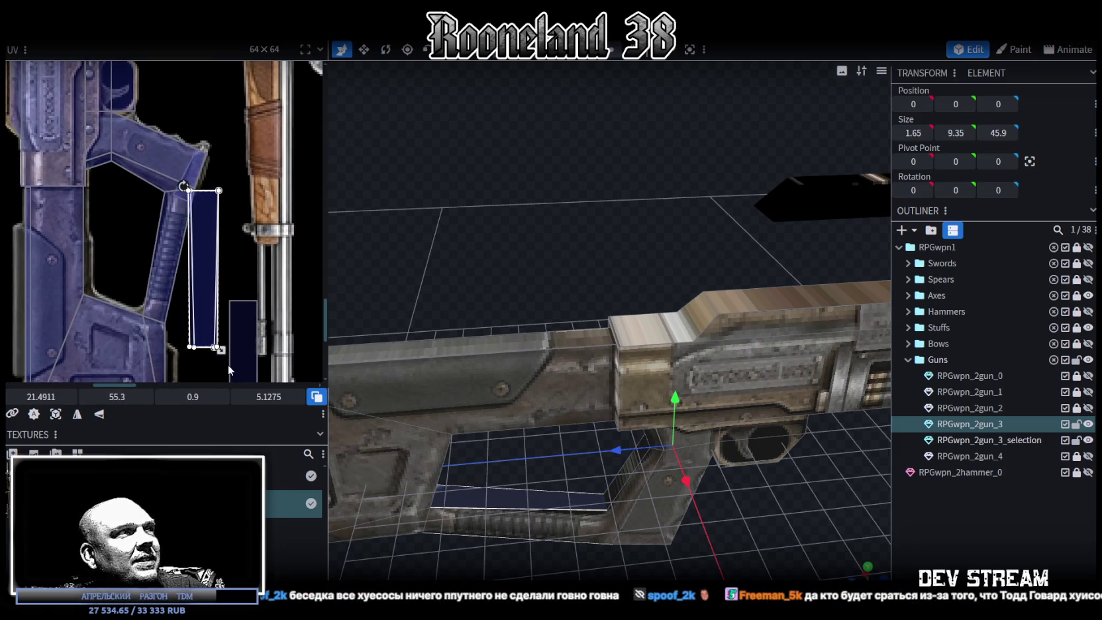
{"action": "left_click_drag", "start_coordinate": [221, 349], "coordinate": [219, 311]}
{"action": "left_click_drag", "start_coordinate": [184, 182], "coordinate": [208, 180]}
{"action": "left_click_drag", "start_coordinate": [205, 245], "coordinate": [177, 220]}
{"action": "scroll", "coordinate": [189, 271], "scroll_direction": "up", "scroll_amount": 3}
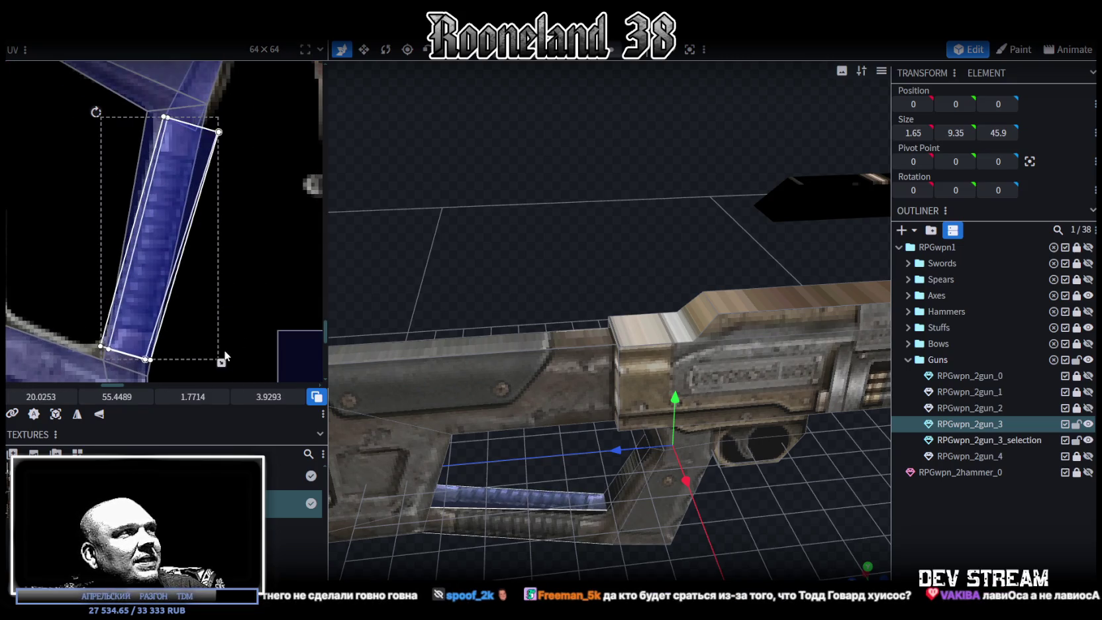
{"action": "left_click_drag", "start_coordinate": [222, 364], "coordinate": [206, 363]}
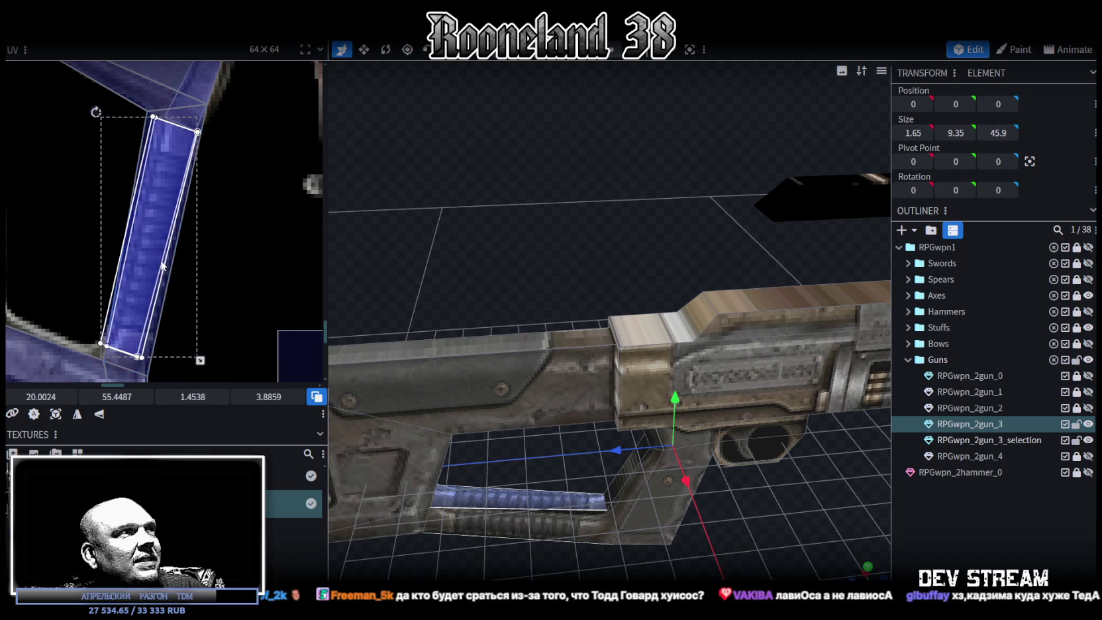
{"action": "left_click_drag", "start_coordinate": [101, 114], "coordinate": [98, 113]}
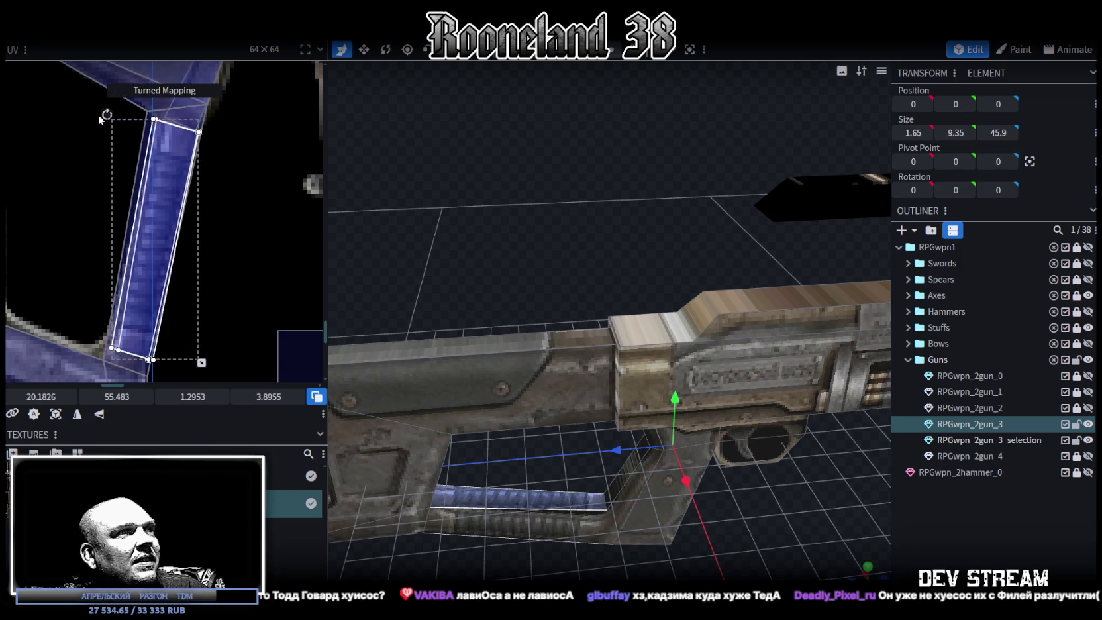
{"action": "left_click", "coordinate": [982, 540]}
{"action": "scroll", "coordinate": [763, 517], "scroll_direction": "down", "scroll_amount": 3}
On RPGwpn_2gun_3, realign the UV points of the grip's lower and upright corner faces
{"action": "left_click_drag", "start_coordinate": [763, 517], "coordinate": [654, 445]}
{"action": "scroll", "coordinate": [592, 382], "scroll_direction": "up", "scroll_amount": 3}
{"action": "left_click", "coordinate": [591, 382]}
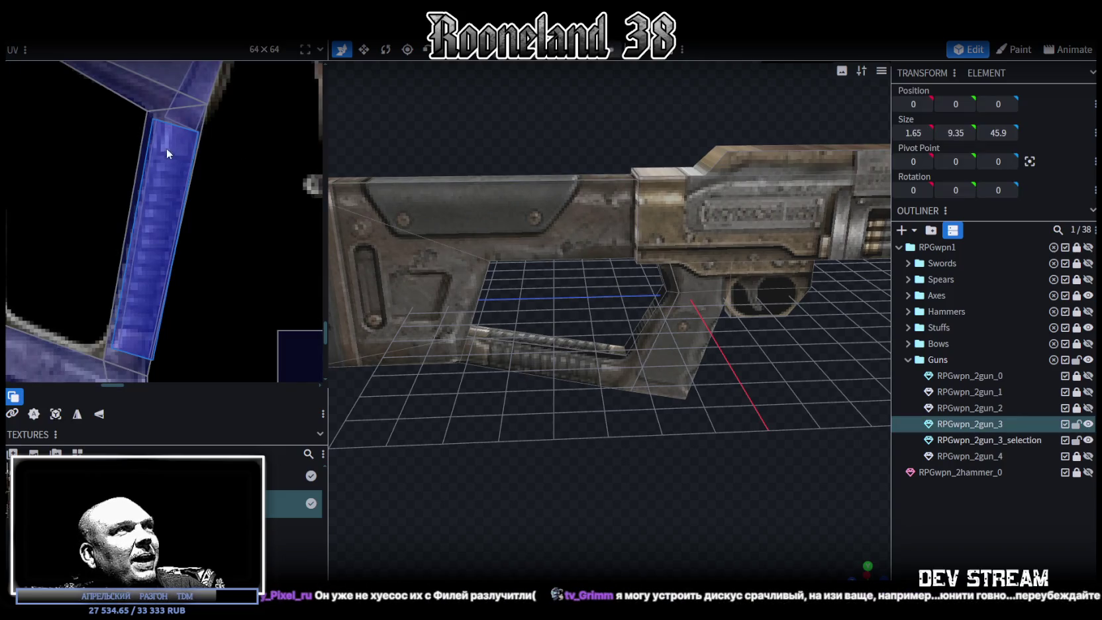
{"action": "scroll", "coordinate": [127, 114], "scroll_direction": "up", "scroll_amount": 2}
{"action": "left_click", "coordinate": [140, 195]}
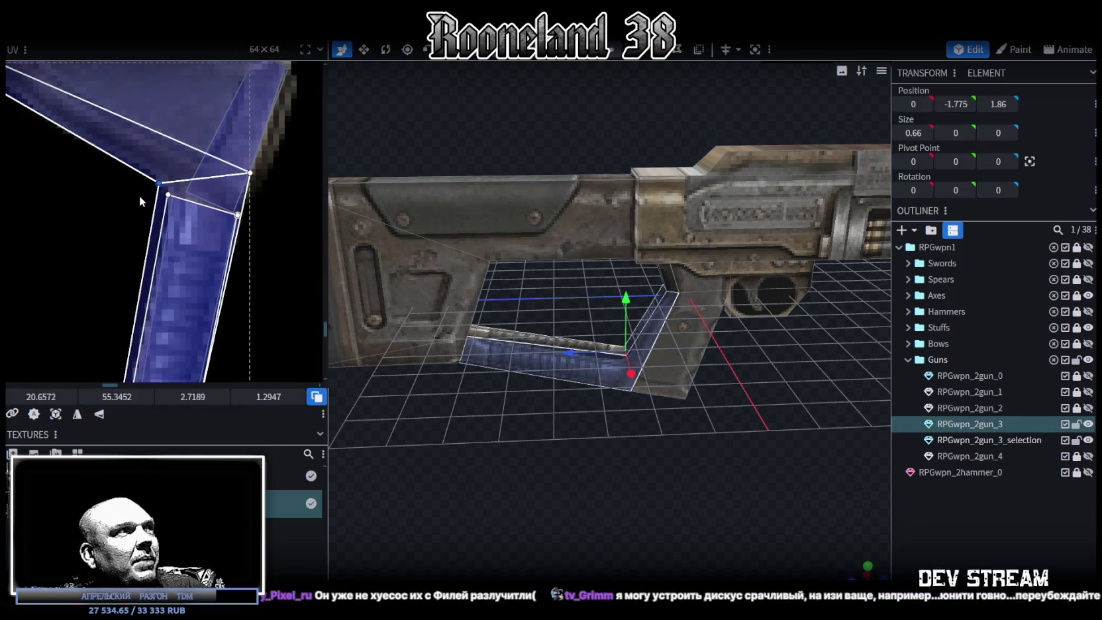
{"action": "left_click_drag", "start_coordinate": [159, 183], "coordinate": [177, 185]}
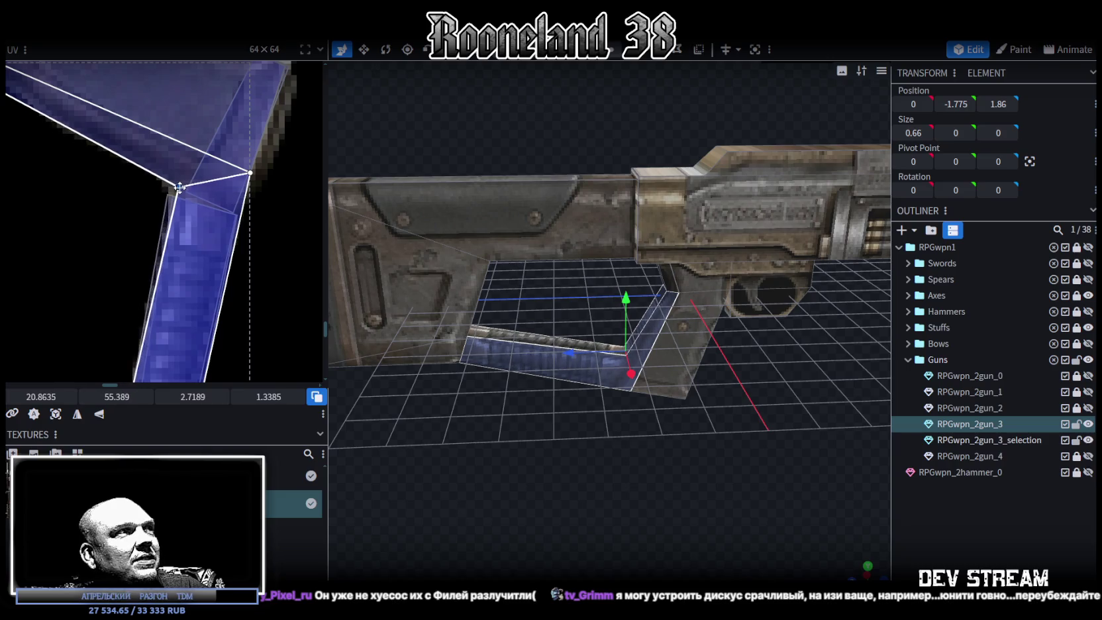
{"action": "scroll", "coordinate": [149, 201], "scroll_direction": "down", "scroll_amount": 3}
{"action": "scroll", "coordinate": [192, 153], "scroll_direction": "up", "scroll_amount": 3}
{"action": "left_click", "coordinate": [200, 227]}
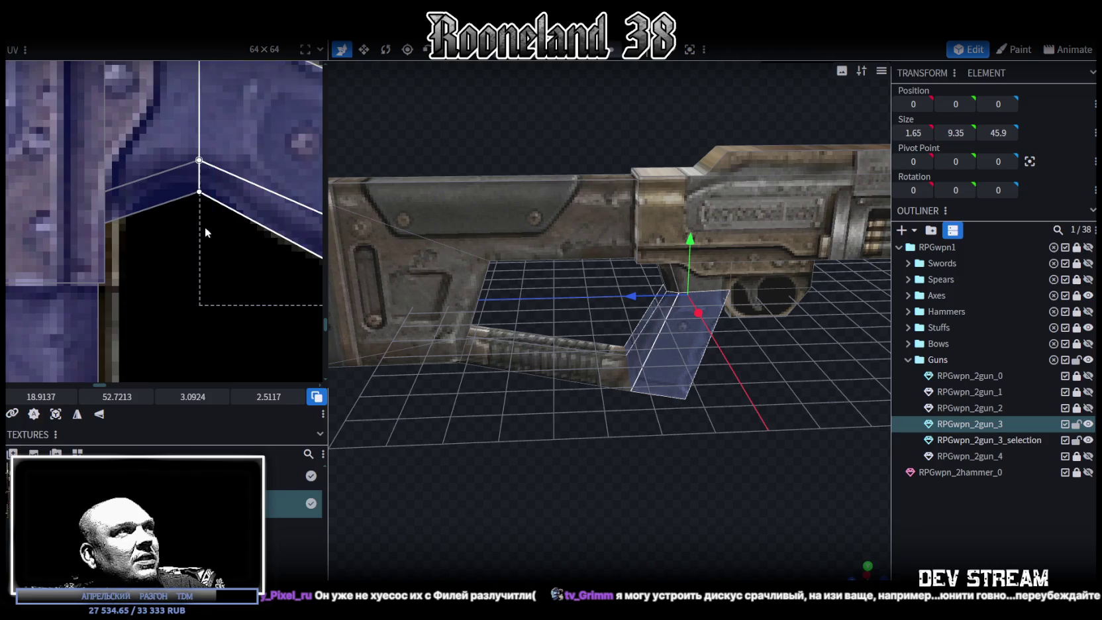
{"action": "left_click_drag", "start_coordinate": [116, 396], "coordinate": [161, 396]}
{"action": "scroll", "coordinate": [850, 443], "scroll_direction": "up", "scroll_amount": 2}
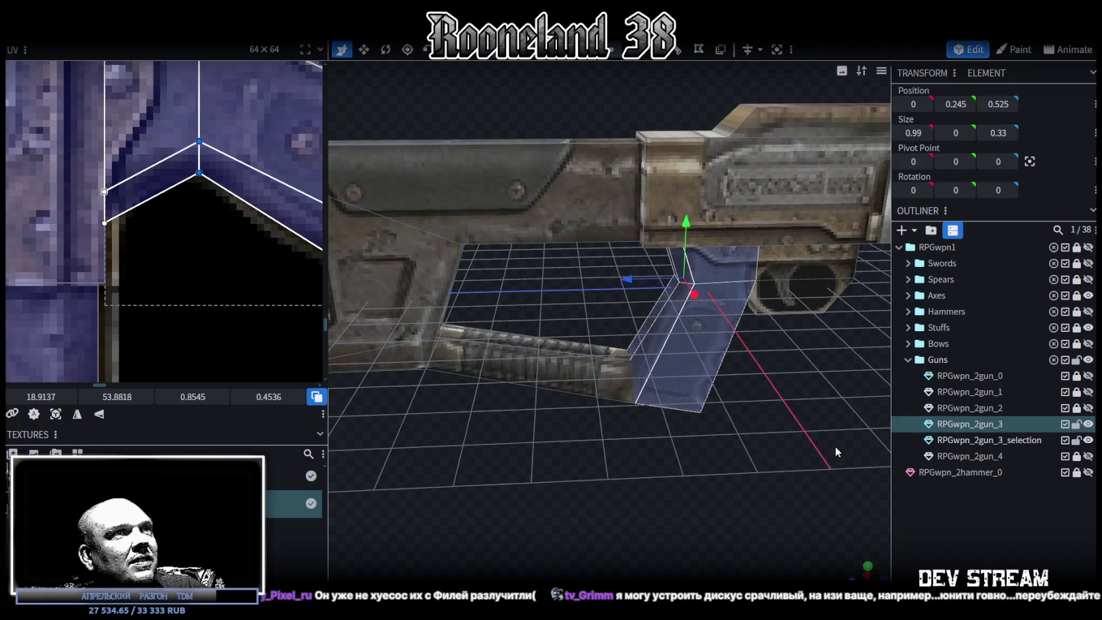
{"action": "scroll", "coordinate": [761, 411], "scroll_direction": "up", "scroll_amount": 5}
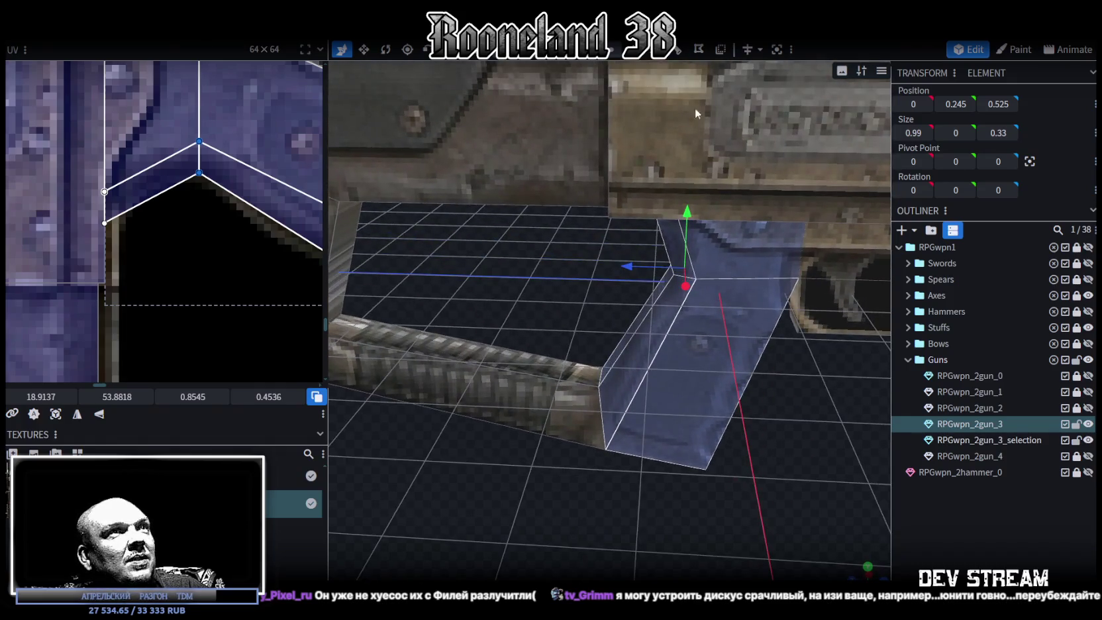
Move the grip joint's corner points 0.2 lower on Z
{"action": "left_click", "coordinate": [641, 206]}
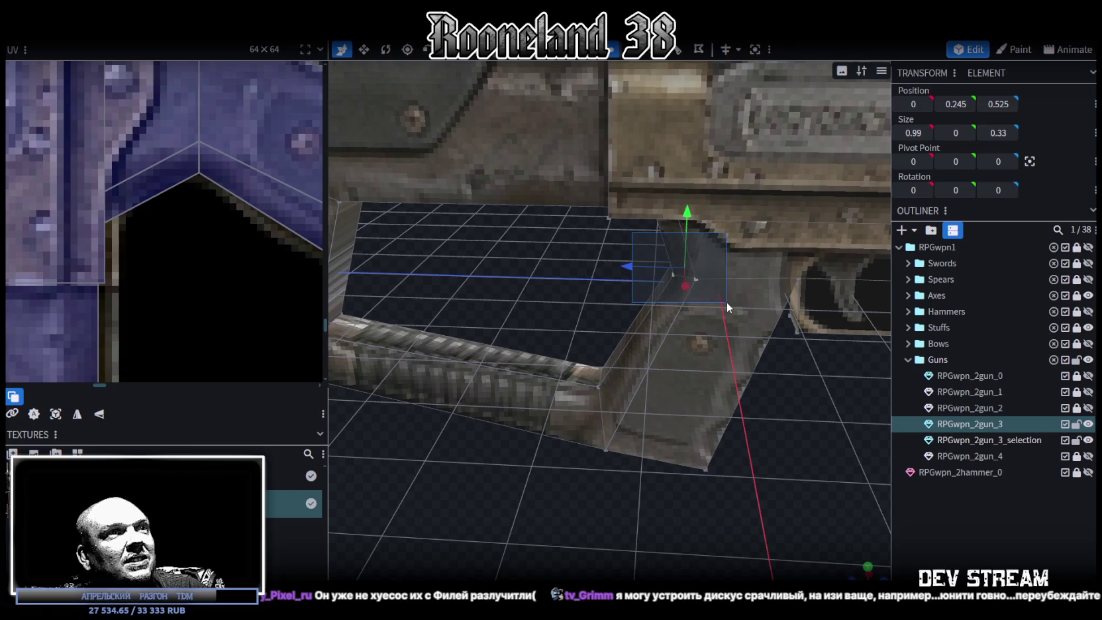
{"action": "left_click_drag", "start_coordinate": [633, 269], "coordinate": [644, 271]}
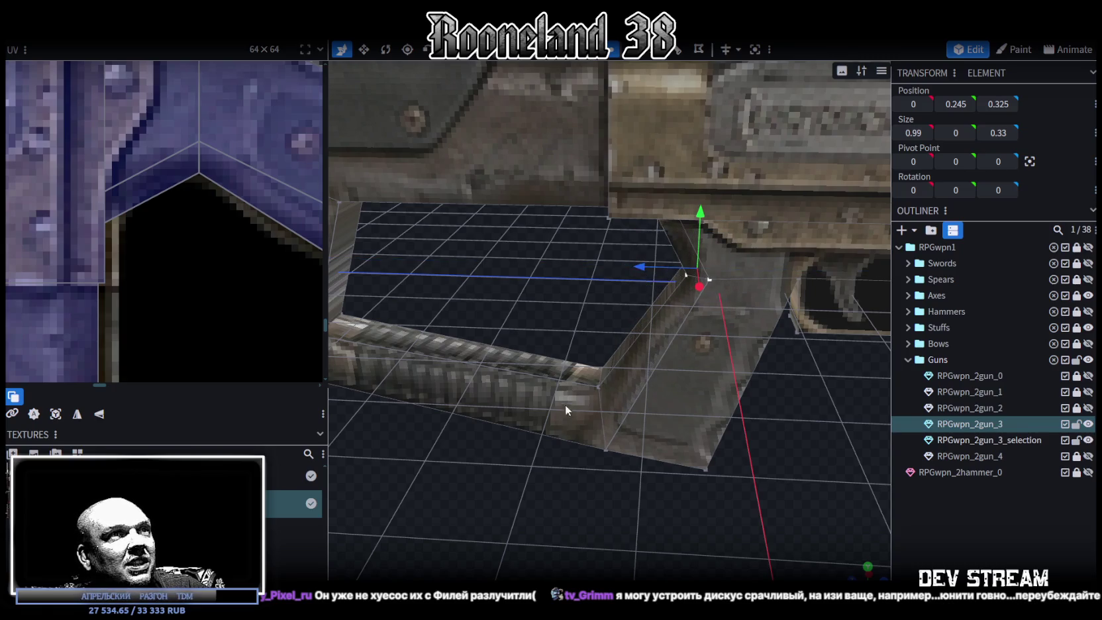
{"action": "scroll", "coordinate": [564, 403], "scroll_direction": "down", "scroll_amount": 5}
{"action": "scroll", "coordinate": [601, 458], "scroll_direction": "down", "scroll_amount": 3}
{"action": "scroll", "coordinate": [267, 345], "scroll_direction": "down", "scroll_amount": 3}
{"action": "scroll", "coordinate": [230, 168], "scroll_direction": "up", "scroll_amount": 3}
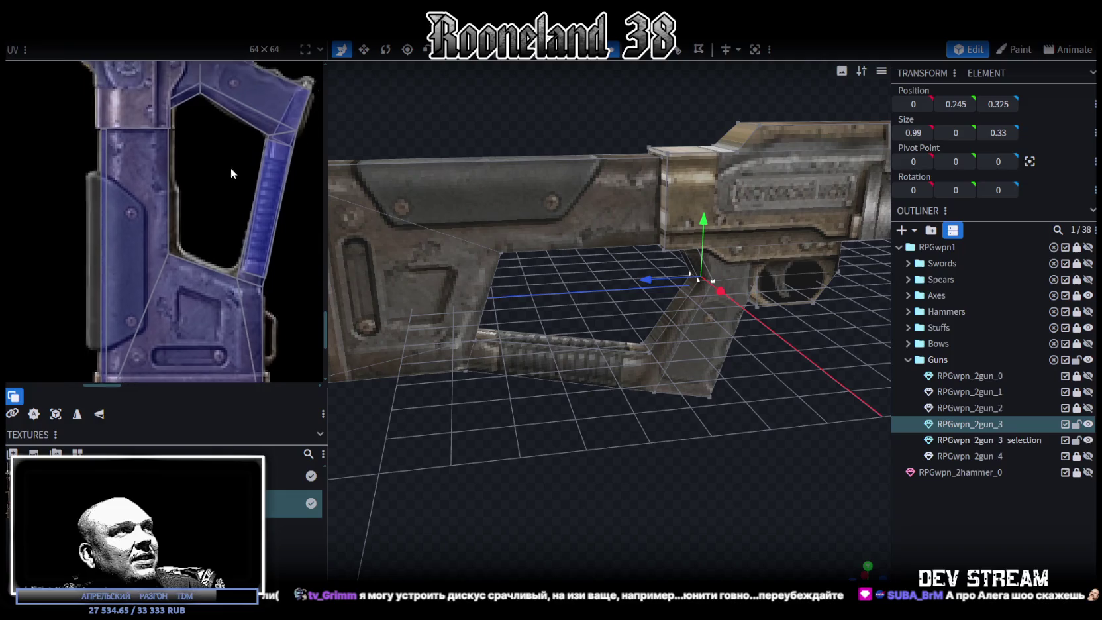
{"action": "scroll", "coordinate": [230, 245], "scroll_direction": "up", "scroll_amount": 3}
Scale a stock face's UV into a thin 0.5375 × 4.0981 strip at 20.0849, 59.312
{"action": "mouse_move", "coordinate": [595, 397]}
{"action": "left_mouse_down"}
{"action": "mouse_move", "coordinate": [656, 415]}
{"action": "mouse_move", "coordinate": [735, 341]}
{"action": "mouse_move", "coordinate": [775, 377]}
{"action": "mouse_move", "coordinate": [748, 342]}
{"action": "mouse_move", "coordinate": [519, 365]}
{"action": "mouse_move", "coordinate": [609, 417]}
{"action": "mouse_move", "coordinate": [538, 278]}
{"action": "left_mouse_up"}
{"action": "left_click", "coordinate": [539, 285]}
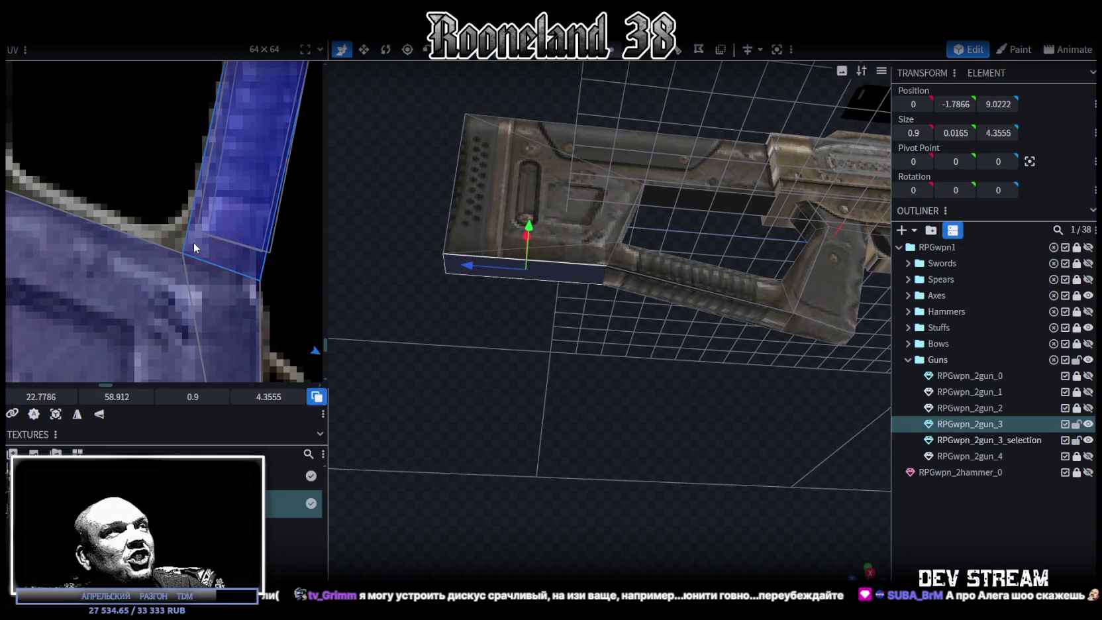
{"action": "scroll", "coordinate": [196, 241], "scroll_direction": "down", "scroll_amount": 5}
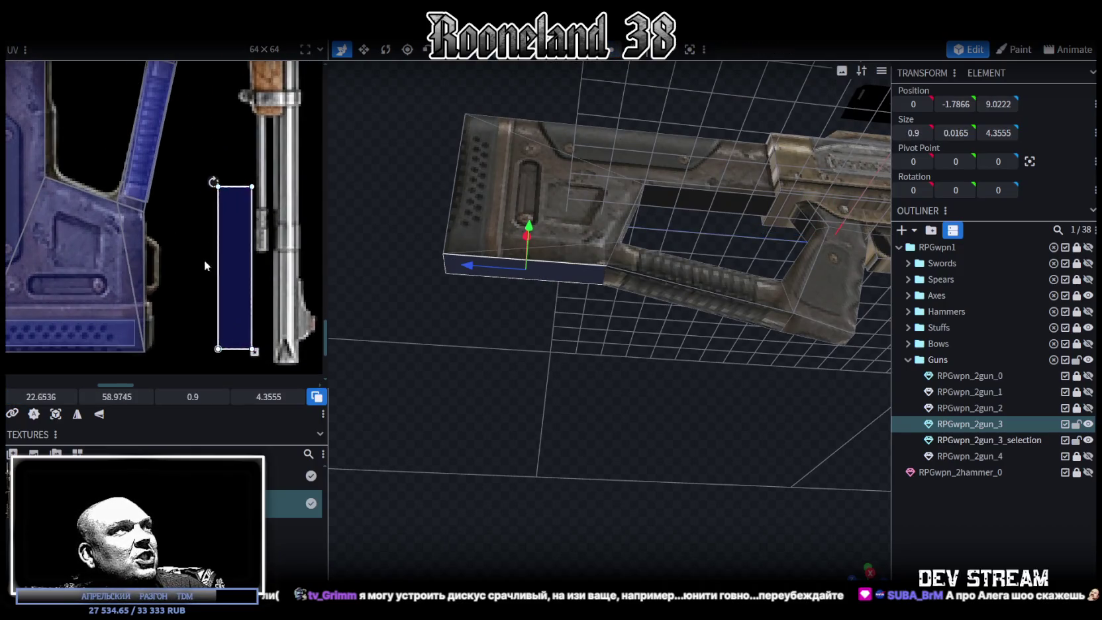
{"action": "left_click", "coordinate": [136, 265]}
{"action": "scroll", "coordinate": [140, 263], "scroll_direction": "up", "scroll_amount": 3}
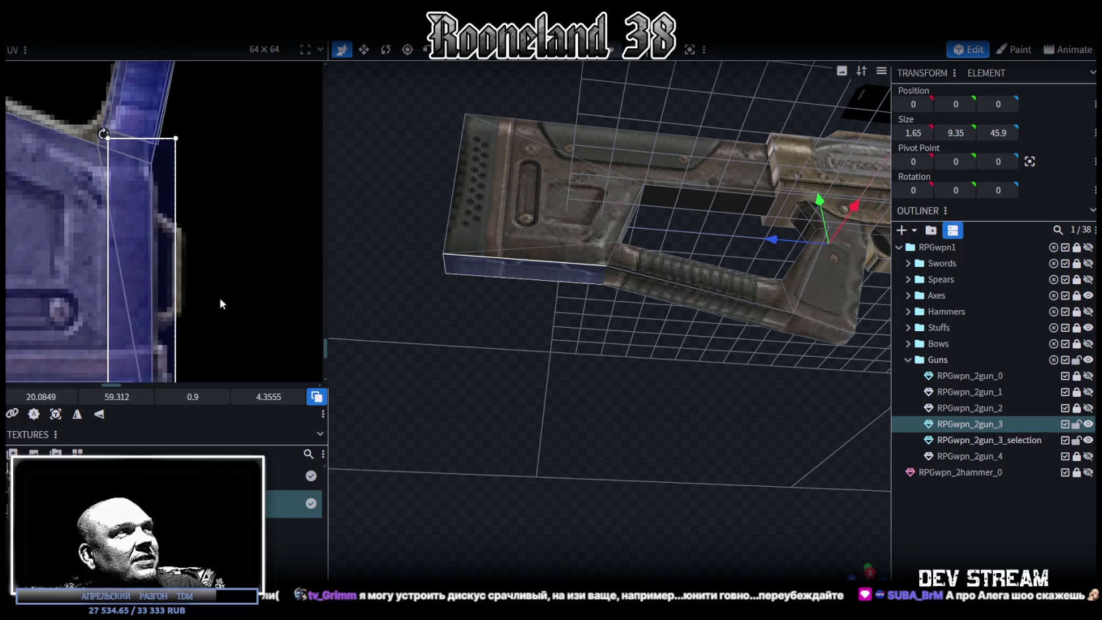
{"action": "middle_click_drag", "start_coordinate": [218, 297], "coordinate": [262, 196]}
{"action": "left_click_drag", "start_coordinate": [219, 366], "coordinate": [207, 360]}
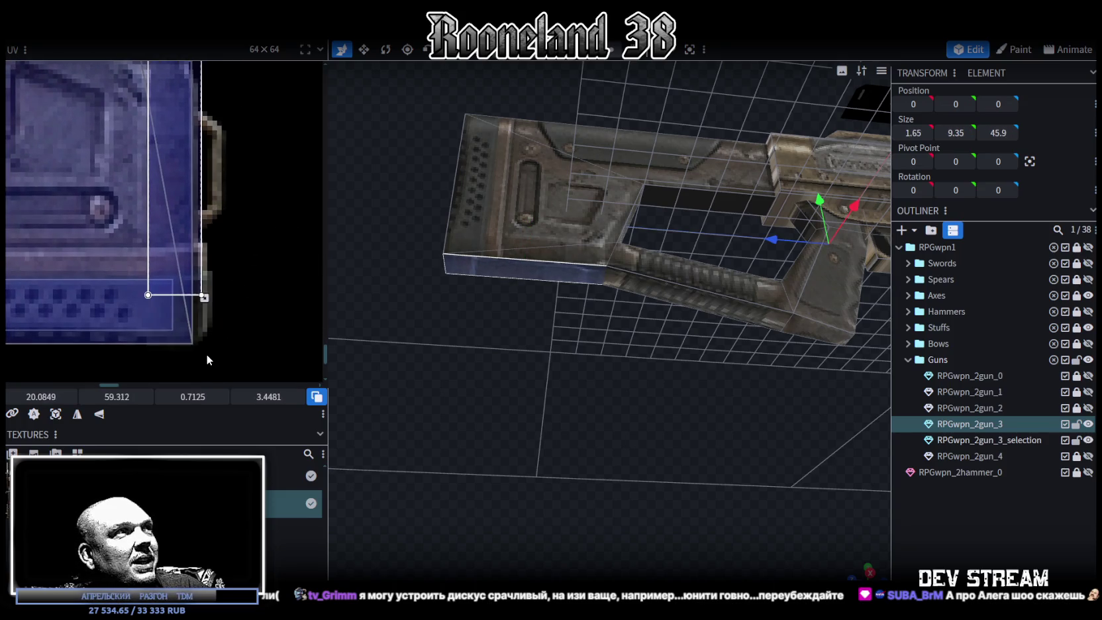
{"action": "left_click_drag", "start_coordinate": [204, 297], "coordinate": [190, 330]}
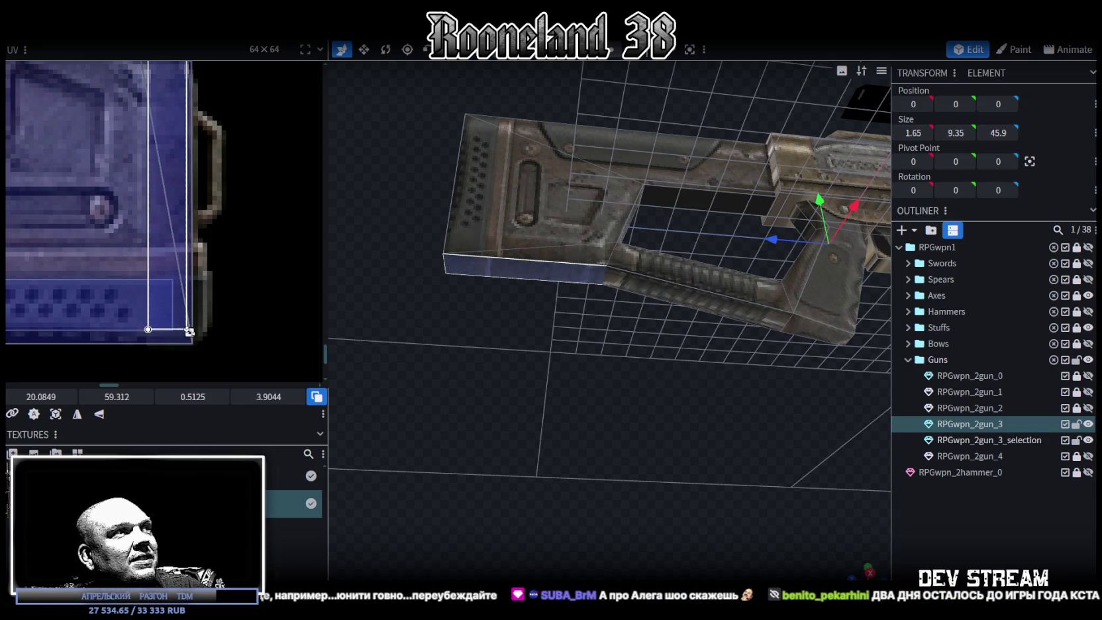
{"action": "left_click_drag", "start_coordinate": [190, 332], "coordinate": [191, 345]}
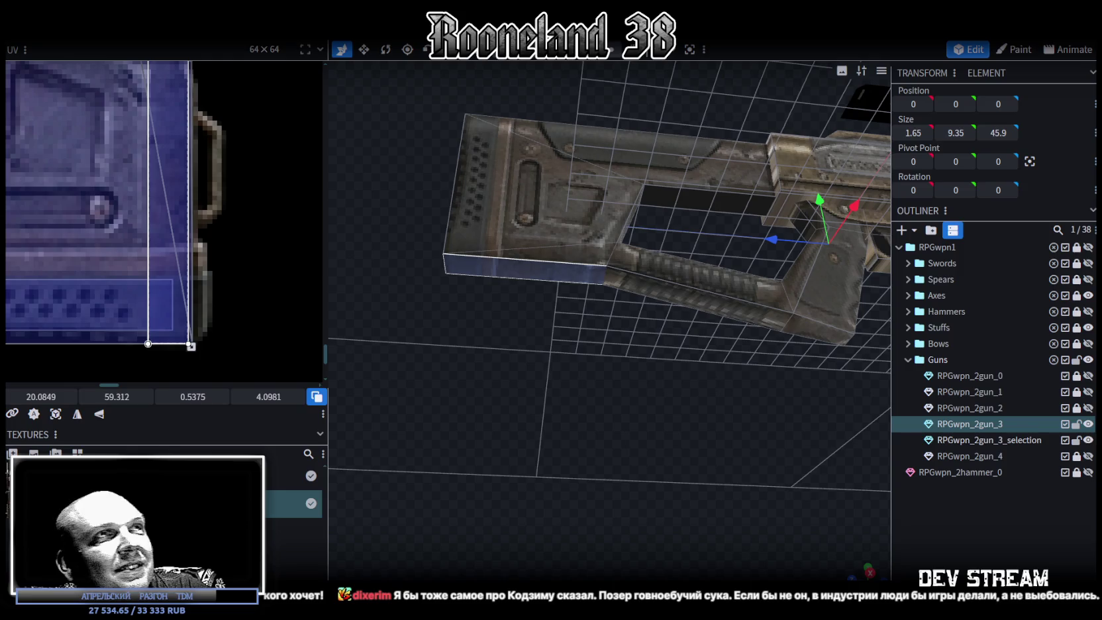
Select the grip's bottom face
{"action": "left_click", "coordinate": [684, 294]}
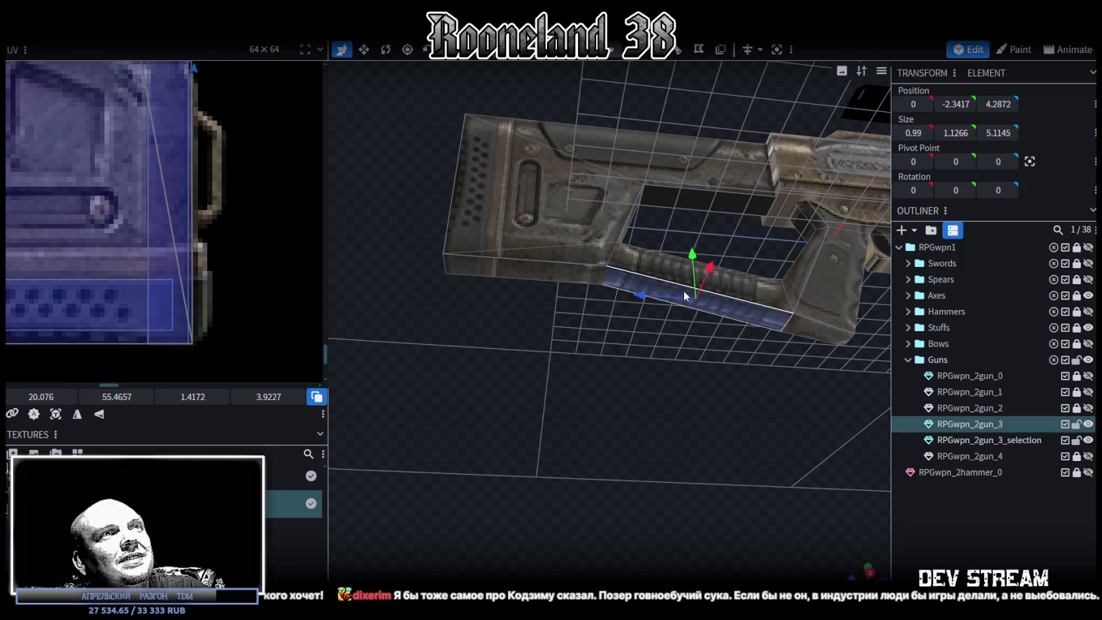
Orbit under the grip, pick one of its bottom faces, and resize that face's UV
{"action": "scroll", "coordinate": [157, 190], "scroll_direction": "down", "scroll_amount": 3}
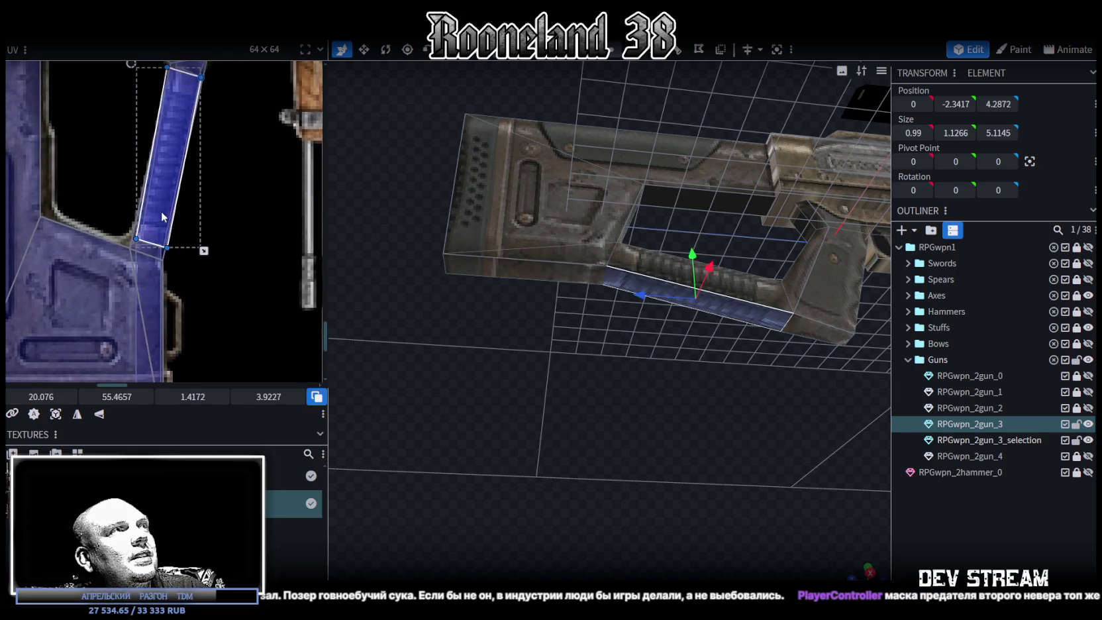
{"action": "scroll", "coordinate": [161, 210], "scroll_direction": "up", "scroll_amount": 3}
{"action": "scroll", "coordinate": [153, 239], "scroll_direction": "up", "scroll_amount": 2}
{"action": "left_click_drag", "start_coordinate": [204, 288], "coordinate": [183, 268]}
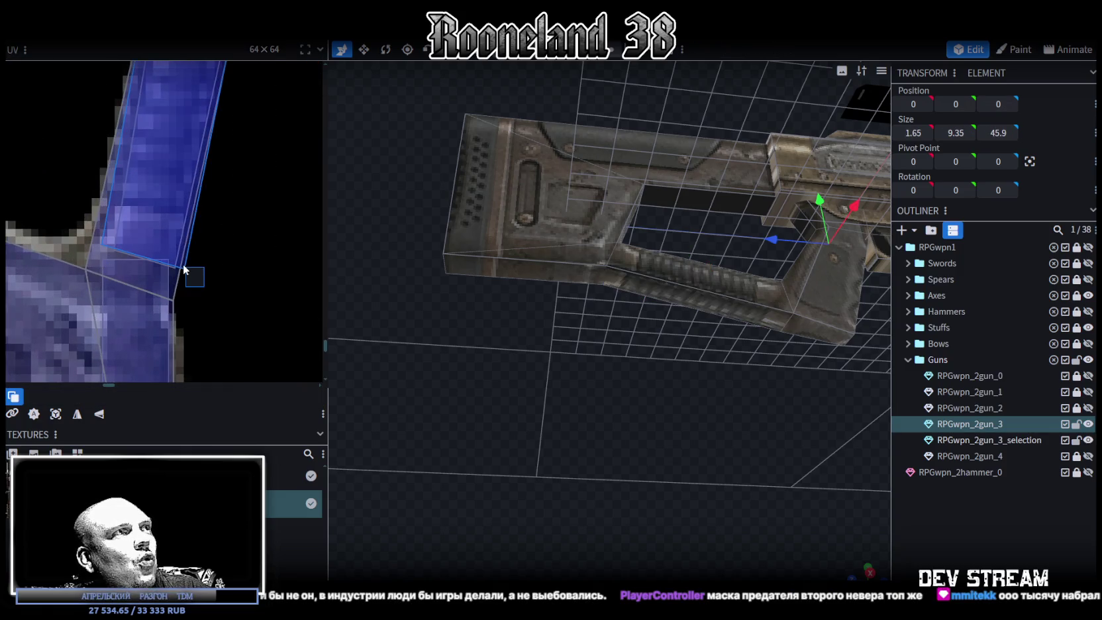
{"action": "left_click", "coordinate": [212, 275]}
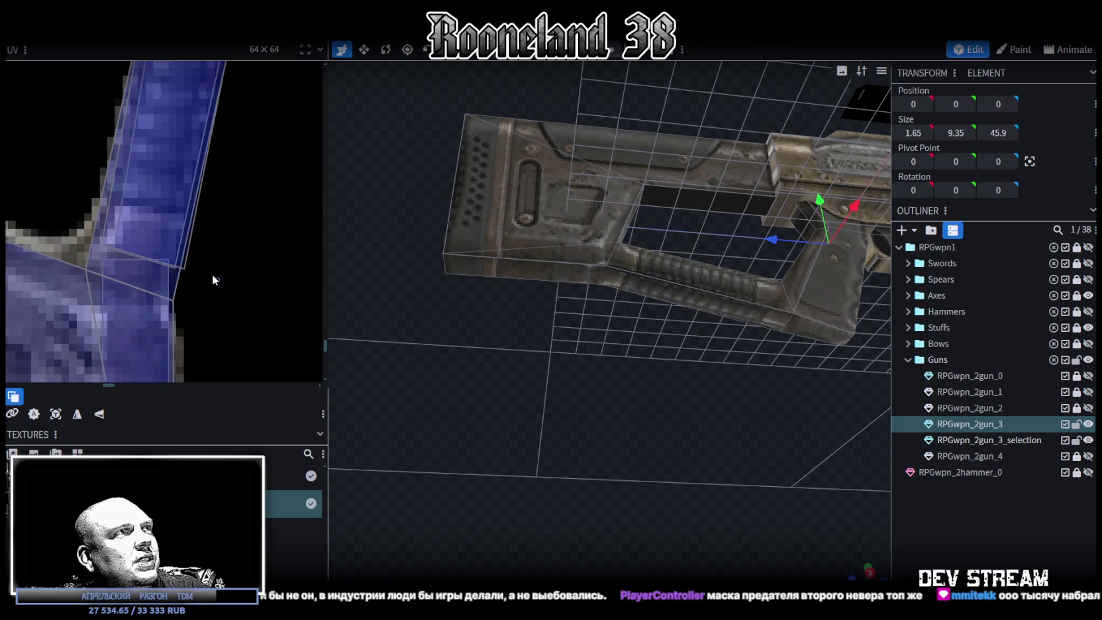
{"action": "left_click_drag", "start_coordinate": [219, 281], "coordinate": [183, 266]}
{"action": "mouse_move", "coordinate": [699, 398]}
{"action": "left_mouse_down"}
{"action": "mouse_move", "coordinate": [647, 488]}
{"action": "mouse_move", "coordinate": [674, 435]}
{"action": "mouse_move", "coordinate": [661, 286]}
{"action": "left_mouse_up"}
{"action": "left_click", "coordinate": [623, 253]}
{"action": "scroll", "coordinate": [206, 272], "scroll_direction": "down", "scroll_amount": 1}
{"action": "scroll", "coordinate": [206, 273], "scroll_direction": "up", "scroll_amount": 1}
{"action": "left_click_drag", "start_coordinate": [255, 254], "coordinate": [235, 276]}
Widen the grip face's UV to 1.4228 × 4.1607 along the slanted stock strip
{"action": "scroll", "coordinate": [214, 359], "scroll_direction": "up", "scroll_amount": 2}
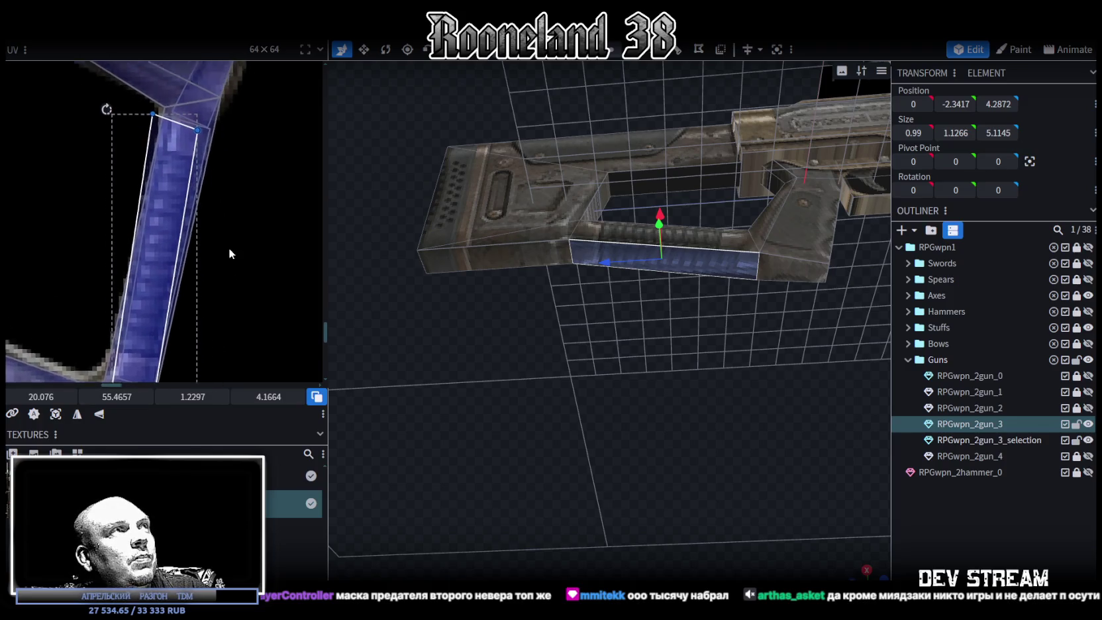
{"action": "scroll", "coordinate": [228, 248], "scroll_direction": "up", "scroll_amount": 2}
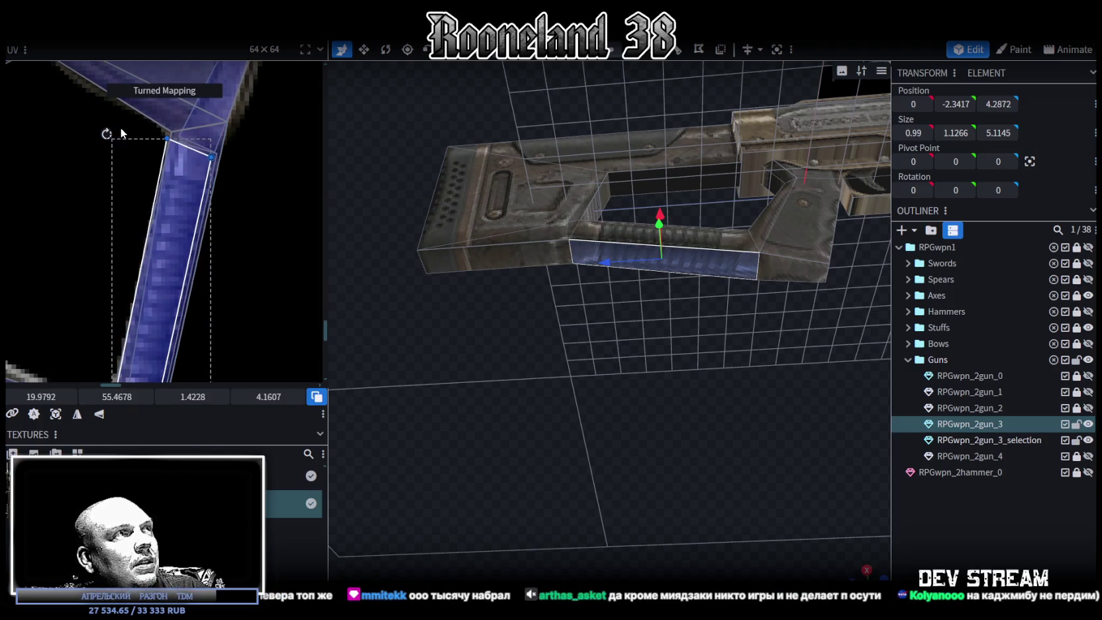
{"action": "left_click_drag", "start_coordinate": [178, 213], "coordinate": [183, 212]}
{"action": "scroll", "coordinate": [218, 237], "scroll_direction": "down", "scroll_amount": 3}
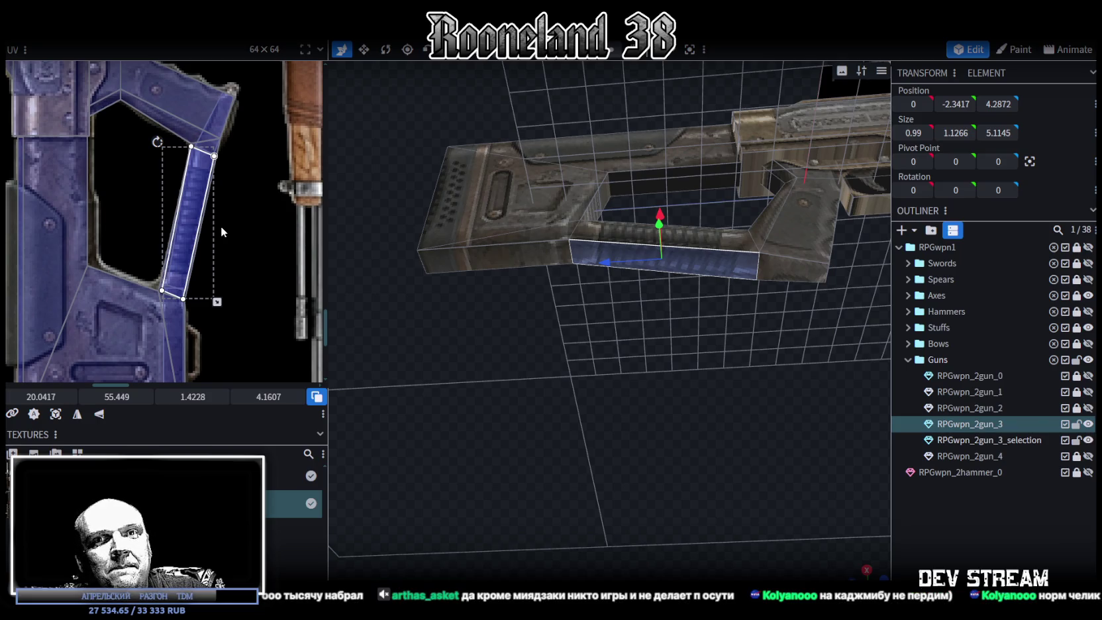
{"action": "middle_click_drag", "start_coordinate": [221, 231], "coordinate": [209, 279]}
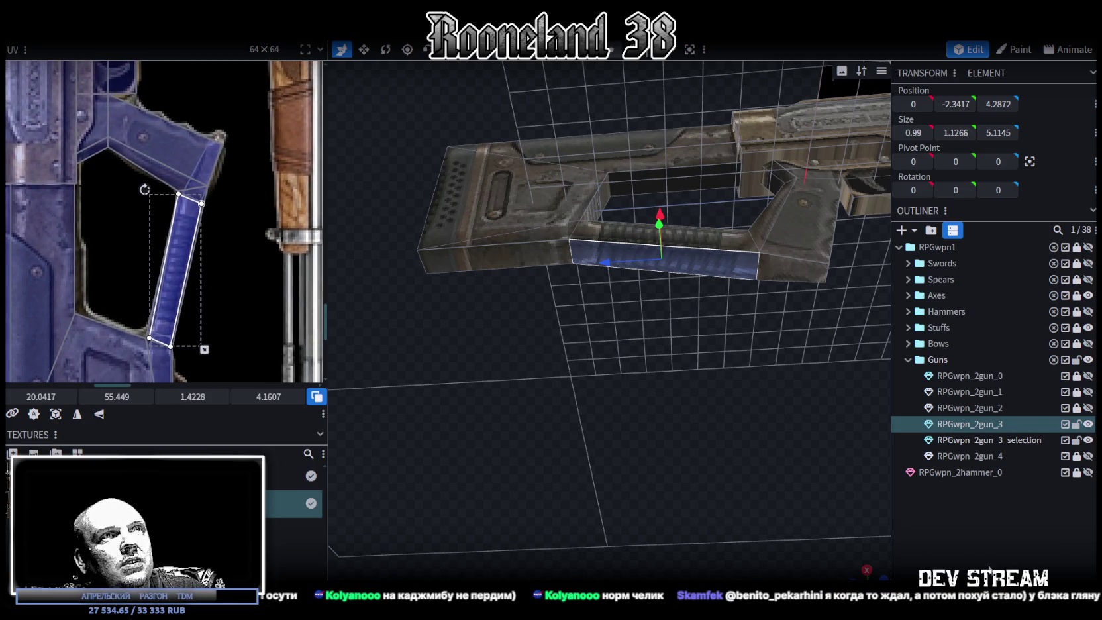
{"action": "left_click", "coordinate": [696, 346]}
{"action": "mouse_move", "coordinate": [696, 347]}
{"action": "left_mouse_down"}
{"action": "mouse_move", "coordinate": [684, 384]}
{"action": "mouse_move", "coordinate": [689, 277]}
{"action": "left_mouse_up"}
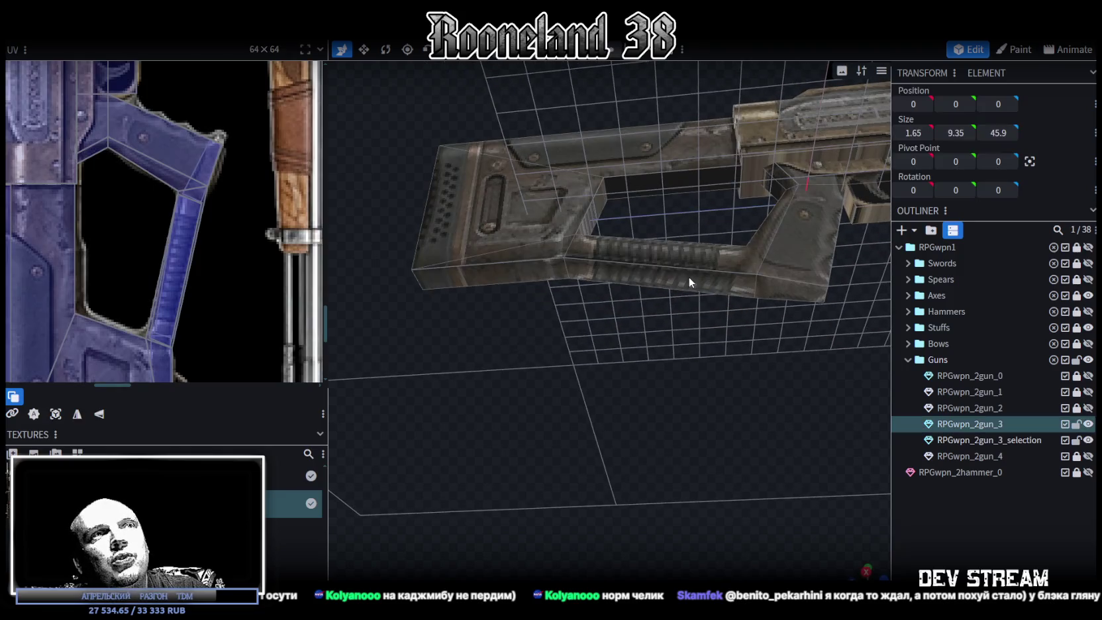
{"action": "left_click", "coordinate": [682, 281]}
Shift, resize, tilt and X-mirror the grip underside UV to 19.8923, 55.2107, sized 1.5329 × 4.8855
{"action": "mouse_move", "coordinate": [682, 325]}
{"action": "left_mouse_down"}
{"action": "mouse_move", "coordinate": [695, 491]}
{"action": "mouse_move", "coordinate": [724, 520]}
{"action": "mouse_move", "coordinate": [664, 403]}
{"action": "mouse_move", "coordinate": [636, 295]}
{"action": "mouse_move", "coordinate": [651, 288]}
{"action": "left_mouse_up"}
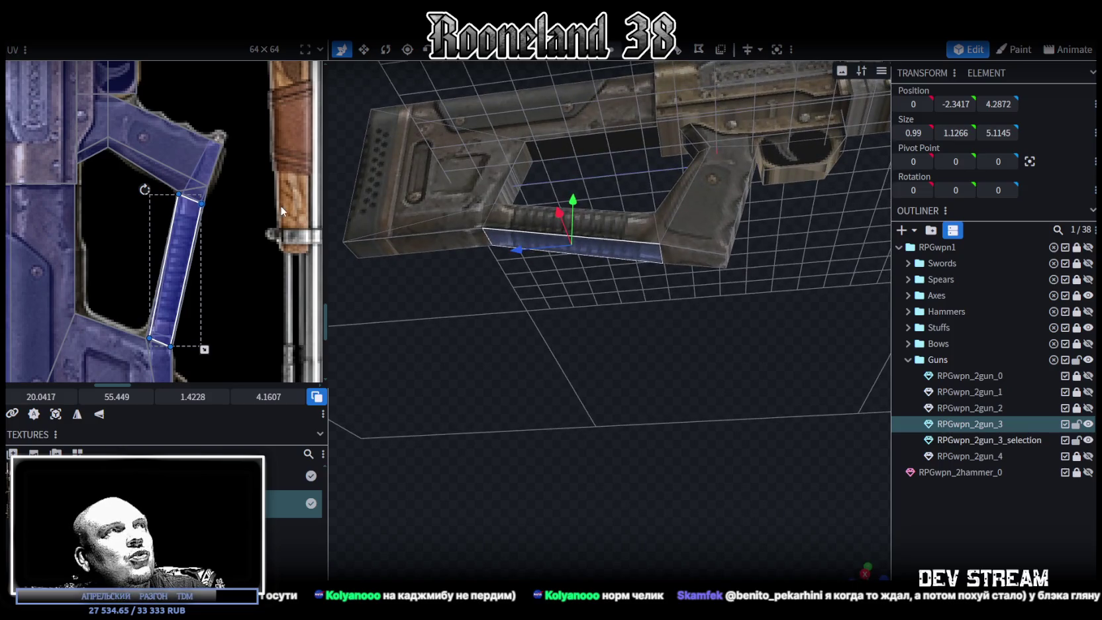
{"action": "left_click_drag", "start_coordinate": [192, 225], "coordinate": [185, 217]}
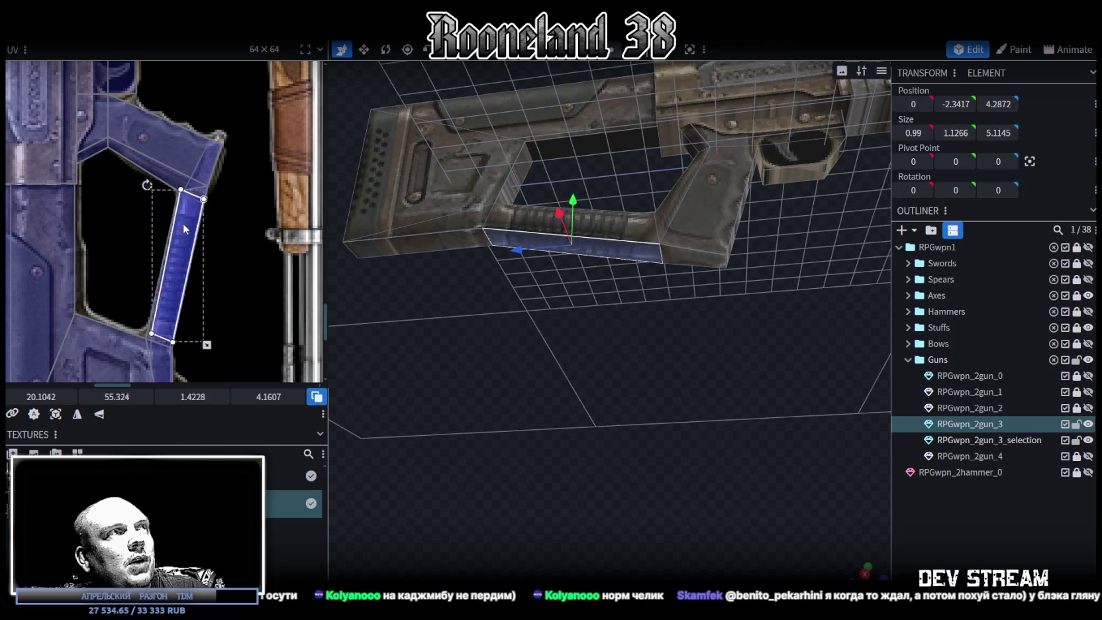
{"action": "left_click_drag", "start_coordinate": [208, 334], "coordinate": [202, 353]}
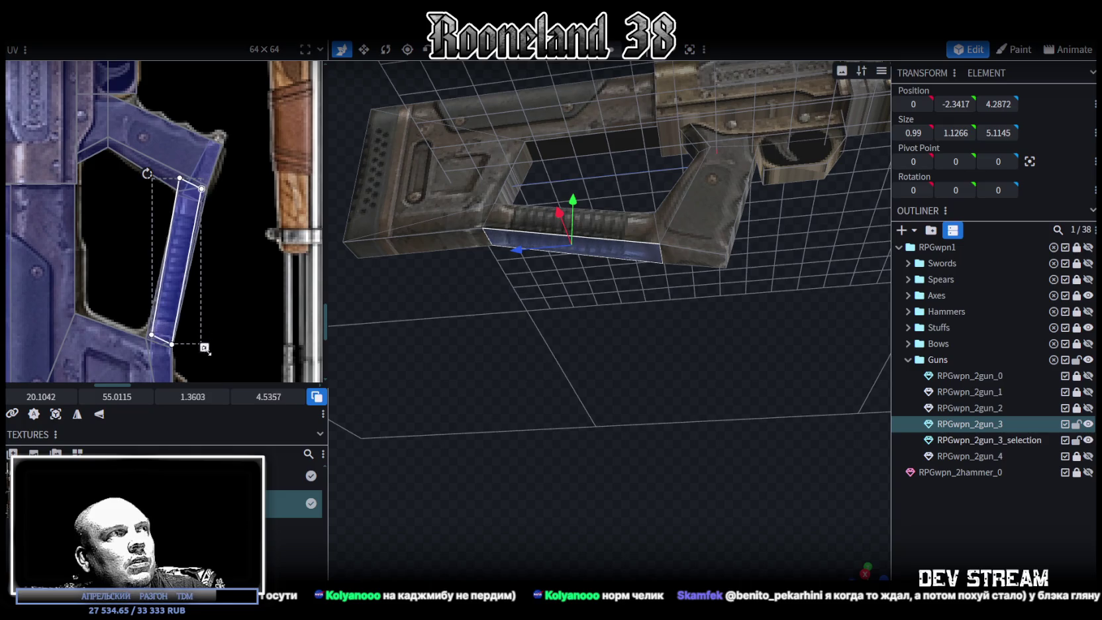
{"action": "left_click_drag", "start_coordinate": [159, 176], "coordinate": [157, 176]}
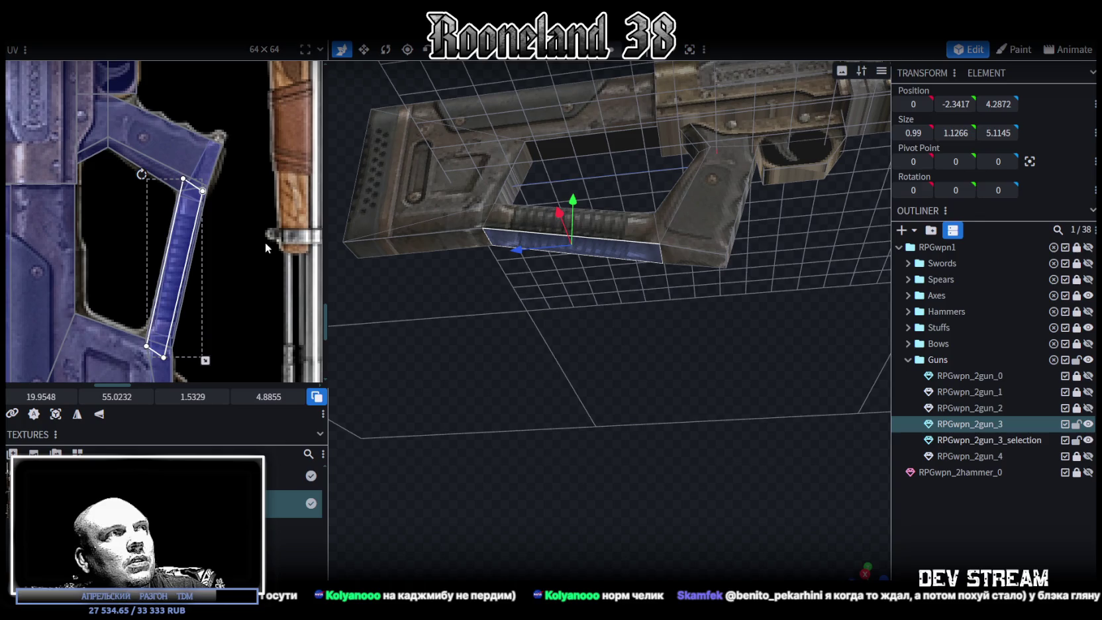
{"action": "left_click", "coordinate": [98, 414]}
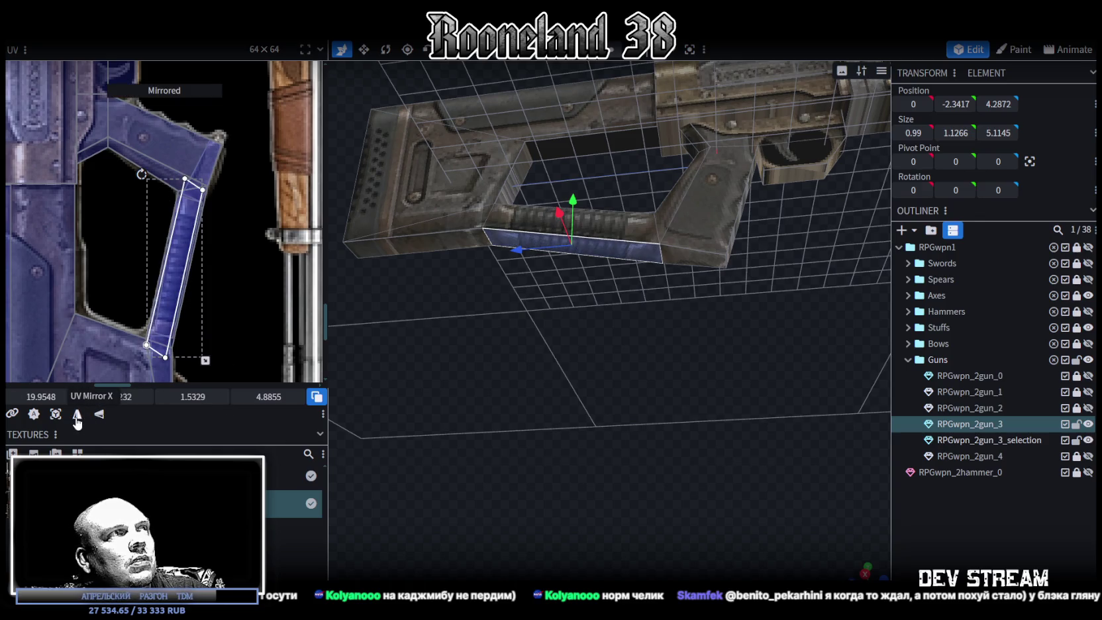
{"action": "left_click_drag", "start_coordinate": [185, 260], "coordinate": [183, 266]}
{"action": "mouse_move", "coordinate": [662, 321]}
{"action": "left_mouse_down"}
{"action": "mouse_move", "coordinate": [432, 369]}
{"action": "mouse_move", "coordinate": [423, 386]}
{"action": "mouse_move", "coordinate": [714, 405]}
{"action": "left_mouse_up"}
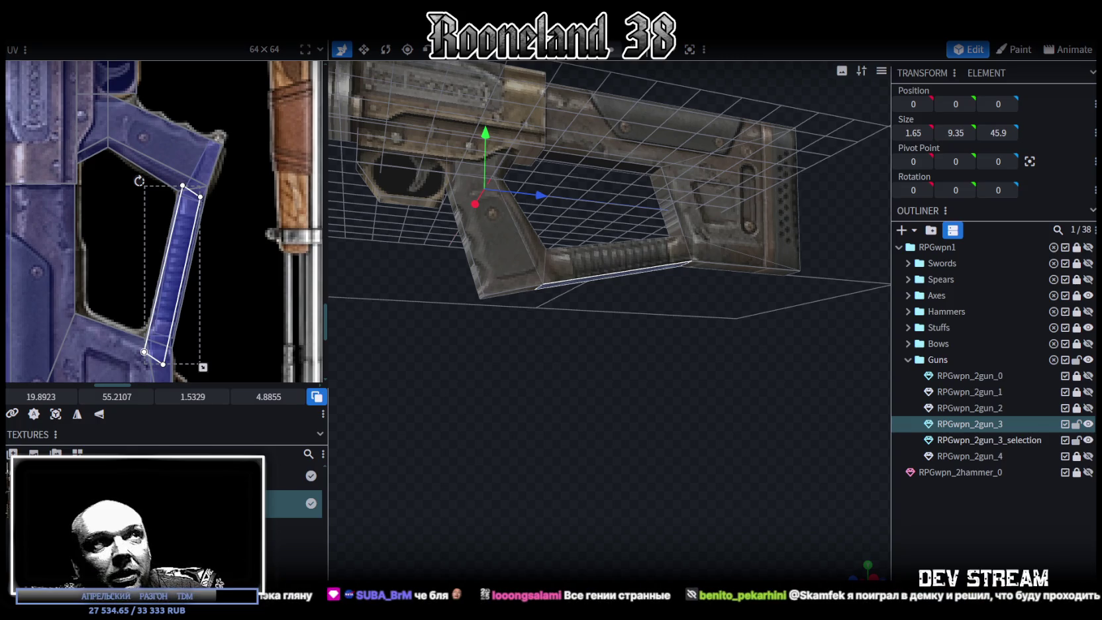
{"action": "scroll", "coordinate": [570, 464], "scroll_direction": "up", "scroll_amount": 5}
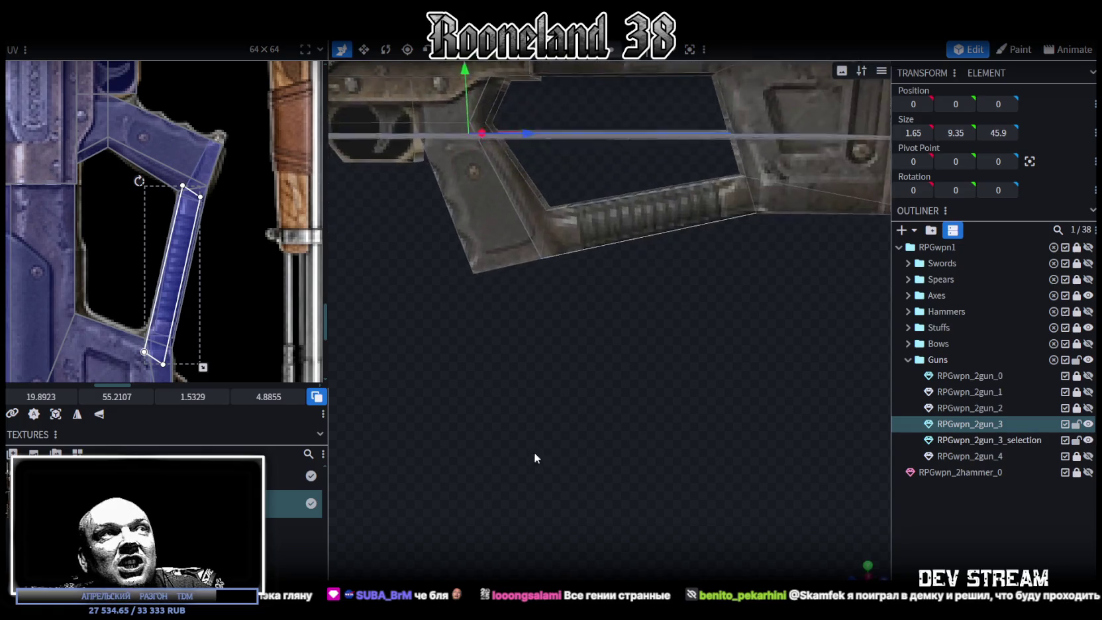
Inspect the gun from several angles and select the flat RPGwpn_2gun_3_selection plate
{"action": "left_click_drag", "start_coordinate": [559, 450], "coordinate": [638, 578]}
{"action": "left_click_drag", "start_coordinate": [479, 499], "coordinate": [467, 489]}
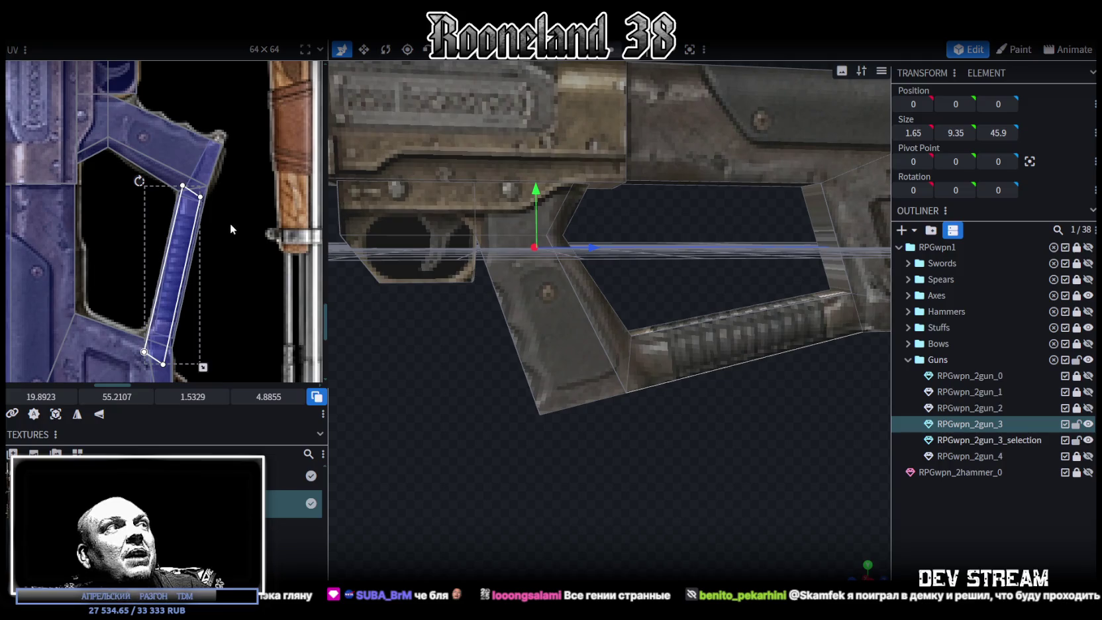
{"action": "scroll", "coordinate": [578, 389], "scroll_direction": "down", "scroll_amount": 5}
{"action": "mouse_move", "coordinate": [551, 436]}
{"action": "left_mouse_down"}
{"action": "mouse_move", "coordinate": [593, 469]}
{"action": "mouse_move", "coordinate": [549, 450]}
{"action": "mouse_move", "coordinate": [648, 432]}
{"action": "mouse_move", "coordinate": [572, 310]}
{"action": "left_mouse_up"}
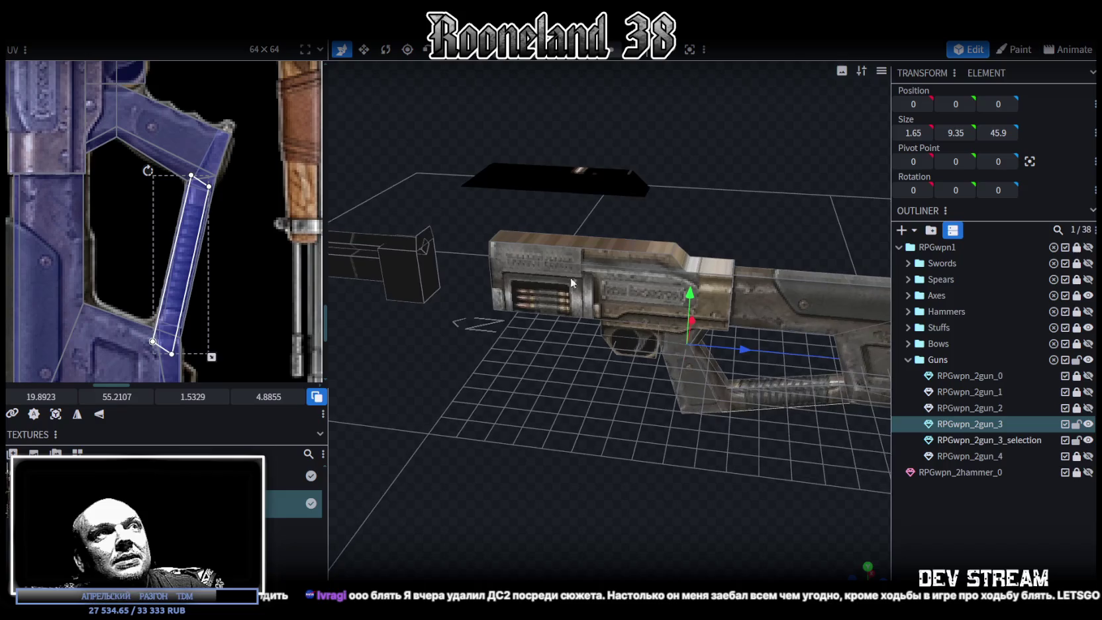
{"action": "left_click", "coordinate": [542, 178]}
{"action": "mouse_move", "coordinate": [531, 189]}
{"action": "left_mouse_down"}
{"action": "mouse_move", "coordinate": [788, 398]}
{"action": "mouse_move", "coordinate": [664, 365]}
{"action": "mouse_move", "coordinate": [606, 446]}
{"action": "mouse_move", "coordinate": [661, 419]}
{"action": "mouse_move", "coordinate": [639, 413]}
{"action": "left_mouse_up"}
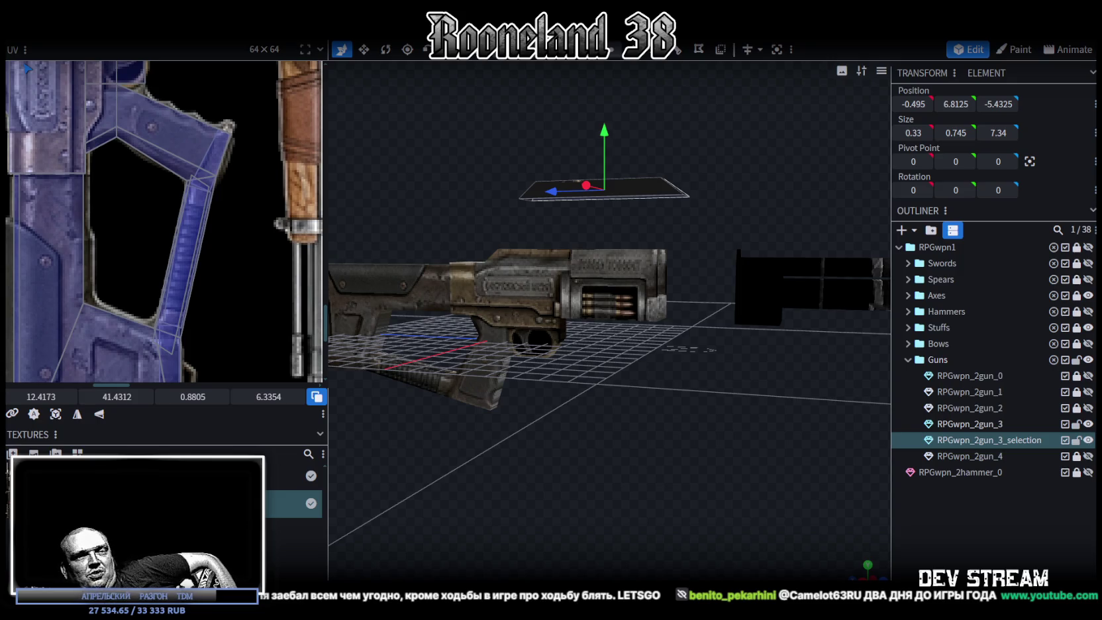
{"action": "key", "text": "alt+Tab"}
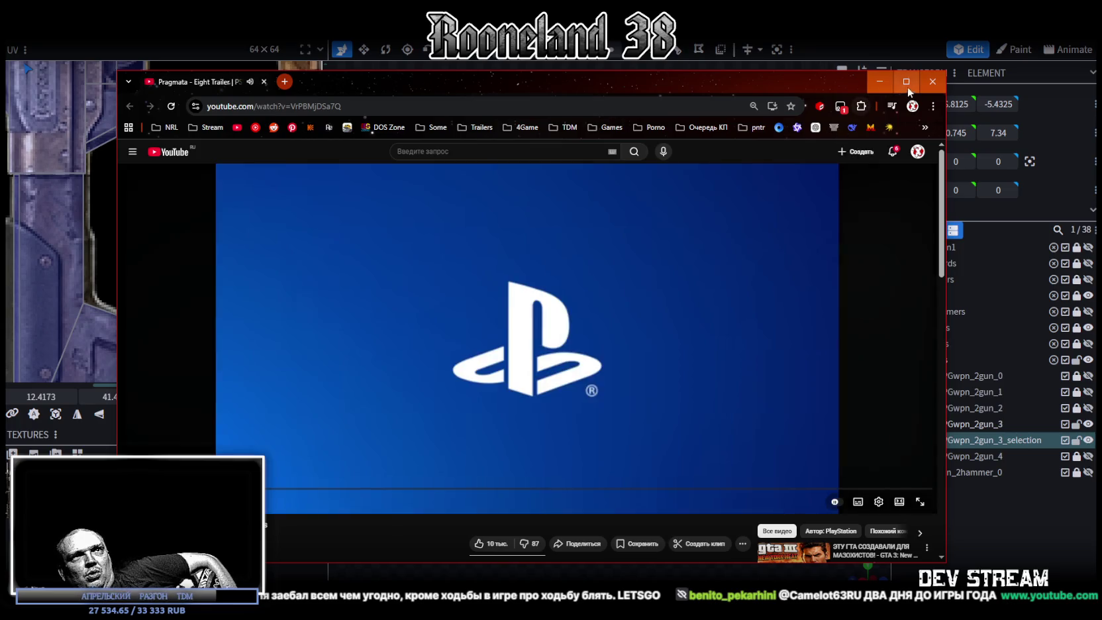
Maximise the Chrome window playing the Pragmata trailer
{"action": "left_click", "coordinate": [906, 82]}
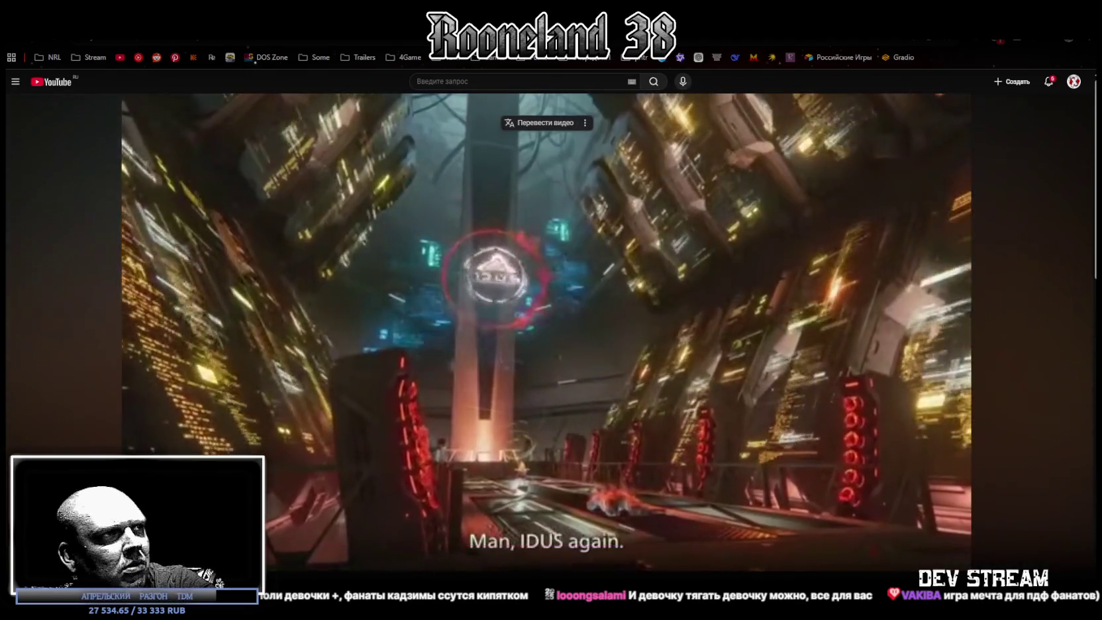
Rewind the Pragmata trailer, skip ahead, and watch it to its end card
{"action": "key", "text": "Left"}
{"action": "key", "text": "Left"}
{"action": "key", "text": "Left"}
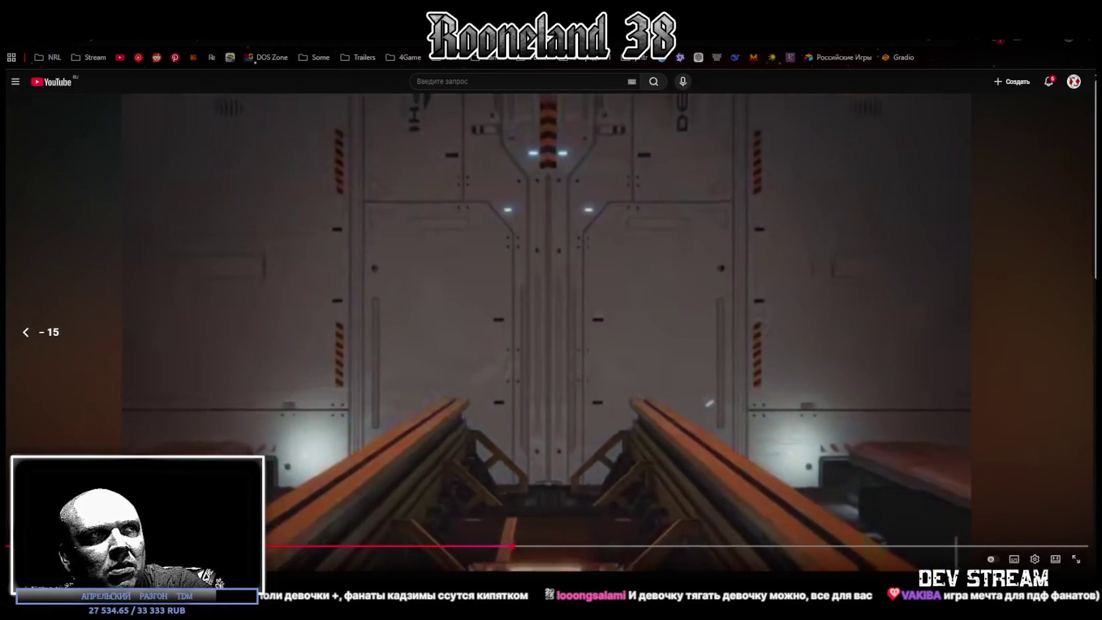
{"action": "key", "text": "Left"}
{"action": "key", "text": "Left"}
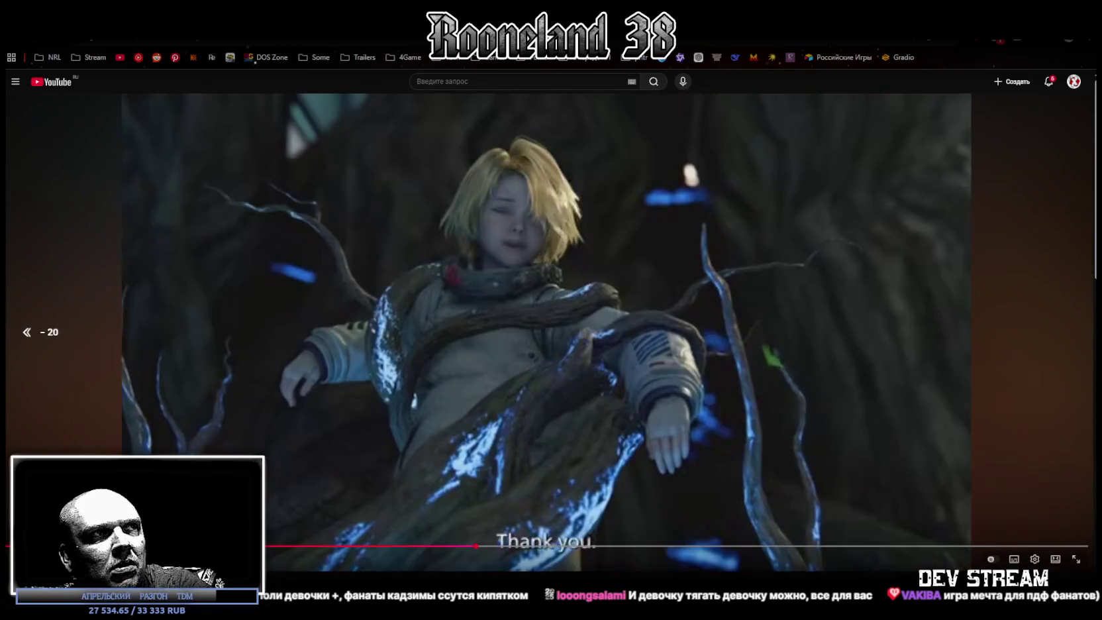
{"action": "key", "text": "Left"}
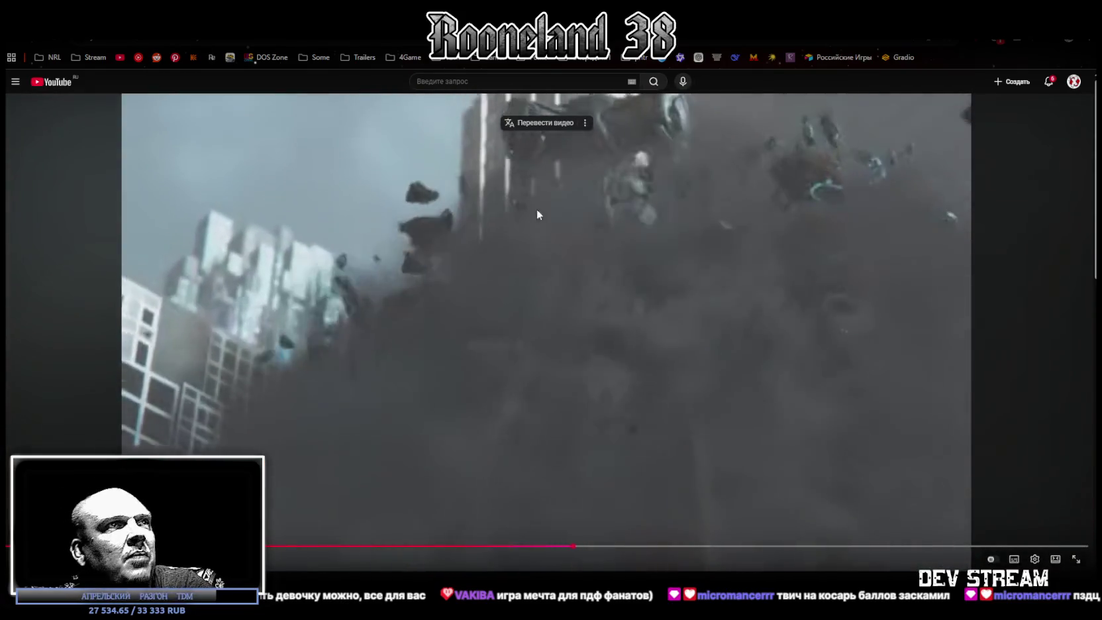
{"action": "left_click", "coordinate": [620, 348]}
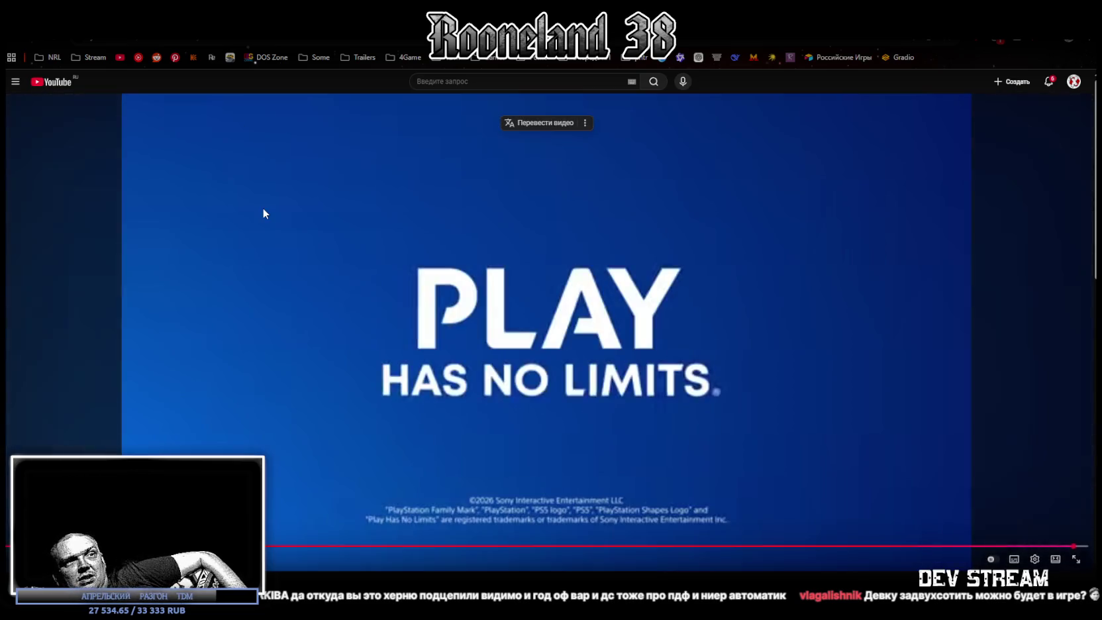
{"action": "key", "text": "alt+Tab"}
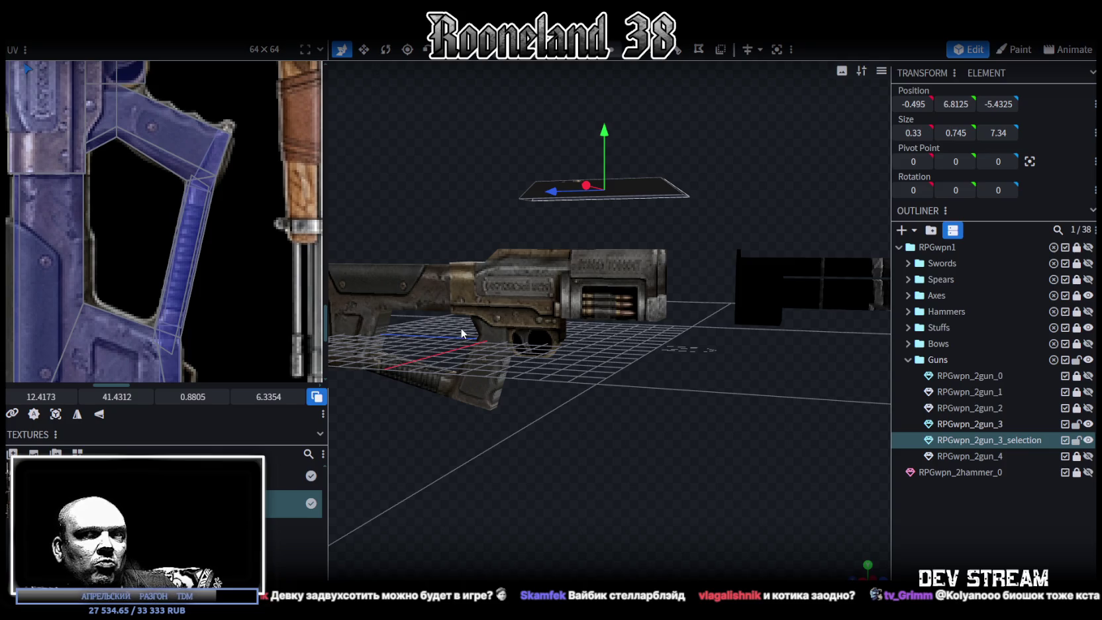
Orbit around the textured gun and zoom the UV editor out to show several textures
{"action": "mouse_move", "coordinate": [410, 250]}
{"action": "left_mouse_down"}
{"action": "mouse_move", "coordinate": [683, 365]}
{"action": "mouse_move", "coordinate": [730, 420]}
{"action": "mouse_move", "coordinate": [744, 420]}
{"action": "mouse_move", "coordinate": [736, 390]}
{"action": "mouse_move", "coordinate": [626, 333]}
{"action": "left_mouse_up"}
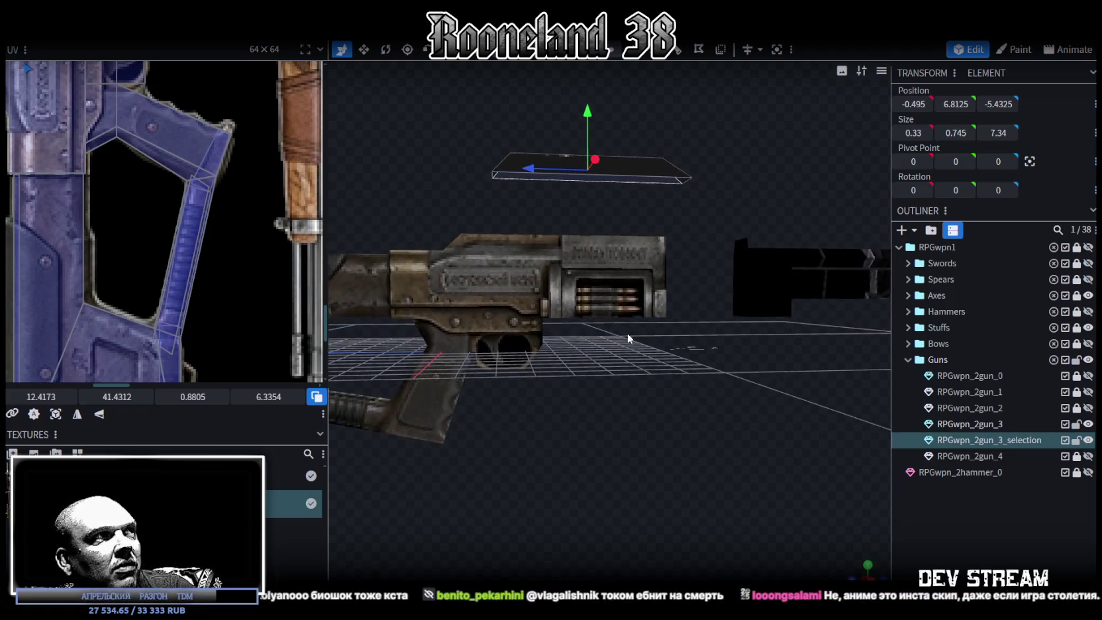
{"action": "scroll", "coordinate": [162, 243], "scroll_direction": "down", "scroll_amount": 2}
{"action": "scroll", "coordinate": [163, 243], "scroll_direction": "down", "scroll_amount": 2}
{"action": "scroll", "coordinate": [163, 243], "scroll_direction": "down", "scroll_amount": 1}
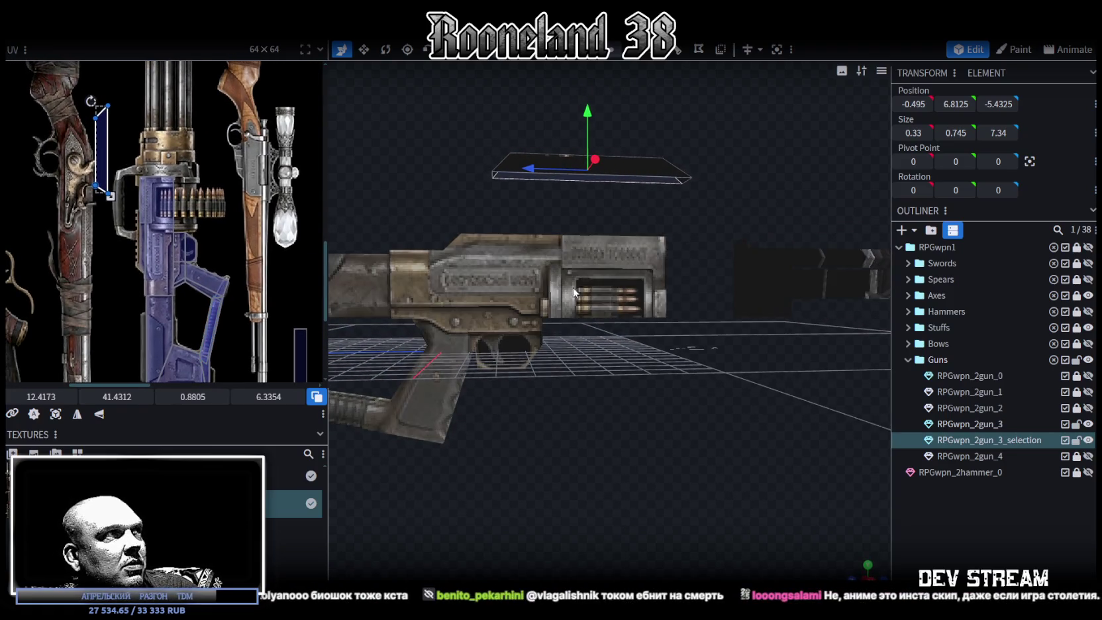
{"action": "mouse_move", "coordinate": [750, 392]}
{"action": "left_mouse_down"}
{"action": "mouse_move", "coordinate": [742, 422]}
{"action": "mouse_move", "coordinate": [776, 453]}
{"action": "mouse_move", "coordinate": [738, 424]}
{"action": "mouse_move", "coordinate": [771, 252]}
{"action": "mouse_move", "coordinate": [677, 201]}
{"action": "mouse_move", "coordinate": [713, 190]}
{"action": "mouse_move", "coordinate": [653, 135]}
{"action": "mouse_move", "coordinate": [525, 193]}
{"action": "left_mouse_up"}
{"action": "left_click", "coordinate": [712, 190]}
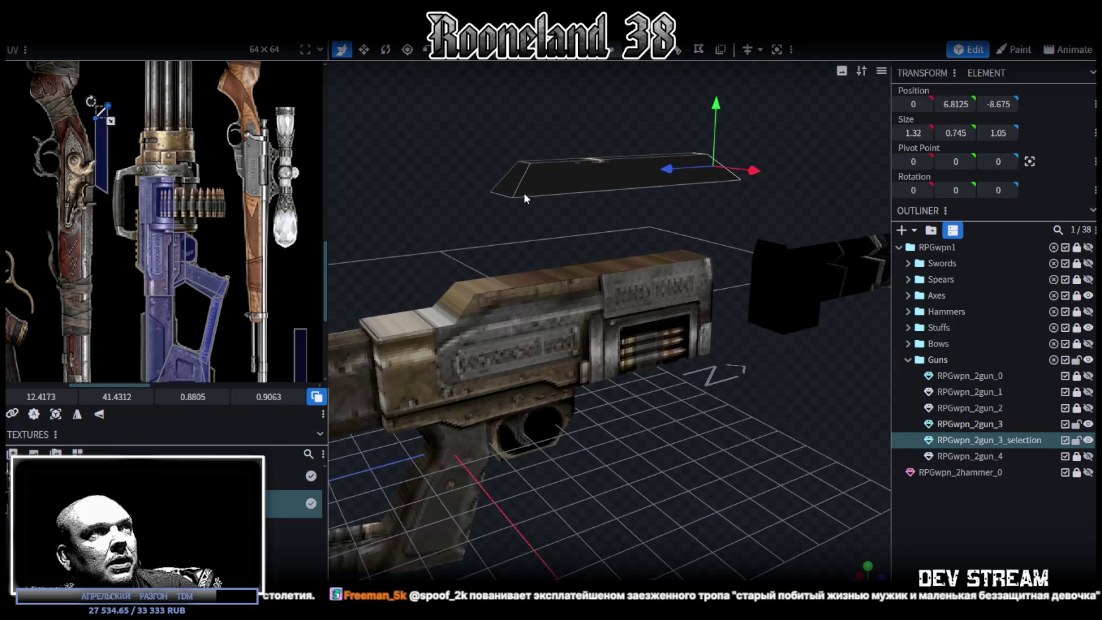
Select the selection mesh's top plate and raise it 1.1 units
{"action": "left_click_drag", "start_coordinate": [752, 424], "coordinate": [697, 214]}
{"action": "key", "text": "v"}
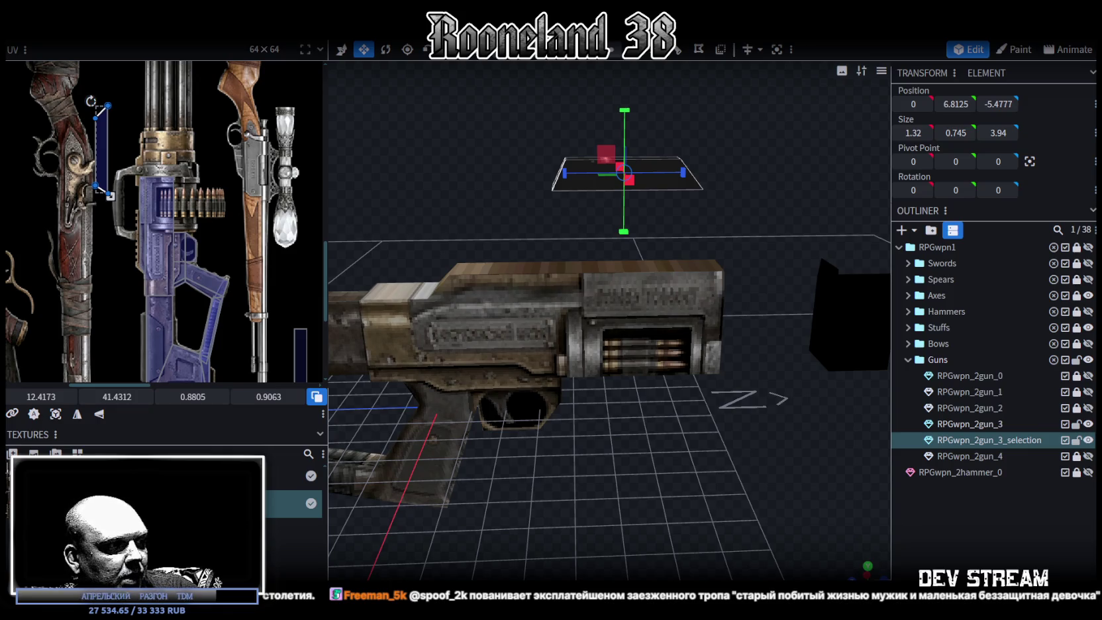
{"action": "mouse_move", "coordinate": [667, 439]}
{"action": "left_mouse_down"}
{"action": "mouse_move", "coordinate": [663, 427]}
{"action": "mouse_move", "coordinate": [679, 420]}
{"action": "mouse_move", "coordinate": [667, 420]}
{"action": "left_mouse_up"}
{"action": "key", "text": "v"}
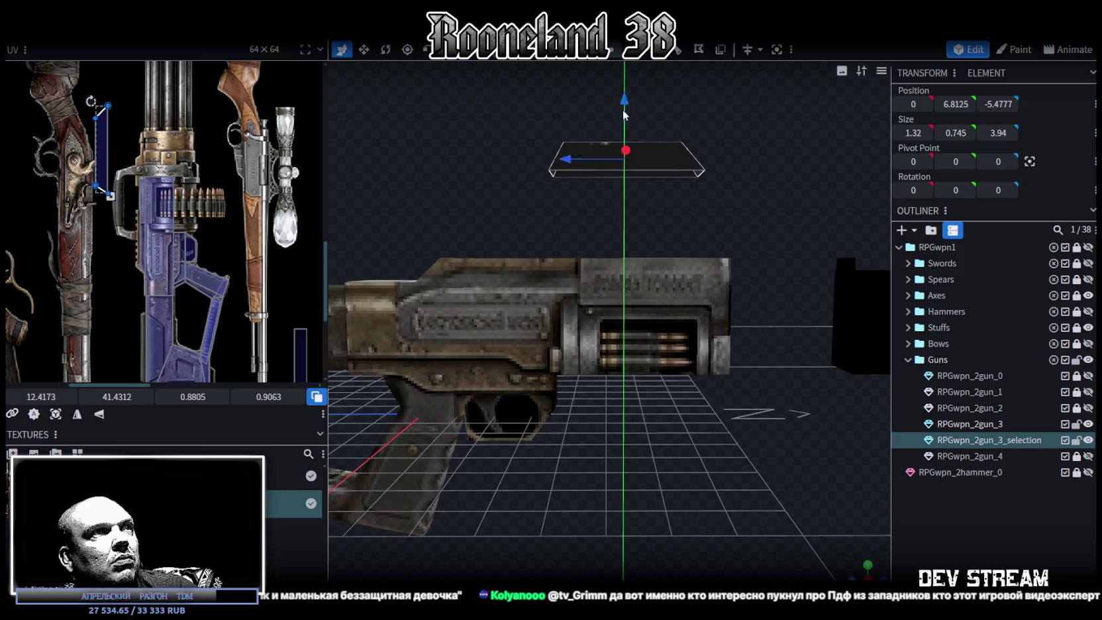
{"action": "mouse_move", "coordinate": [622, 189]}
{"action": "left_mouse_down"}
{"action": "mouse_move", "coordinate": [738, 201]}
{"action": "mouse_move", "coordinate": [704, 216]}
{"action": "left_mouse_up"}
{"action": "left_click", "coordinate": [692, 258]}
{"action": "mouse_move", "coordinate": [693, 258]}
{"action": "left_mouse_down"}
{"action": "mouse_move", "coordinate": [807, 320]}
{"action": "mouse_move", "coordinate": [671, 264]}
{"action": "left_mouse_up"}
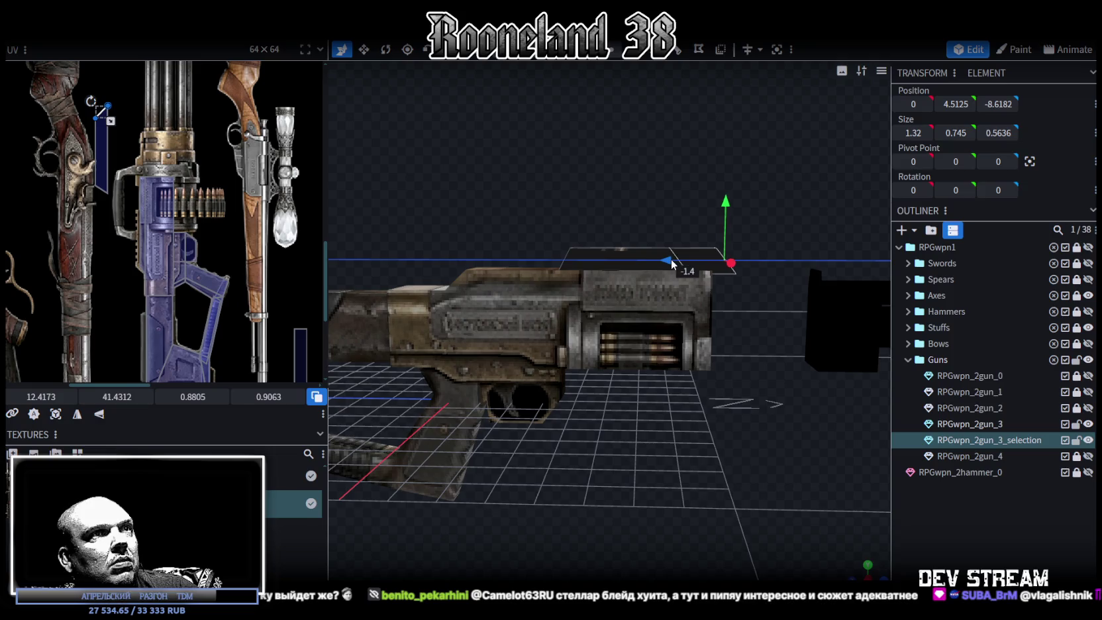
{"action": "mouse_move", "coordinate": [603, 193]}
{"action": "left_mouse_down"}
{"action": "mouse_move", "coordinate": [654, 204]}
{"action": "mouse_move", "coordinate": [562, 267]}
{"action": "mouse_move", "coordinate": [606, 214]}
{"action": "mouse_move", "coordinate": [633, 247]}
{"action": "left_mouse_up"}
{"action": "left_click", "coordinate": [633, 250]}
{"action": "mouse_move", "coordinate": [629, 206]}
{"action": "left_mouse_down"}
{"action": "mouse_move", "coordinate": [628, 171]}
{"action": "mouse_move", "coordinate": [744, 153]}
{"action": "mouse_move", "coordinate": [509, 175]}
{"action": "mouse_move", "coordinate": [718, 236]}
{"action": "mouse_move", "coordinate": [751, 262]}
{"action": "left_mouse_up"}
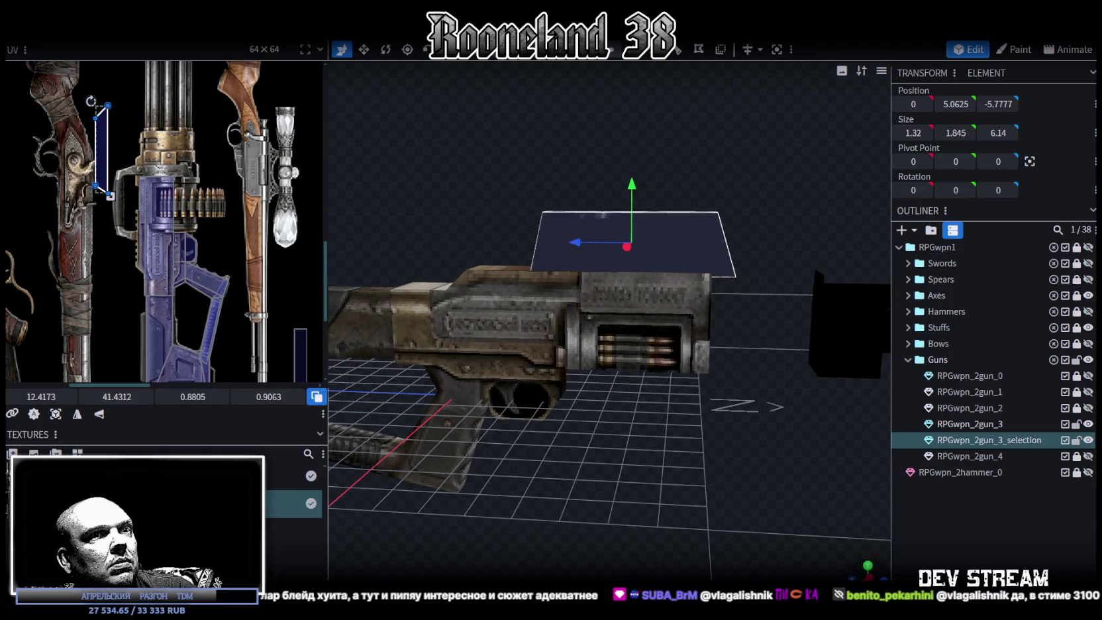
Regenerate the top plate face's UV and rotate it vertical on the flintlock texture
{"action": "key", "text": "KP_3"}
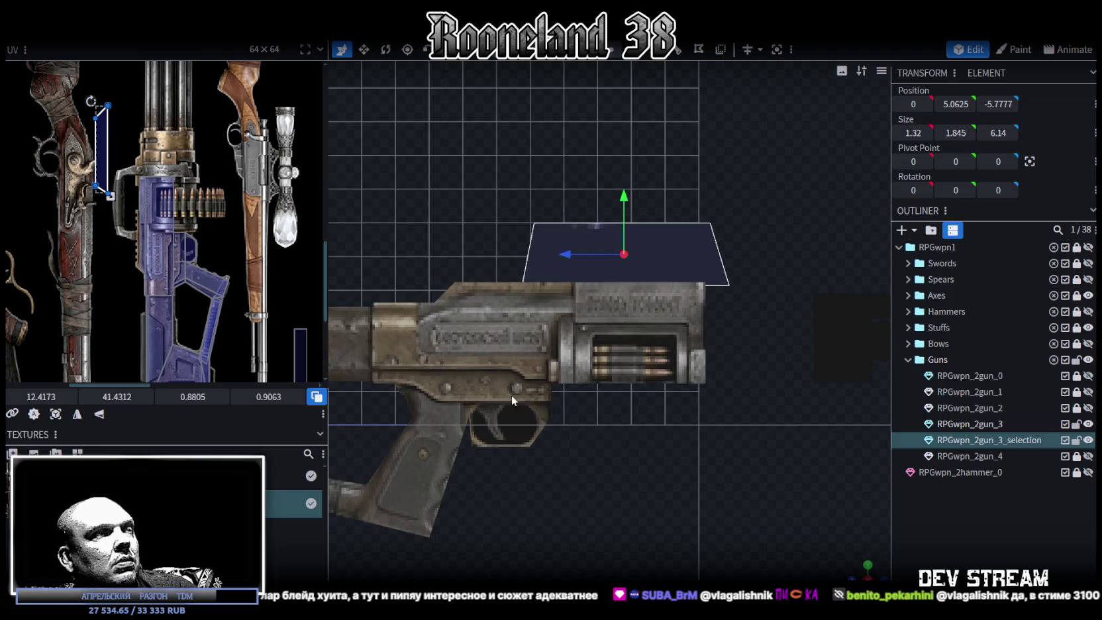
{"action": "left_click", "coordinate": [56, 415]}
{"action": "scroll", "coordinate": [139, 328], "scroll_direction": "up", "scroll_amount": 5}
{"action": "left_click_drag", "start_coordinate": [107, 180], "coordinate": [99, 325]}
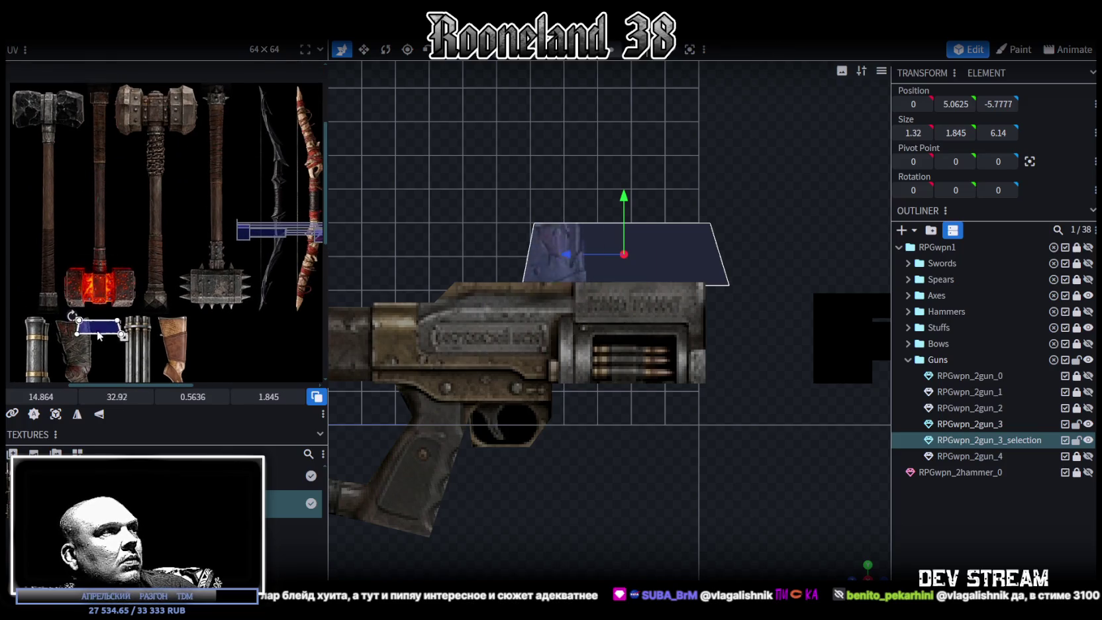
{"action": "scroll", "coordinate": [96, 192], "scroll_direction": "up", "scroll_amount": 2}
{"action": "left_click_drag", "start_coordinate": [97, 191], "coordinate": [97, 289]}
{"action": "right_click", "coordinate": [96, 289]}
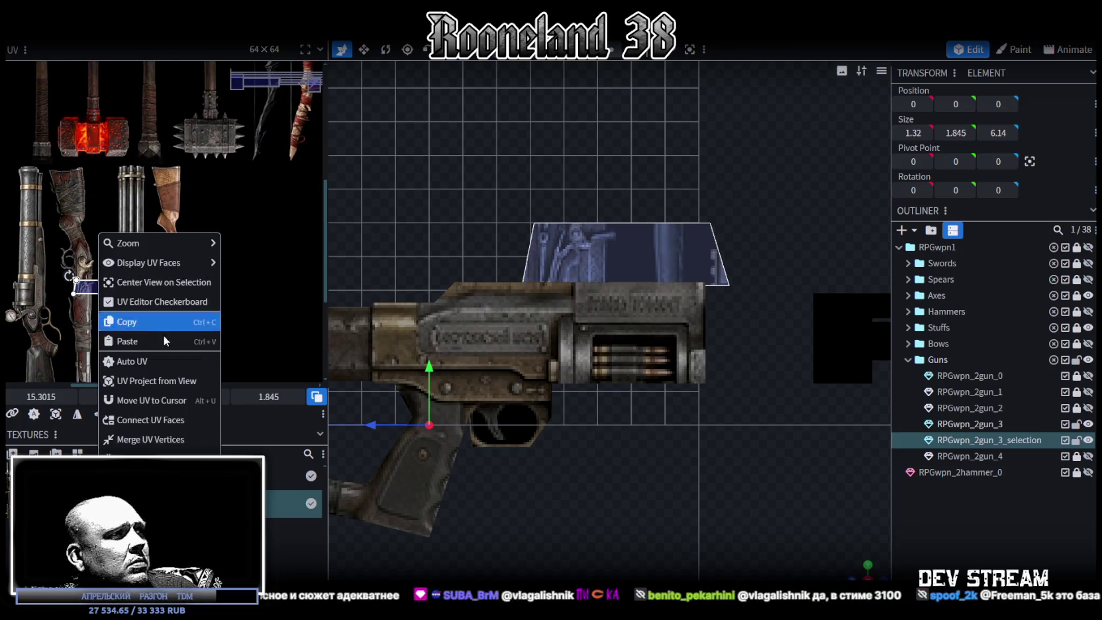
{"action": "left_click", "coordinate": [159, 452]}
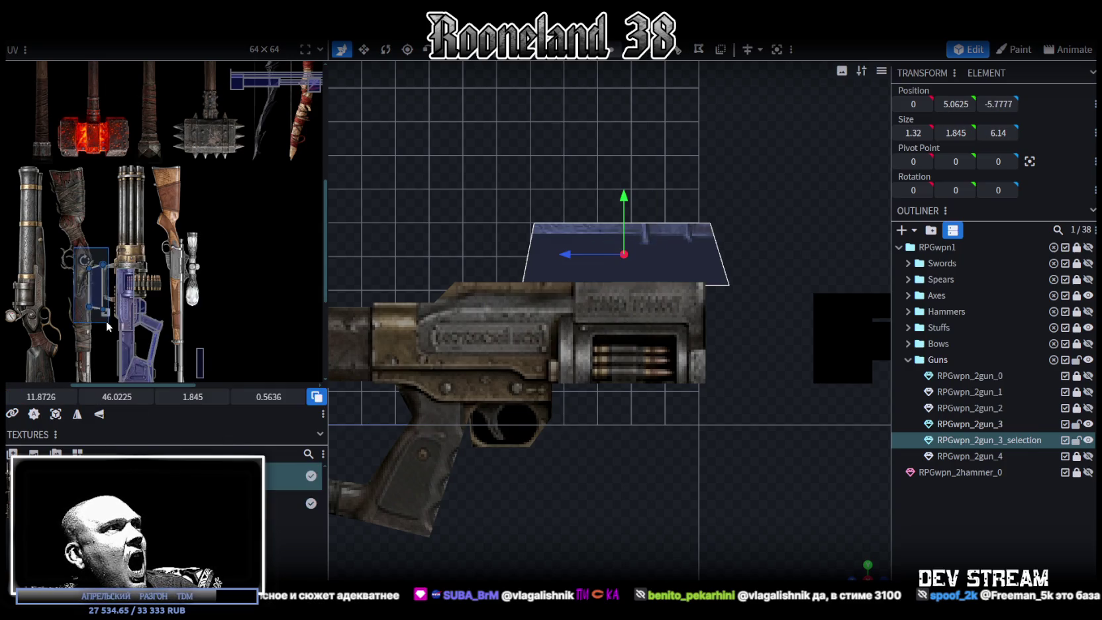
Move and shrink the mapping onto the blue gun body at UV 13.8851, 45.7225
{"action": "scroll", "coordinate": [106, 320], "scroll_direction": "up", "scroll_amount": 2}
{"action": "scroll", "coordinate": [99, 278], "scroll_direction": "up", "scroll_amount": 2}
{"action": "left_click_drag", "start_coordinate": [99, 210], "coordinate": [135, 207]}
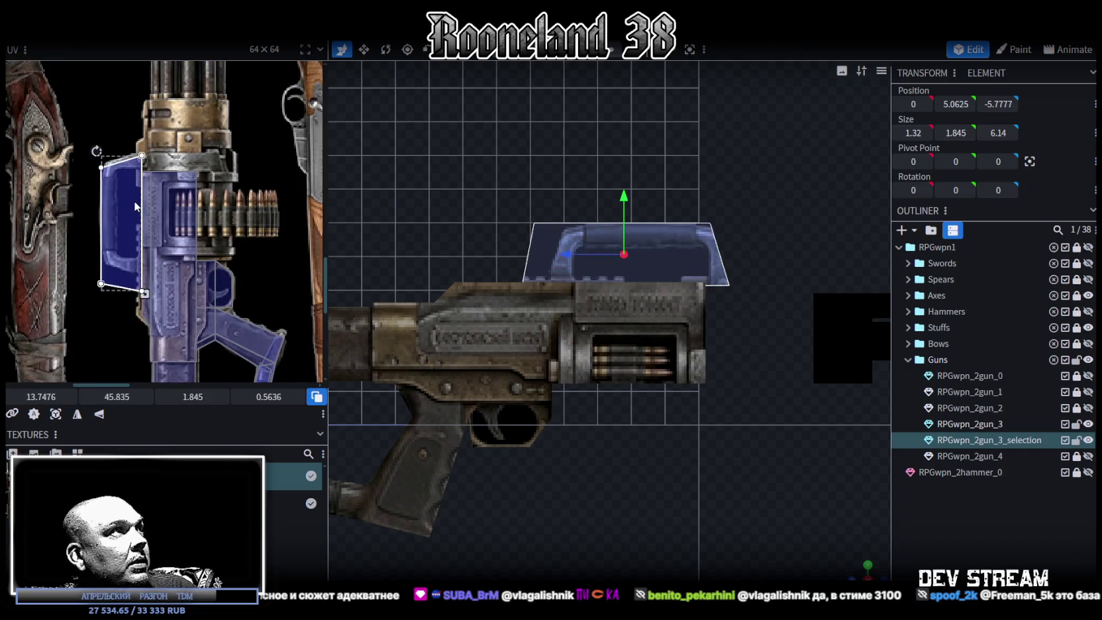
{"action": "scroll", "coordinate": [118, 215], "scroll_direction": "up", "scroll_amount": 1}
{"action": "scroll", "coordinate": [170, 313], "scroll_direction": "up", "scroll_amount": 1}
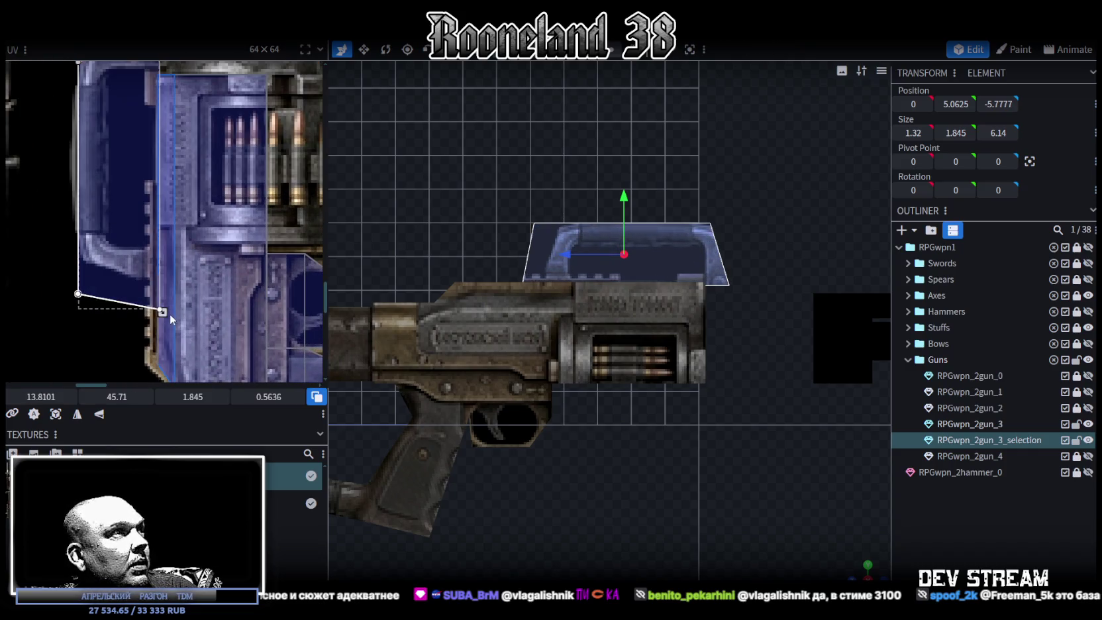
{"action": "left_click_drag", "start_coordinate": [162, 312], "coordinate": [152, 296]}
{"action": "scroll", "coordinate": [138, 318], "scroll_direction": "up", "scroll_amount": 2}
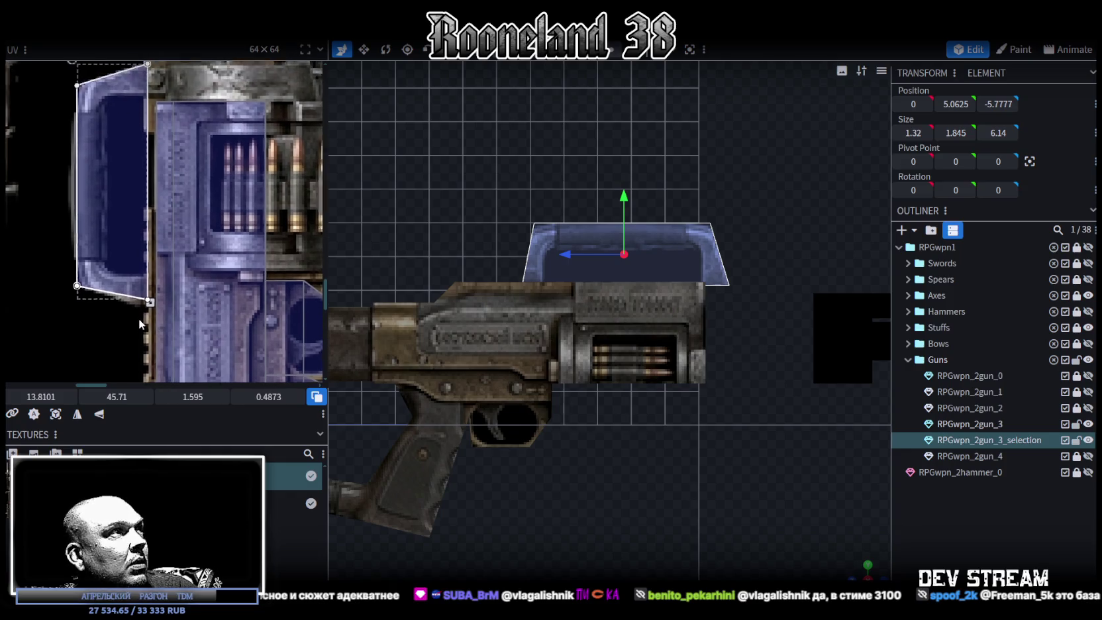
{"action": "left_click_drag", "start_coordinate": [121, 244], "coordinate": [118, 241]}
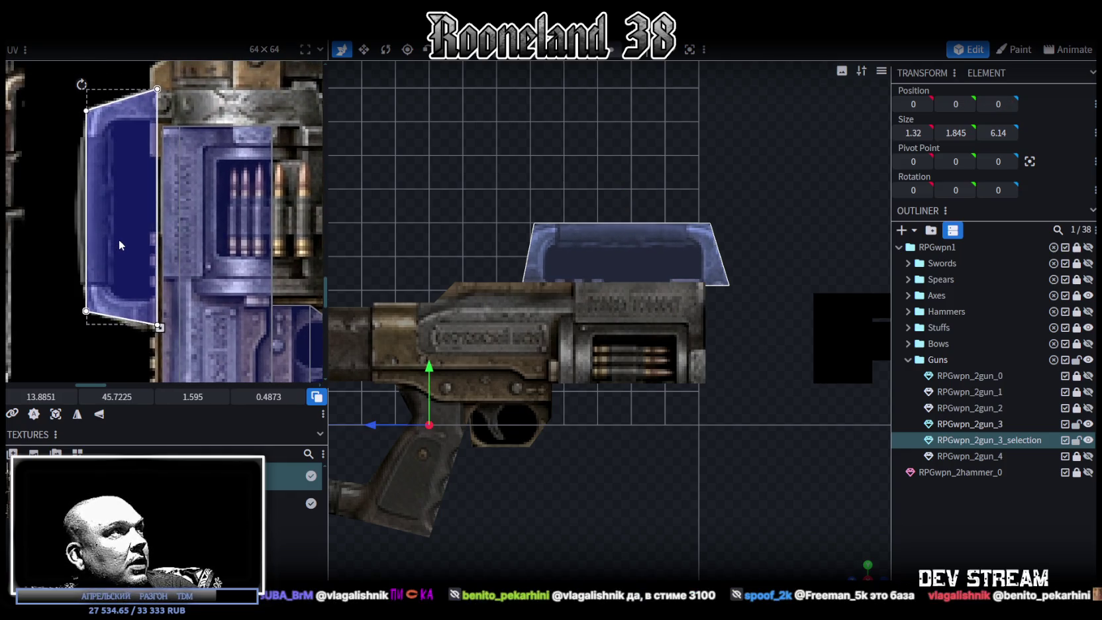
{"action": "mouse_move", "coordinate": [859, 569]}
{"action": "left_mouse_down"}
{"action": "mouse_move", "coordinate": [672, 438]}
{"action": "mouse_move", "coordinate": [633, 283]}
{"action": "mouse_move", "coordinate": [626, 304]}
{"action": "mouse_move", "coordinate": [719, 242]}
{"action": "left_mouse_up"}
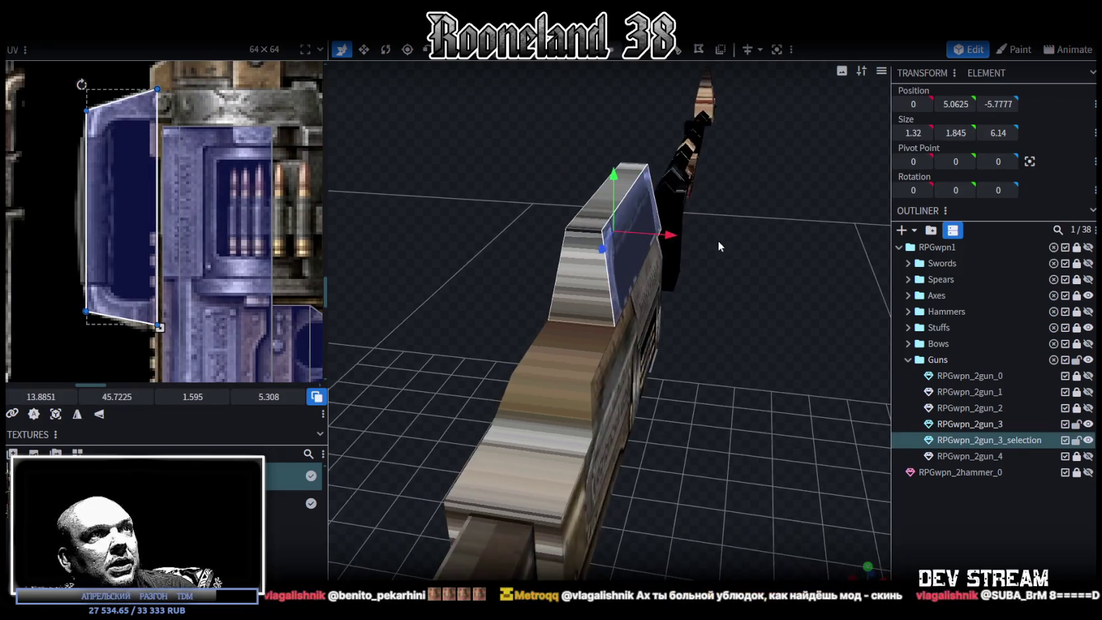
Narrow the selection-mesh face from 1.32 to 0.92 wide with the Resize tool
{"action": "key", "text": "s"}
{"action": "left_click_drag", "start_coordinate": [674, 235], "coordinate": [667, 234]}
{"action": "mouse_move", "coordinate": [741, 375]}
{"action": "left_mouse_down"}
{"action": "mouse_move", "coordinate": [628, 356]}
{"action": "mouse_move", "coordinate": [727, 252]}
{"action": "mouse_move", "coordinate": [547, 504]}
{"action": "mouse_move", "coordinate": [448, 491]}
{"action": "mouse_move", "coordinate": [331, 507]}
{"action": "mouse_move", "coordinate": [363, 486]}
{"action": "left_mouse_up"}
Deselect and orbit around the whole gun to check it, then select a body face
{"action": "mouse_move", "coordinate": [830, 523]}
{"action": "left_mouse_down"}
{"action": "mouse_move", "coordinate": [843, 512]}
{"action": "mouse_move", "coordinate": [805, 498]}
{"action": "left_mouse_up"}
{"action": "scroll", "coordinate": [805, 497], "scroll_direction": "down", "scroll_amount": 2}
{"action": "left_click", "coordinate": [675, 502]}
{"action": "mouse_move", "coordinate": [676, 501]}
{"action": "left_mouse_down"}
{"action": "mouse_move", "coordinate": [796, 530]}
{"action": "mouse_move", "coordinate": [713, 483]}
{"action": "mouse_move", "coordinate": [562, 505]}
{"action": "mouse_move", "coordinate": [469, 503]}
{"action": "left_mouse_up"}
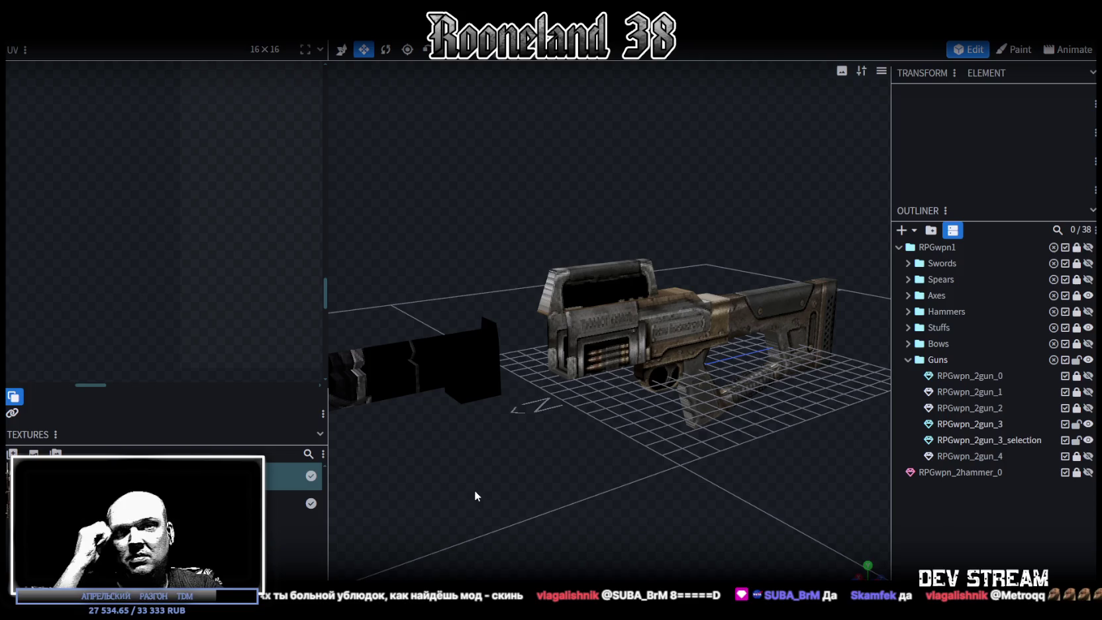
{"action": "mouse_move", "coordinate": [476, 491]}
{"action": "left_mouse_down"}
{"action": "mouse_move", "coordinate": [484, 471]}
{"action": "mouse_move", "coordinate": [585, 464]}
{"action": "mouse_move", "coordinate": [629, 490]}
{"action": "mouse_move", "coordinate": [592, 375]}
{"action": "mouse_move", "coordinate": [651, 448]}
{"action": "mouse_move", "coordinate": [536, 453]}
{"action": "mouse_move", "coordinate": [548, 482]}
{"action": "mouse_move", "coordinate": [513, 457]}
{"action": "mouse_move", "coordinate": [569, 404]}
{"action": "left_mouse_up"}
{"action": "scroll", "coordinate": [547, 477], "scroll_direction": "down", "scroll_amount": 3}
{"action": "left_click", "coordinate": [571, 286]}
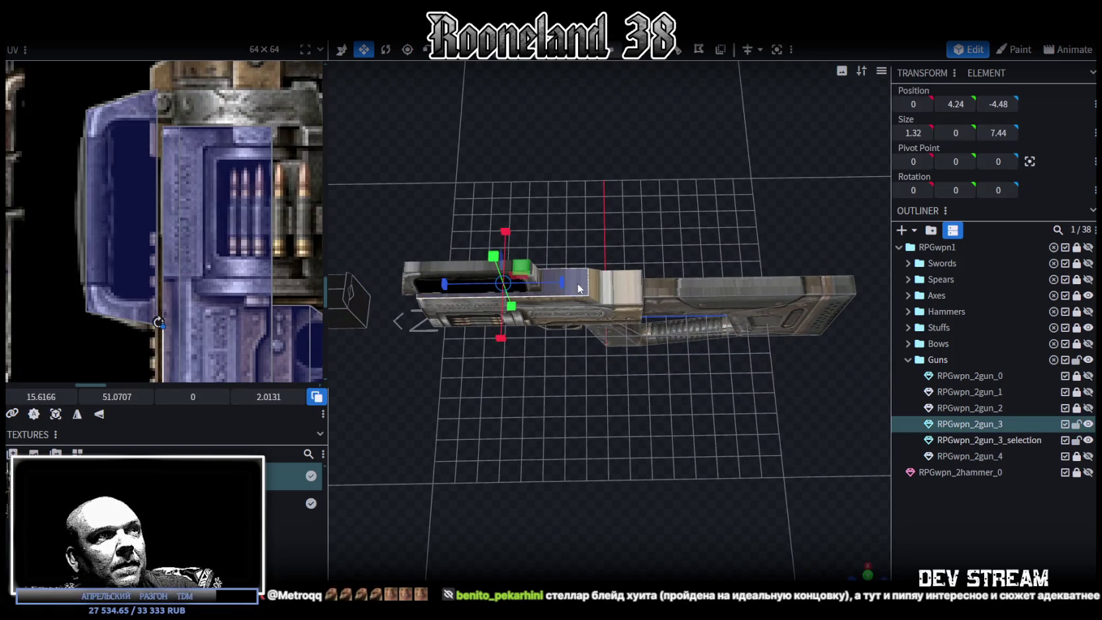
Select the gun body's long top face and project its UV from a straight top view
{"action": "left_click", "coordinate": [604, 291]}
{"action": "mouse_move", "coordinate": [620, 294]}
{"action": "left_mouse_down"}
{"action": "mouse_move", "coordinate": [616, 434]}
{"action": "mouse_move", "coordinate": [579, 372]}
{"action": "mouse_move", "coordinate": [685, 442]}
{"action": "mouse_move", "coordinate": [714, 489]}
{"action": "left_mouse_up"}
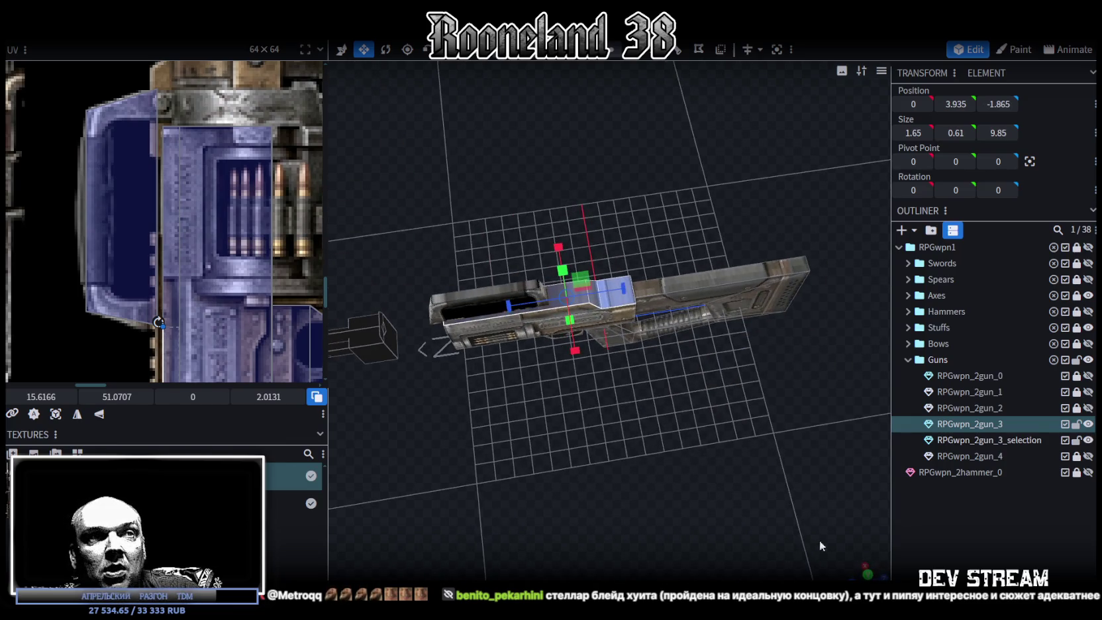
{"action": "left_click", "coordinate": [867, 574]}
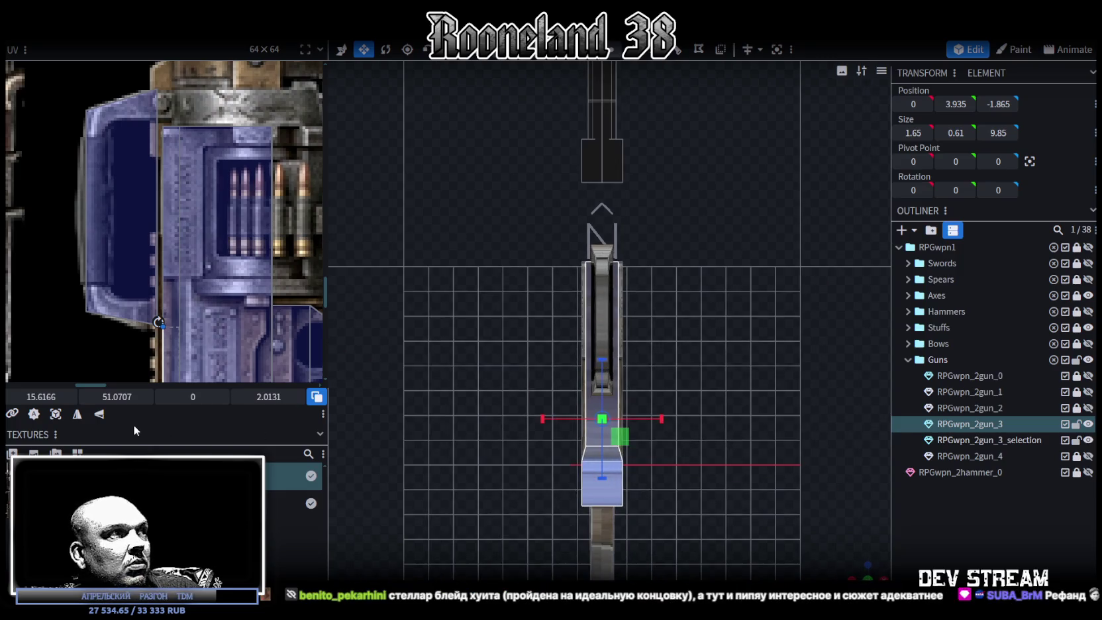
{"action": "key", "text": "ctrl+z"}
{"action": "scroll", "coordinate": [124, 273], "scroll_direction": "down", "scroll_amount": 3}
{"action": "scroll", "coordinate": [128, 272], "scroll_direction": "down", "scroll_amount": 2}
{"action": "scroll", "coordinate": [129, 272], "scroll_direction": "down", "scroll_amount": 1}
Place the top face's UV box on the gatling gun's blue body, sized 1.07 × 6.03
{"action": "left_click_drag", "start_coordinate": [136, 147], "coordinate": [268, 326]}
{"action": "scroll", "coordinate": [248, 292], "scroll_direction": "down", "scroll_amount": 2}
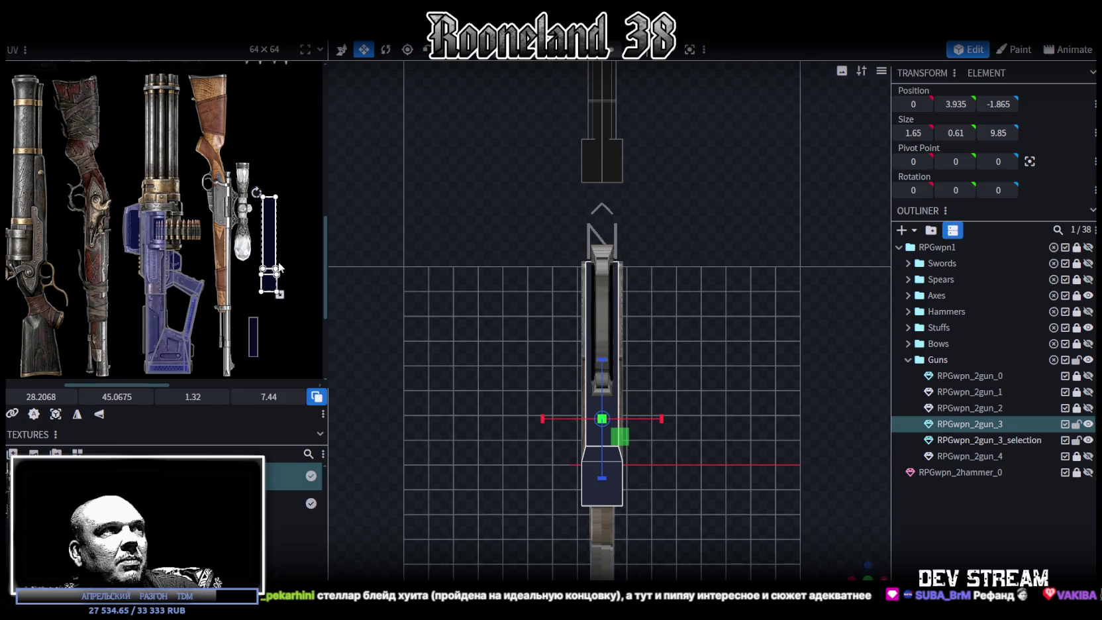
{"action": "left_click_drag", "start_coordinate": [265, 248], "coordinate": [258, 251]}
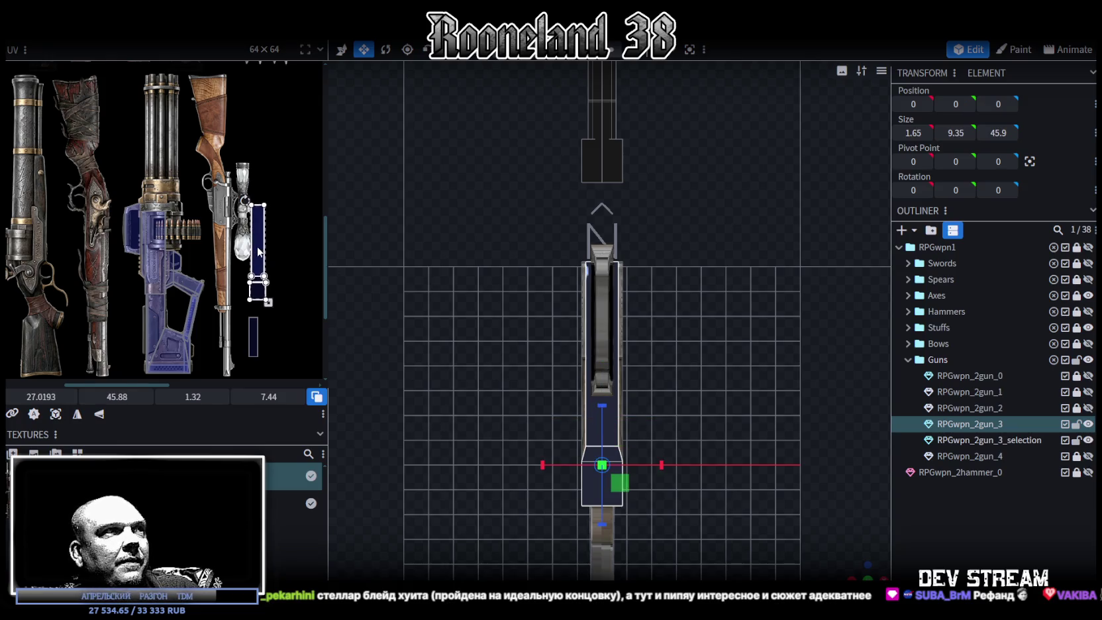
{"action": "left_click_drag", "start_coordinate": [259, 251], "coordinate": [163, 259]}
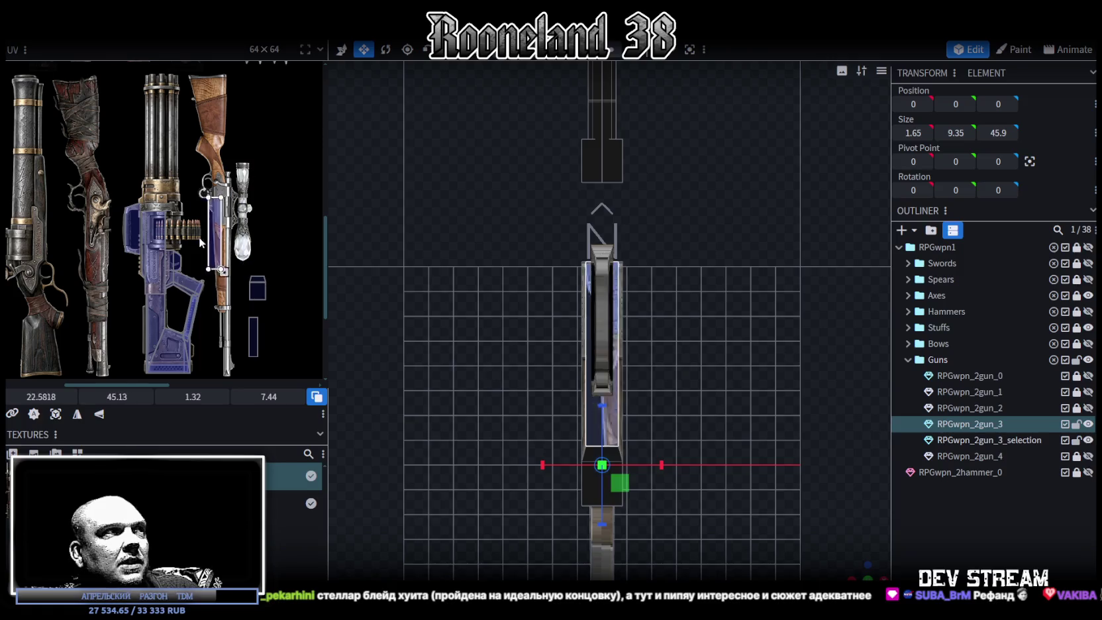
{"action": "scroll", "coordinate": [140, 230], "scroll_direction": "up", "scroll_amount": 3}
{"action": "scroll", "coordinate": [139, 231], "scroll_direction": "up", "scroll_amount": 2}
{"action": "mouse_move", "coordinate": [209, 210]}
{"action": "left_mouse_down"}
{"action": "mouse_move", "coordinate": [147, 175]}
{"action": "mouse_move", "coordinate": [147, 210]}
{"action": "left_mouse_up"}
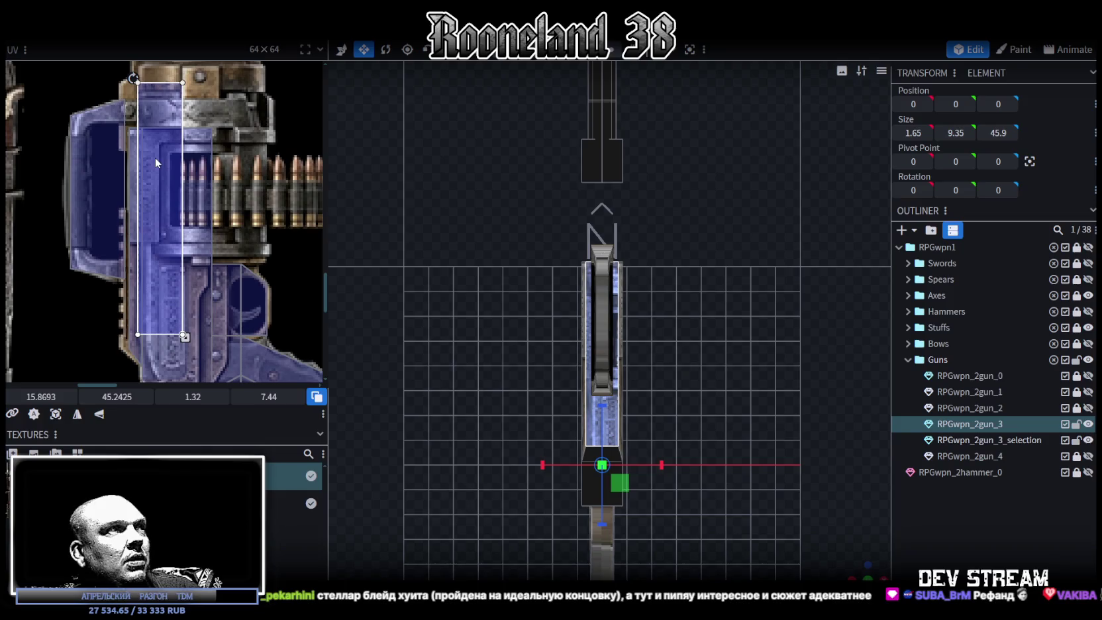
{"action": "left_click_drag", "start_coordinate": [147, 210], "coordinate": [147, 202]}
{"action": "scroll", "coordinate": [243, 216], "scroll_direction": "down", "scroll_amount": 2}
{"action": "mouse_move", "coordinate": [202, 326]}
{"action": "left_mouse_down"}
{"action": "mouse_move", "coordinate": [200, 296]}
{"action": "mouse_move", "coordinate": [172, 298]}
{"action": "left_mouse_up"}
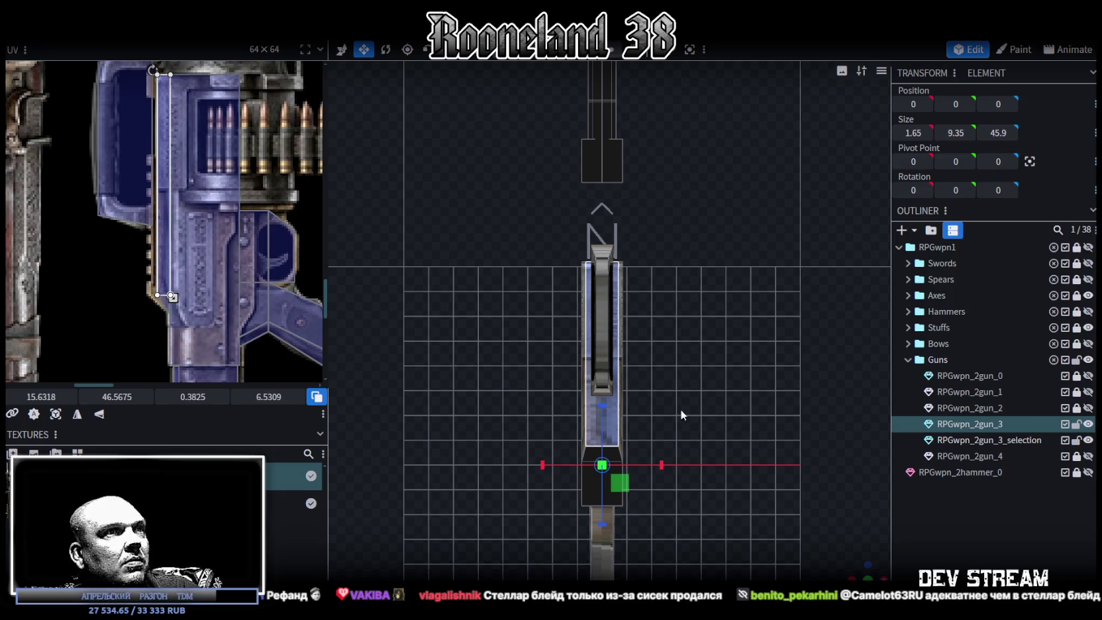
Shift the thin side face's UV strip left and narrow it to 0.1325 wide
{"action": "mouse_move", "coordinate": [877, 568]}
{"action": "left_mouse_down"}
{"action": "mouse_move", "coordinate": [684, 419]}
{"action": "mouse_move", "coordinate": [652, 421]}
{"action": "mouse_move", "coordinate": [706, 433]}
{"action": "mouse_move", "coordinate": [648, 355]}
{"action": "left_mouse_up"}
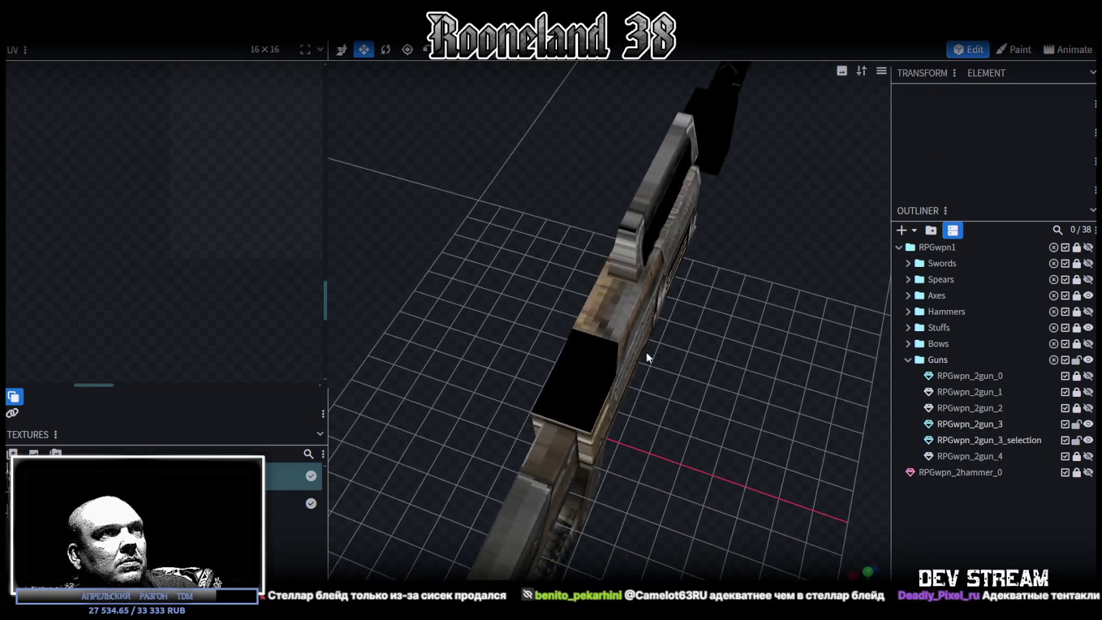
{"action": "left_click", "coordinate": [604, 311]}
{"action": "left_click", "coordinate": [604, 311]}
{"action": "scroll", "coordinate": [159, 282], "scroll_direction": "up", "scroll_amount": 3}
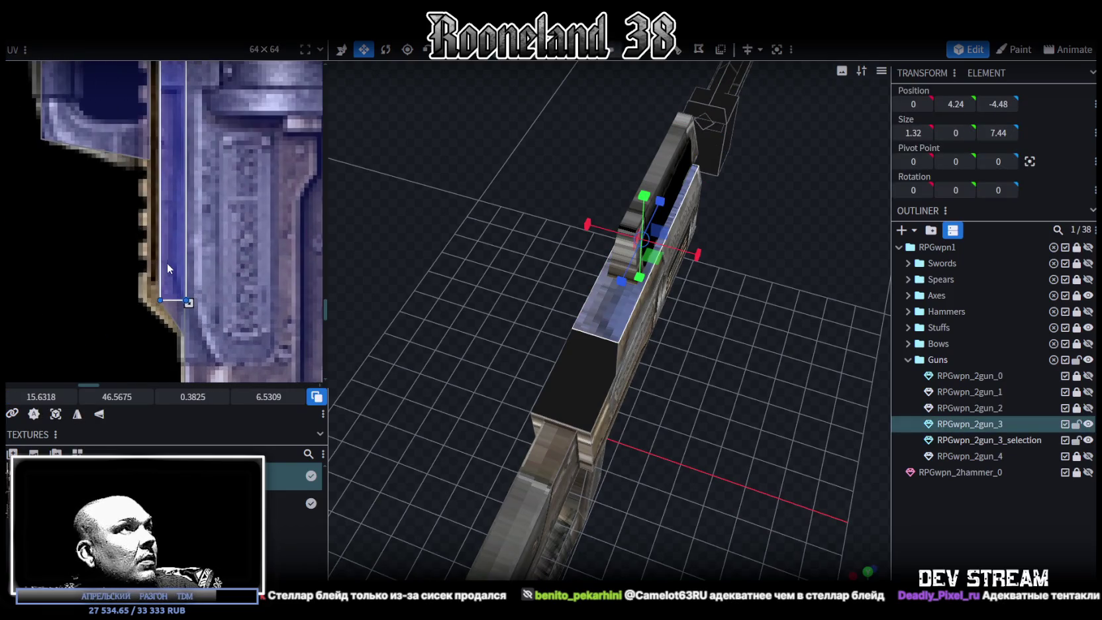
{"action": "left_click_drag", "start_coordinate": [164, 262], "coordinate": [157, 263]}
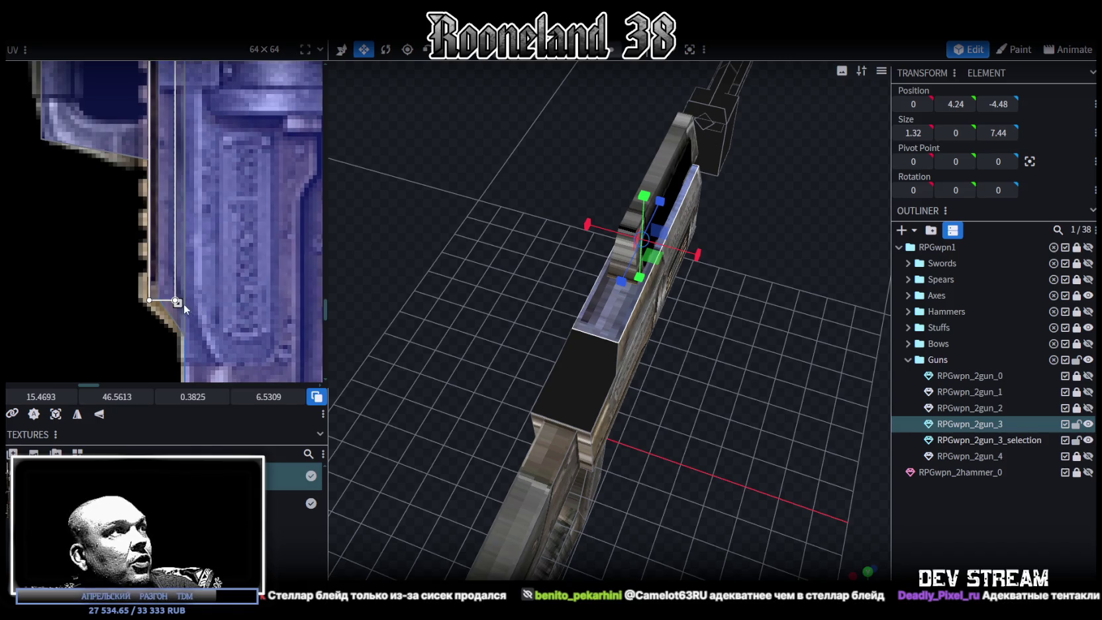
{"action": "left_click_drag", "start_coordinate": [176, 301], "coordinate": [160, 302]}
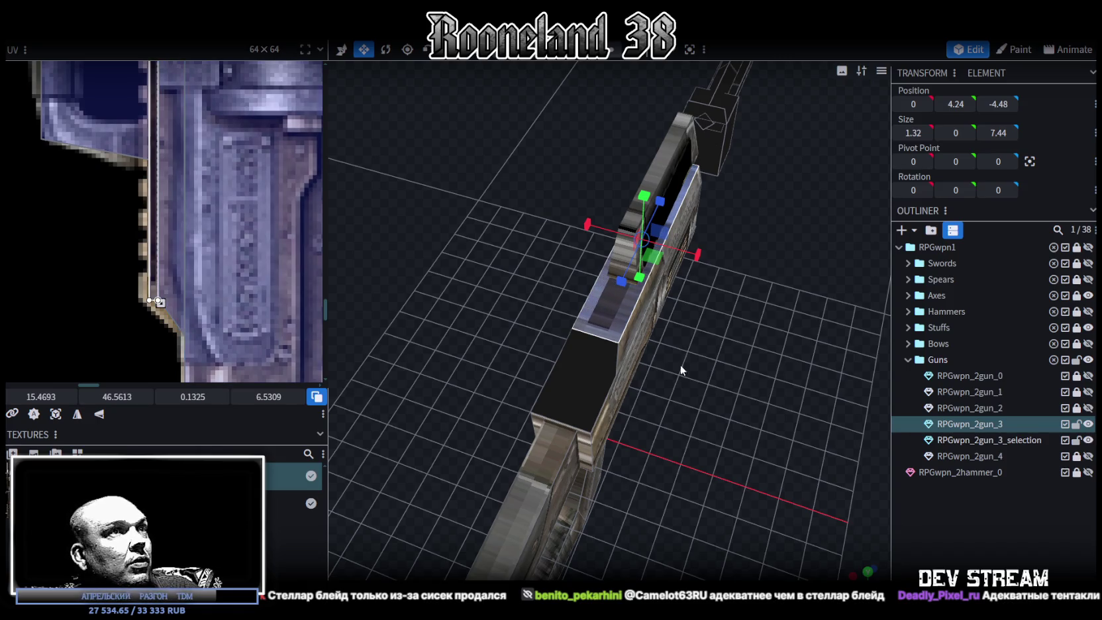
Select the top face of the small block on top of the gun
{"action": "mouse_move", "coordinate": [680, 370]}
{"action": "left_mouse_down"}
{"action": "mouse_move", "coordinate": [685, 398]}
{"action": "mouse_move", "coordinate": [595, 393]}
{"action": "mouse_move", "coordinate": [749, 375]}
{"action": "mouse_move", "coordinate": [618, 288]}
{"action": "left_mouse_up"}
{"action": "left_click", "coordinate": [616, 292]}
{"action": "left_click", "coordinate": [614, 321]}
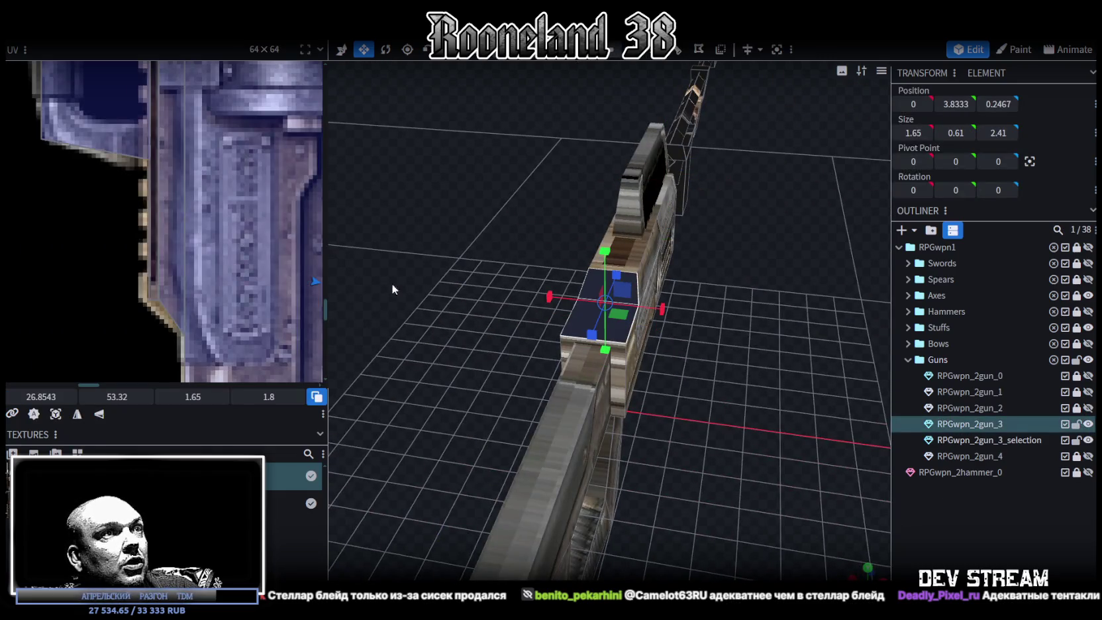
Move the small block face's UV box onto the gatling gun texture
{"action": "left_click_drag", "start_coordinate": [723, 443], "coordinate": [616, 390]}
{"action": "scroll", "coordinate": [269, 219], "scroll_direction": "down", "scroll_amount": 3}
{"action": "scroll", "coordinate": [213, 242], "scroll_direction": "down", "scroll_amount": 3}
{"action": "scroll", "coordinate": [213, 242], "scroll_direction": "right", "scroll_amount": 3}
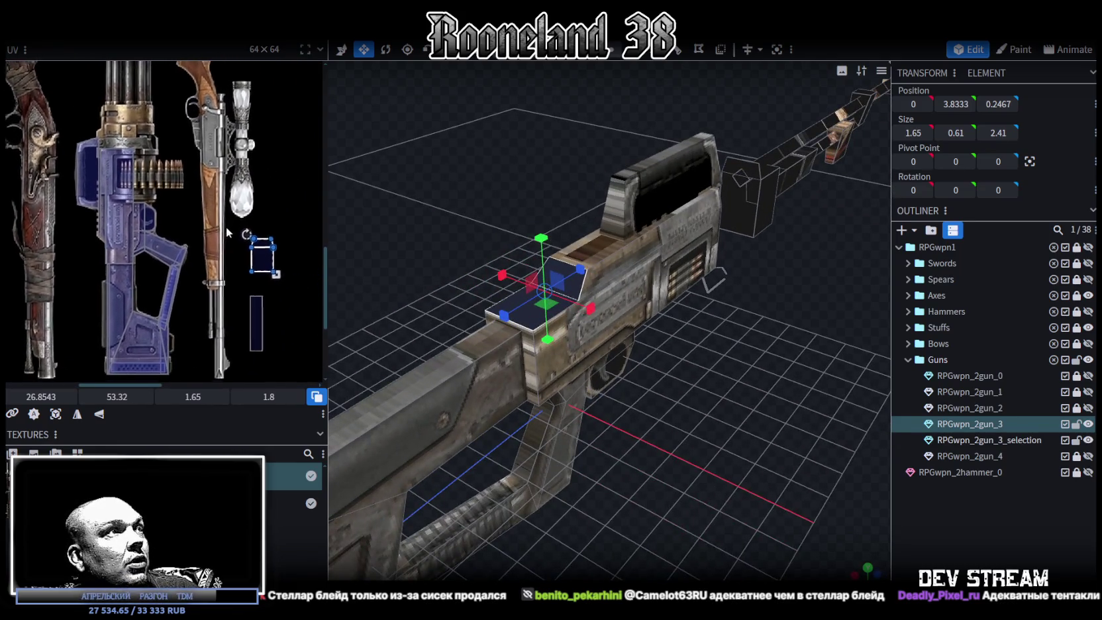
{"action": "left_click_drag", "start_coordinate": [276, 269], "coordinate": [171, 194]}
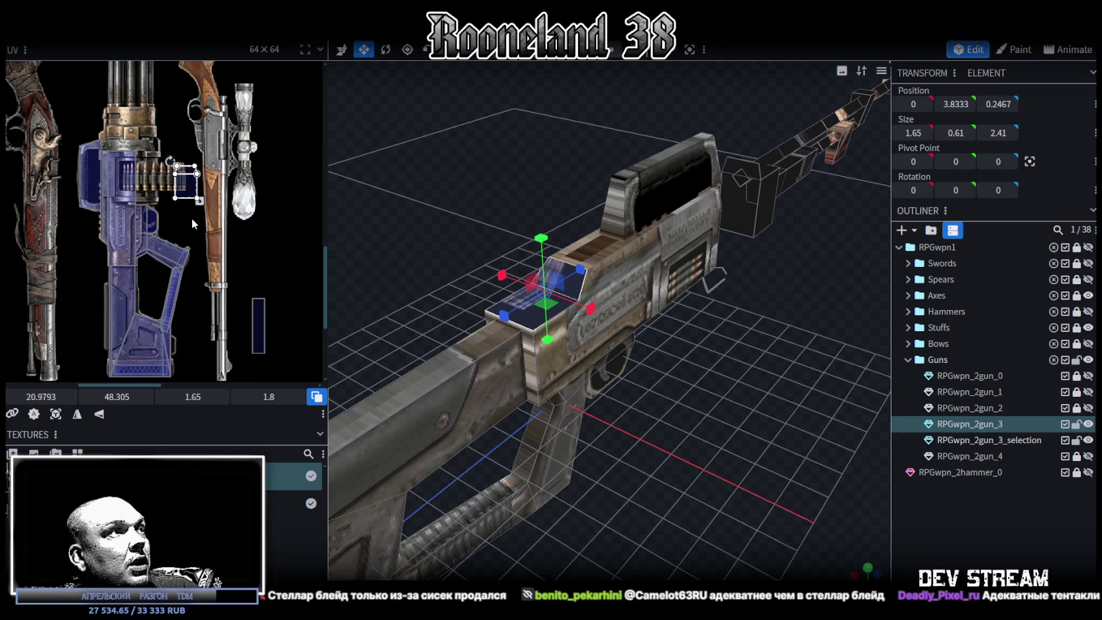
{"action": "scroll", "coordinate": [194, 219], "scroll_direction": "up", "scroll_amount": 4}
{"action": "scroll", "coordinate": [261, 209], "scroll_direction": "left", "scroll_amount": 3}
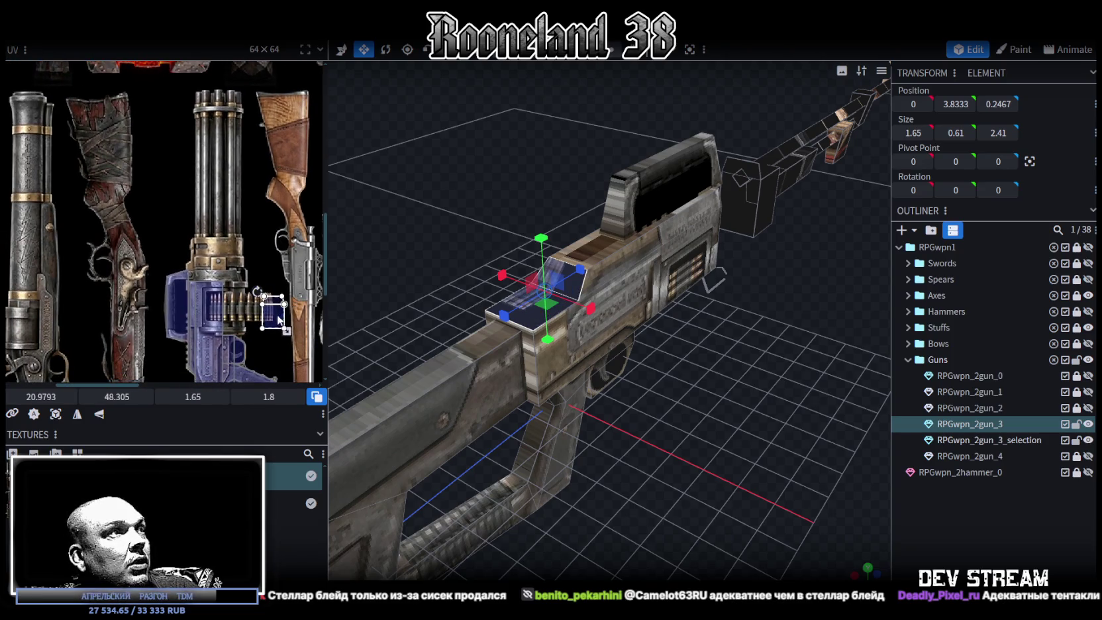
Rotate the raised block face's UV left and place it on the brass collar at 18.2212, 43.6188
{"action": "left_click", "coordinate": [252, 249]}
{"action": "right_click", "coordinate": [251, 250]}
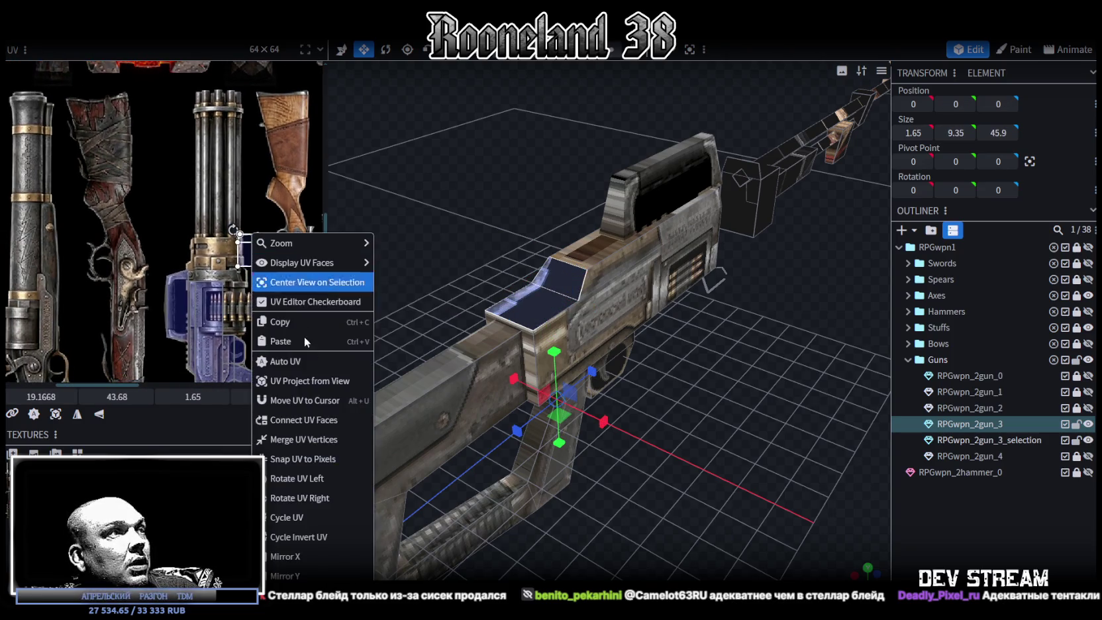
{"action": "left_click", "coordinate": [299, 478]}
{"action": "scroll", "coordinate": [258, 225], "scroll_direction": "up", "scroll_amount": 2}
{"action": "scroll", "coordinate": [260, 226], "scroll_direction": "up", "scroll_amount": 3}
{"action": "left_click_drag", "start_coordinate": [249, 212], "coordinate": [200, 194]}
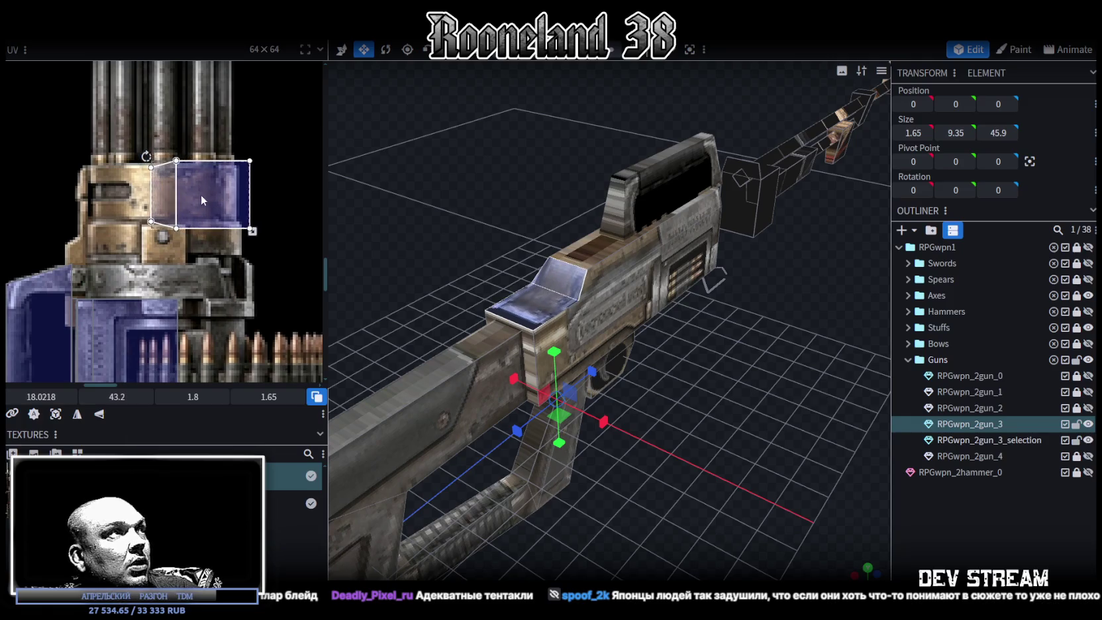
{"action": "mouse_move", "coordinate": [200, 193]}
{"action": "left_mouse_down"}
{"action": "mouse_move", "coordinate": [250, 211]}
{"action": "mouse_move", "coordinate": [206, 208]}
{"action": "left_mouse_up"}
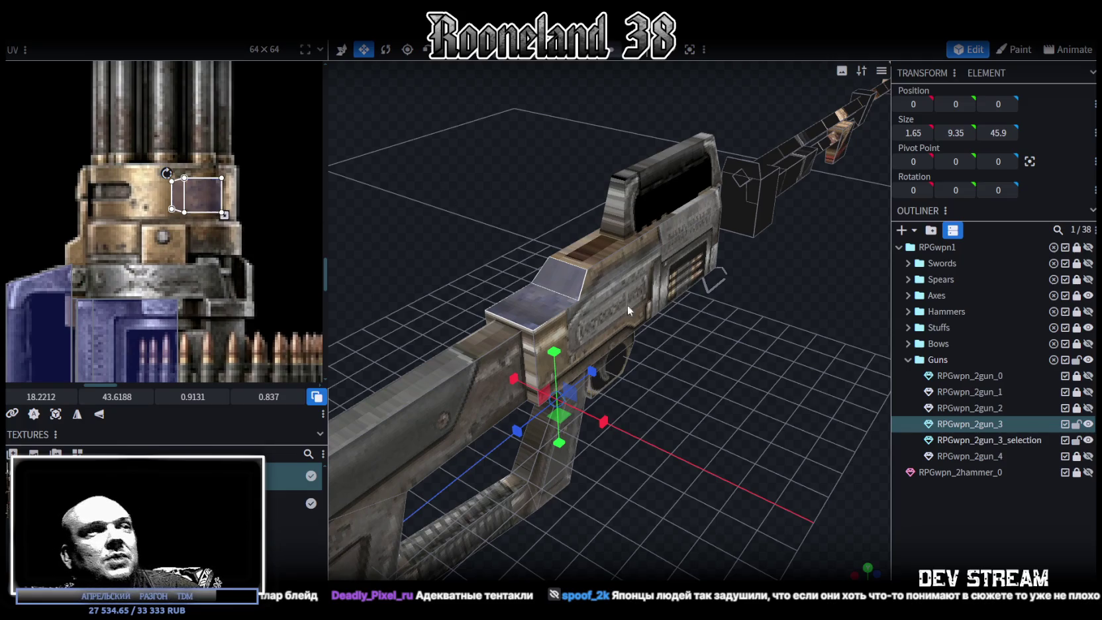
Deselect to check the textured block, then reselect the RPGwpn_2gun_3 gun part
{"action": "left_click", "coordinate": [981, 548]}
{"action": "mouse_move", "coordinate": [714, 427]}
{"action": "left_mouse_down"}
{"action": "mouse_move", "coordinate": [673, 438]}
{"action": "mouse_move", "coordinate": [727, 404]}
{"action": "mouse_move", "coordinate": [533, 315]}
{"action": "mouse_move", "coordinate": [609, 496]}
{"action": "mouse_move", "coordinate": [618, 431]}
{"action": "mouse_move", "coordinate": [683, 415]}
{"action": "mouse_move", "coordinate": [788, 497]}
{"action": "left_mouse_up"}
{"action": "left_click", "coordinate": [533, 315]}
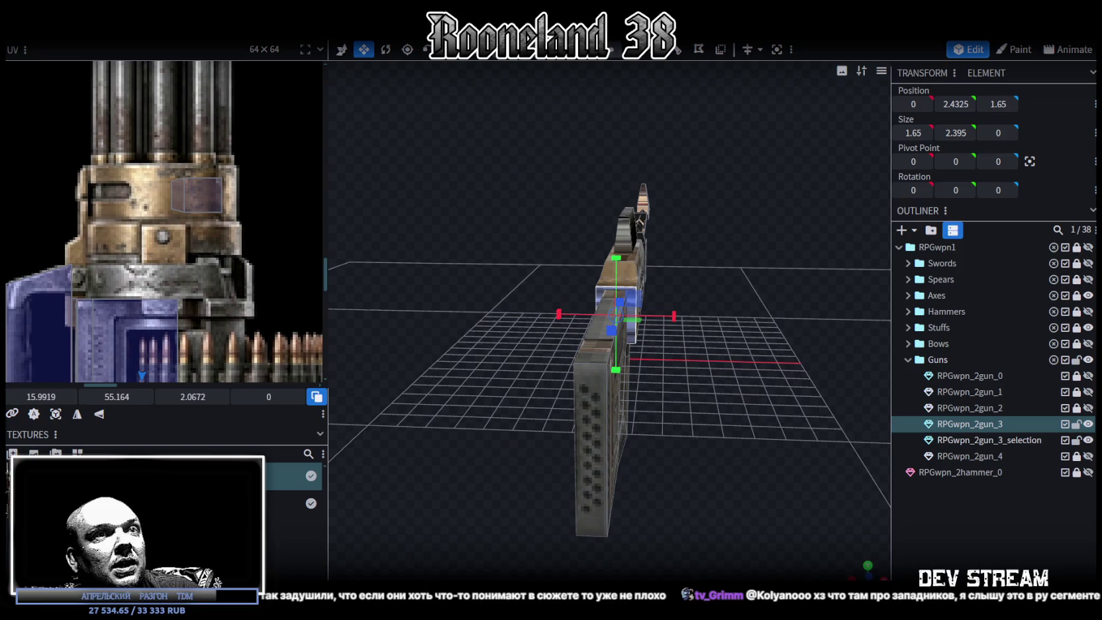
Project the front-facing face's UV from front view and move it toward the gatling gun
{"action": "key", "text": "KP_1"}
{"action": "scroll", "coordinate": [198, 284], "scroll_direction": "down", "scroll_amount": 2}
{"action": "scroll", "coordinate": [198, 284], "scroll_direction": "down", "scroll_amount": 3}
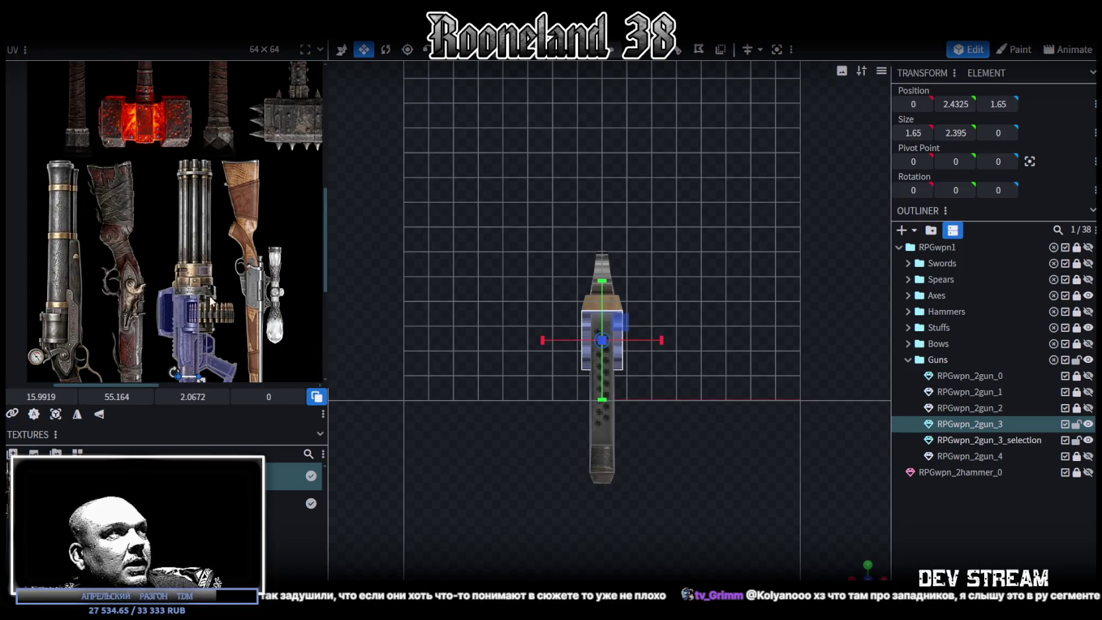
{"action": "left_click", "coordinate": [56, 414]}
{"action": "left_click_drag", "start_coordinate": [192, 129], "coordinate": [227, 343]}
{"action": "scroll", "coordinate": [219, 264], "scroll_direction": "up", "scroll_amount": 3}
{"action": "scroll", "coordinate": [232, 264], "scroll_direction": "up", "scroll_amount": 2}
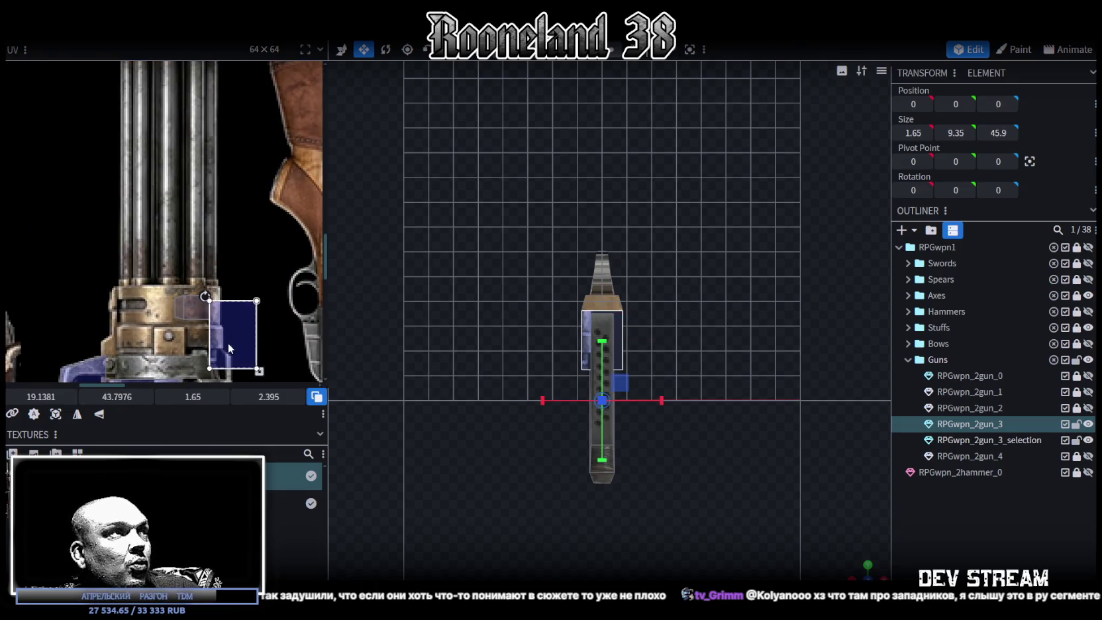
{"action": "scroll", "coordinate": [252, 290], "scroll_direction": "down", "scroll_amount": 1}
Rotate the face's UV left and move it onto the brass collar
{"action": "right_click", "coordinate": [231, 248]}
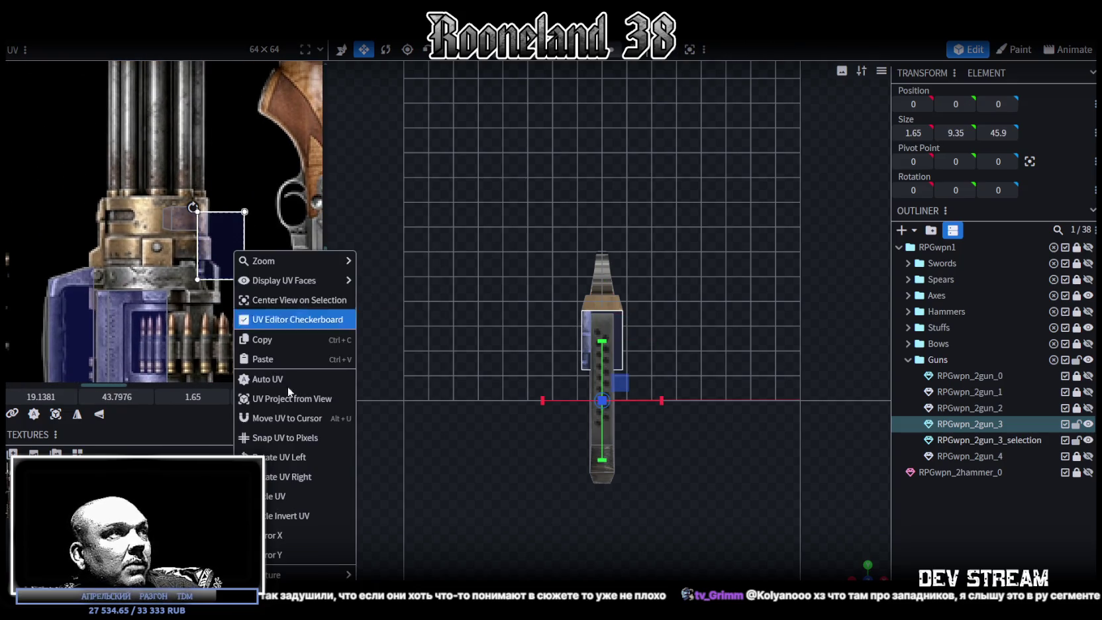
{"action": "left_click", "coordinate": [277, 461]}
{"action": "left_click_drag", "start_coordinate": [211, 267], "coordinate": [184, 272]}
{"action": "scroll", "coordinate": [206, 275], "scroll_direction": "up", "scroll_amount": 5}
{"action": "scroll", "coordinate": [184, 271], "scroll_direction": "down", "scroll_amount": 3}
{"action": "scroll", "coordinate": [216, 282], "scroll_direction": "down", "scroll_amount": 2}
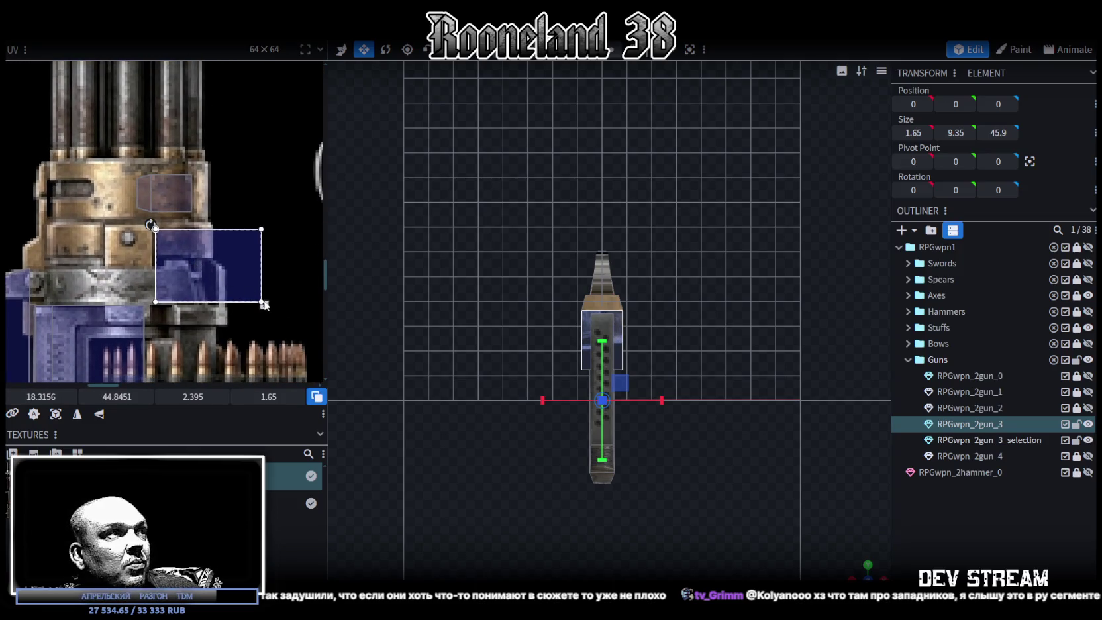
Shrink the brass UV box to 0.7725 × 0.5697 at 18.9137, 50.598, then deselect
{"action": "left_click_drag", "start_coordinate": [268, 306], "coordinate": [168, 241]}
{"action": "scroll", "coordinate": [184, 238], "scroll_direction": "up", "scroll_amount": 2}
{"action": "scroll", "coordinate": [184, 244], "scroll_direction": "up", "scroll_amount": 2}
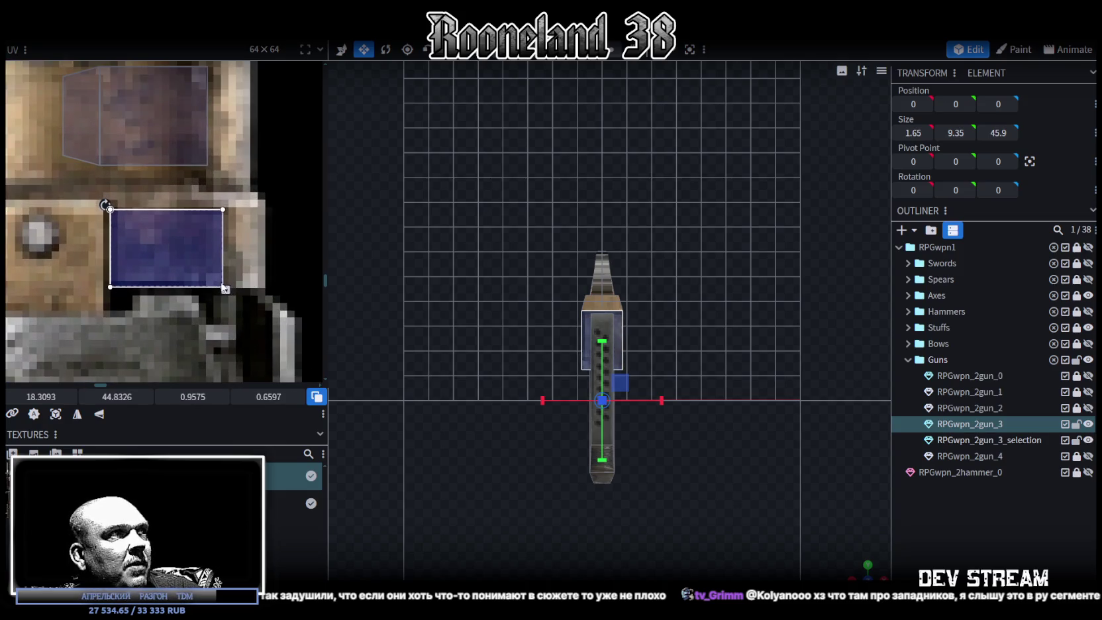
{"action": "left_click_drag", "start_coordinate": [224, 288], "coordinate": [212, 280]}
{"action": "left_click_drag", "start_coordinate": [162, 249], "coordinate": [174, 255]}
{"action": "left_click", "coordinate": [913, 511]}
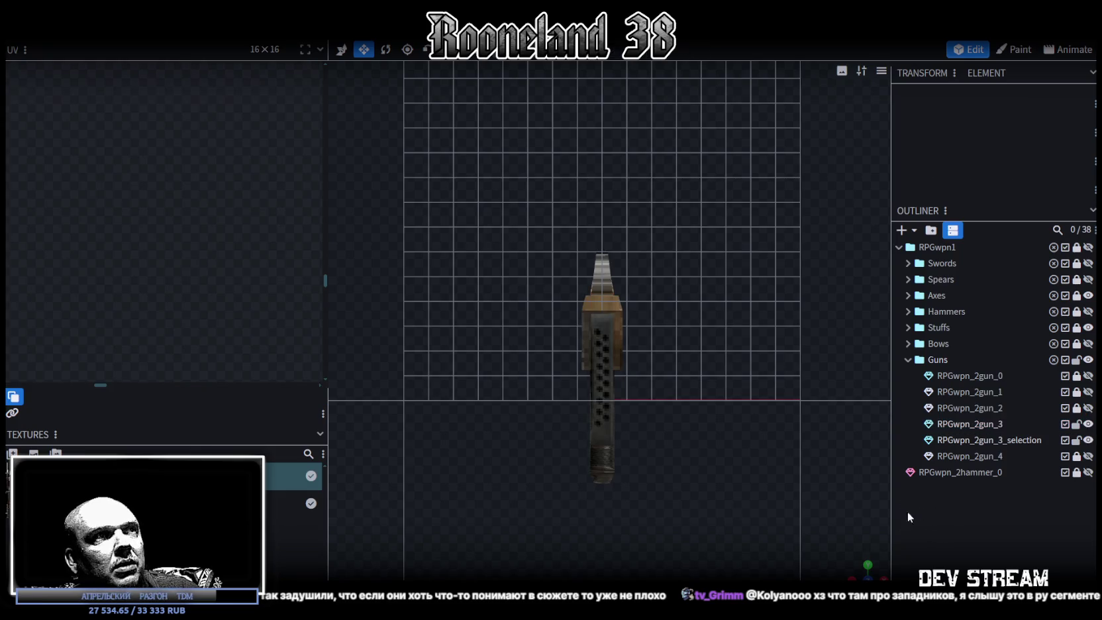
{"action": "mouse_move", "coordinate": [868, 558]}
{"action": "left_mouse_down"}
{"action": "mouse_move", "coordinate": [731, 415]}
{"action": "mouse_move", "coordinate": [652, 401]}
{"action": "mouse_move", "coordinate": [641, 485]}
{"action": "mouse_move", "coordinate": [641, 460]}
{"action": "mouse_move", "coordinate": [868, 387]}
{"action": "mouse_move", "coordinate": [884, 344]}
{"action": "mouse_move", "coordinate": [623, 274]}
{"action": "mouse_move", "coordinate": [711, 348]}
{"action": "mouse_move", "coordinate": [740, 502]}
{"action": "mouse_move", "coordinate": [659, 426]}
{"action": "mouse_move", "coordinate": [750, 447]}
{"action": "mouse_move", "coordinate": [718, 484]}
{"action": "mouse_move", "coordinate": [702, 464]}
{"action": "mouse_move", "coordinate": [778, 477]}
{"action": "left_mouse_up"}
Select the grip brace piece and switch to a straight top-down view
{"action": "left_click", "coordinate": [686, 329]}
{"action": "left_click", "coordinate": [630, 427]}
{"action": "left_click", "coordinate": [652, 424]}
{"action": "scroll", "coordinate": [777, 476], "scroll_direction": "up", "scroll_amount": 3}
{"action": "mouse_move", "coordinate": [613, 422]}
{"action": "left_mouse_down"}
{"action": "mouse_move", "coordinate": [719, 480]}
{"action": "mouse_move", "coordinate": [704, 478]}
{"action": "mouse_move", "coordinate": [684, 530]}
{"action": "mouse_move", "coordinate": [596, 533]}
{"action": "mouse_move", "coordinate": [589, 569]}
{"action": "mouse_move", "coordinate": [828, 569]}
{"action": "left_mouse_up"}
{"action": "scroll", "coordinate": [684, 530], "scroll_direction": "up", "scroll_amount": 2}
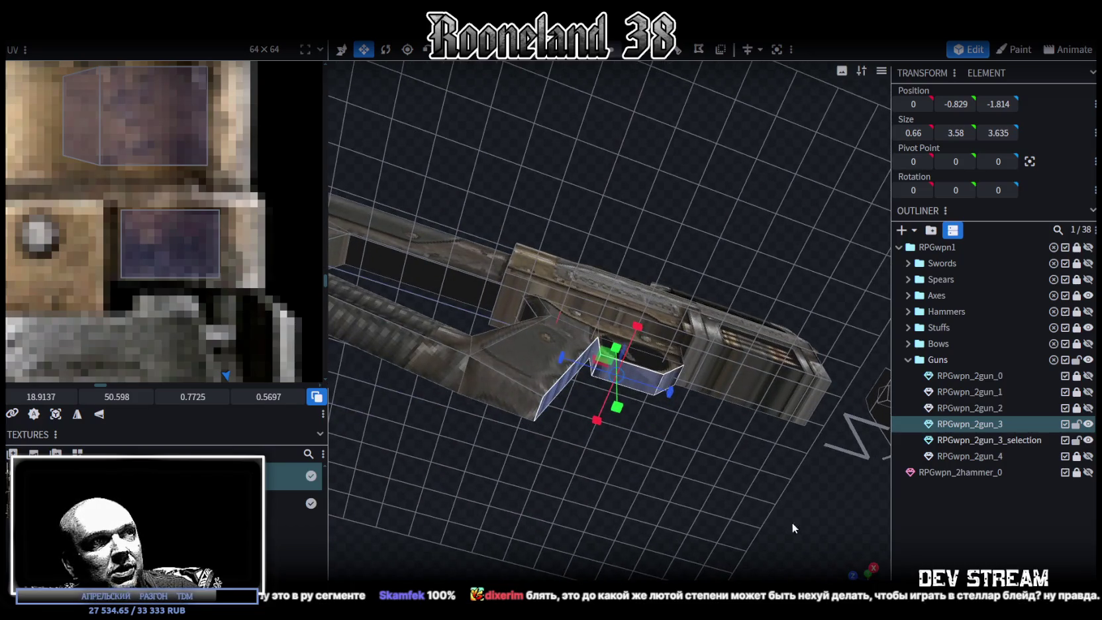
{"action": "left_click", "coordinate": [867, 573]}
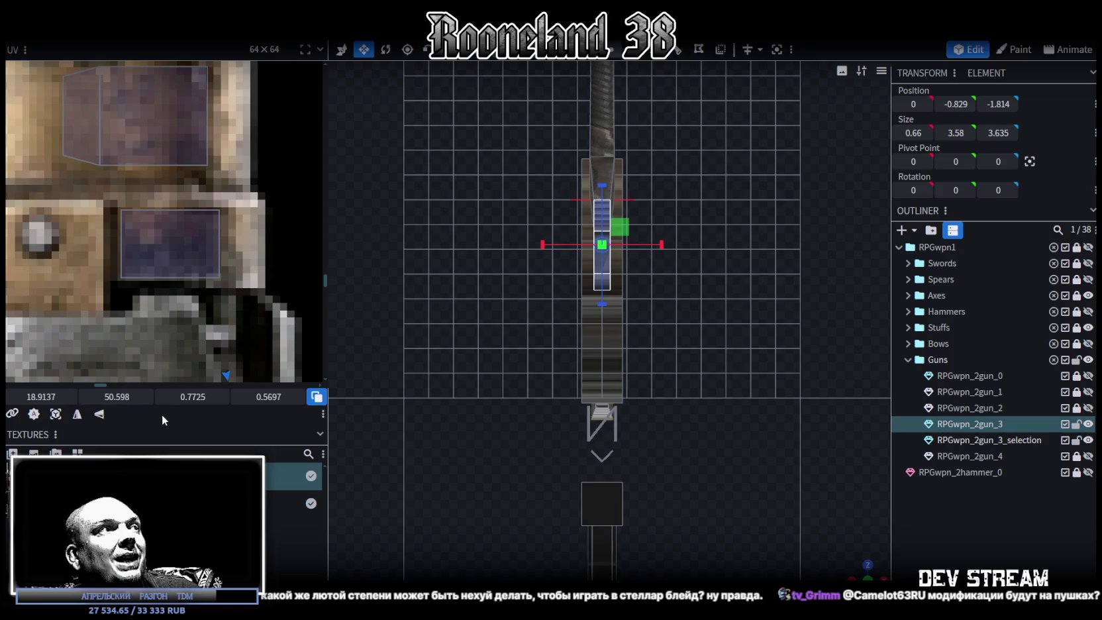
Project the brace face to a 0.66 square UV and move it onto the gun stock artwork
{"action": "left_click", "coordinate": [56, 414]}
{"action": "scroll", "coordinate": [117, 242], "scroll_direction": "down", "scroll_amount": 4}
{"action": "scroll", "coordinate": [117, 242], "scroll_direction": "down", "scroll_amount": 2}
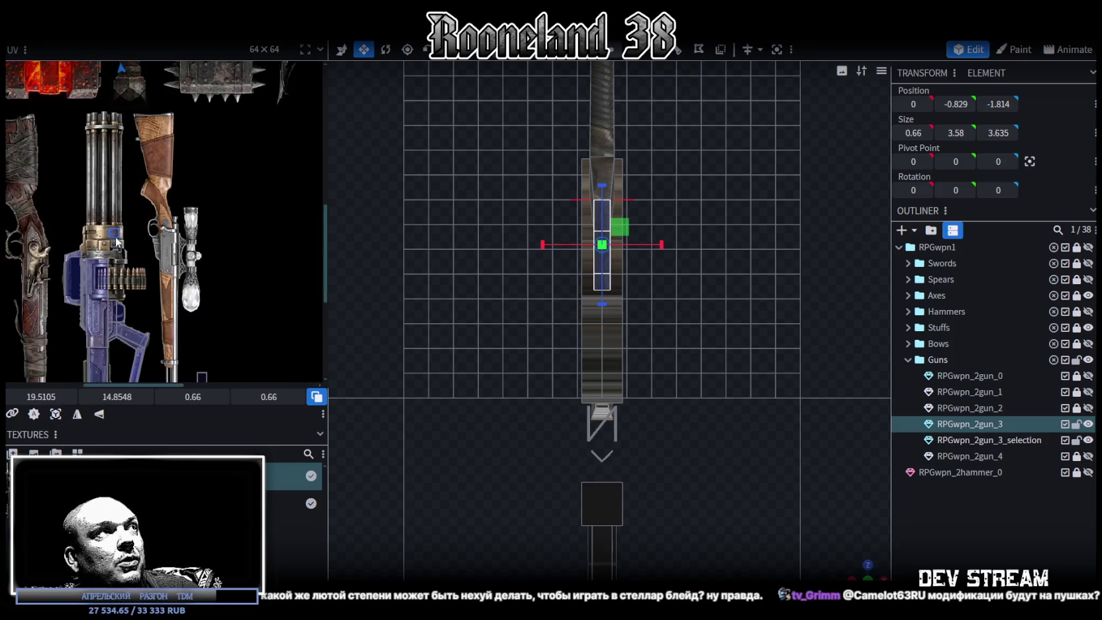
{"action": "scroll", "coordinate": [133, 198], "scroll_direction": "up", "scroll_amount": 2}
{"action": "scroll", "coordinate": [177, 138], "scroll_direction": "up", "scroll_amount": 2}
{"action": "left_click_drag", "start_coordinate": [159, 132], "coordinate": [173, 345]}
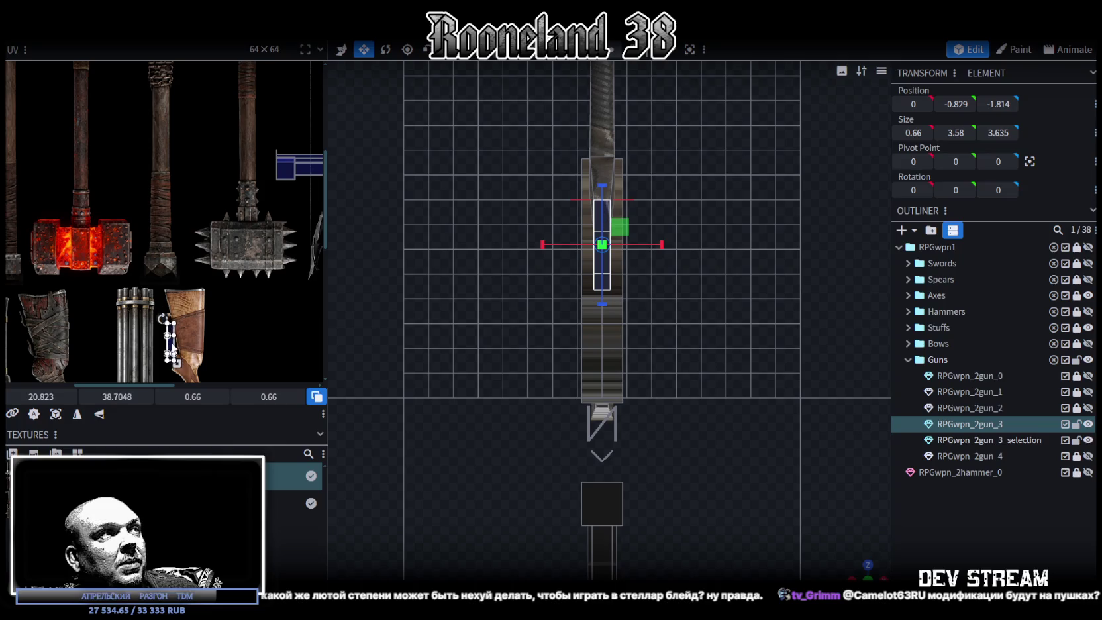
{"action": "scroll", "coordinate": [173, 345], "scroll_direction": "down", "scroll_amount": 2}
{"action": "scroll", "coordinate": [198, 199], "scroll_direction": "down", "scroll_amount": 1}
{"action": "left_click_drag", "start_coordinate": [194, 189], "coordinate": [195, 263]}
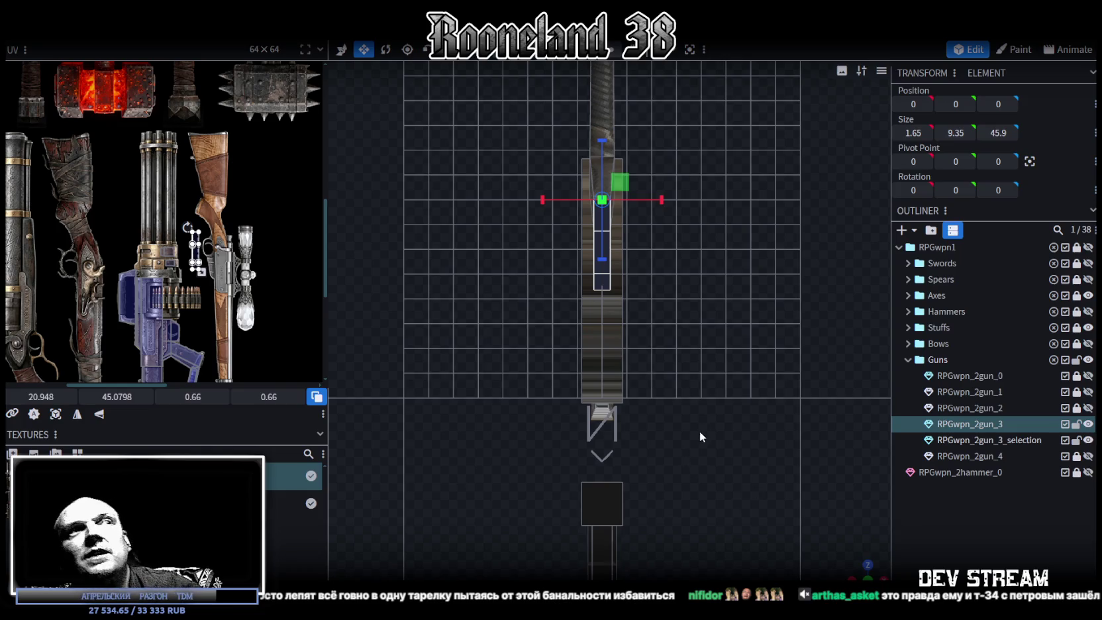
Orbit to the grip from the side and select the thin grip plate
{"action": "scroll", "coordinate": [708, 436], "scroll_direction": "down", "scroll_amount": 1}
{"action": "mouse_move", "coordinate": [858, 573]}
{"action": "left_mouse_down"}
{"action": "mouse_move", "coordinate": [658, 446]}
{"action": "mouse_move", "coordinate": [568, 429]}
{"action": "mouse_move", "coordinate": [480, 447]}
{"action": "mouse_move", "coordinate": [598, 442]}
{"action": "mouse_move", "coordinate": [546, 426]}
{"action": "left_mouse_up"}
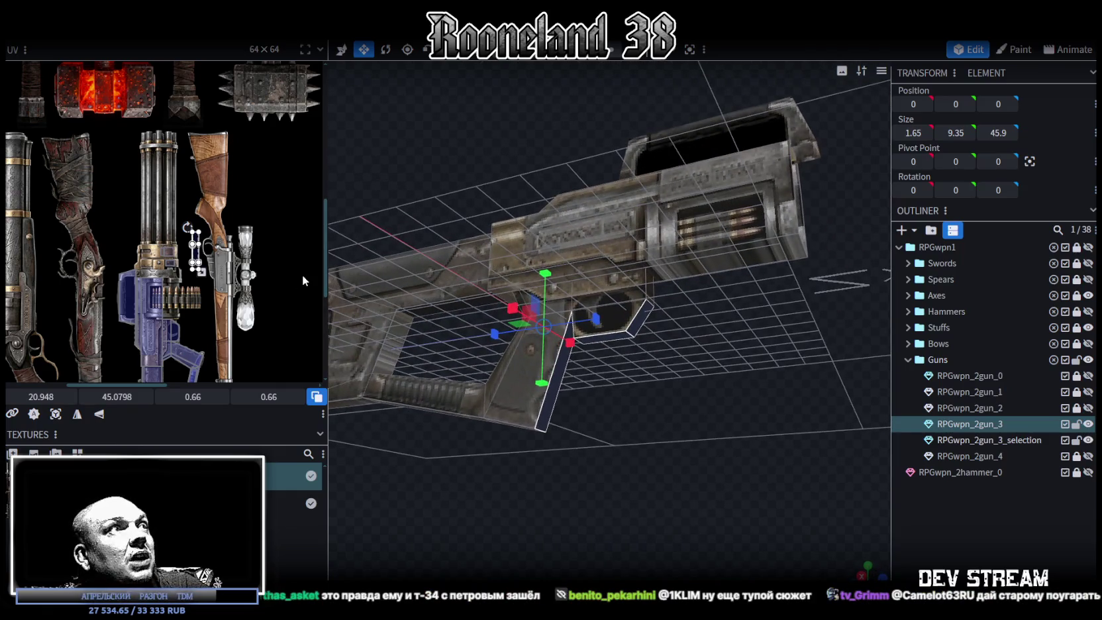
{"action": "scroll", "coordinate": [171, 289], "scroll_direction": "up", "scroll_amount": 2}
{"action": "scroll", "coordinate": [222, 265], "scroll_direction": "up", "scroll_amount": 2}
{"action": "scroll", "coordinate": [250, 205], "scroll_direction": "down", "scroll_amount": 1}
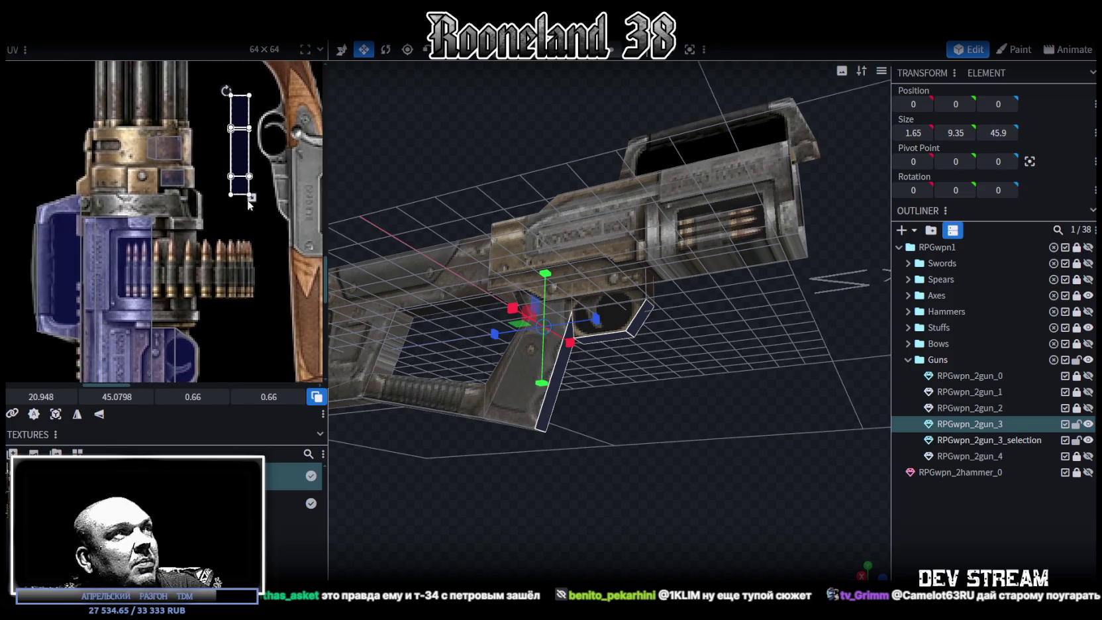
{"action": "mouse_move", "coordinate": [584, 343]}
{"action": "left_mouse_down"}
{"action": "mouse_move", "coordinate": [645, 386]}
{"action": "mouse_move", "coordinate": [642, 397]}
{"action": "mouse_move", "coordinate": [731, 384]}
{"action": "mouse_move", "coordinate": [693, 383]}
{"action": "left_mouse_up"}
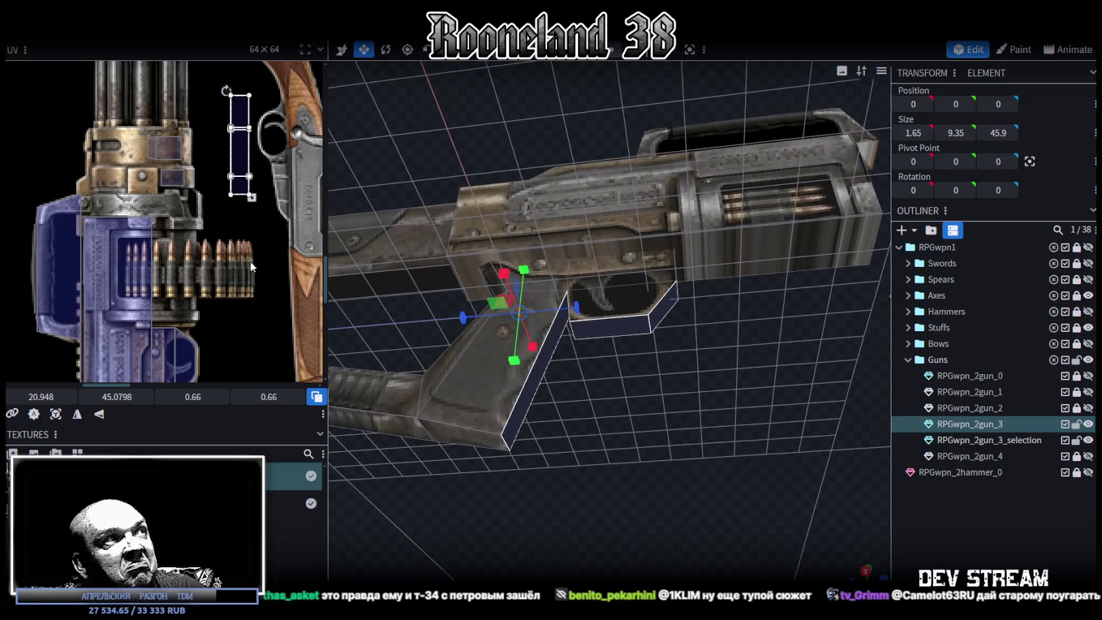
{"action": "scroll", "coordinate": [249, 261], "scroll_direction": "right", "scroll_amount": 1}
{"action": "left_click", "coordinate": [522, 399]}
Select the grip's side face and move its UV mapping left and down
{"action": "scroll", "coordinate": [247, 217], "scroll_direction": "down", "scroll_amount": 2}
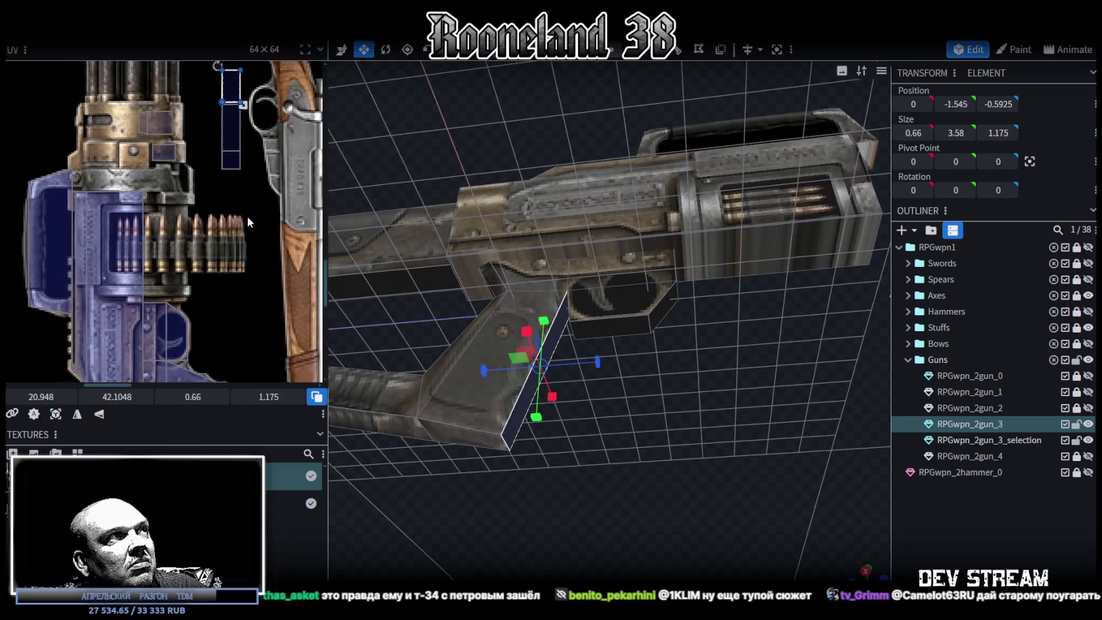
{"action": "left_click", "coordinate": [226, 245]}
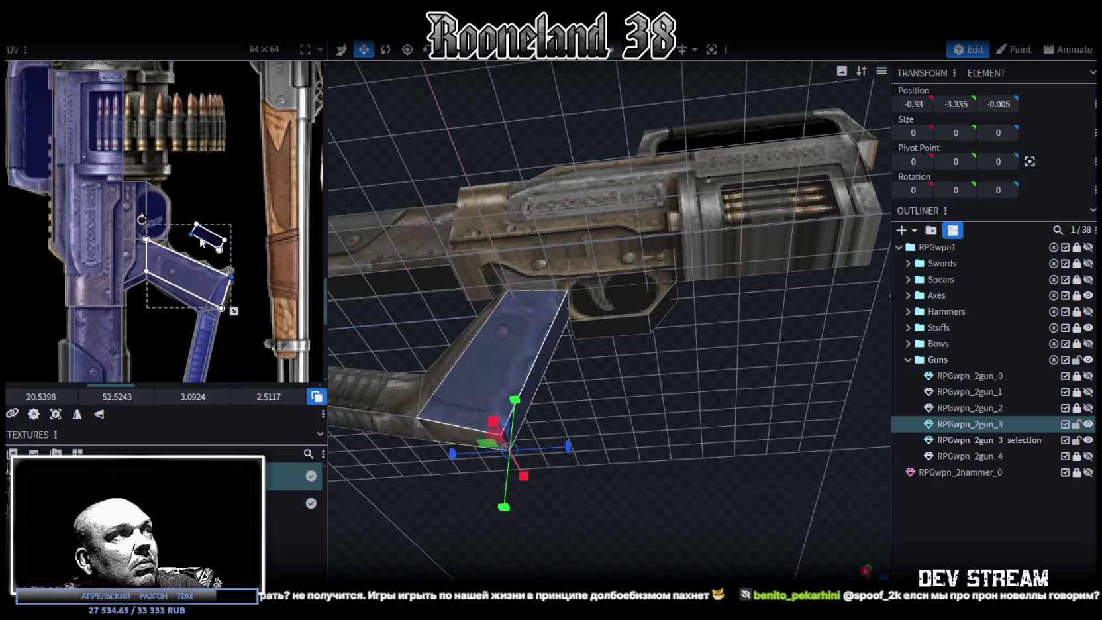
{"action": "left_click", "coordinate": [207, 238]}
{"action": "mouse_move", "coordinate": [206, 239]}
{"action": "left_mouse_down"}
{"action": "mouse_move", "coordinate": [171, 270]}
{"action": "mouse_move", "coordinate": [264, 311]}
{"action": "left_mouse_up"}
{"action": "scroll", "coordinate": [170, 270], "scroll_direction": "up", "scroll_amount": 3}
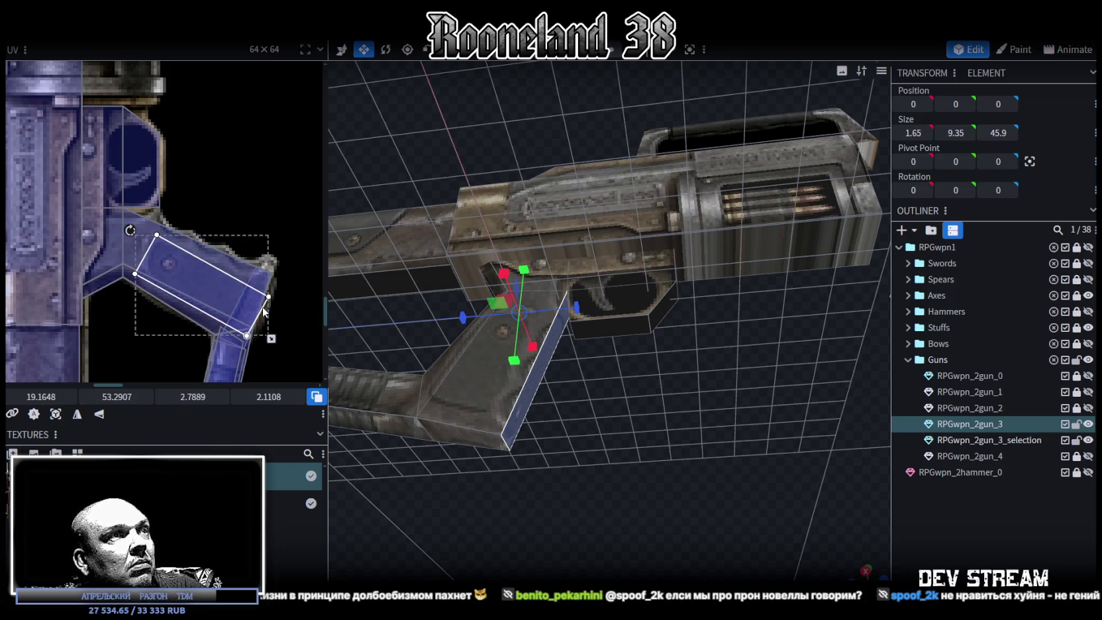
Mirror the grip face's UV and nudge it onto the grip, sized 2.7789 × 2.1108
{"action": "left_click_drag", "start_coordinate": [658, 447], "coordinate": [543, 464]}
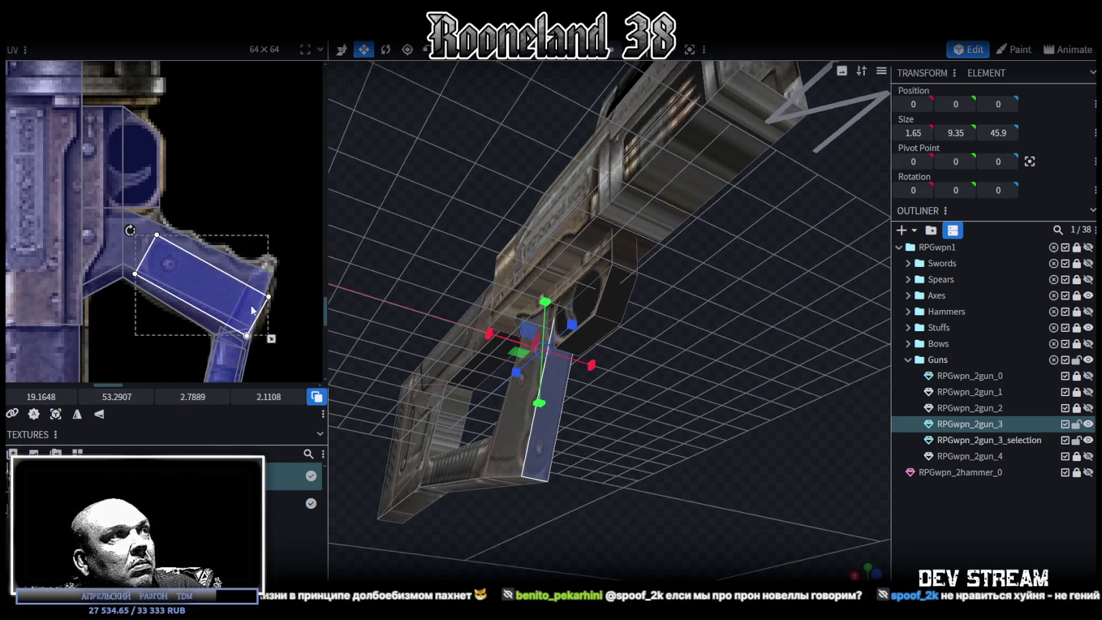
{"action": "left_click", "coordinate": [101, 415]}
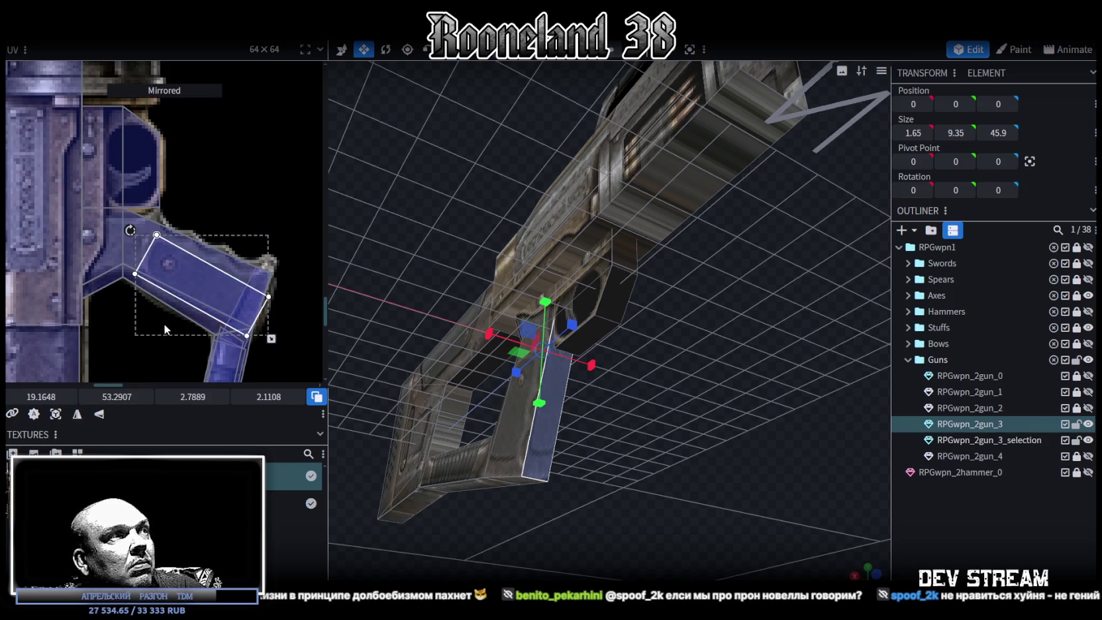
{"action": "left_click_drag", "start_coordinate": [216, 293], "coordinate": [214, 289]}
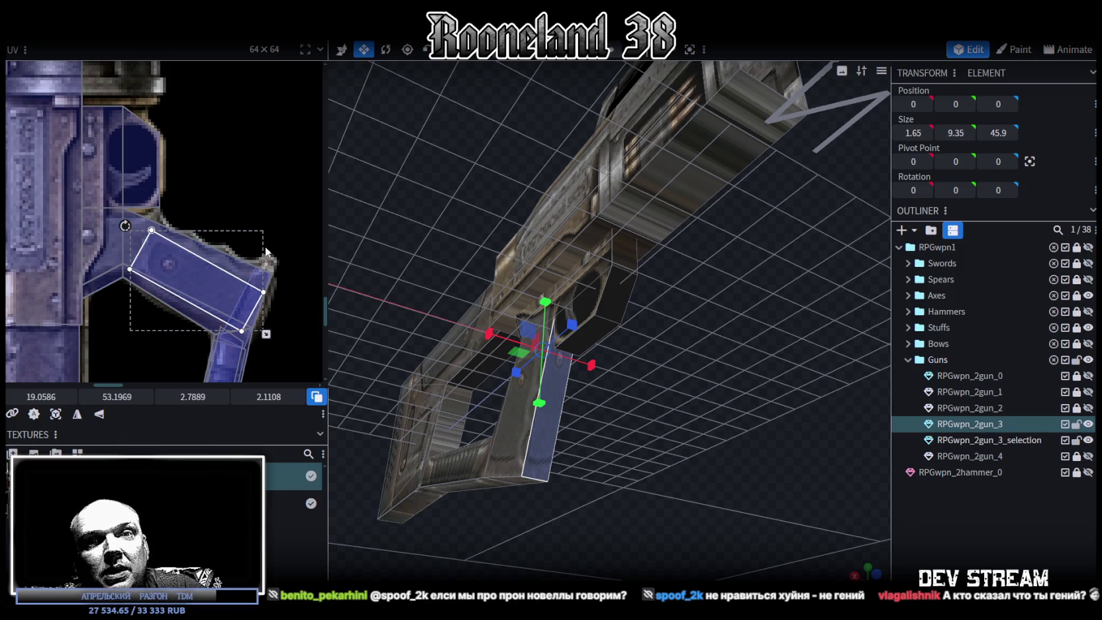
{"action": "scroll", "coordinate": [222, 251], "scroll_direction": "down", "scroll_amount": 2}
{"action": "scroll", "coordinate": [228, 238], "scroll_direction": "down", "scroll_amount": 2}
{"action": "scroll", "coordinate": [231, 228], "scroll_direction": "down", "scroll_amount": 2}
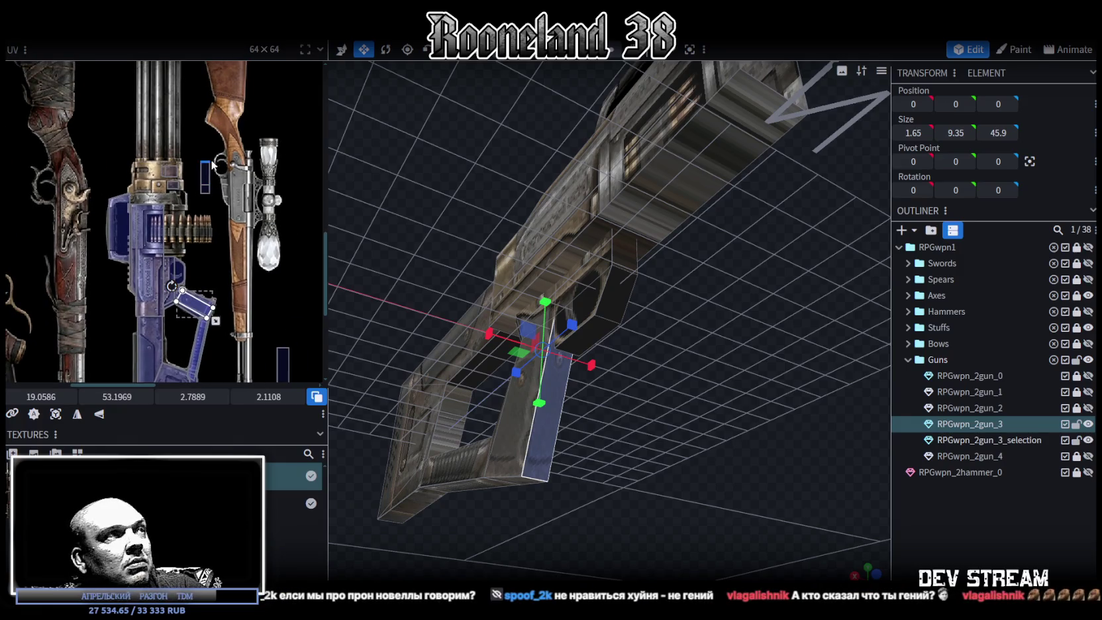
{"action": "scroll", "coordinate": [217, 246], "scroll_direction": "up", "scroll_amount": 2}
{"action": "scroll", "coordinate": [217, 248], "scroll_direction": "up", "scroll_amount": 2}
Select the small block under the gun body and move its UV mapping onto the blue gun texture
{"action": "middle_click_drag", "start_coordinate": [218, 248], "coordinate": [254, 221]}
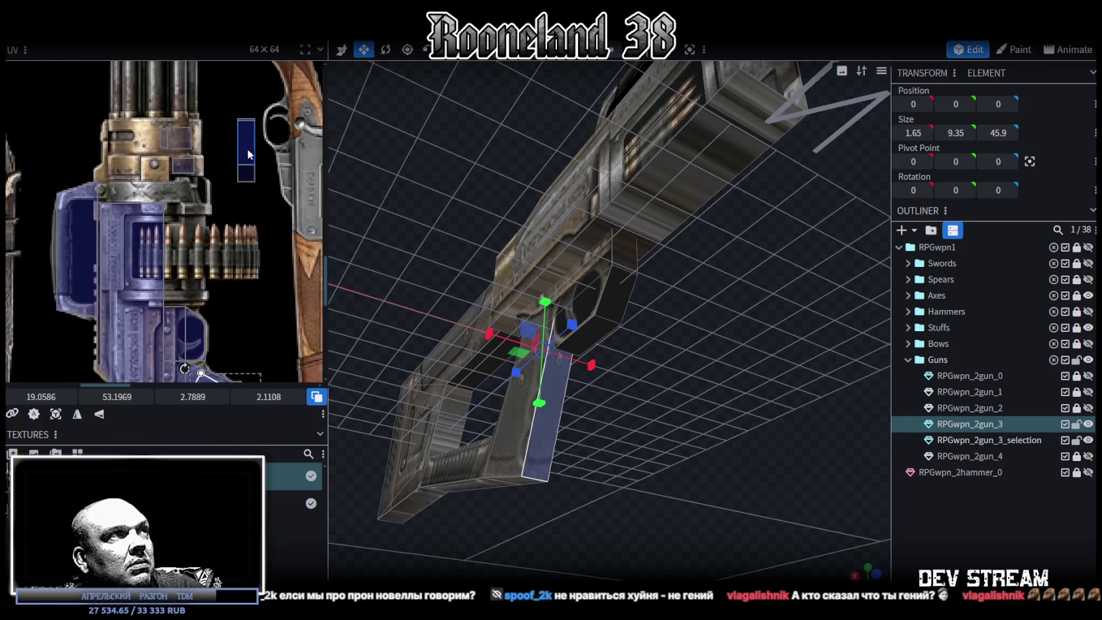
{"action": "left_click", "coordinate": [246, 176]}
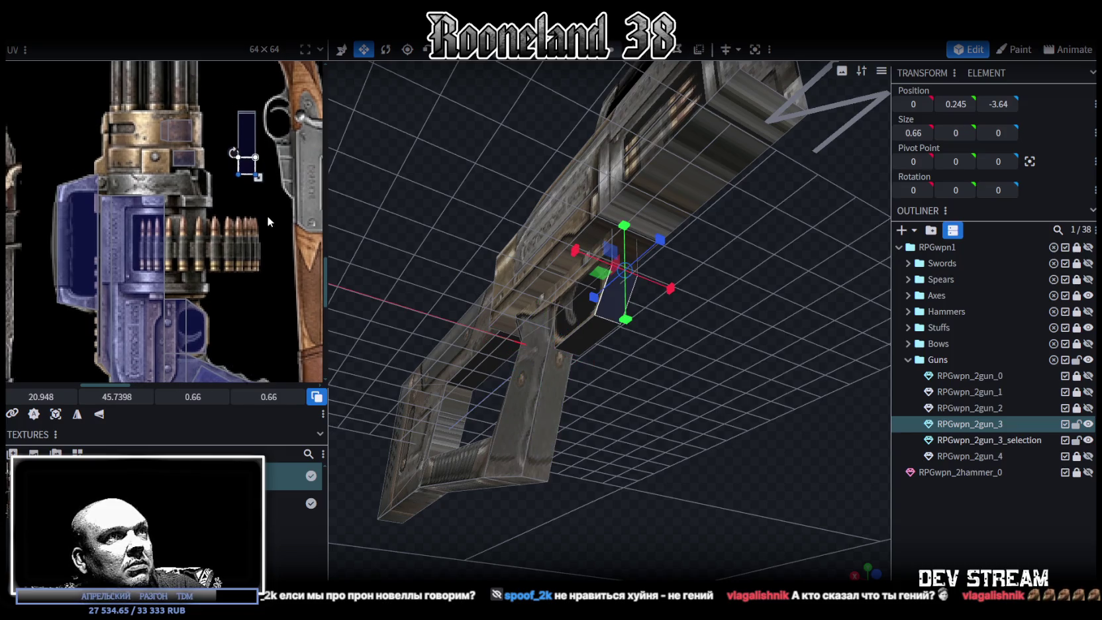
{"action": "middle_click_drag", "start_coordinate": [266, 215], "coordinate": [259, 134]}
{"action": "left_click_drag", "start_coordinate": [254, 109], "coordinate": [272, 259]}
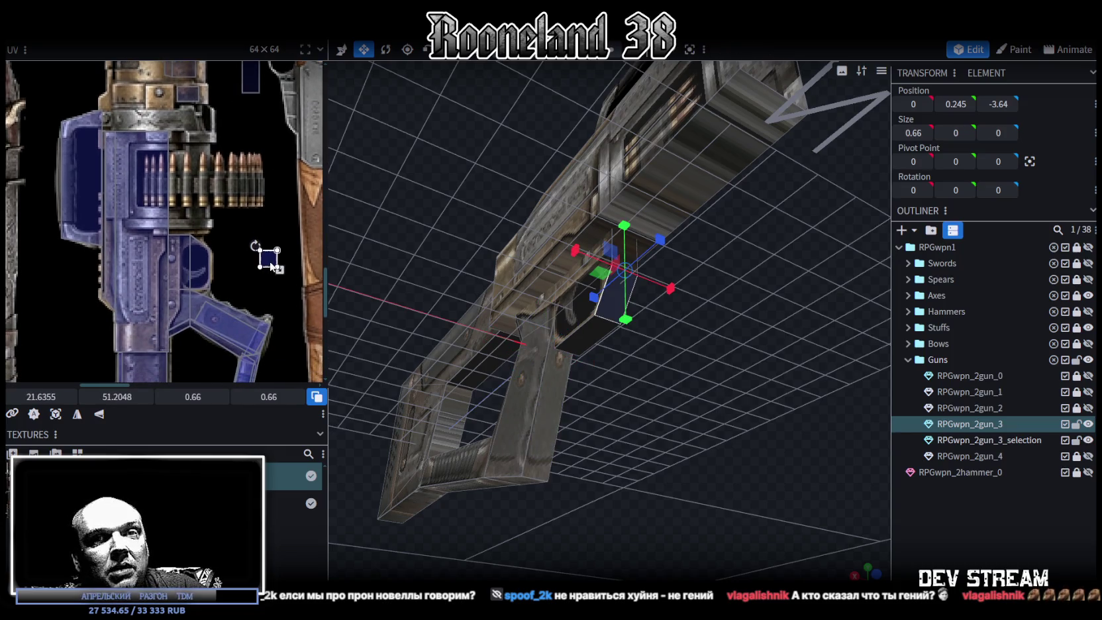
{"action": "scroll", "coordinate": [240, 248], "scroll_direction": "up", "scroll_amount": 2}
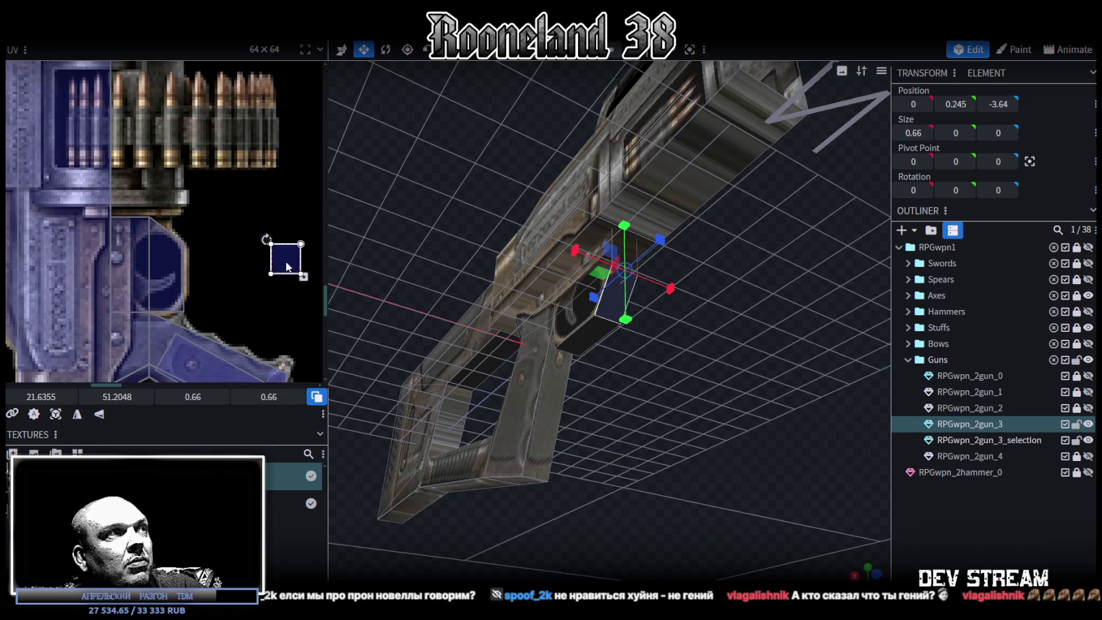
{"action": "left_click_drag", "start_coordinate": [286, 261], "coordinate": [256, 240]}
{"action": "scroll", "coordinate": [247, 257], "scroll_direction": "down", "scroll_amount": 2}
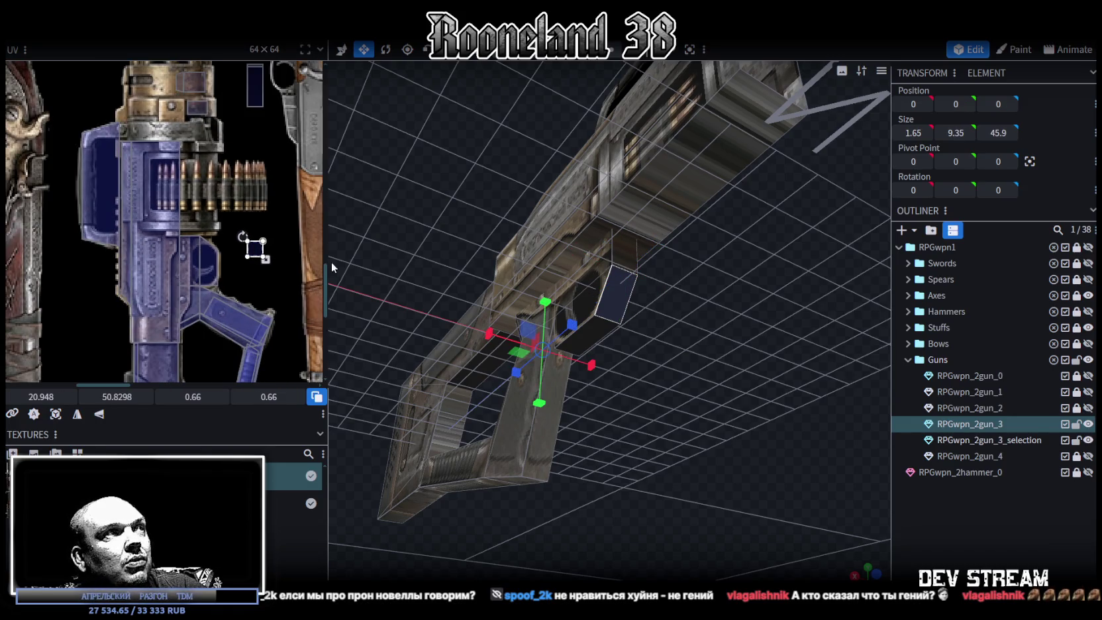
{"action": "scroll", "coordinate": [245, 235], "scroll_direction": "up", "scroll_amount": 2}
{"action": "scroll", "coordinate": [261, 268], "scroll_direction": "up", "scroll_amount": 1}
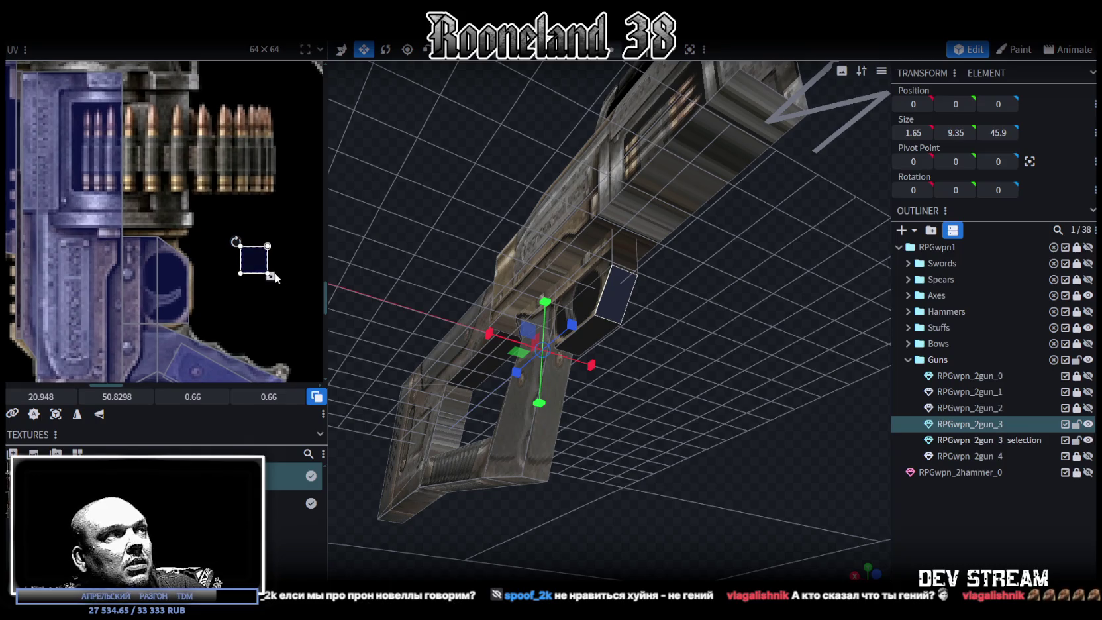
Rotate the small face's UV mapping, then nudge it and reshape it wider and shorter
{"action": "right_click", "coordinate": [276, 274]}
{"action": "left_click", "coordinate": [279, 478]}
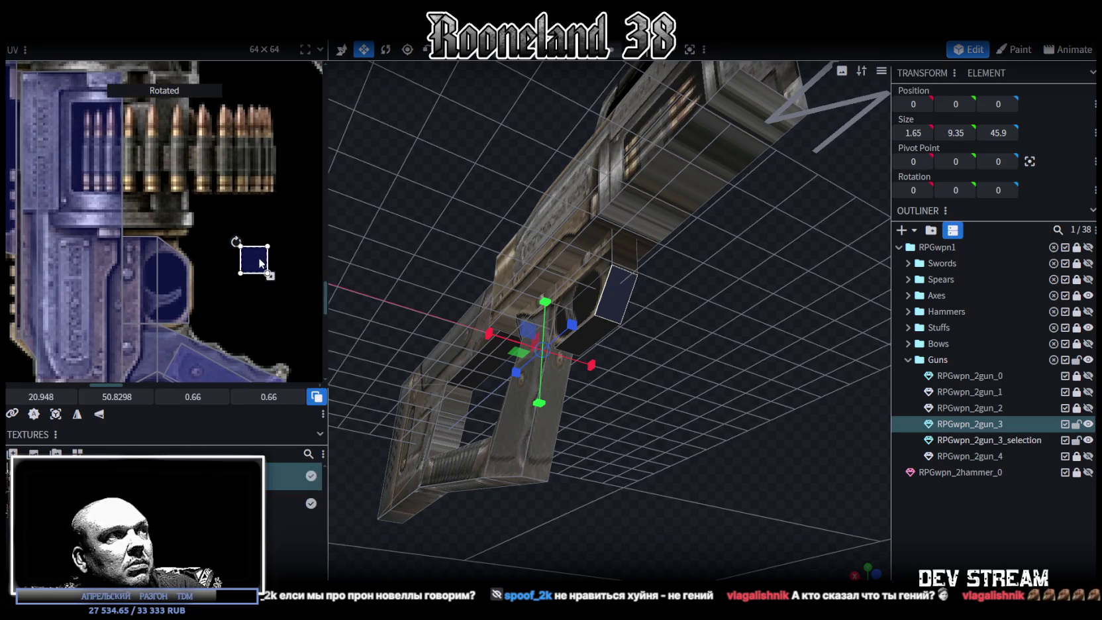
{"action": "left_click_drag", "start_coordinate": [261, 266], "coordinate": [182, 265]}
{"action": "scroll", "coordinate": [251, 314], "scroll_direction": "up", "scroll_amount": 2}
{"action": "scroll", "coordinate": [251, 314], "scroll_direction": "up", "scroll_amount": 2}
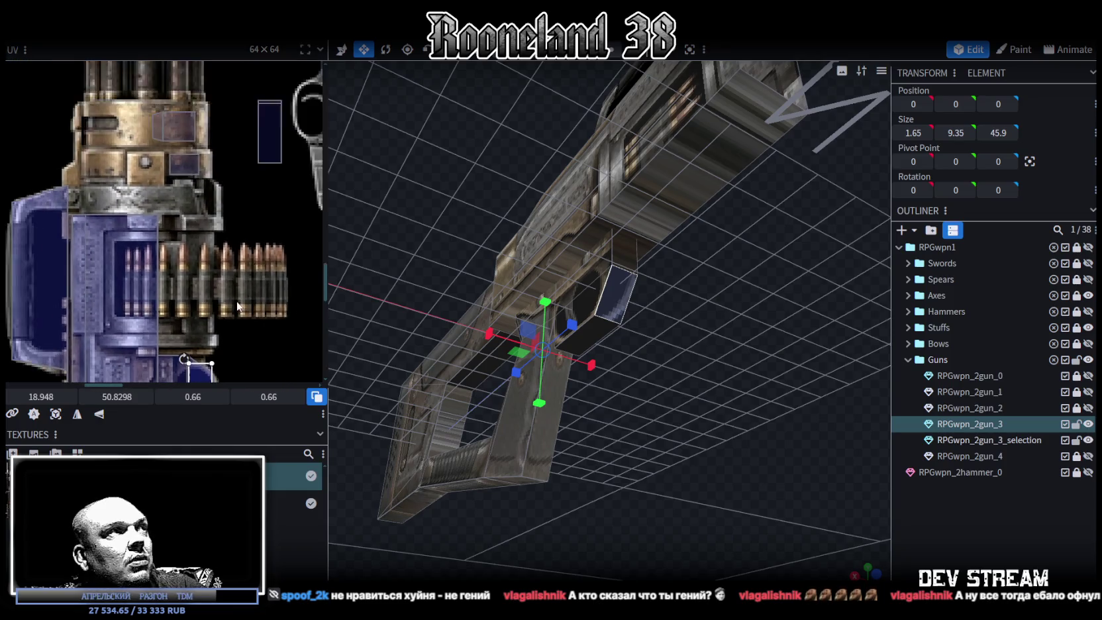
{"action": "scroll", "coordinate": [259, 278], "scroll_direction": "up", "scroll_amount": 2}
{"action": "scroll", "coordinate": [245, 241], "scroll_direction": "up", "scroll_amount": 2}
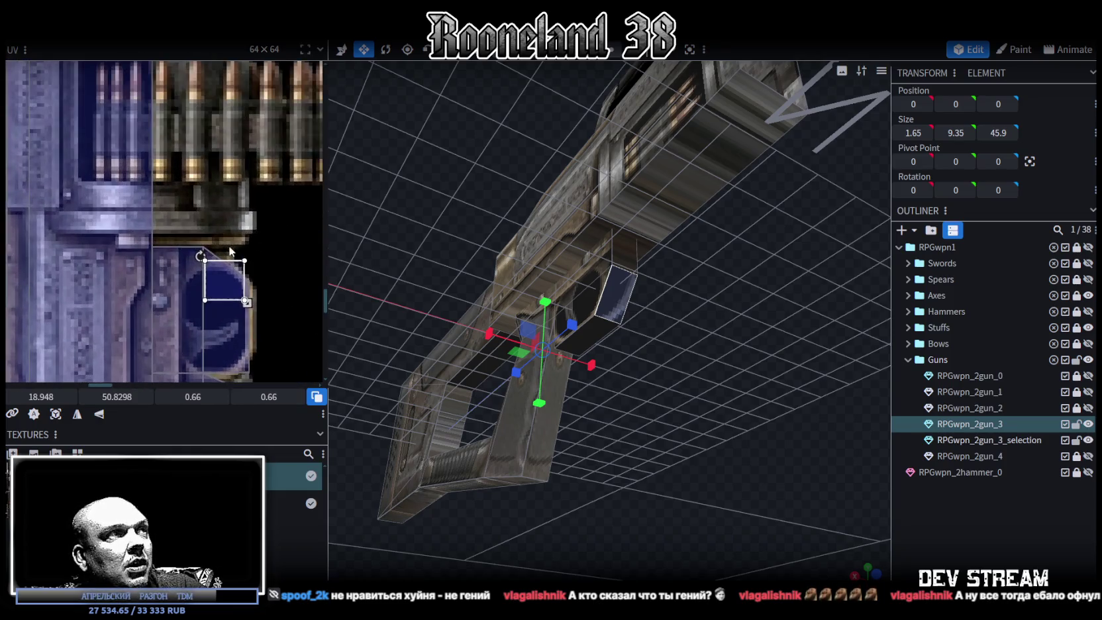
{"action": "scroll", "coordinate": [225, 265], "scroll_direction": "down", "scroll_amount": 1}
{"action": "mouse_move", "coordinate": [217, 283]}
{"action": "left_mouse_down"}
{"action": "mouse_move", "coordinate": [191, 273]}
{"action": "mouse_move", "coordinate": [168, 331]}
{"action": "left_mouse_up"}
{"action": "scroll", "coordinate": [208, 278], "scroll_direction": "down", "scroll_amount": 1}
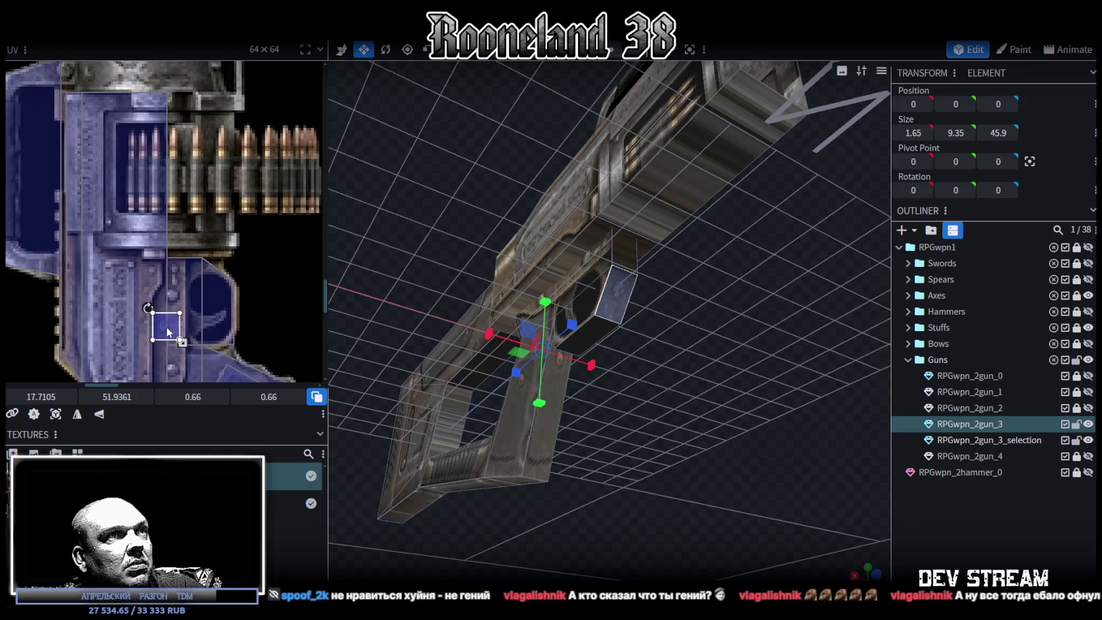
{"action": "scroll", "coordinate": [176, 329], "scroll_direction": "up", "scroll_amount": 2}
{"action": "mouse_move", "coordinate": [180, 329]}
{"action": "left_mouse_down"}
{"action": "mouse_move", "coordinate": [189, 315]}
{"action": "mouse_move", "coordinate": [167, 314]}
{"action": "left_mouse_up"}
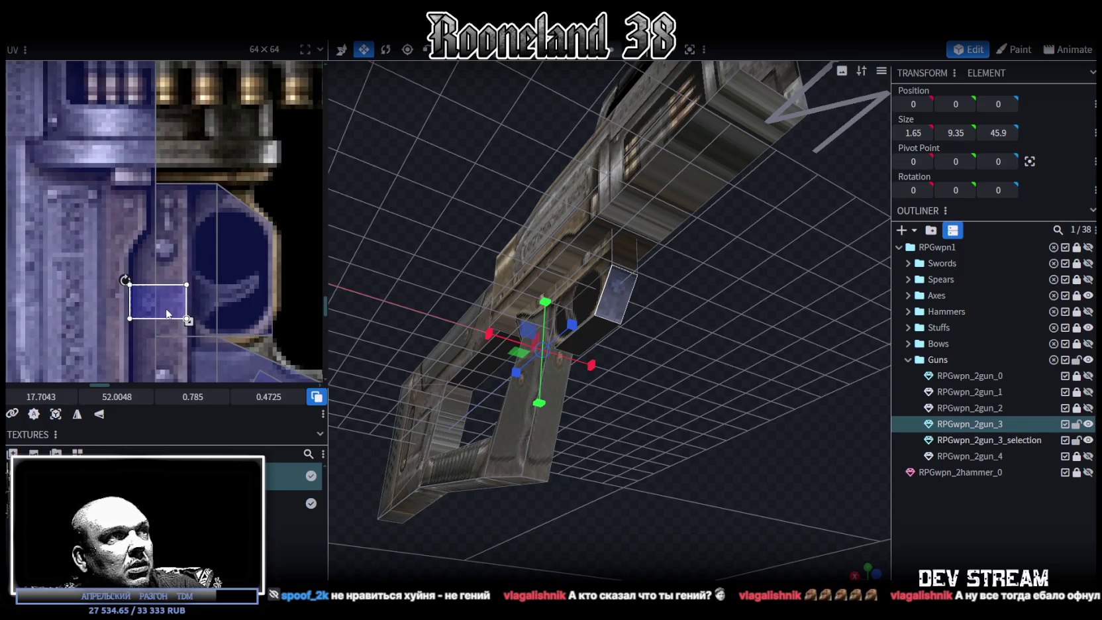
{"action": "scroll", "coordinate": [165, 291], "scroll_direction": "down", "scroll_amount": 1}
{"action": "scroll", "coordinate": [143, 327], "scroll_direction": "down", "scroll_amount": 2}
Redraw the mapping as a tall narrow strip over the grip area of the gun texture
{"action": "mouse_move", "coordinate": [233, 186]}
{"action": "left_mouse_down"}
{"action": "mouse_move", "coordinate": [224, 165]}
{"action": "mouse_move", "coordinate": [228, 348]}
{"action": "left_mouse_up"}
{"action": "scroll", "coordinate": [228, 348], "scroll_direction": "down", "scroll_amount": 2}
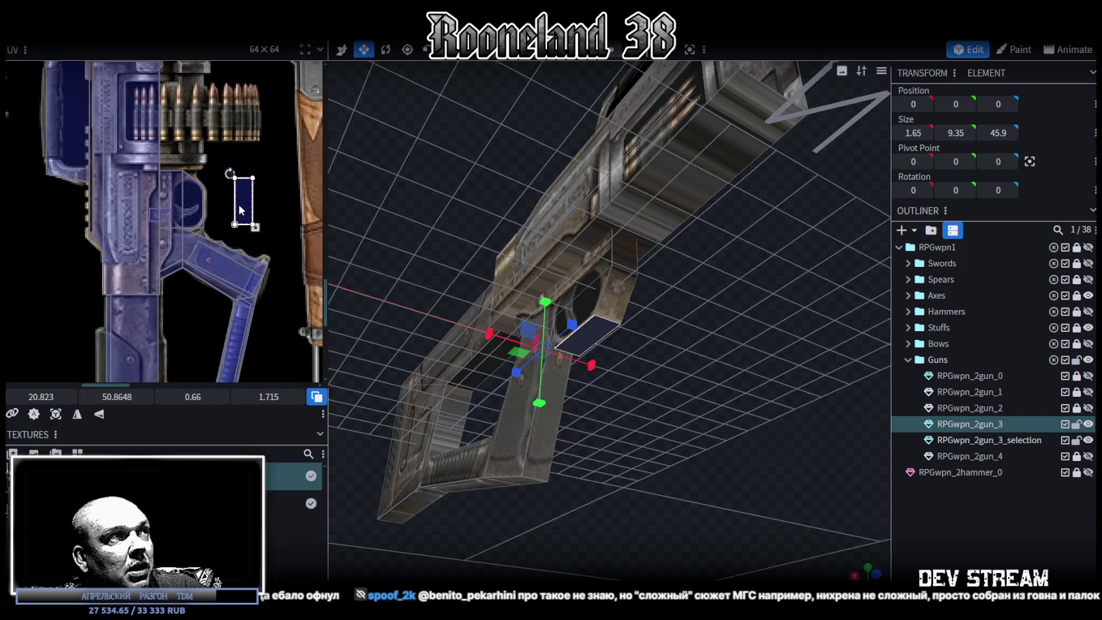
{"action": "left_click_drag", "start_coordinate": [238, 204], "coordinate": [165, 220]}
{"action": "scroll", "coordinate": [165, 220], "scroll_direction": "up", "scroll_amount": 2}
{"action": "scroll", "coordinate": [171, 226], "scroll_direction": "up", "scroll_amount": 1}
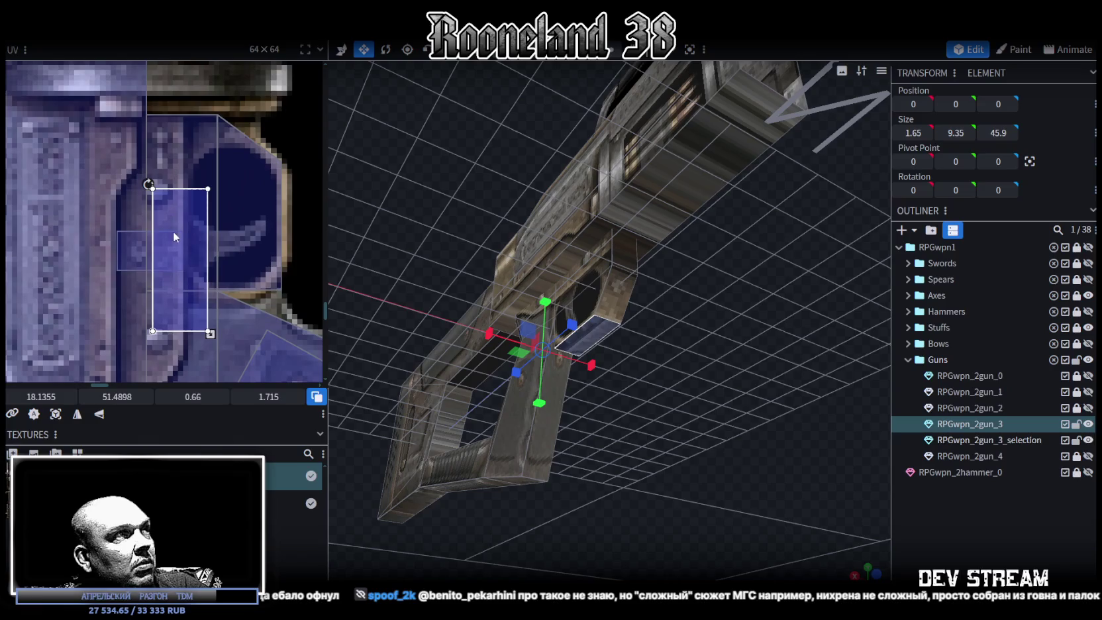
{"action": "left_click_drag", "start_coordinate": [173, 230], "coordinate": [159, 218]}
{"action": "scroll", "coordinate": [254, 198], "scroll_direction": "down", "scroll_amount": 2}
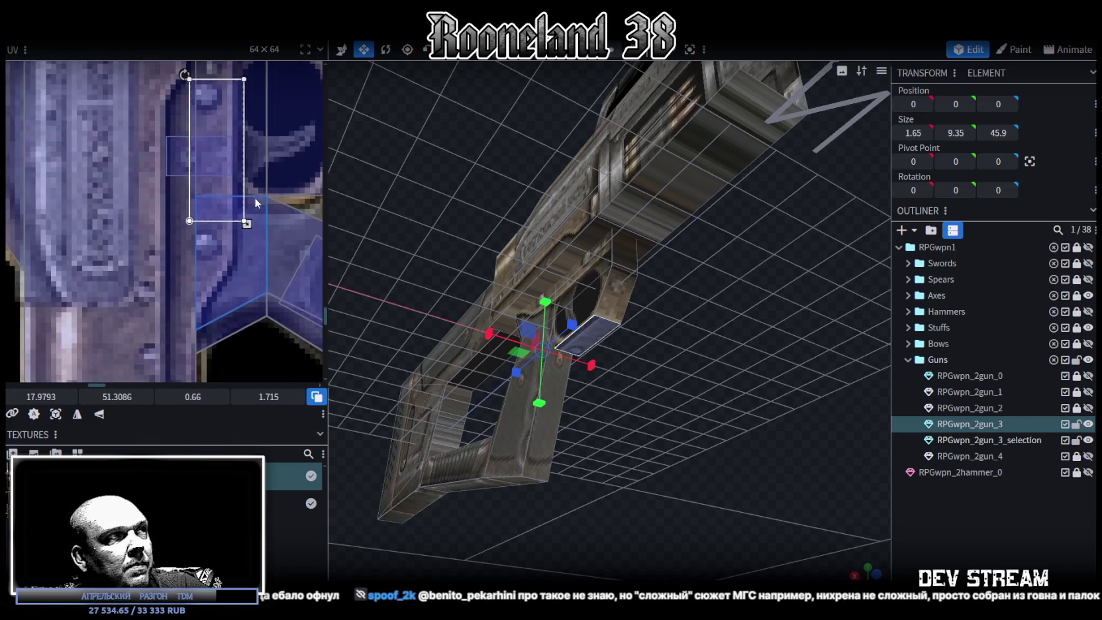
{"action": "mouse_move", "coordinate": [246, 223]}
{"action": "left_mouse_down"}
{"action": "mouse_move", "coordinate": [226, 265]}
{"action": "mouse_move", "coordinate": [231, 192]}
{"action": "left_mouse_up"}
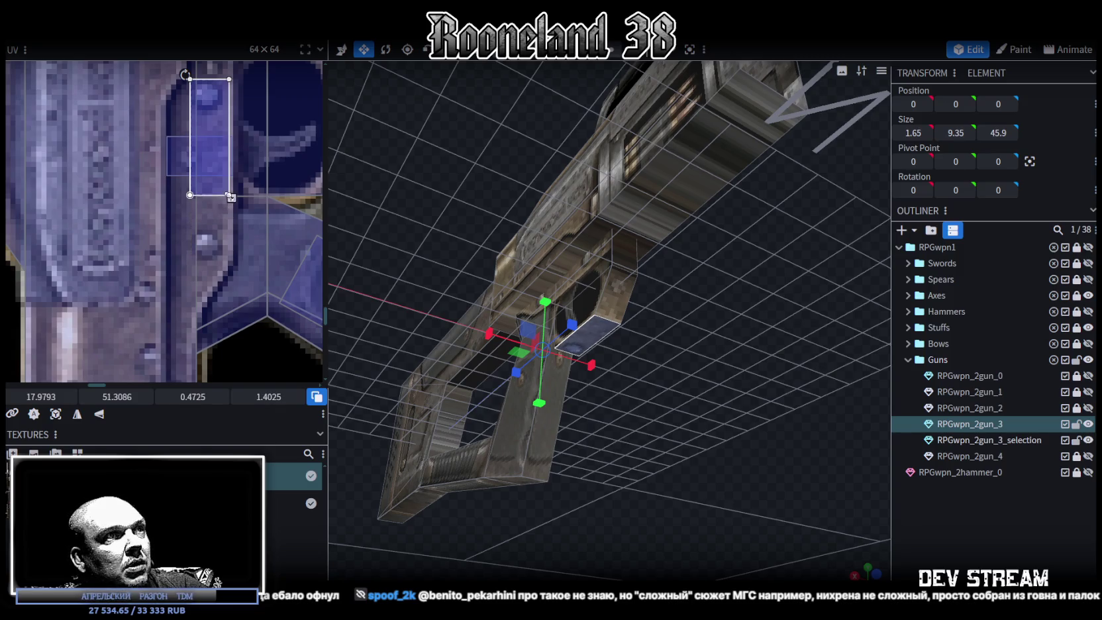
{"action": "left_click_drag", "start_coordinate": [203, 149], "coordinate": [199, 214]}
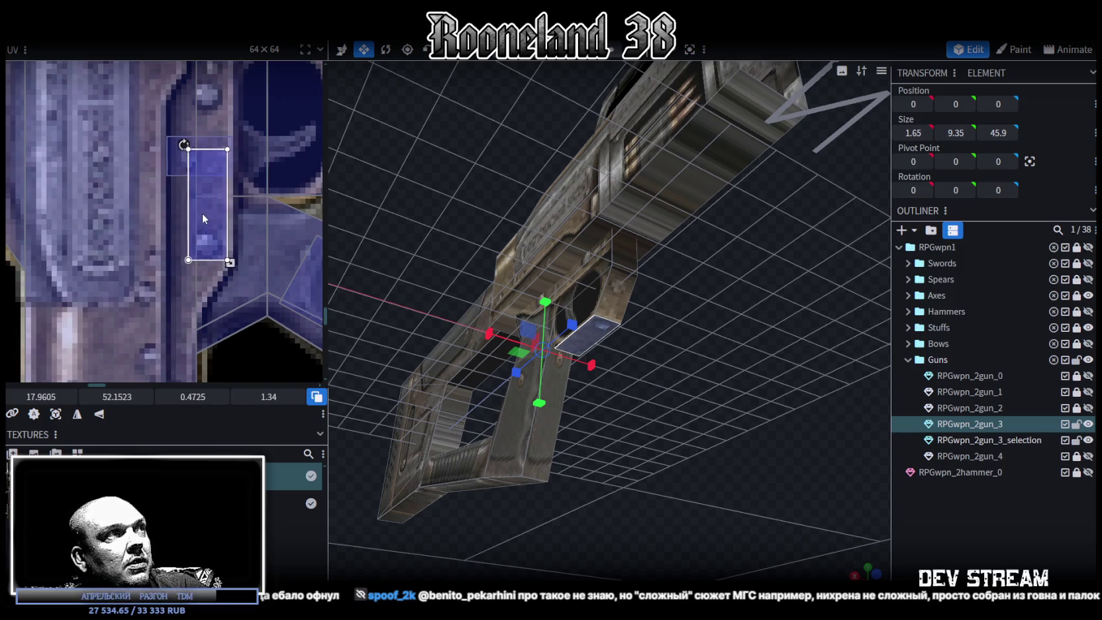
{"action": "mouse_move", "coordinate": [521, 338]}
{"action": "left_mouse_down"}
{"action": "mouse_move", "coordinate": [624, 363]}
{"action": "mouse_move", "coordinate": [372, 246]}
{"action": "left_mouse_up"}
{"action": "scroll", "coordinate": [205, 232], "scroll_direction": "down", "scroll_amount": 3}
{"action": "left_click_drag", "start_coordinate": [209, 233], "coordinate": [180, 286]}
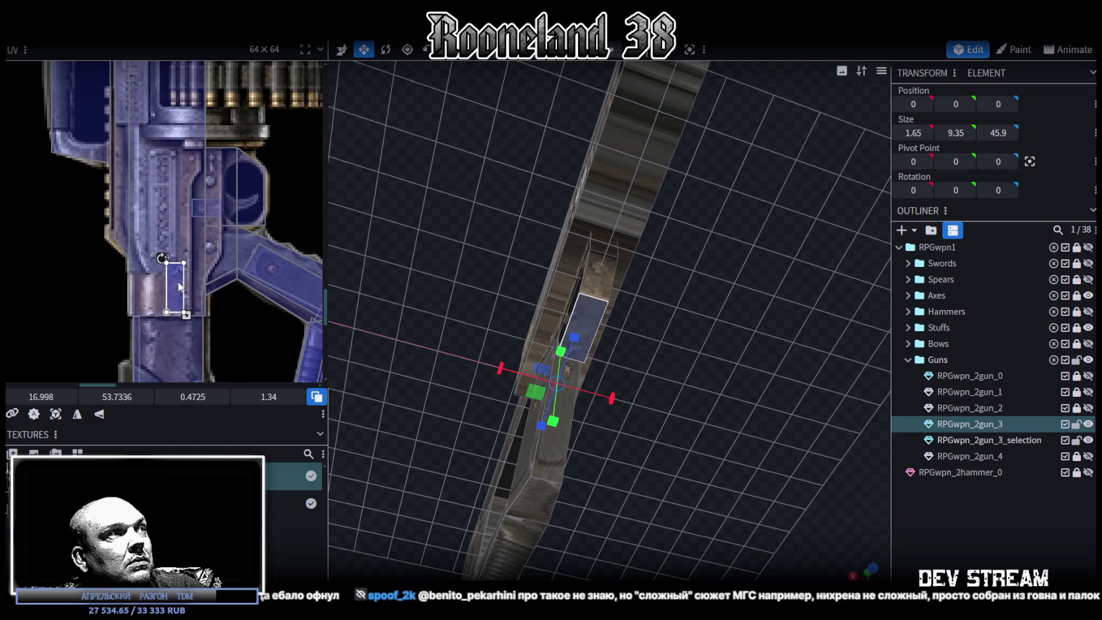
Rotate the mapping horizontal at UV 16.183, 54.3298, size 1.465 × 0.5166, then pick the trigger-side face
{"action": "right_click", "coordinate": [178, 271]}
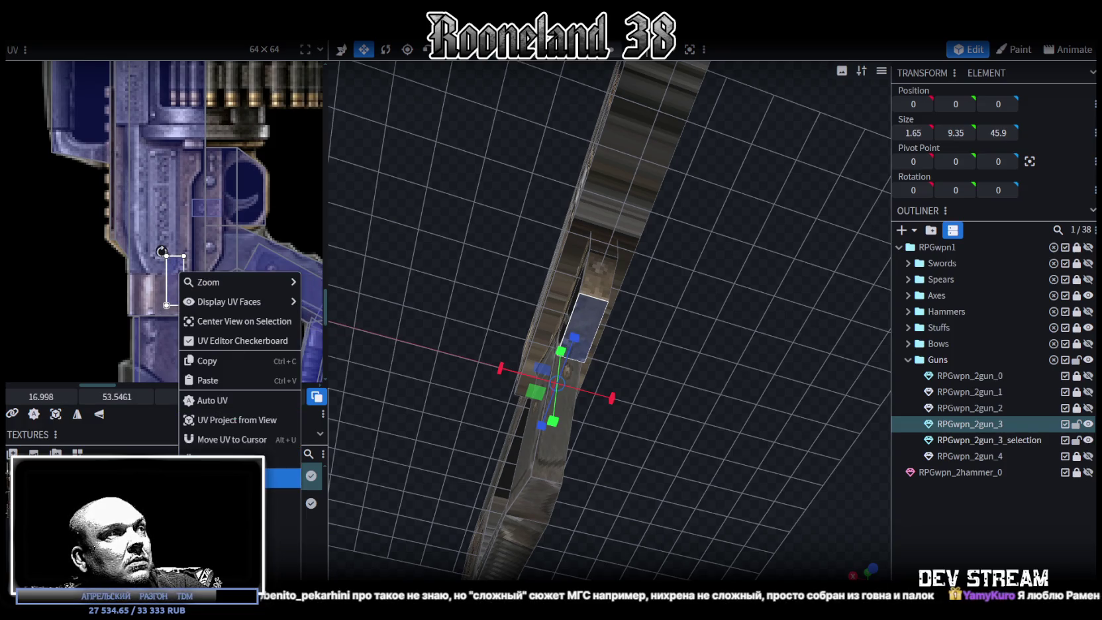
{"action": "left_click", "coordinate": [219, 435]}
{"action": "left_click_drag", "start_coordinate": [157, 296], "coordinate": [144, 312]}
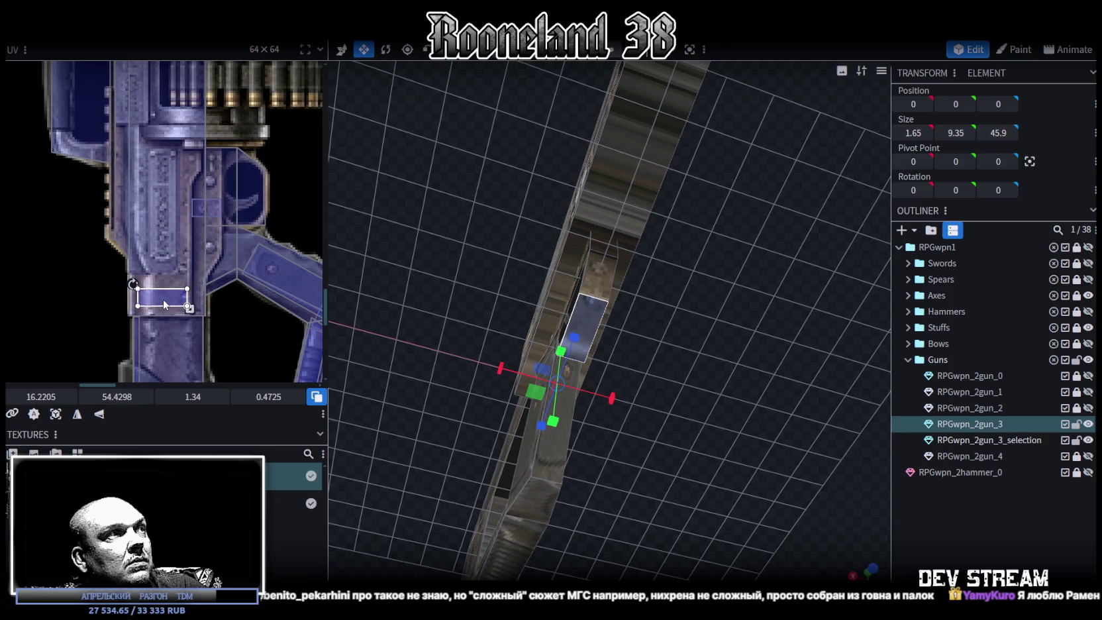
{"action": "scroll", "coordinate": [617, 355], "scroll_direction": "up", "scroll_amount": 1}
{"action": "scroll", "coordinate": [210, 307], "scroll_direction": "up", "scroll_amount": 2}
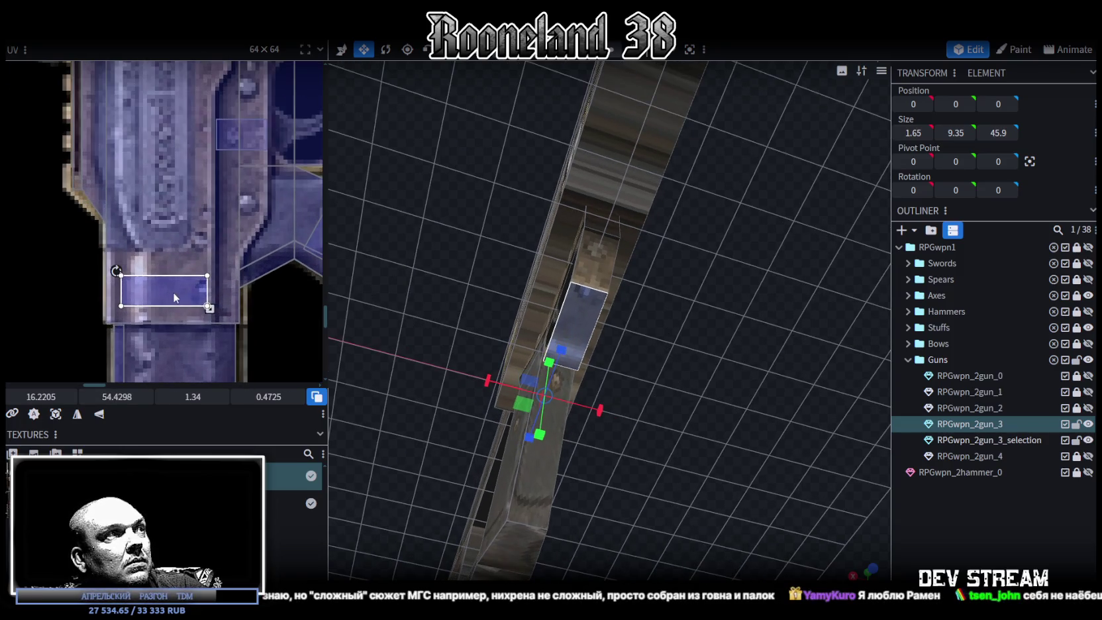
{"action": "left_click_drag", "start_coordinate": [210, 307], "coordinate": [187, 296]}
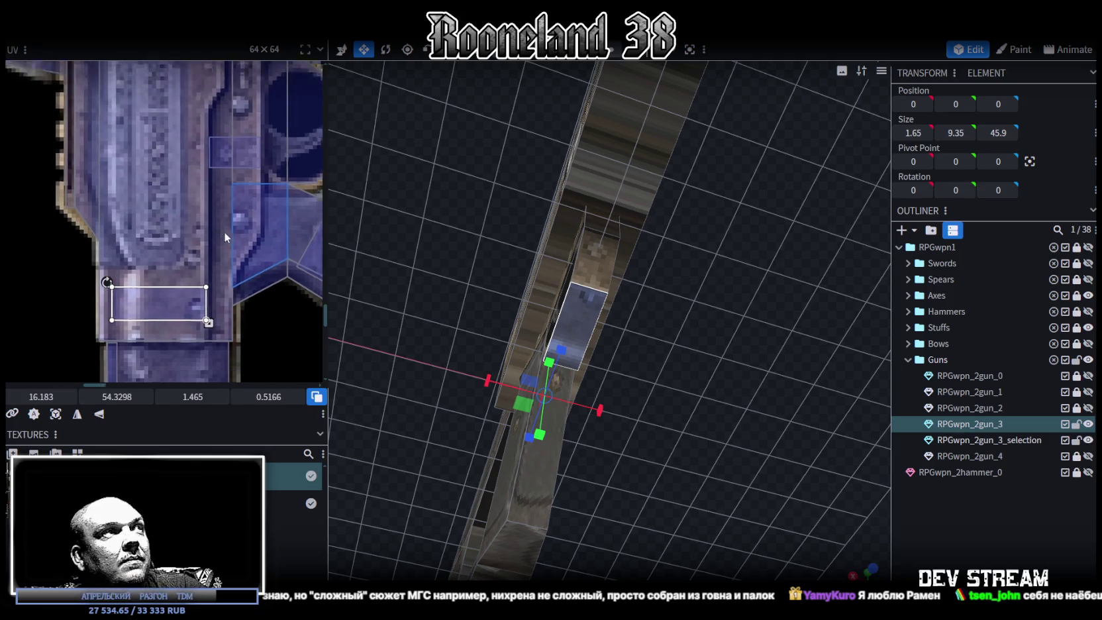
{"action": "scroll", "coordinate": [199, 279], "scroll_direction": "down", "scroll_amount": 1}
{"action": "scroll", "coordinate": [114, 290], "scroll_direction": "down", "scroll_amount": 1}
{"action": "scroll", "coordinate": [194, 269], "scroll_direction": "up", "scroll_amount": 2}
{"action": "scroll", "coordinate": [235, 162], "scroll_direction": "up", "scroll_amount": 1}
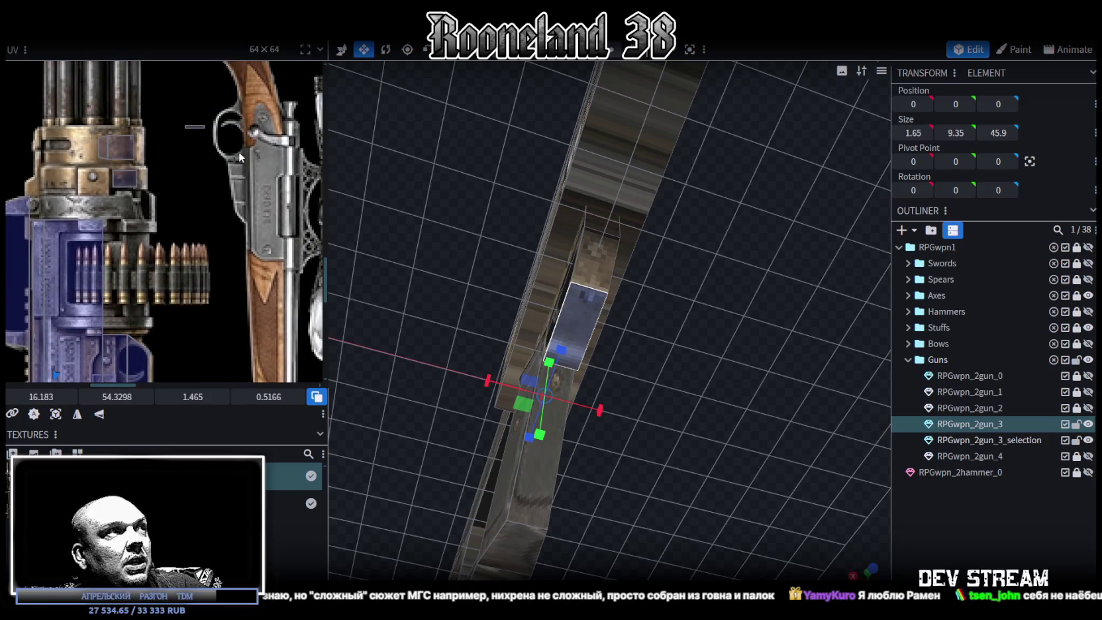
{"action": "left_click", "coordinate": [192, 124]}
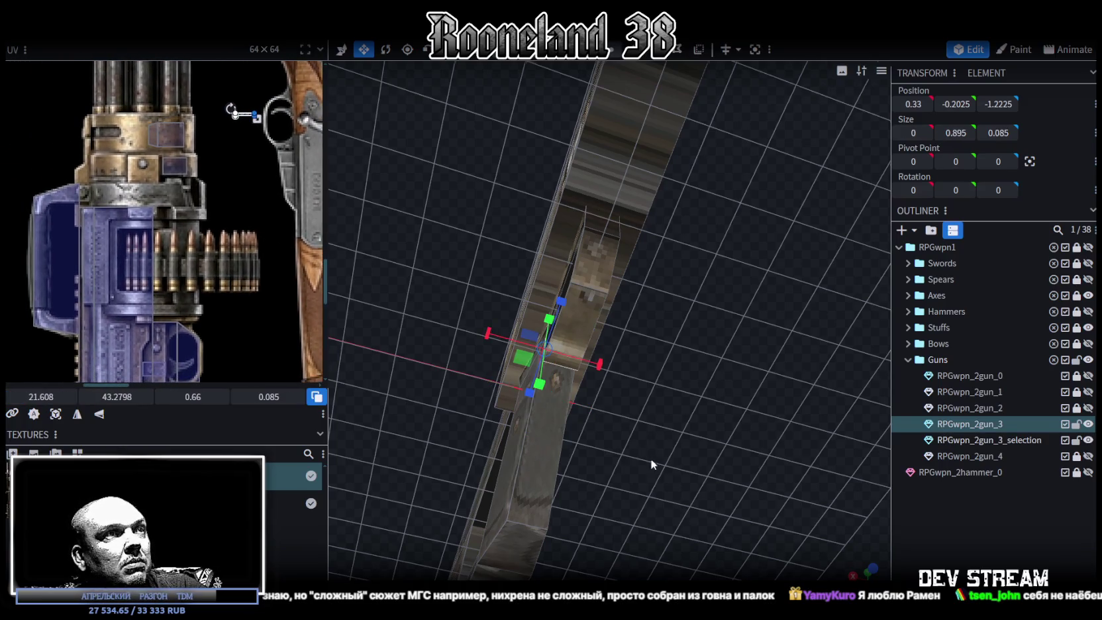
Stretch the face's UV area, rotate it sideways, and shrink it to fit the face
{"action": "left_click_drag", "start_coordinate": [259, 126], "coordinate": [241, 318]}
{"action": "scroll", "coordinate": [265, 278], "scroll_direction": "down", "scroll_amount": 4}
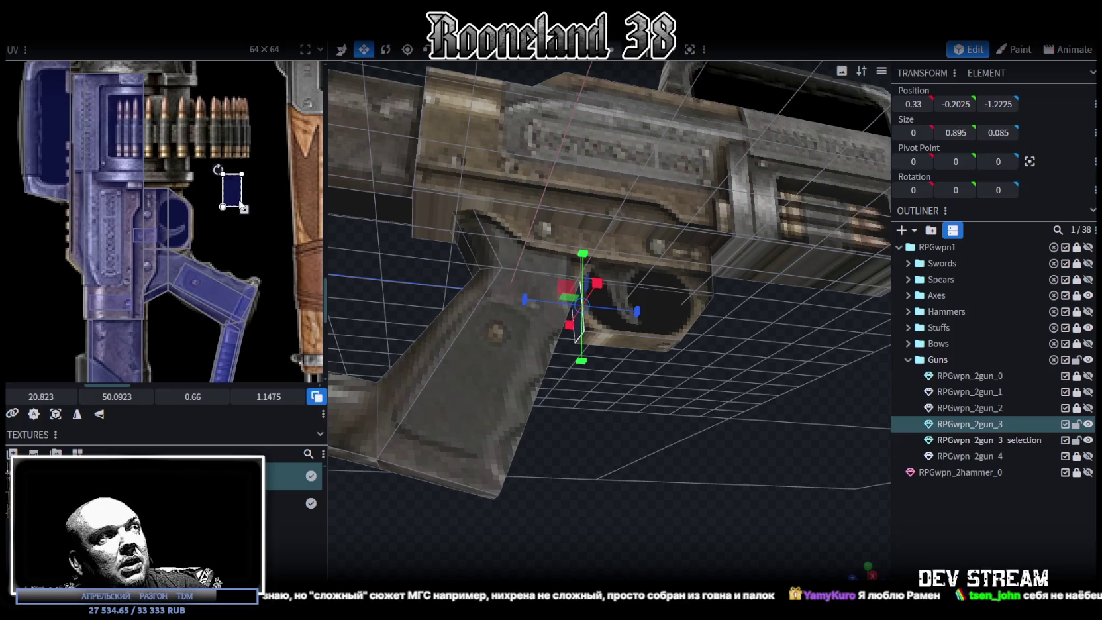
{"action": "left_click_drag", "start_coordinate": [232, 192], "coordinate": [208, 181]}
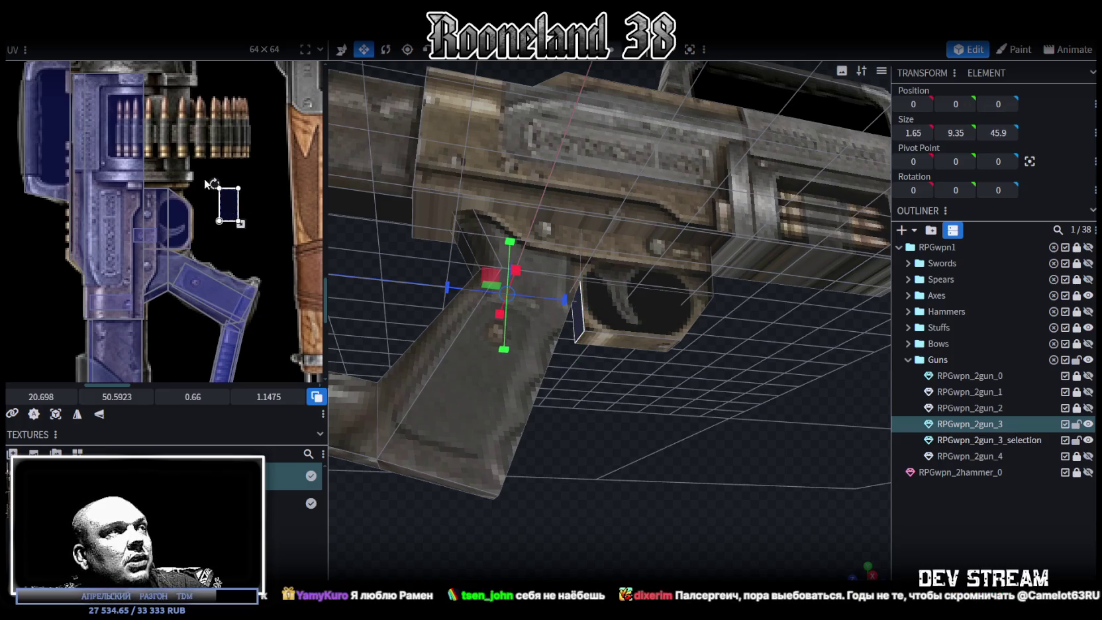
{"action": "right_click", "coordinate": [233, 208]}
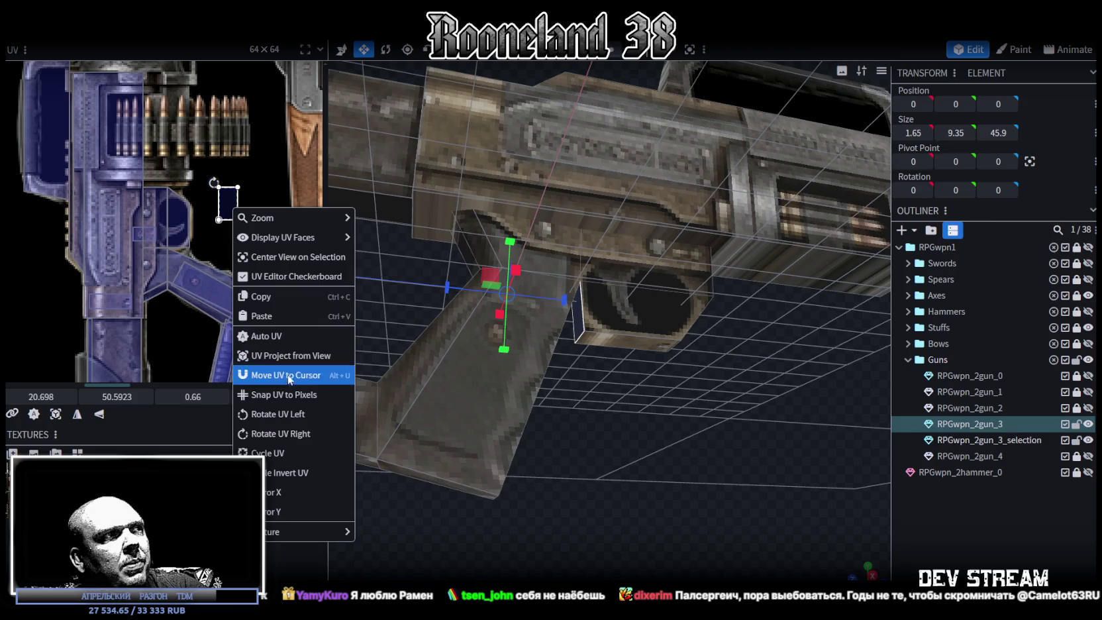
{"action": "left_click", "coordinate": [278, 413]}
{"action": "scroll", "coordinate": [155, 144], "scroll_direction": "up", "scroll_amount": 2}
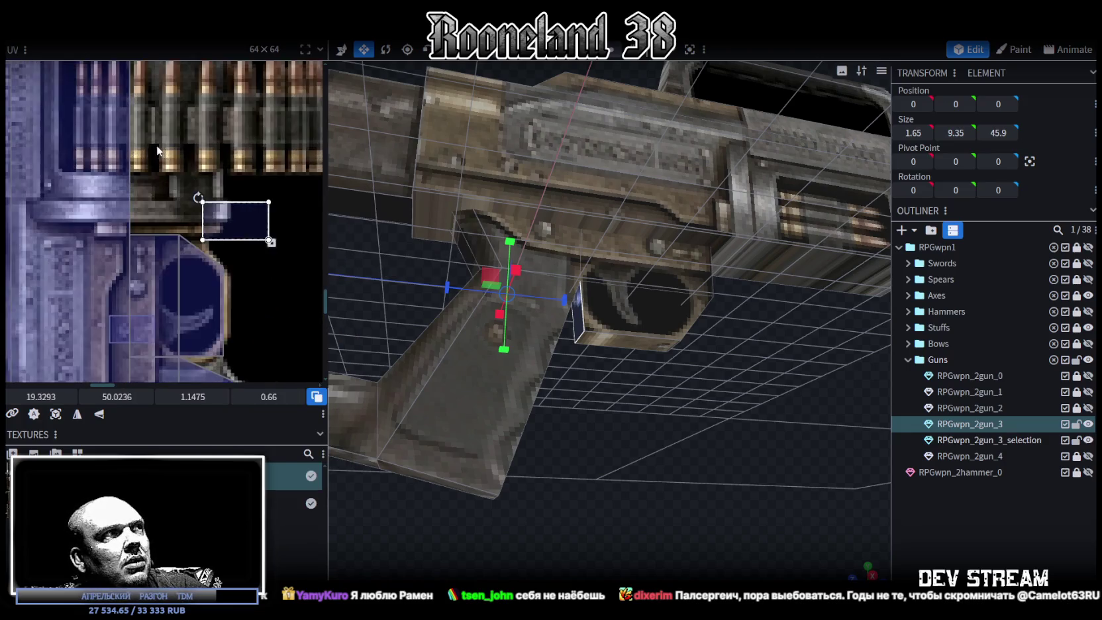
{"action": "scroll", "coordinate": [155, 145], "scroll_direction": "up", "scroll_amount": 1}
{"action": "left_click_drag", "start_coordinate": [245, 228], "coordinate": [184, 184]}
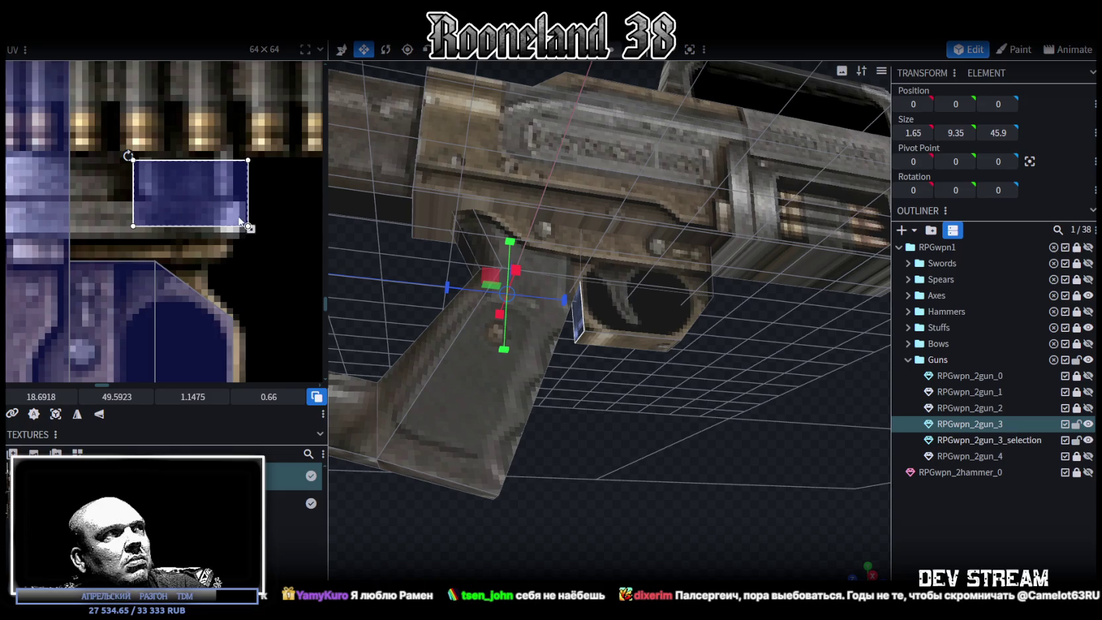
{"action": "left_click_drag", "start_coordinate": [248, 226], "coordinate": [181, 181]}
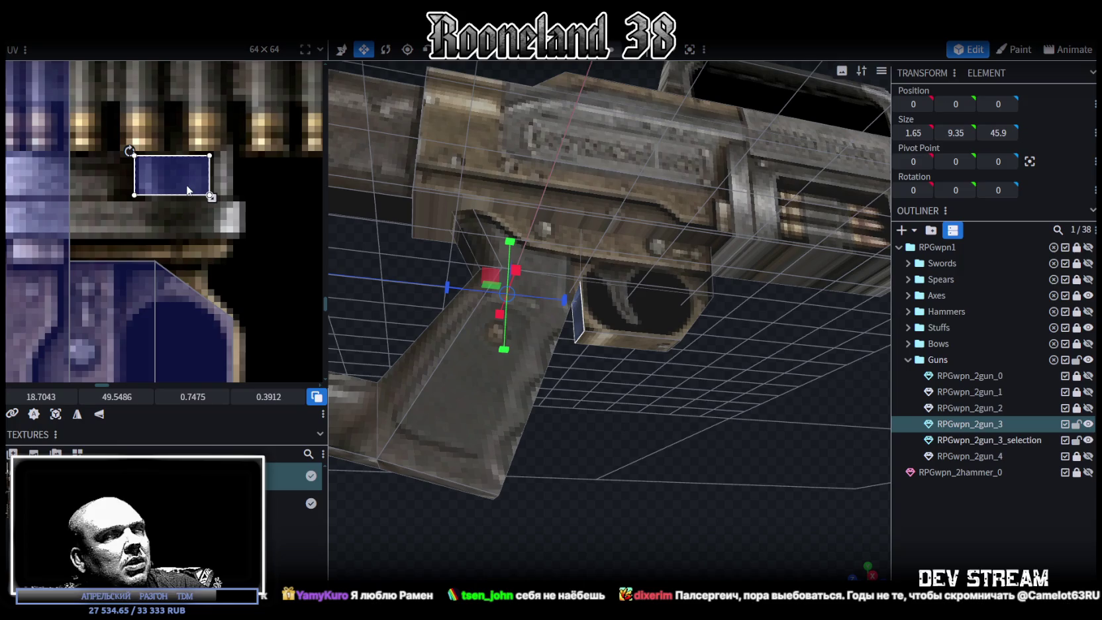
Place the face's UV at the blue gun's lower left: UV 16.848, 54.7798, size 0.7475 × 0.3912
{"action": "mouse_move", "coordinate": [804, 471]}
{"action": "left_mouse_down"}
{"action": "mouse_move", "coordinate": [918, 495]}
{"action": "mouse_move", "coordinate": [617, 434]}
{"action": "mouse_move", "coordinate": [607, 455]}
{"action": "mouse_move", "coordinate": [639, 415]}
{"action": "mouse_move", "coordinate": [589, 329]}
{"action": "left_mouse_up"}
{"action": "left_click", "coordinate": [589, 330]}
{"action": "key", "text": "v"}
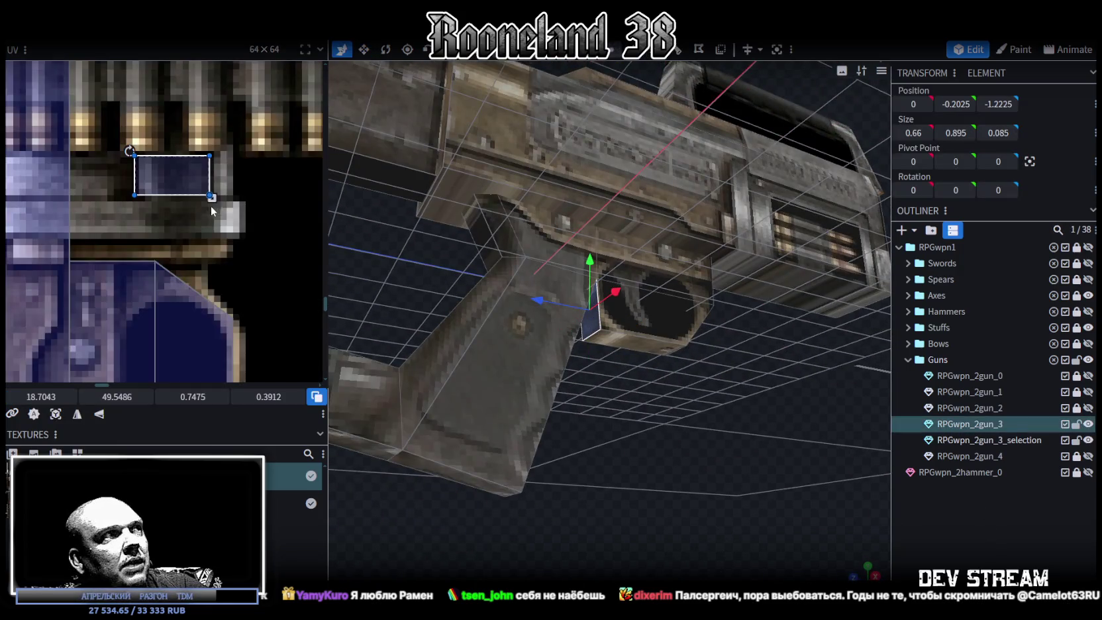
{"action": "scroll", "coordinate": [254, 186], "scroll_direction": "down", "scroll_amount": 2}
{"action": "left_click_drag", "start_coordinate": [183, 115], "coordinate": [132, 349]}
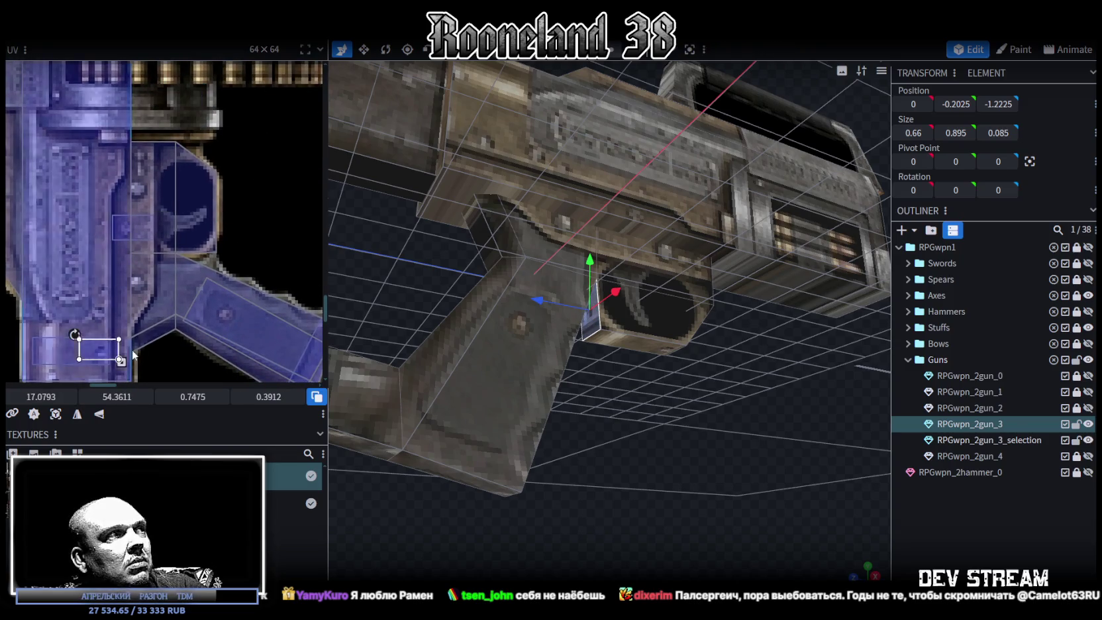
{"action": "left_click_drag", "start_coordinate": [181, 259], "coordinate": [168, 281]}
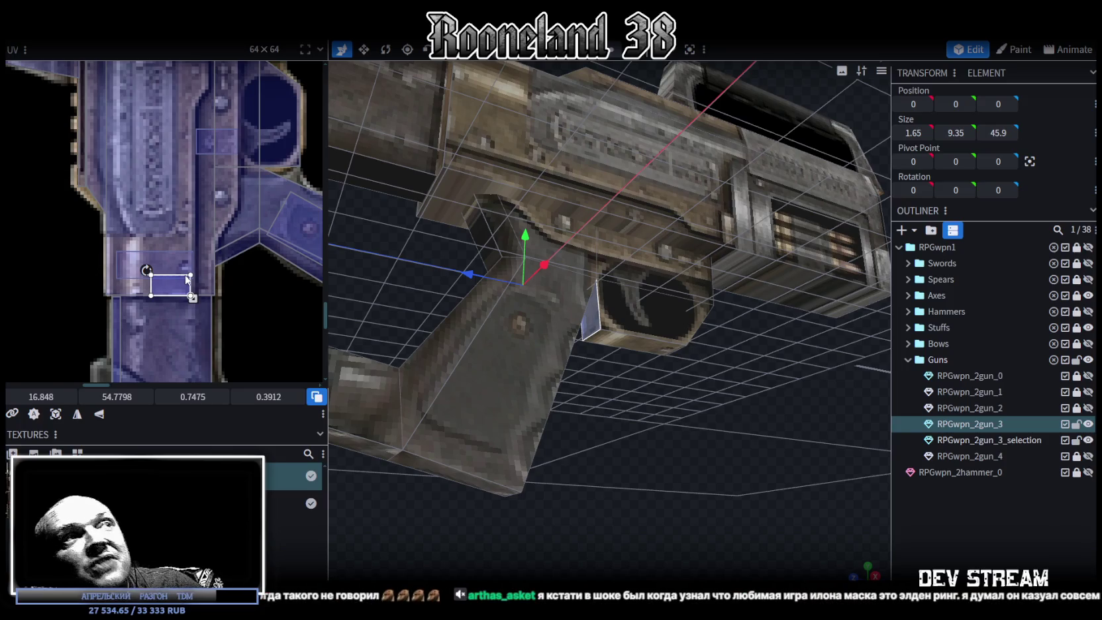
In side view, select the two vertices on the receiver's lower edge, then pick the grip's front face
{"action": "mouse_move", "coordinate": [654, 320]}
{"action": "left_mouse_down"}
{"action": "mouse_move", "coordinate": [672, 474]}
{"action": "mouse_move", "coordinate": [641, 505]}
{"action": "left_mouse_up"}
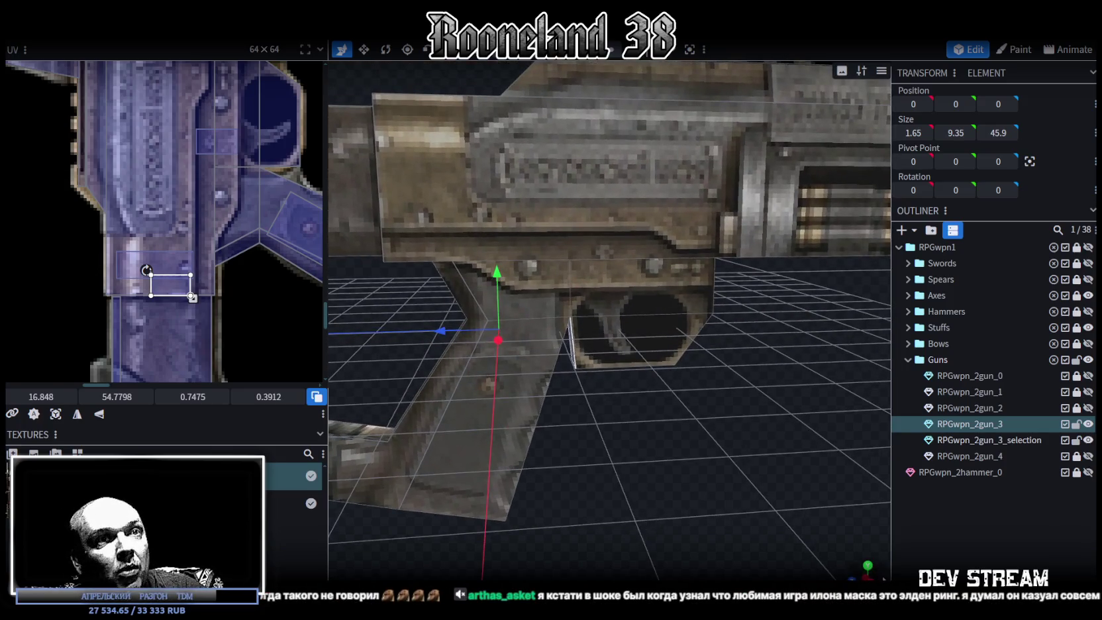
{"action": "key", "text": "KP_3"}
{"action": "scroll", "coordinate": [570, 439], "scroll_direction": "up", "scroll_amount": 2}
{"action": "scroll", "coordinate": [602, 488], "scroll_direction": "up", "scroll_amount": 2}
{"action": "scroll", "coordinate": [562, 444], "scroll_direction": "up", "scroll_amount": 2}
{"action": "scroll", "coordinate": [490, 404], "scroll_direction": "up", "scroll_amount": 2}
{"action": "scroll", "coordinate": [503, 410], "scroll_direction": "up", "scroll_amount": 2}
{"action": "left_click", "coordinate": [585, 158]}
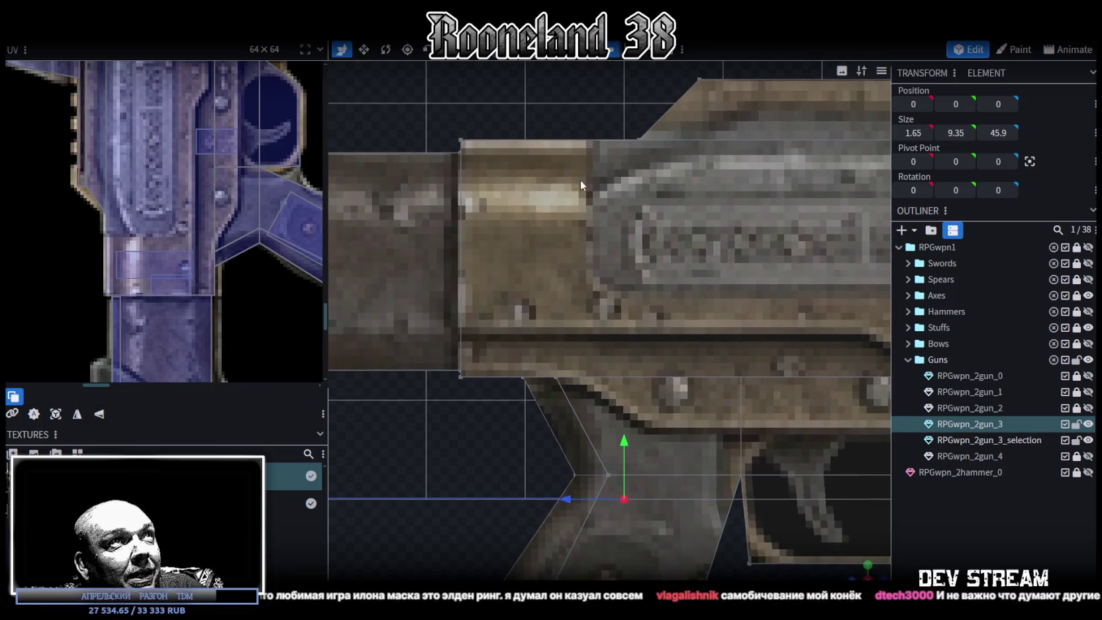
{"action": "left_click_drag", "start_coordinate": [508, 420], "coordinate": [572, 329]}
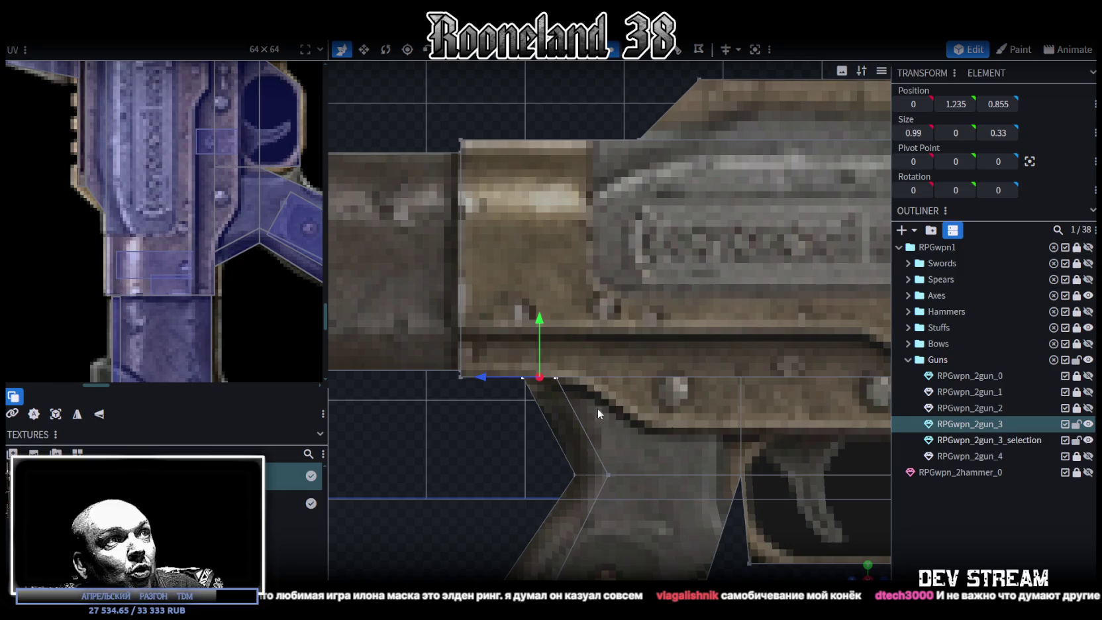
{"action": "scroll", "coordinate": [581, 399], "scroll_direction": "down", "scroll_amount": 2}
{"action": "scroll", "coordinate": [657, 458], "scroll_direction": "down", "scroll_amount": 2}
{"action": "mouse_move", "coordinate": [859, 576]}
{"action": "left_mouse_down"}
{"action": "mouse_move", "coordinate": [799, 540]}
{"action": "mouse_move", "coordinate": [708, 436]}
{"action": "mouse_move", "coordinate": [613, 102]}
{"action": "left_mouse_up"}
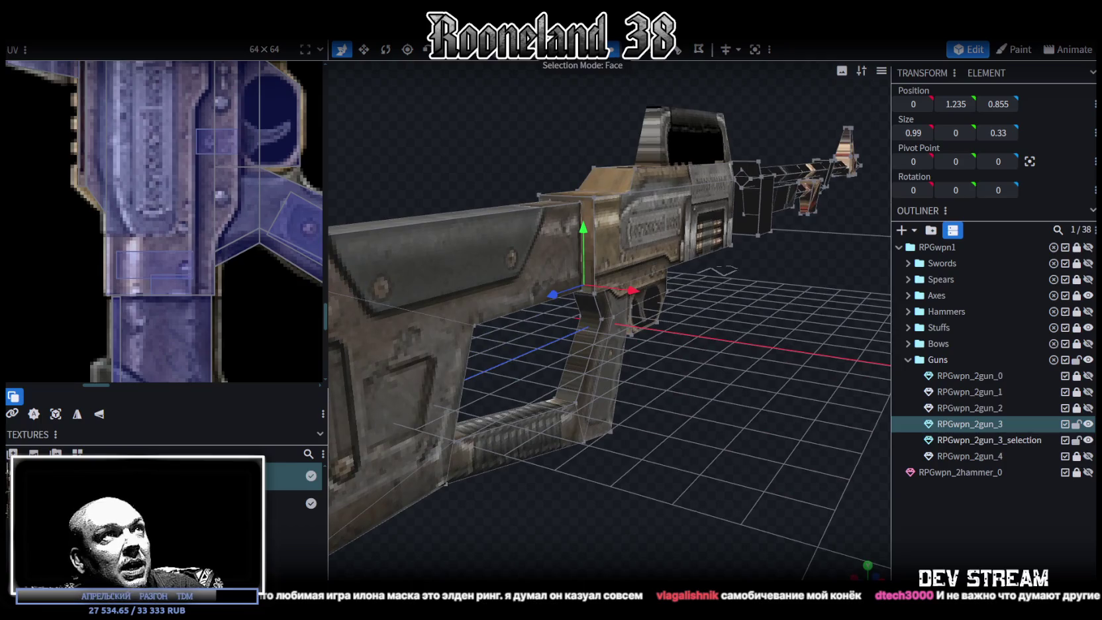
{"action": "left_click", "coordinate": [586, 390]}
Lengthen the grip's front face and re-project its UV from the front view
{"action": "mouse_move", "coordinate": [720, 417]}
{"action": "left_mouse_down"}
{"action": "mouse_move", "coordinate": [637, 394]}
{"action": "mouse_move", "coordinate": [646, 332]}
{"action": "left_mouse_up"}
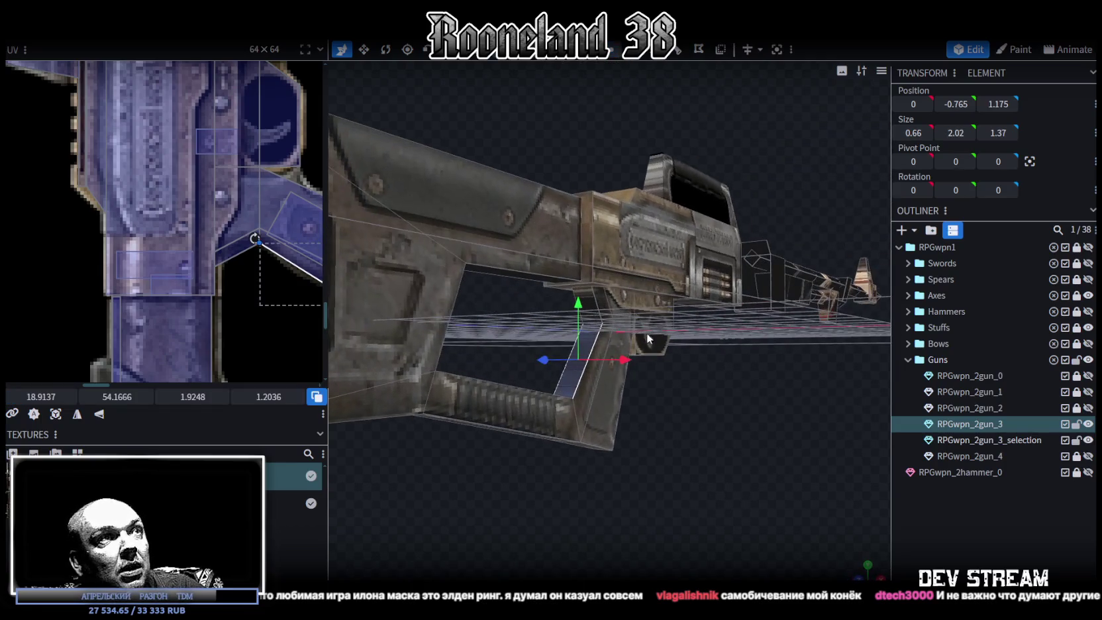
{"action": "left_click_drag", "start_coordinate": [595, 307], "coordinate": [599, 315]}
{"action": "left_click_drag", "start_coordinate": [757, 432], "coordinate": [789, 480]}
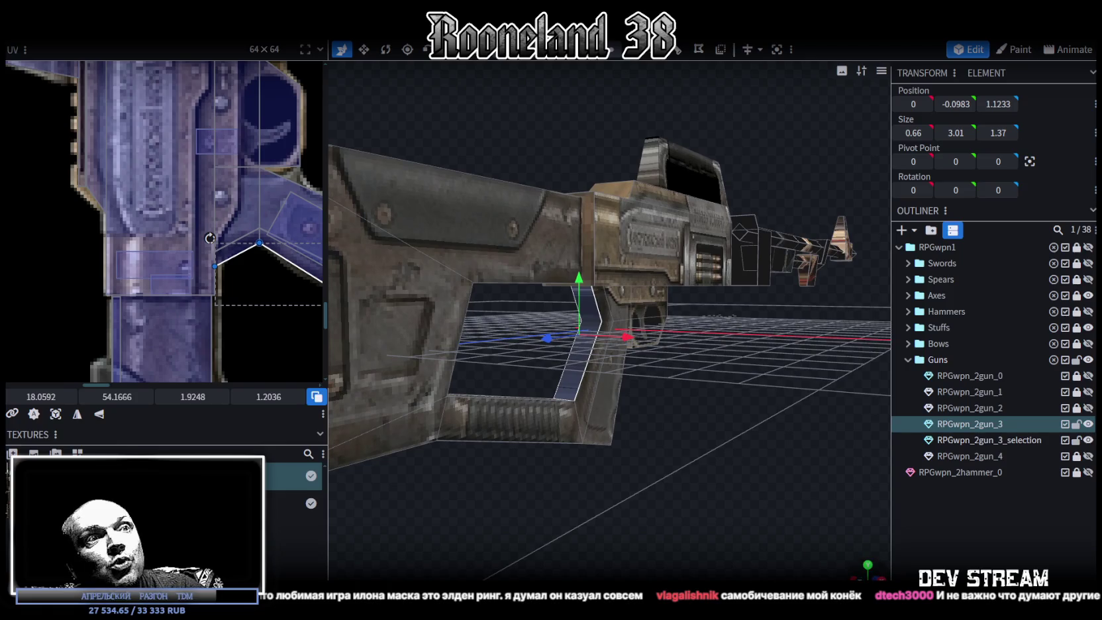
{"action": "key", "text": "KP_1"}
{"action": "left_click", "coordinate": [55, 414]}
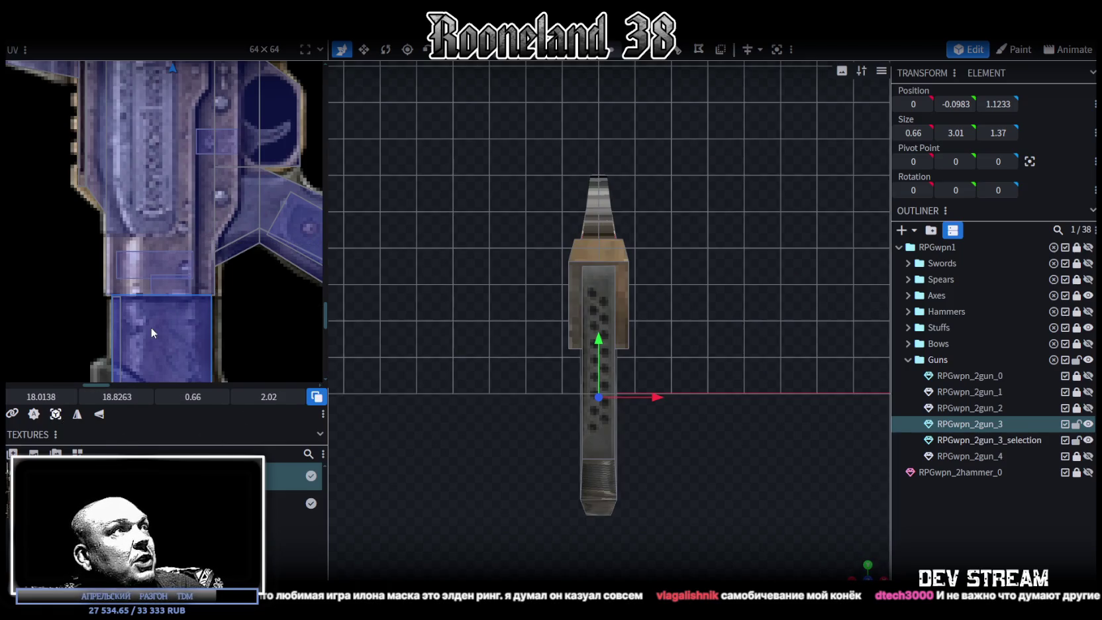
Move the grip face's UV area beside the rifle barrel on the texture
{"action": "scroll", "coordinate": [151, 203], "scroll_direction": "down", "scroll_amount": 5}
{"action": "scroll", "coordinate": [169, 199], "scroll_direction": "up", "scroll_amount": 5}
{"action": "scroll", "coordinate": [145, 195], "scroll_direction": "up", "scroll_amount": 3}
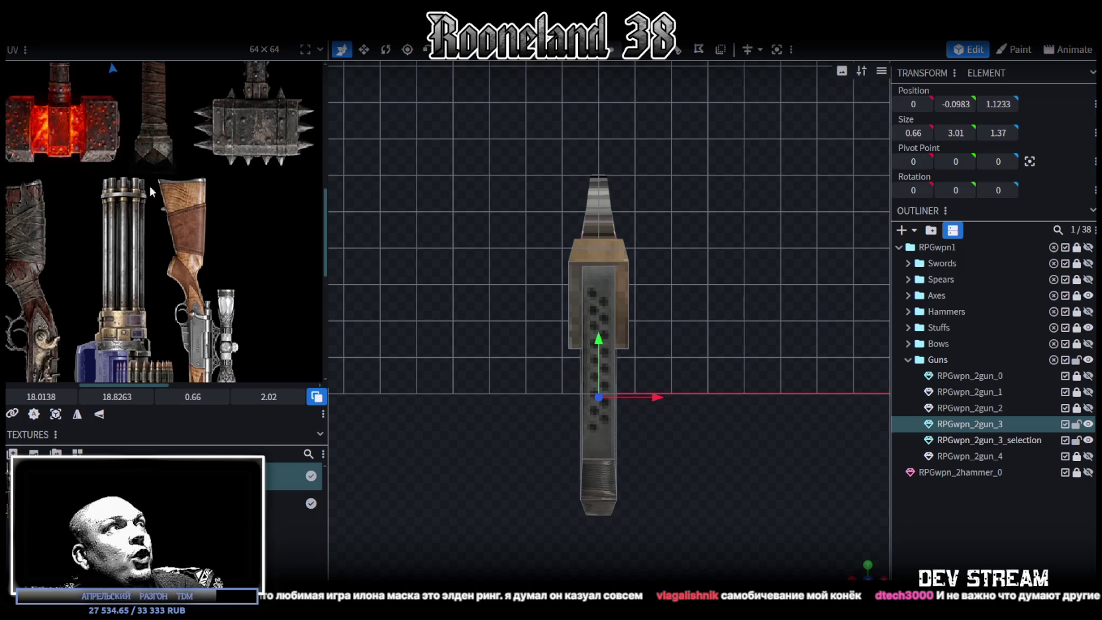
{"action": "left_click_drag", "start_coordinate": [136, 191], "coordinate": [205, 324]}
{"action": "scroll", "coordinate": [218, 198], "scroll_direction": "down", "scroll_amount": 3}
{"action": "left_click_drag", "start_coordinate": [201, 121], "coordinate": [235, 344]}
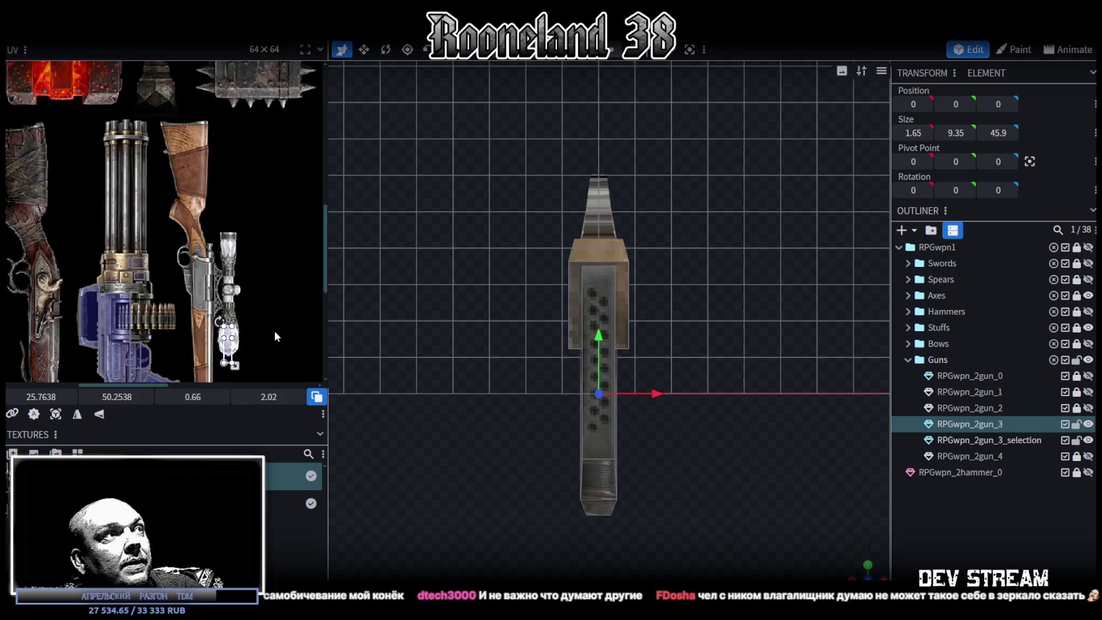
{"action": "scroll", "coordinate": [275, 337], "scroll_direction": "down", "scroll_amount": 3}
{"action": "mouse_move", "coordinate": [237, 157]}
{"action": "left_mouse_down"}
{"action": "mouse_move", "coordinate": [231, 257]}
{"action": "mouse_move", "coordinate": [249, 261]}
{"action": "left_mouse_up"}
{"action": "scroll", "coordinate": [212, 252], "scroll_direction": "up", "scroll_amount": 2}
{"action": "scroll", "coordinate": [218, 252], "scroll_direction": "up", "scroll_amount": 1}
{"action": "middle_click_drag", "start_coordinate": [175, 240], "coordinate": [204, 266]}
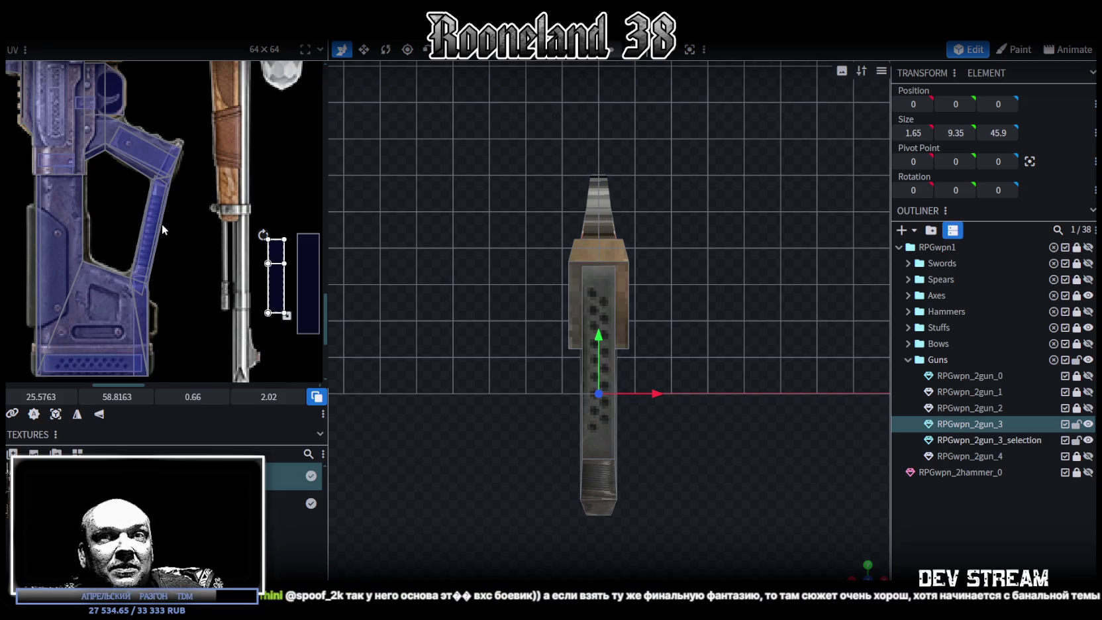
Rotate the UV 90° and fit it on the ridged strip at UV 17.8049, 62.5576, size 2.4814 × 0.66
{"action": "right_click", "coordinate": [286, 295]}
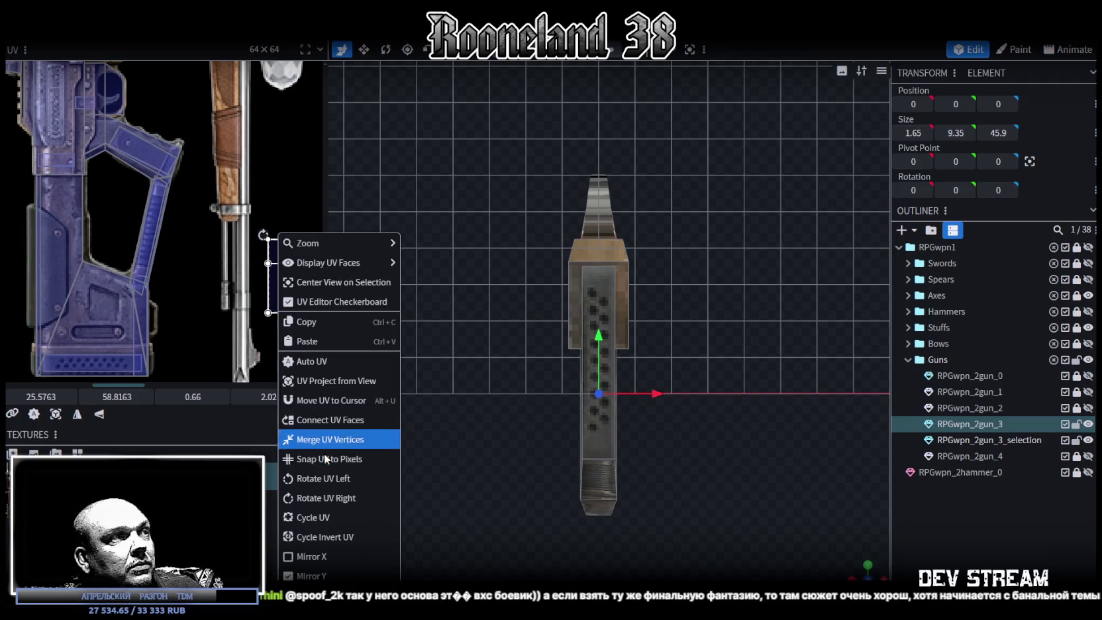
{"action": "left_click", "coordinate": [311, 477]}
{"action": "left_click_drag", "start_coordinate": [277, 287], "coordinate": [84, 365]}
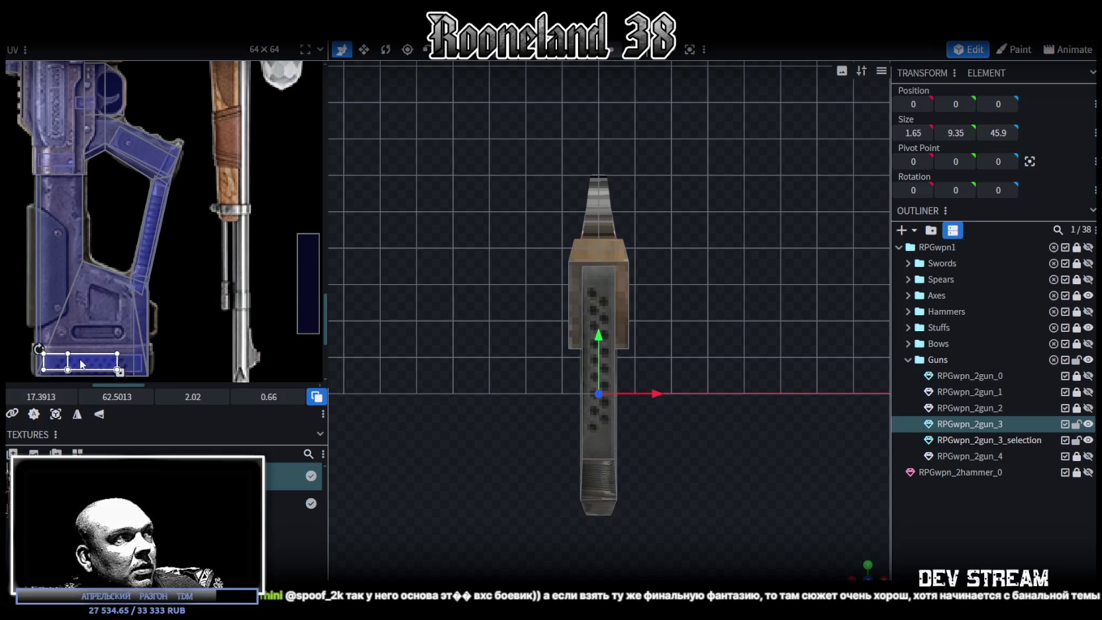
{"action": "scroll", "coordinate": [84, 365], "scroll_direction": "up", "scroll_amount": 3}
{"action": "scroll", "coordinate": [132, 366], "scroll_direction": "up", "scroll_amount": 2}
{"action": "left_click_drag", "start_coordinate": [199, 367], "coordinate": [235, 369]}
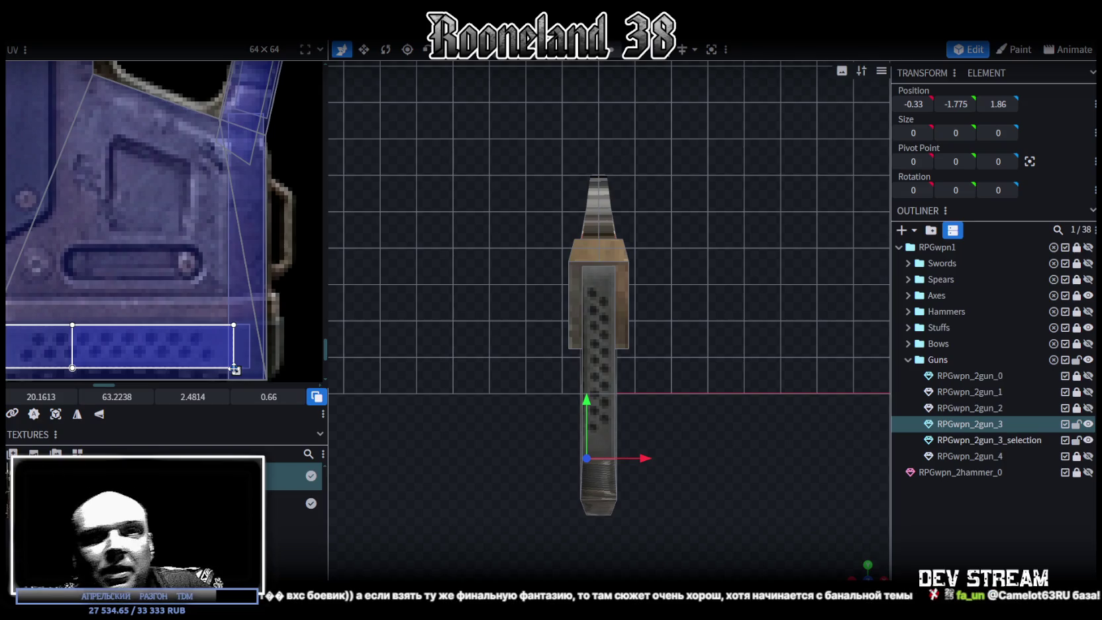
{"action": "left_click_drag", "start_coordinate": [137, 336], "coordinate": [124, 349]}
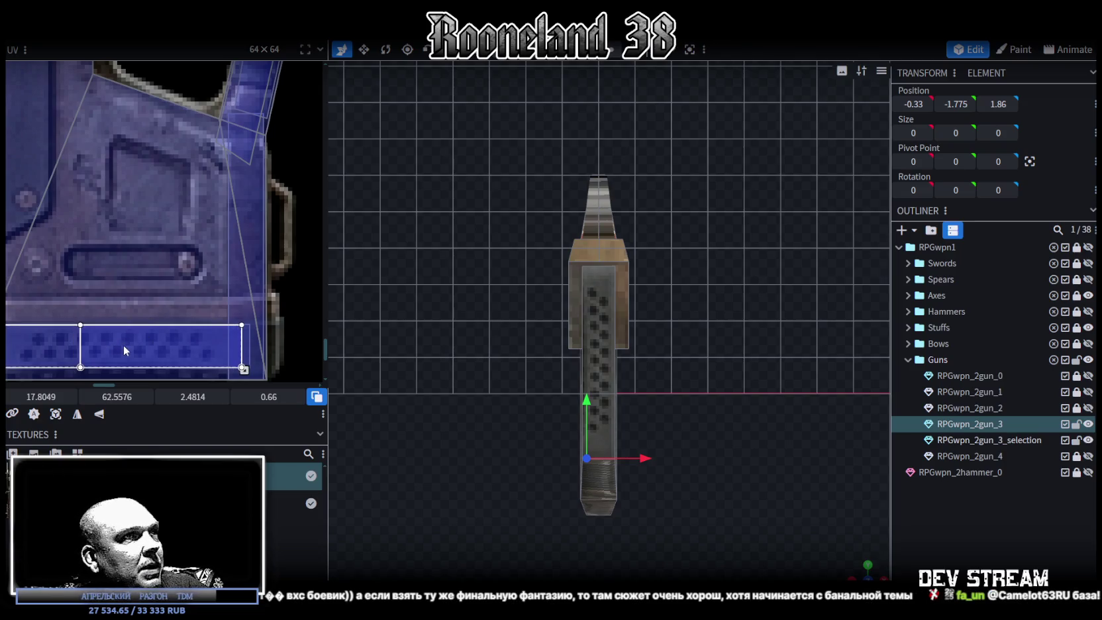
{"action": "left_click", "coordinate": [844, 563]}
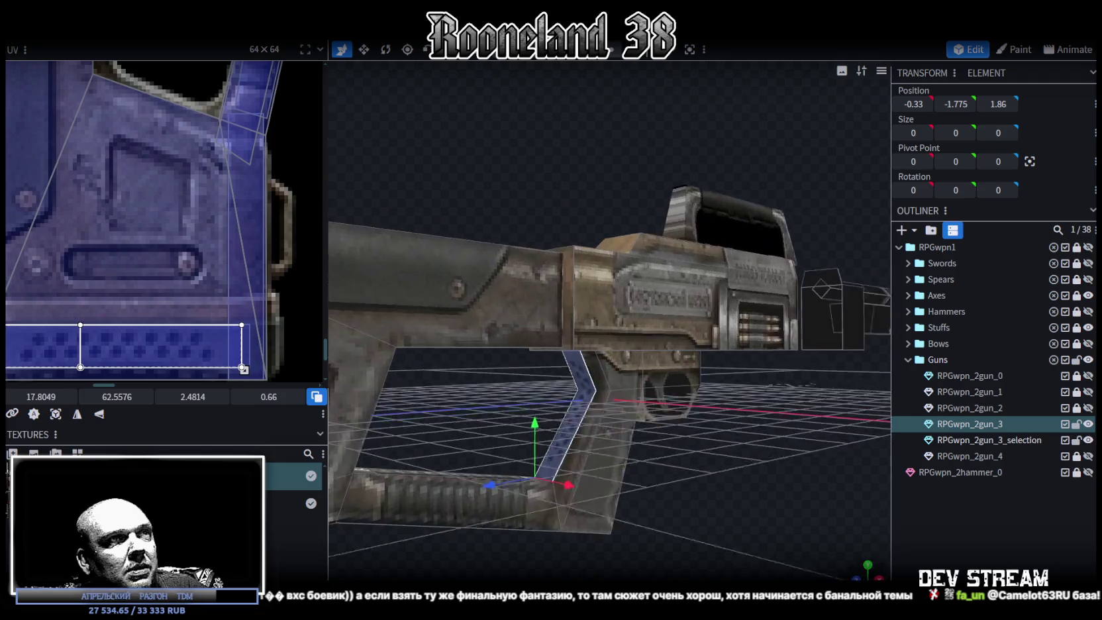
{"action": "mouse_move", "coordinate": [737, 492]}
{"action": "left_mouse_down"}
{"action": "mouse_move", "coordinate": [737, 456]}
{"action": "mouse_move", "coordinate": [731, 486]}
{"action": "mouse_move", "coordinate": [565, 402]}
{"action": "mouse_move", "coordinate": [600, 389]}
{"action": "mouse_move", "coordinate": [613, 409]}
{"action": "left_mouse_up"}
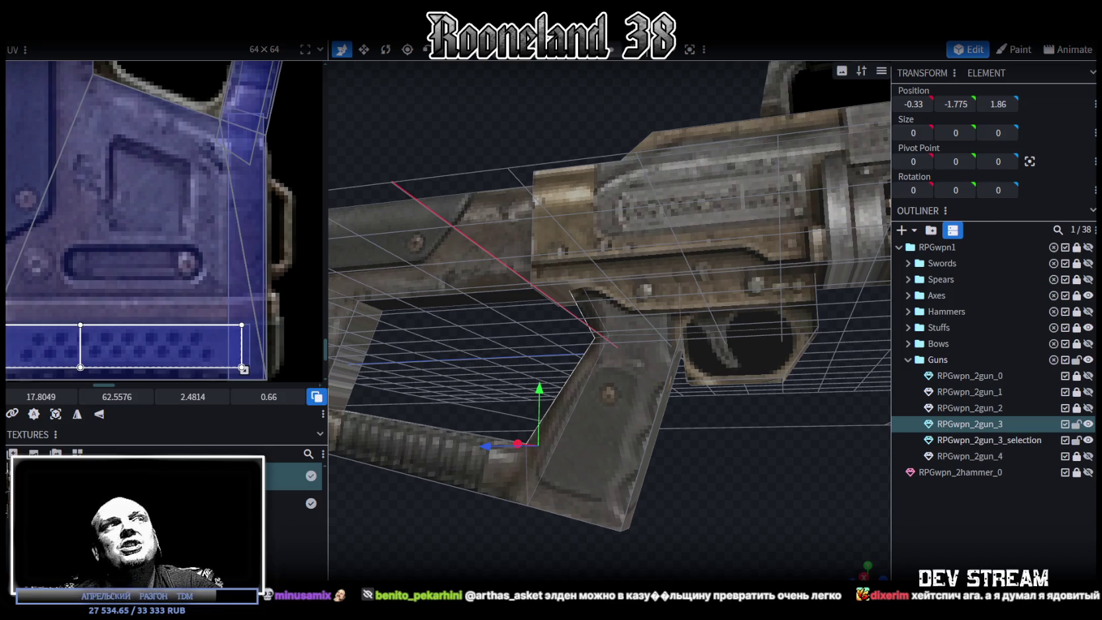
{"action": "scroll", "coordinate": [691, 450], "scroll_direction": "down", "scroll_amount": 3}
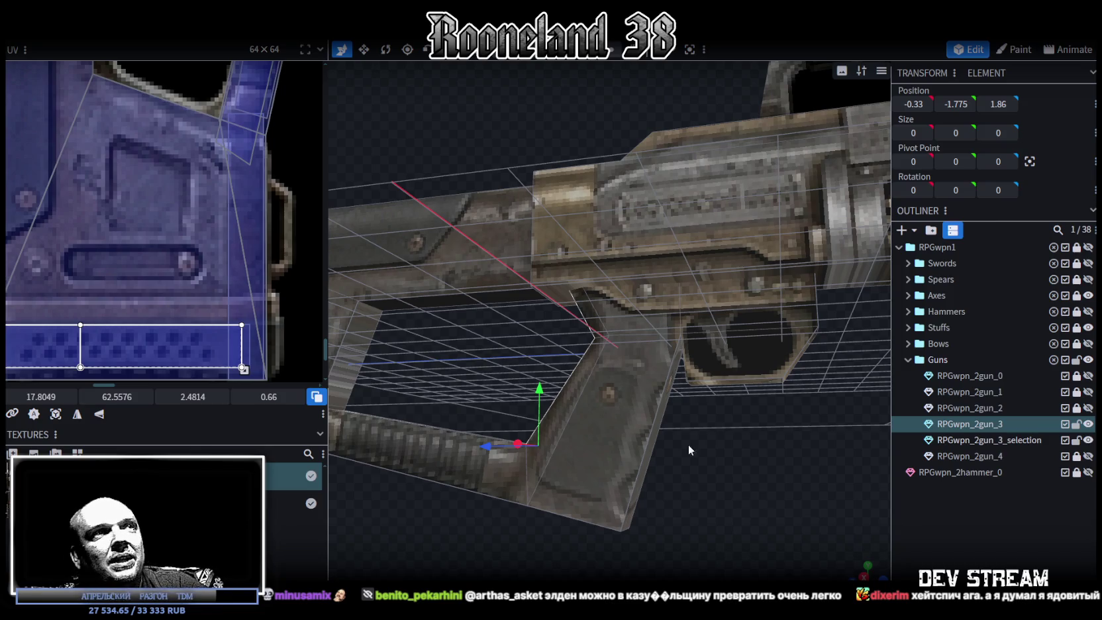
{"action": "mouse_move", "coordinate": [699, 479]}
{"action": "left_mouse_down"}
{"action": "mouse_move", "coordinate": [763, 540]}
{"action": "mouse_move", "coordinate": [744, 536]}
{"action": "mouse_move", "coordinate": [671, 385]}
{"action": "left_mouse_up"}
{"action": "left_click", "coordinate": [639, 311]}
{"action": "left_click_drag", "start_coordinate": [639, 311], "coordinate": [503, 318]}
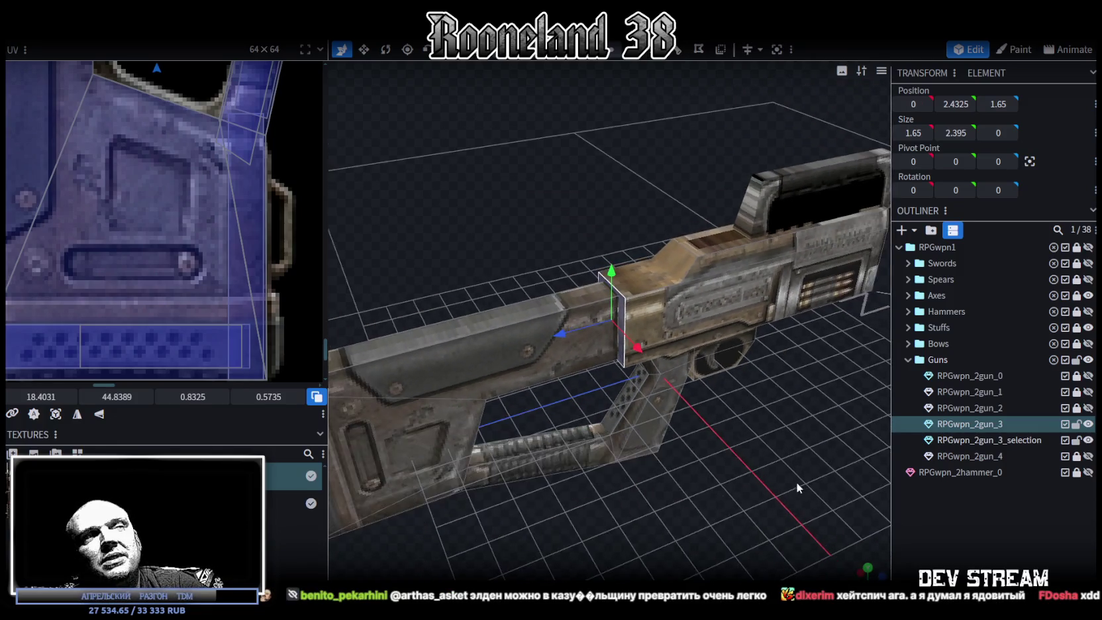
{"action": "scroll", "coordinate": [150, 272], "scroll_direction": "down", "scroll_amount": 2}
{"action": "scroll", "coordinate": [150, 271], "scroll_direction": "down", "scroll_amount": 2}
{"action": "scroll", "coordinate": [208, 306], "scroll_direction": "down", "scroll_amount": 2}
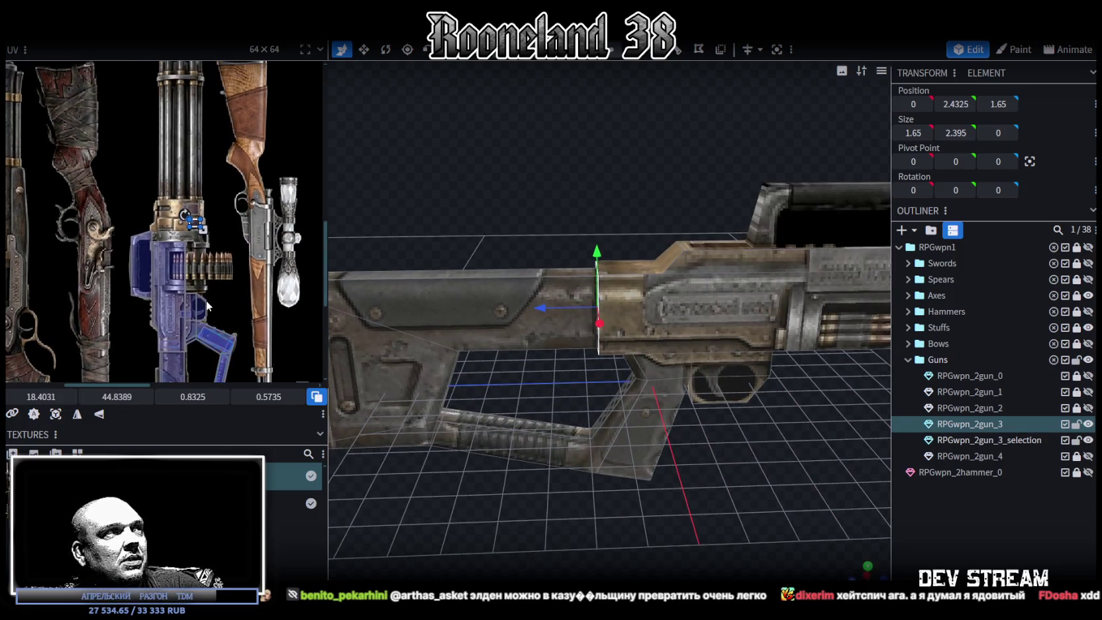
{"action": "scroll", "coordinate": [189, 222], "scroll_direction": "up", "scroll_amount": 4}
{"action": "mouse_move", "coordinate": [734, 503]}
{"action": "left_mouse_down"}
{"action": "mouse_move", "coordinate": [788, 524]}
{"action": "mouse_move", "coordinate": [755, 491]}
{"action": "mouse_move", "coordinate": [716, 500]}
{"action": "mouse_move", "coordinate": [754, 510]}
{"action": "mouse_move", "coordinate": [589, 527]}
{"action": "left_mouse_up"}
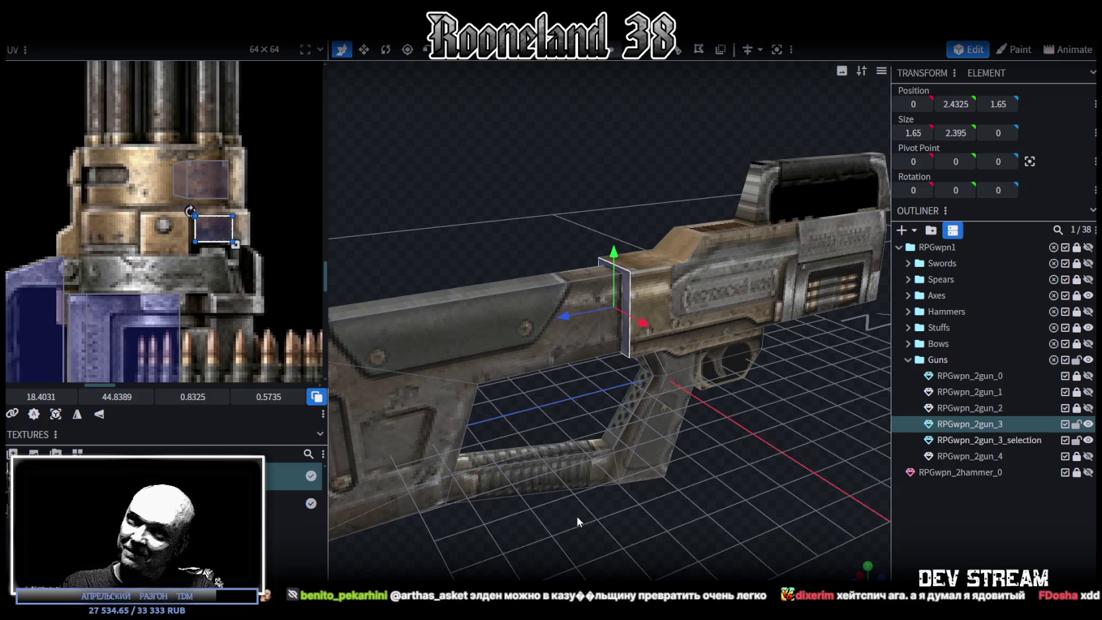
{"action": "left_click_drag", "start_coordinate": [818, 442], "coordinate": [734, 394]}
{"action": "mouse_move", "coordinate": [405, 213]}
{"action": "left_mouse_down"}
{"action": "mouse_move", "coordinate": [480, 195]}
{"action": "mouse_move", "coordinate": [471, 279]}
{"action": "mouse_move", "coordinate": [730, 310]}
{"action": "mouse_move", "coordinate": [737, 422]}
{"action": "mouse_move", "coordinate": [708, 369]}
{"action": "mouse_move", "coordinate": [665, 352]}
{"action": "mouse_move", "coordinate": [732, 329]}
{"action": "mouse_move", "coordinate": [737, 310]}
{"action": "mouse_move", "coordinate": [728, 316]}
{"action": "mouse_move", "coordinate": [754, 402]}
{"action": "mouse_move", "coordinate": [749, 346]}
{"action": "left_mouse_up"}
{"action": "left_click", "coordinate": [729, 310]}
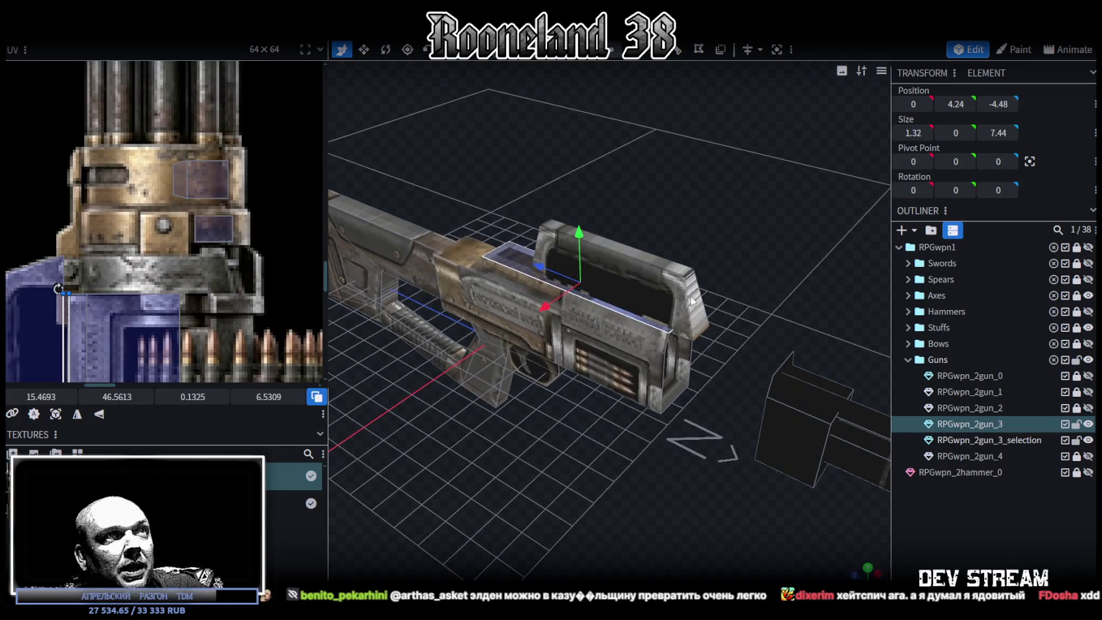
Restore RPGwpn_2gun_3_selection to full length and move it back to Z -6.9836
{"action": "left_click", "coordinate": [605, 458]}
{"action": "mouse_move", "coordinate": [605, 458]}
{"action": "left_mouse_down"}
{"action": "mouse_move", "coordinate": [722, 439]}
{"action": "mouse_move", "coordinate": [639, 458]}
{"action": "mouse_move", "coordinate": [654, 453]}
{"action": "left_mouse_up"}
{"action": "key", "text": "ctrl+z"}
{"action": "mouse_move", "coordinate": [651, 241]}
{"action": "left_mouse_down"}
{"action": "mouse_move", "coordinate": [701, 417]}
{"action": "mouse_move", "coordinate": [658, 400]}
{"action": "left_mouse_up"}
{"action": "scroll", "coordinate": [173, 282], "scroll_direction": "down", "scroll_amount": 5}
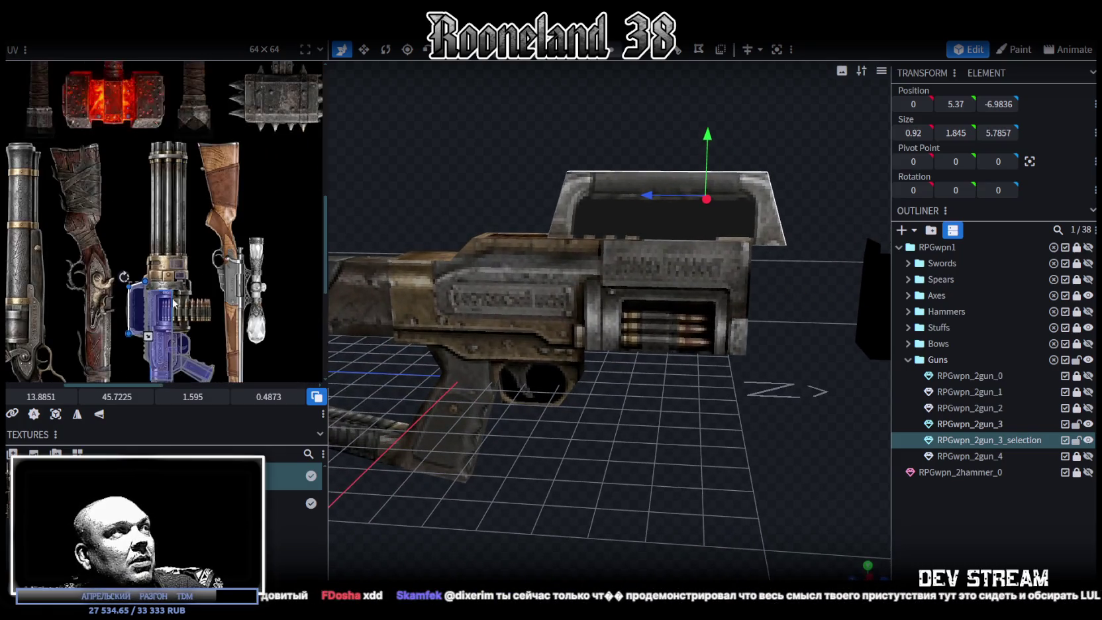
{"action": "scroll", "coordinate": [173, 241], "scroll_direction": "up", "scroll_amount": 5}
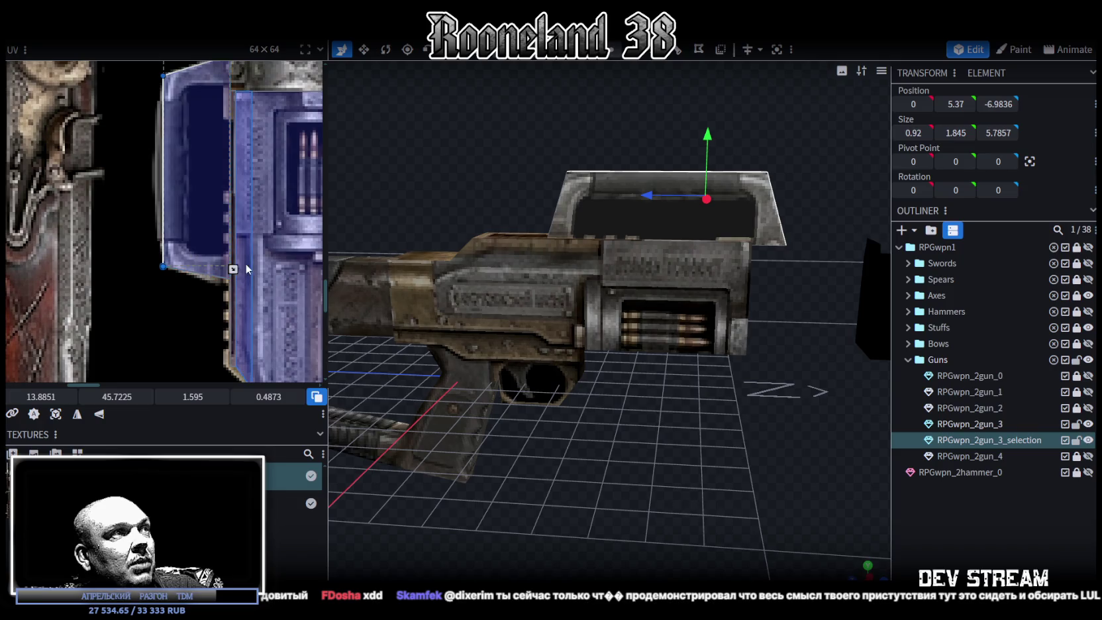
Reselect the RPGwpn_2gun_3 mesh from a top-down view of the gun
{"action": "middle_click_drag", "start_coordinate": [245, 262], "coordinate": [185, 255]}
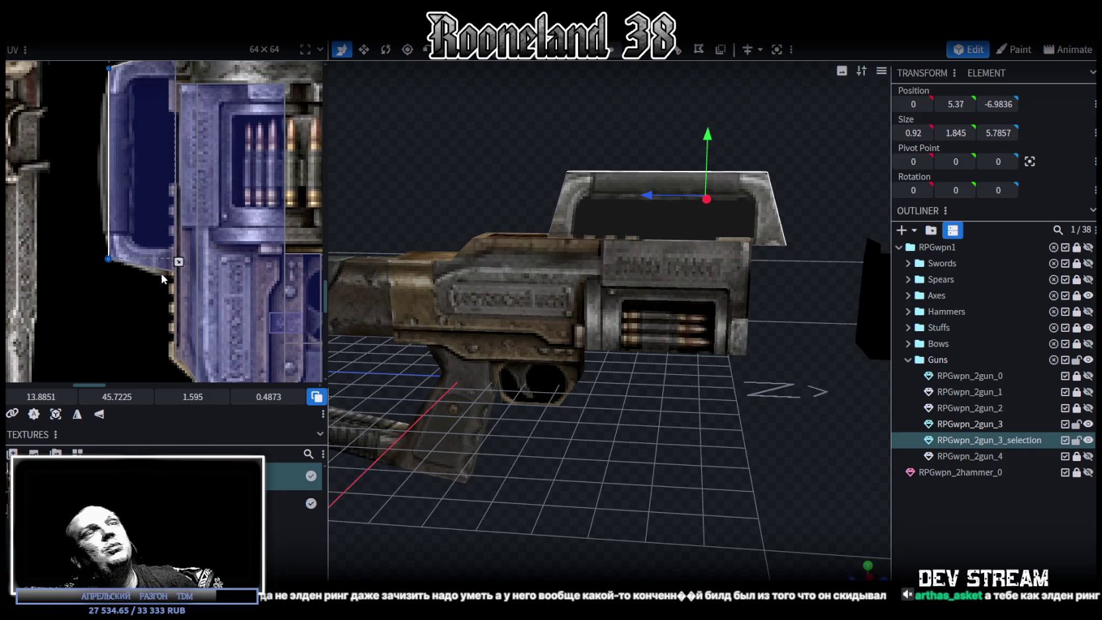
{"action": "mouse_move", "coordinate": [355, 282]}
{"action": "left_mouse_down"}
{"action": "mouse_move", "coordinate": [577, 317]}
{"action": "mouse_move", "coordinate": [815, 449]}
{"action": "mouse_move", "coordinate": [725, 405]}
{"action": "mouse_move", "coordinate": [699, 375]}
{"action": "mouse_move", "coordinate": [450, 289]}
{"action": "mouse_move", "coordinate": [788, 434]}
{"action": "mouse_move", "coordinate": [655, 404]}
{"action": "mouse_move", "coordinate": [720, 421]}
{"action": "mouse_move", "coordinate": [701, 401]}
{"action": "mouse_move", "coordinate": [613, 377]}
{"action": "mouse_move", "coordinate": [608, 262]}
{"action": "left_mouse_up"}
{"action": "left_click", "coordinate": [551, 335]}
{"action": "scroll", "coordinate": [165, 225], "scroll_direction": "down", "scroll_amount": 3}
{"action": "scroll", "coordinate": [166, 225], "scroll_direction": "down", "scroll_amount": 2}
{"action": "scroll", "coordinate": [166, 225], "scroll_direction": "down", "scroll_amount": 1}
Select a barrel cube and try raising it 5.6 units, then undo the move
{"action": "left_click", "coordinate": [613, 288]}
{"action": "left_click_drag", "start_coordinate": [626, 316], "coordinate": [652, 359]}
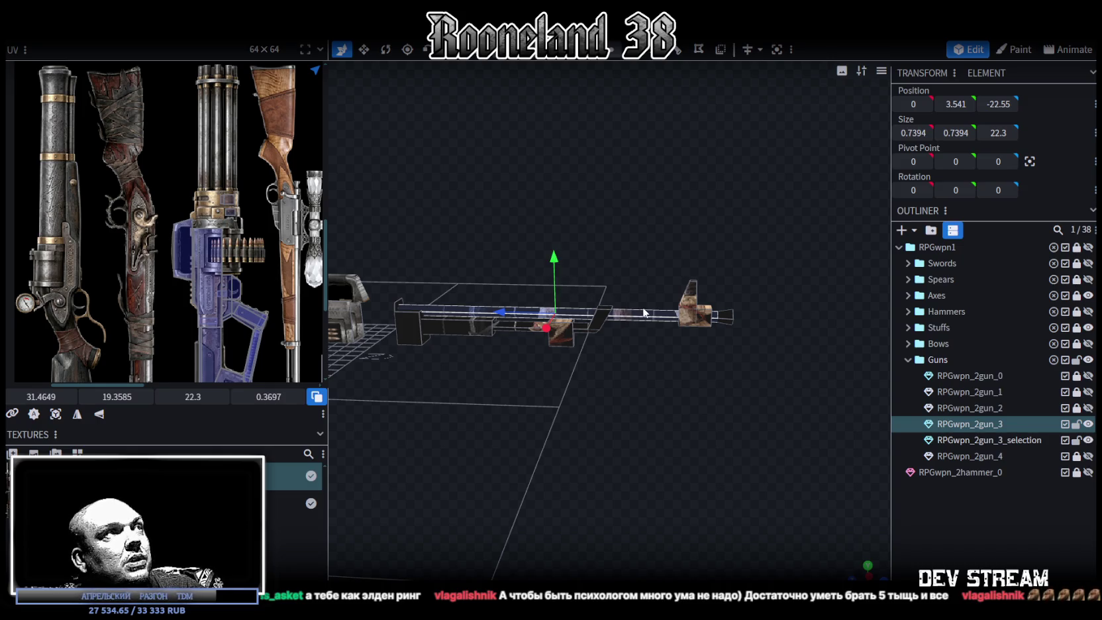
{"action": "mouse_move", "coordinate": [695, 368]}
{"action": "left_mouse_down"}
{"action": "mouse_move", "coordinate": [650, 403]}
{"action": "mouse_move", "coordinate": [662, 393]}
{"action": "mouse_move", "coordinate": [644, 321]}
{"action": "left_mouse_up"}
{"action": "left_click_drag", "start_coordinate": [717, 311], "coordinate": [730, 321]}
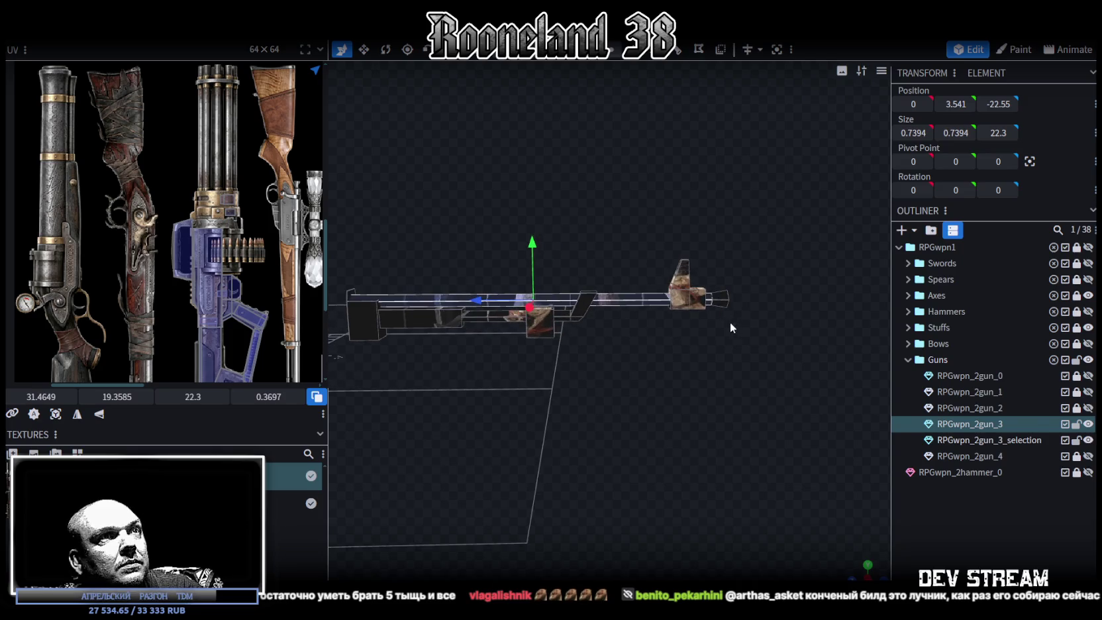
{"action": "left_click", "coordinate": [714, 314]}
{"action": "left_click", "coordinate": [709, 315]}
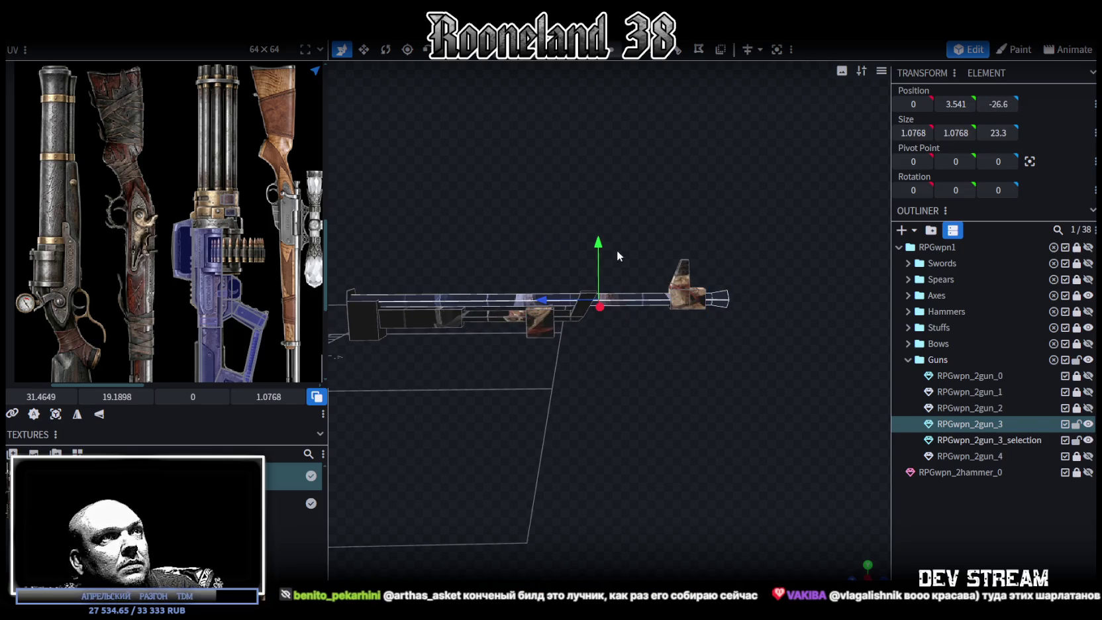
{"action": "left_click_drag", "start_coordinate": [598, 245], "coordinate": [637, 168]}
{"action": "mouse_move", "coordinate": [749, 250]}
{"action": "left_mouse_down"}
{"action": "mouse_move", "coordinate": [637, 282]}
{"action": "mouse_move", "coordinate": [779, 251]}
{"action": "mouse_move", "coordinate": [682, 223]}
{"action": "mouse_move", "coordinate": [644, 226]}
{"action": "mouse_move", "coordinate": [673, 232]}
{"action": "mouse_move", "coordinate": [648, 244]}
{"action": "mouse_move", "coordinate": [633, 281]}
{"action": "mouse_move", "coordinate": [627, 175]}
{"action": "left_mouse_up"}
{"action": "key", "text": "ctrl+z"}
Merge the selected barrel tip corners into one vertex with Merge Vertices > Merge All
{"action": "left_click_drag", "start_coordinate": [600, 224], "coordinate": [629, 312]}
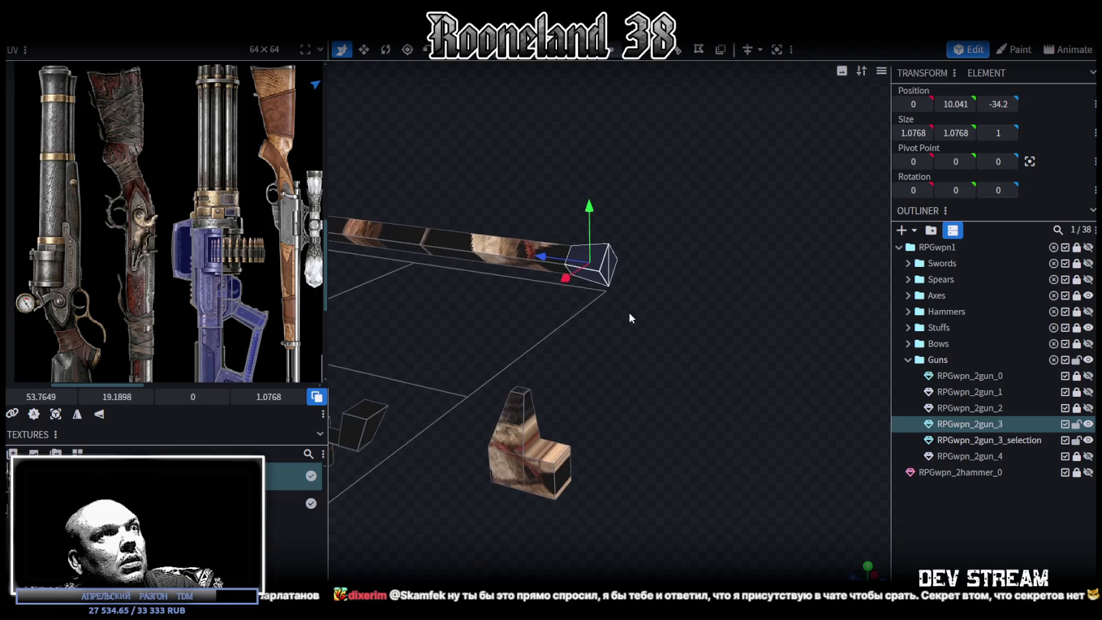
{"action": "scroll", "coordinate": [558, 177], "scroll_direction": "up", "scroll_amount": 3}
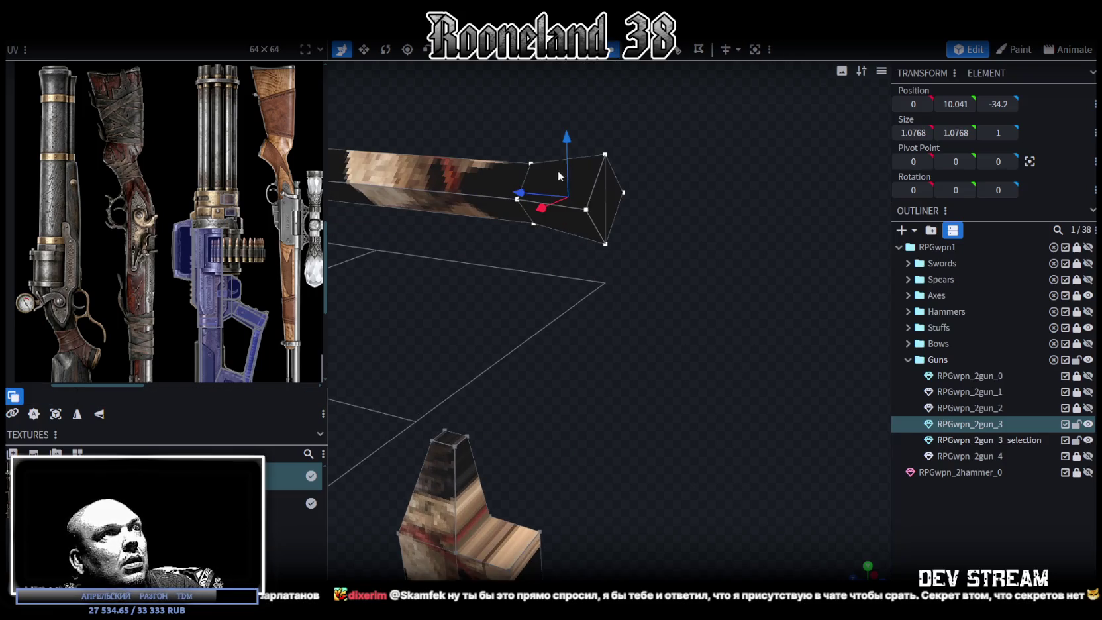
{"action": "left_click", "coordinate": [517, 200]}
{"action": "left_click", "coordinate": [623, 192], "text": "shift"}
{"action": "left_click", "coordinate": [606, 244], "text": "shift"}
{"action": "right_click", "coordinate": [606, 244]}
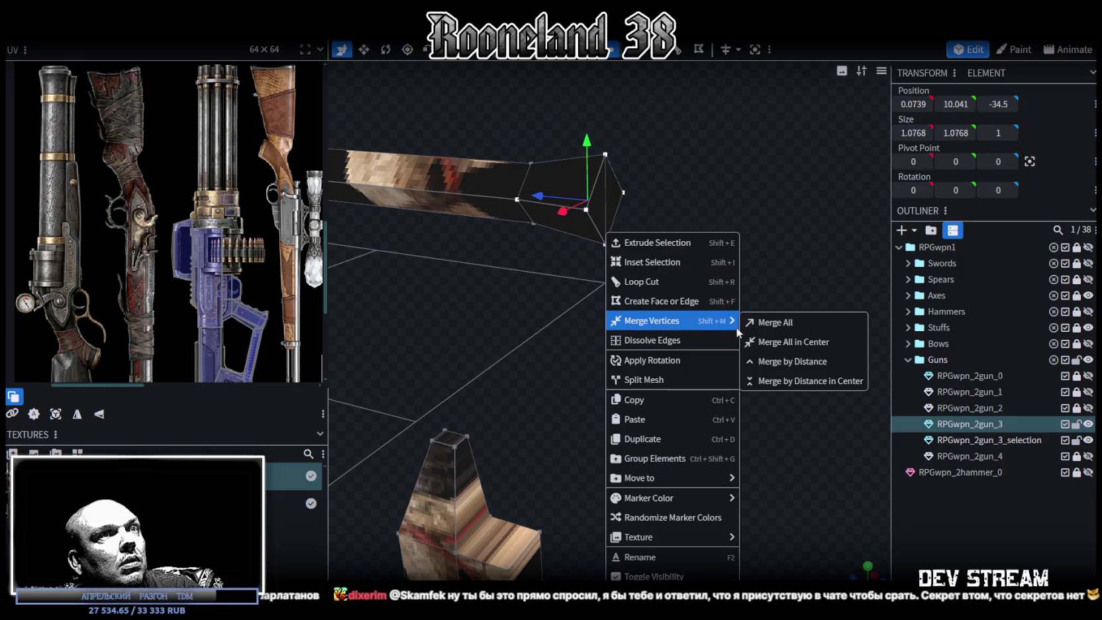
{"action": "left_click", "coordinate": [777, 323]}
Check the merged tip by selecting all mesh vertices, then only the bar's end corner
{"action": "mouse_move", "coordinate": [671, 273]}
{"action": "left_mouse_down"}
{"action": "mouse_move", "coordinate": [656, 269]}
{"action": "mouse_move", "coordinate": [704, 299]}
{"action": "mouse_move", "coordinate": [660, 289]}
{"action": "mouse_move", "coordinate": [679, 314]}
{"action": "mouse_move", "coordinate": [671, 305]}
{"action": "left_mouse_up"}
{"action": "scroll", "coordinate": [691, 297], "scroll_direction": "up", "scroll_amount": 3}
{"action": "scroll", "coordinate": [660, 288], "scroll_direction": "down", "scroll_amount": 3}
{"action": "key", "text": "ctrl+a"}
{"action": "mouse_move", "coordinate": [729, 214]}
{"action": "left_mouse_down"}
{"action": "mouse_move", "coordinate": [695, 310]}
{"action": "mouse_move", "coordinate": [682, 265]}
{"action": "left_mouse_up"}
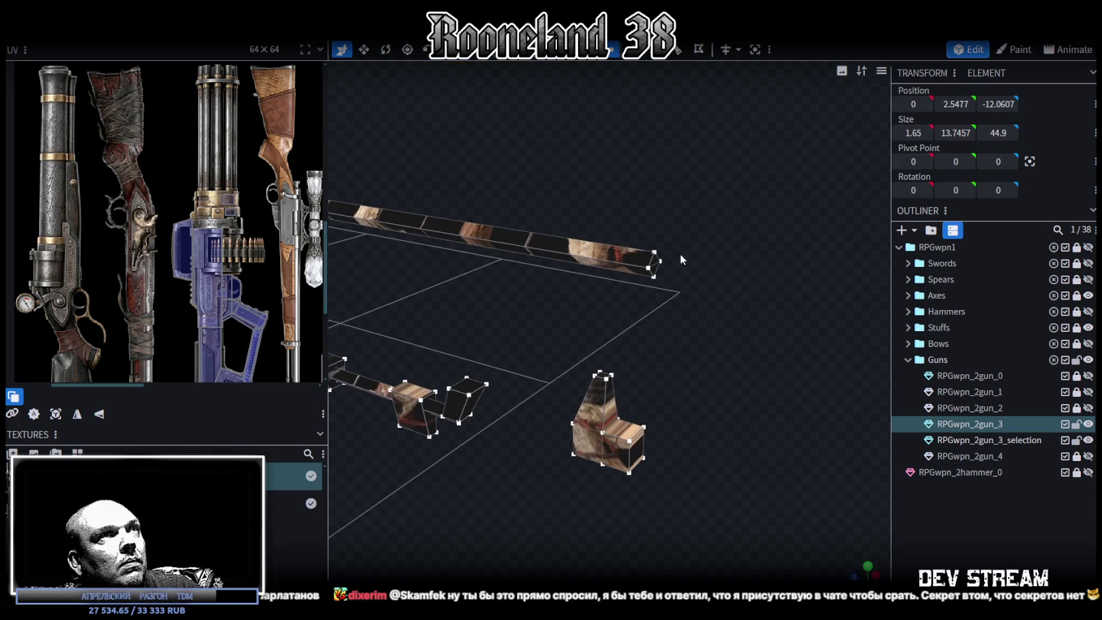
{"action": "scroll", "coordinate": [706, 297], "scroll_direction": "up", "scroll_amount": 3}
{"action": "left_click", "coordinate": [711, 192]}
{"action": "left_click", "coordinate": [713, 185]}
Move the long barrel bar down to Y -11.9063, well below the gun body
{"action": "left_click_drag", "start_coordinate": [712, 202], "coordinate": [703, 269]}
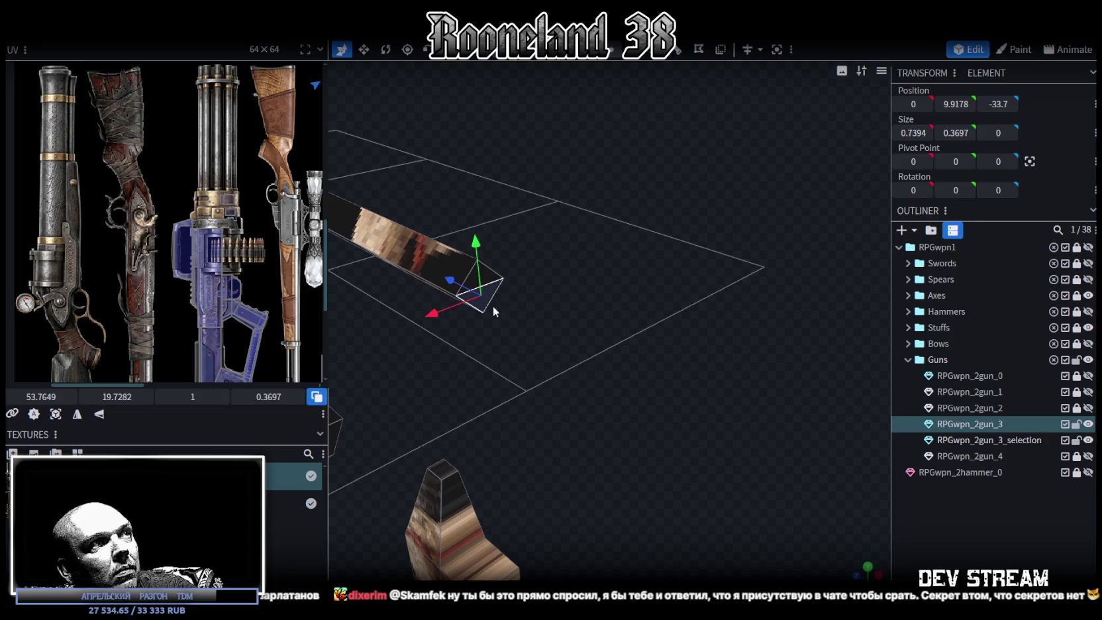
{"action": "mouse_move", "coordinate": [510, 313]}
{"action": "left_mouse_down"}
{"action": "mouse_move", "coordinate": [478, 306]}
{"action": "mouse_move", "coordinate": [748, 309]}
{"action": "mouse_move", "coordinate": [729, 309]}
{"action": "left_mouse_up"}
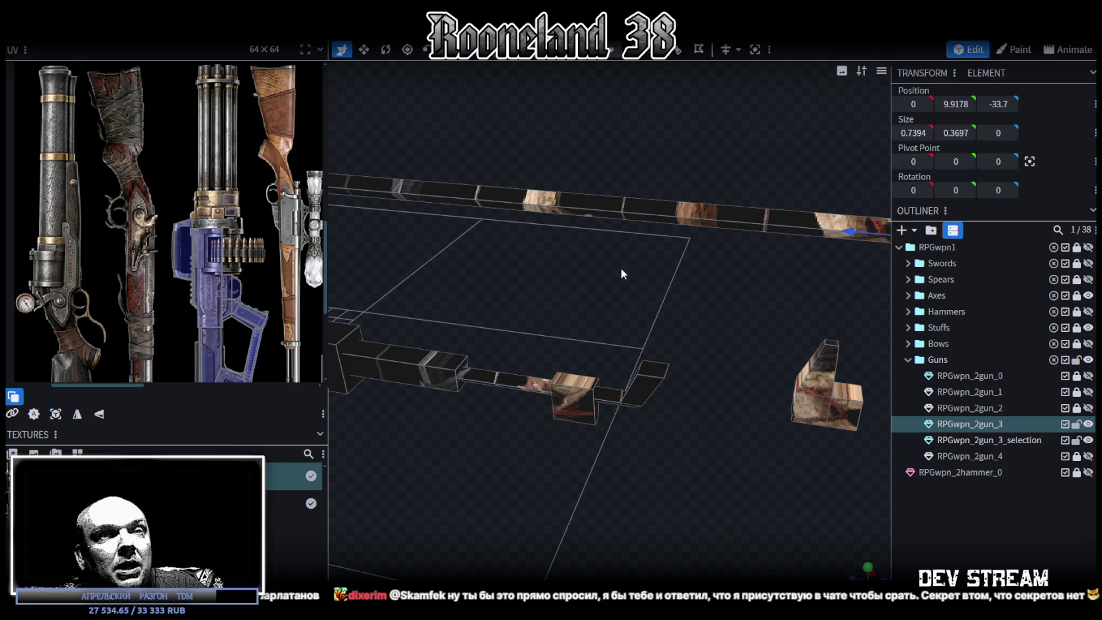
{"action": "scroll", "coordinate": [569, 258], "scroll_direction": "down", "scroll_amount": 3}
{"action": "mouse_move", "coordinate": [600, 303]}
{"action": "left_mouse_down"}
{"action": "mouse_move", "coordinate": [619, 278]}
{"action": "mouse_move", "coordinate": [833, 185]}
{"action": "left_mouse_up"}
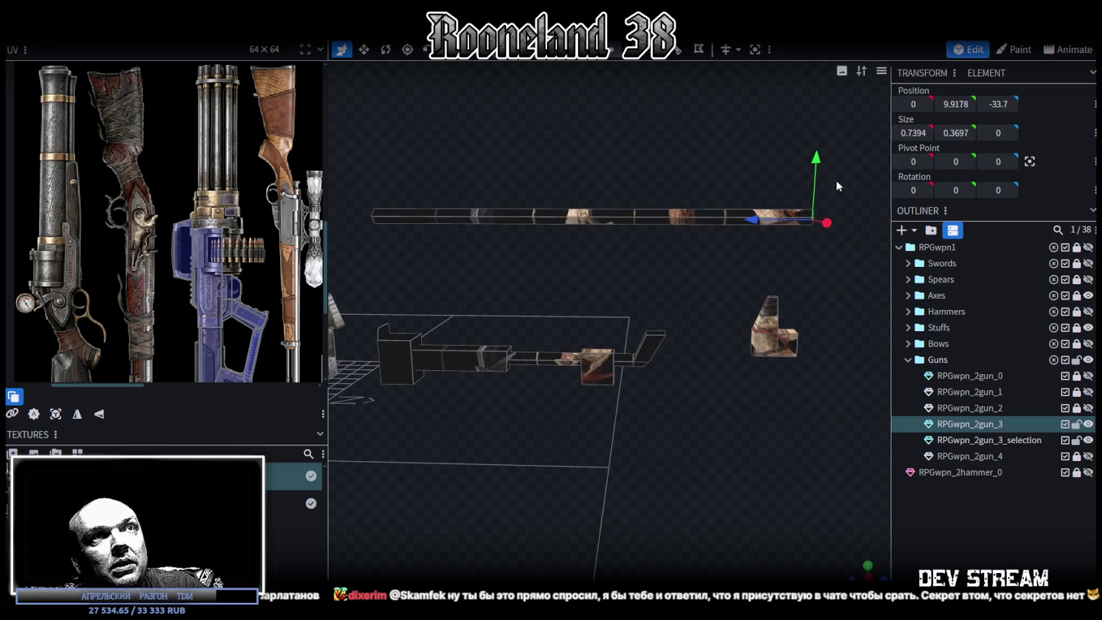
{"action": "left_click", "coordinate": [742, 217]}
{"action": "mouse_move", "coordinate": [681, 243]}
{"action": "left_mouse_down"}
{"action": "mouse_move", "coordinate": [589, 292]}
{"action": "mouse_move", "coordinate": [734, 276]}
{"action": "mouse_move", "coordinate": [712, 303]}
{"action": "mouse_move", "coordinate": [699, 298]}
{"action": "mouse_move", "coordinate": [733, 303]}
{"action": "mouse_move", "coordinate": [770, 345]}
{"action": "mouse_move", "coordinate": [653, 329]}
{"action": "mouse_move", "coordinate": [713, 355]}
{"action": "mouse_move", "coordinate": [785, 336]}
{"action": "mouse_move", "coordinate": [497, 254]}
{"action": "left_mouse_up"}
{"action": "mouse_move", "coordinate": [634, 239]}
{"action": "left_mouse_down"}
{"action": "mouse_move", "coordinate": [629, 391]}
{"action": "mouse_move", "coordinate": [652, 306]}
{"action": "left_mouse_up"}
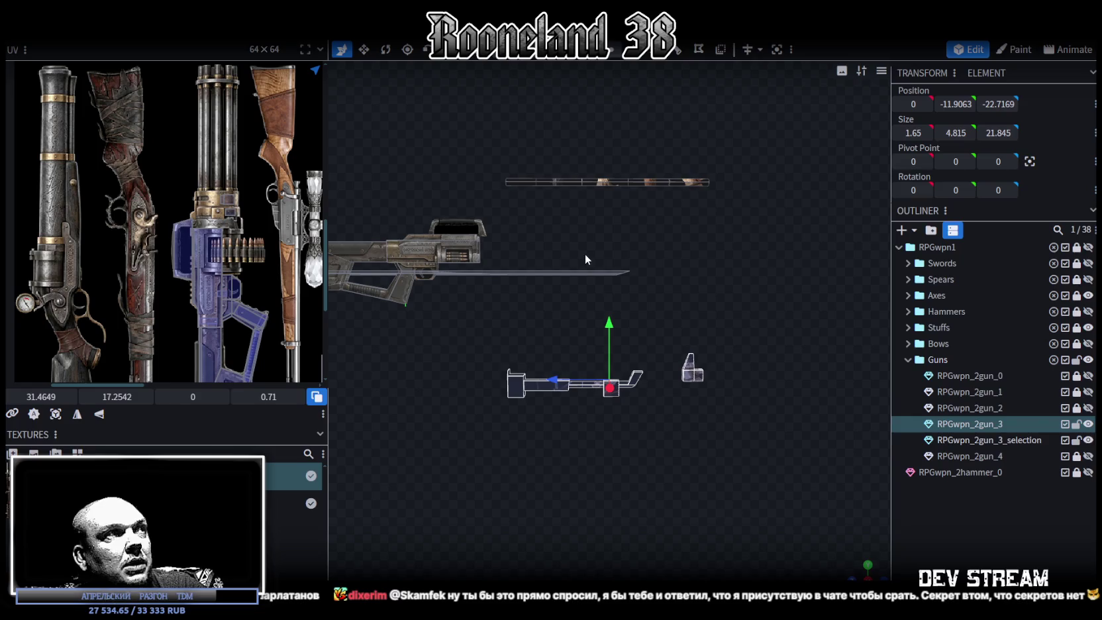
{"action": "left_click_drag", "start_coordinate": [466, 429], "coordinate": [797, 325]}
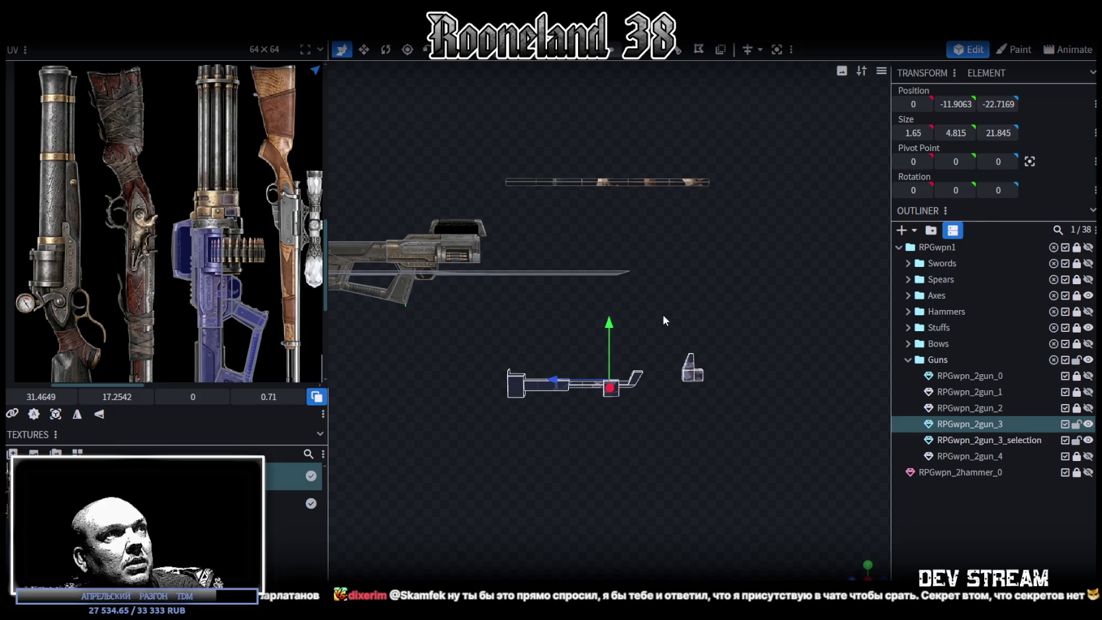
{"action": "left_click", "coordinate": [646, 308]}
{"action": "mouse_move", "coordinate": [645, 308]}
{"action": "left_mouse_down"}
{"action": "mouse_move", "coordinate": [572, 395]}
{"action": "mouse_move", "coordinate": [661, 416]}
{"action": "left_mouse_up"}
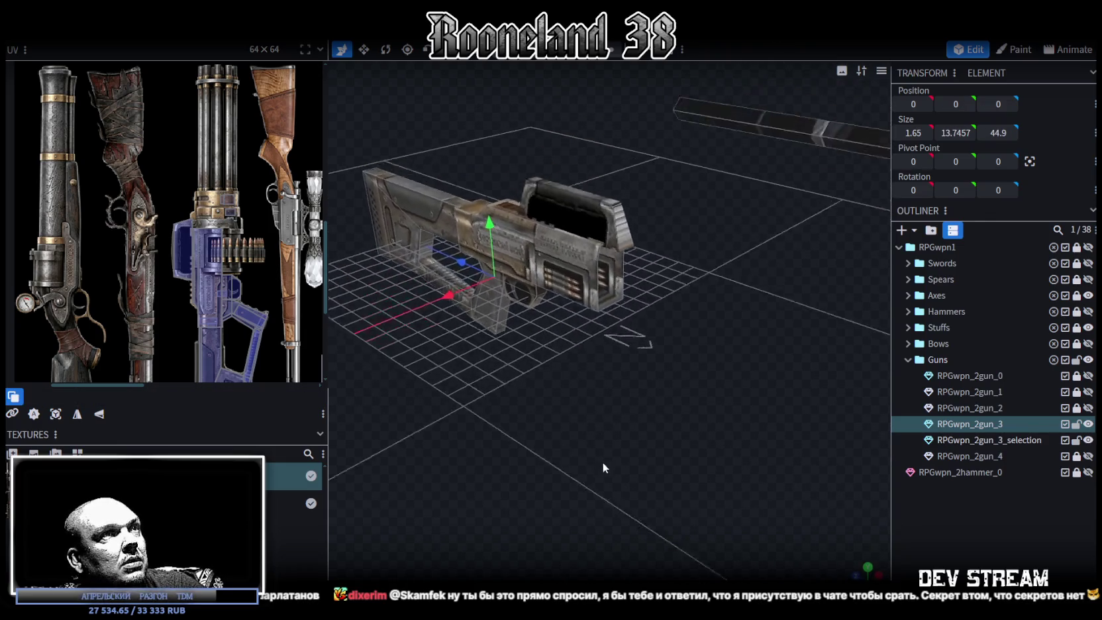
Stretch the thin front panel's height from 0.61 to 2.395 and select its front face
{"action": "scroll", "coordinate": [661, 416], "scroll_direction": "up", "scroll_amount": 5}
{"action": "mouse_move", "coordinate": [652, 440]}
{"action": "left_mouse_down"}
{"action": "mouse_move", "coordinate": [727, 321]}
{"action": "mouse_move", "coordinate": [696, 333]}
{"action": "mouse_move", "coordinate": [581, 208]}
{"action": "left_mouse_up"}
{"action": "left_click", "coordinate": [604, 225]}
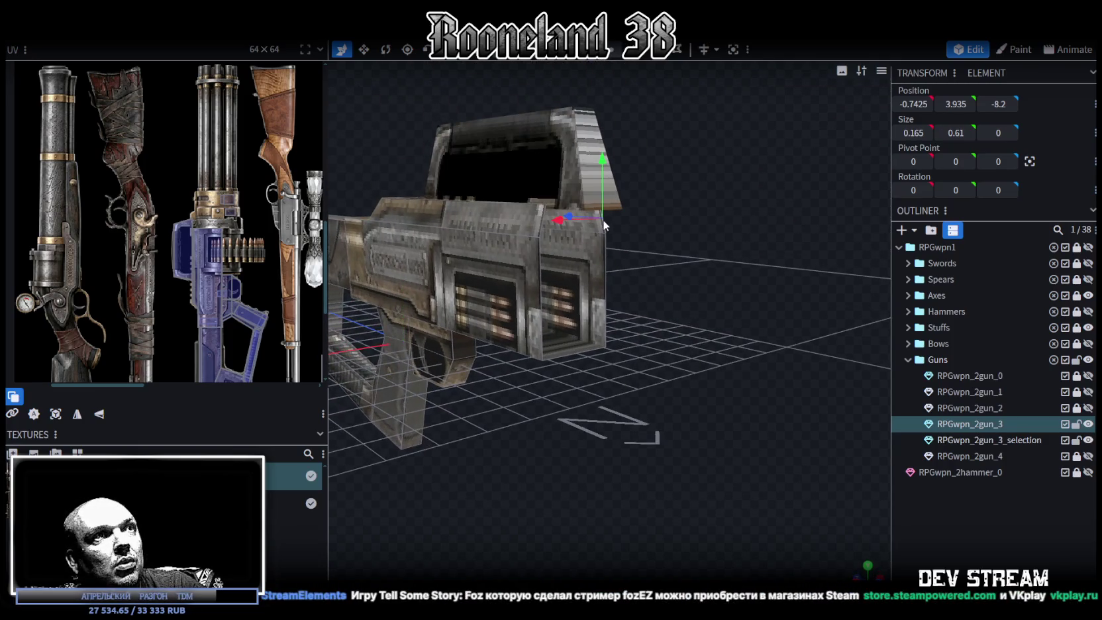
{"action": "left_click", "coordinate": [552, 225]}
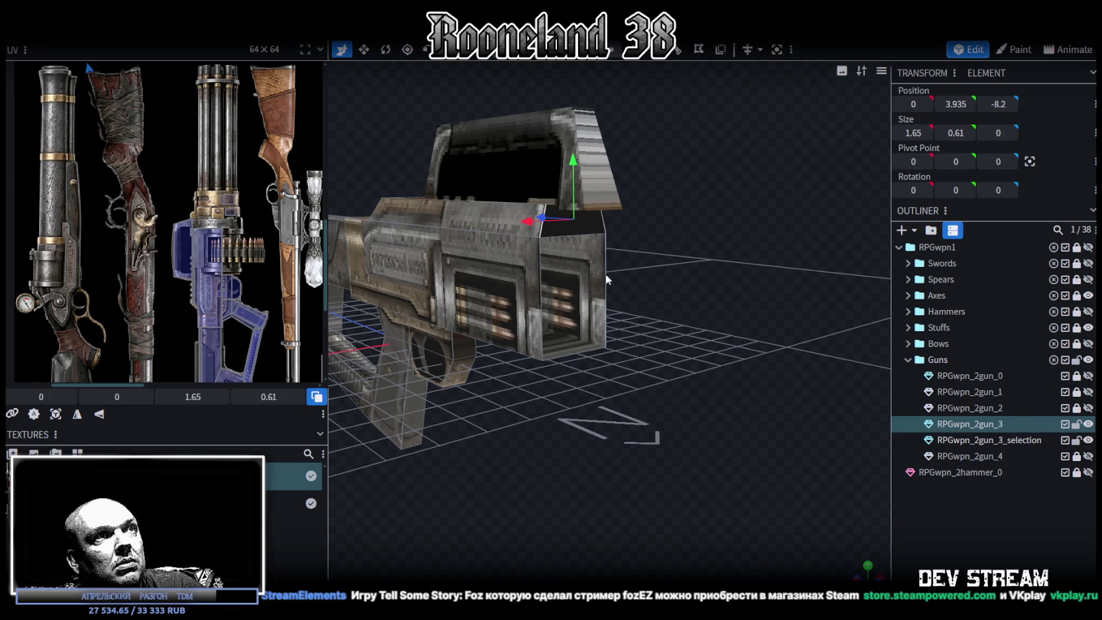
{"action": "mouse_move", "coordinate": [557, 285]}
{"action": "left_mouse_down"}
{"action": "mouse_move", "coordinate": [576, 311]}
{"action": "mouse_move", "coordinate": [695, 343]}
{"action": "mouse_move", "coordinate": [685, 342]}
{"action": "mouse_move", "coordinate": [702, 331]}
{"action": "mouse_move", "coordinate": [761, 340]}
{"action": "mouse_move", "coordinate": [778, 324]}
{"action": "mouse_move", "coordinate": [765, 336]}
{"action": "mouse_move", "coordinate": [732, 307]}
{"action": "mouse_move", "coordinate": [692, 311]}
{"action": "mouse_move", "coordinate": [692, 324]}
{"action": "mouse_move", "coordinate": [659, 331]}
{"action": "mouse_move", "coordinate": [685, 336]}
{"action": "mouse_move", "coordinate": [688, 327]}
{"action": "mouse_move", "coordinate": [723, 356]}
{"action": "left_mouse_up"}
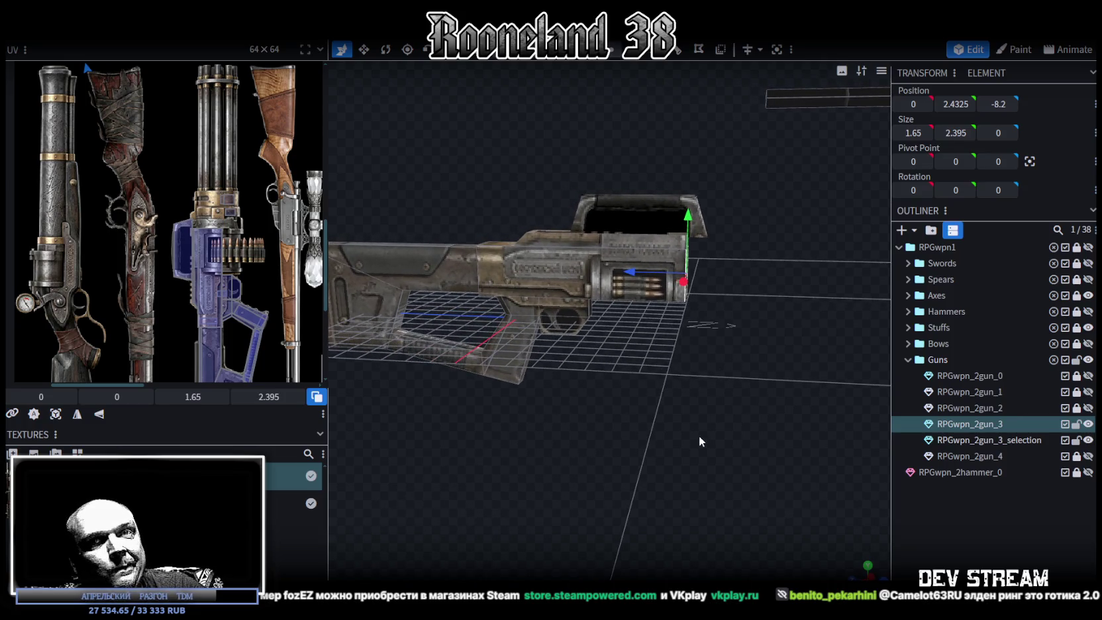
{"action": "mouse_move", "coordinate": [699, 434]}
{"action": "left_mouse_down"}
{"action": "mouse_move", "coordinate": [721, 399]}
{"action": "mouse_move", "coordinate": [682, 399]}
{"action": "left_mouse_up"}
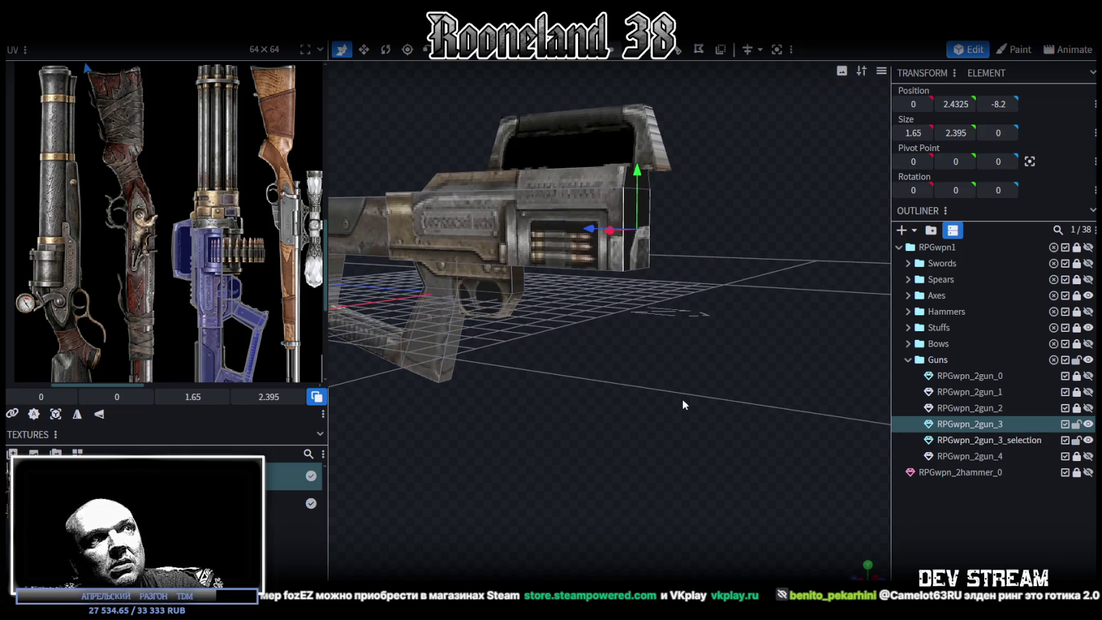
{"action": "left_click_drag", "start_coordinate": [675, 299], "coordinate": [463, 371]}
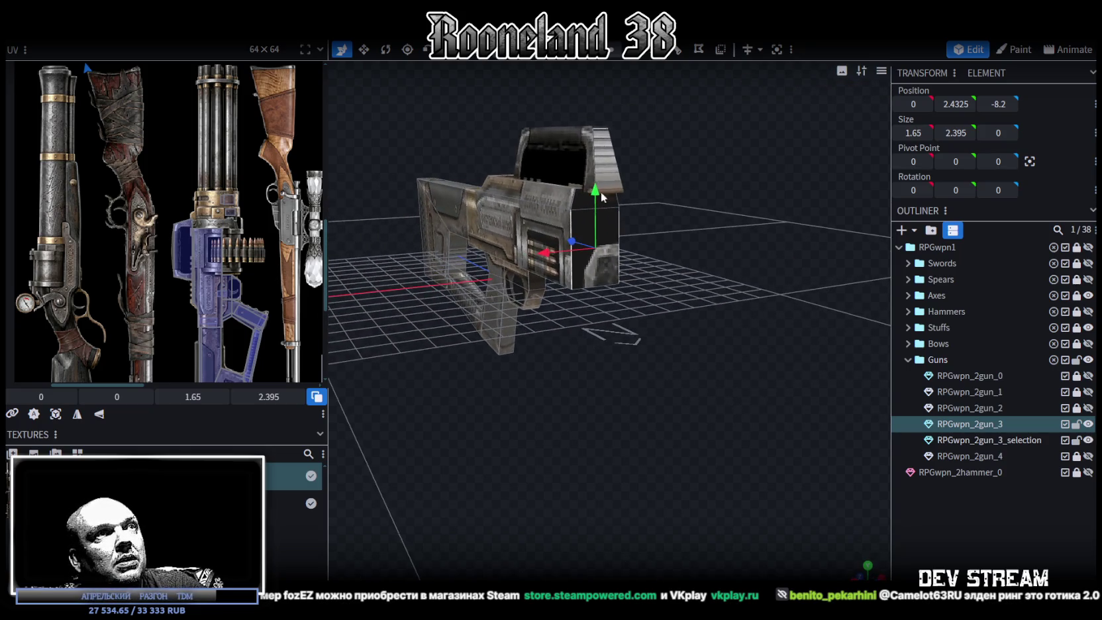
{"action": "left_click", "coordinate": [617, 203]}
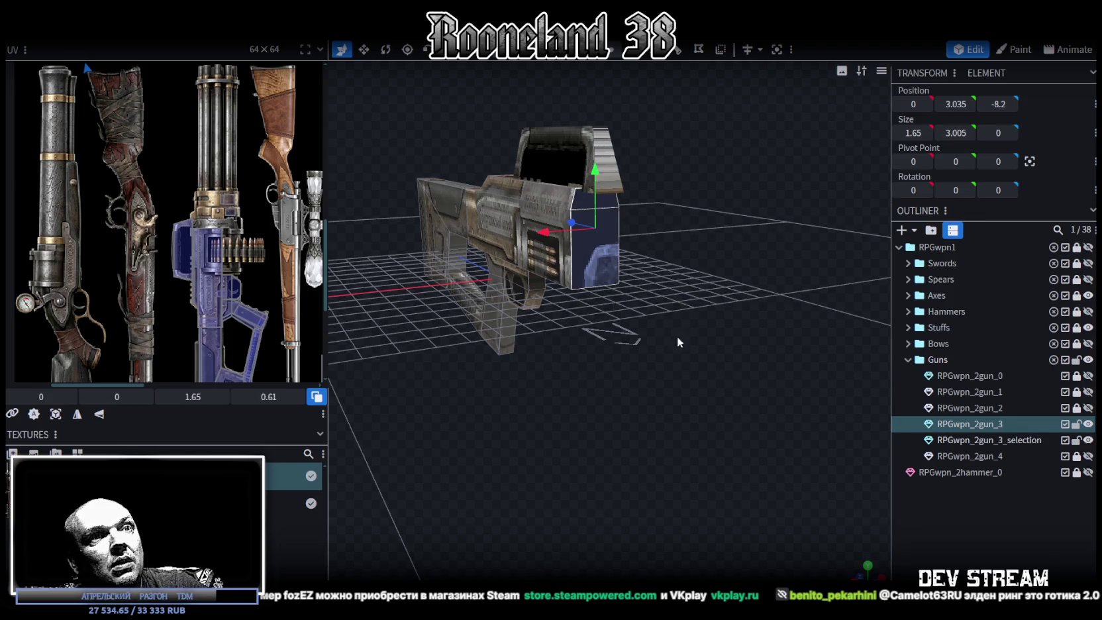
In front view, move the front face's UV onto the dark patch beside the bullet belt
{"action": "left_click", "coordinate": [867, 566]}
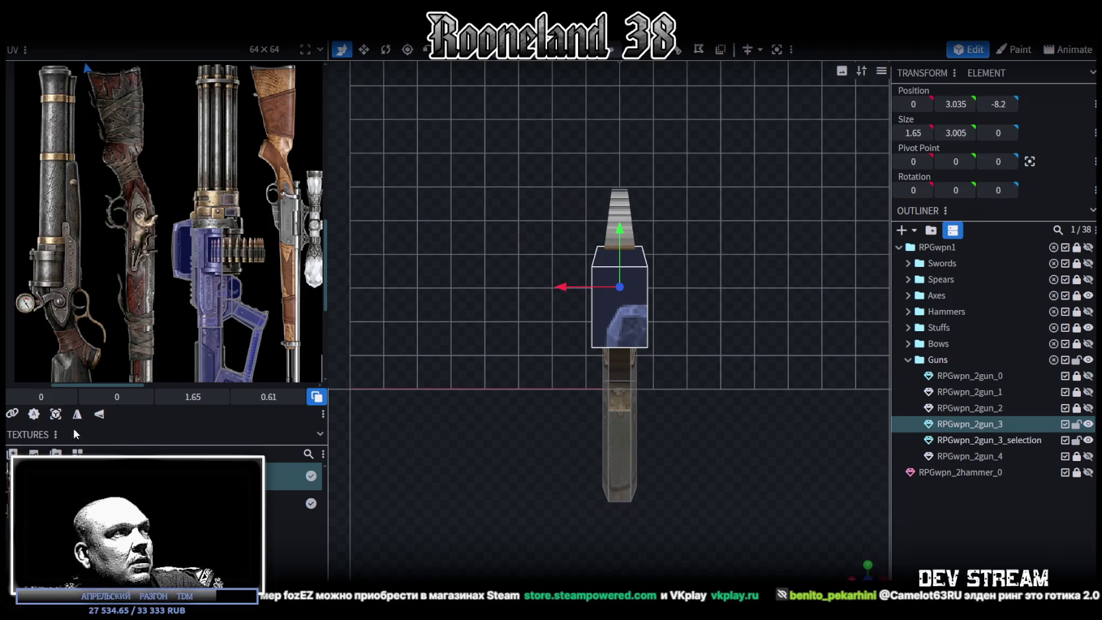
{"action": "left_click_drag", "start_coordinate": [41, 396], "coordinate": [60, 396]}
{"action": "scroll", "coordinate": [124, 216], "scroll_direction": "down", "scroll_amount": 3}
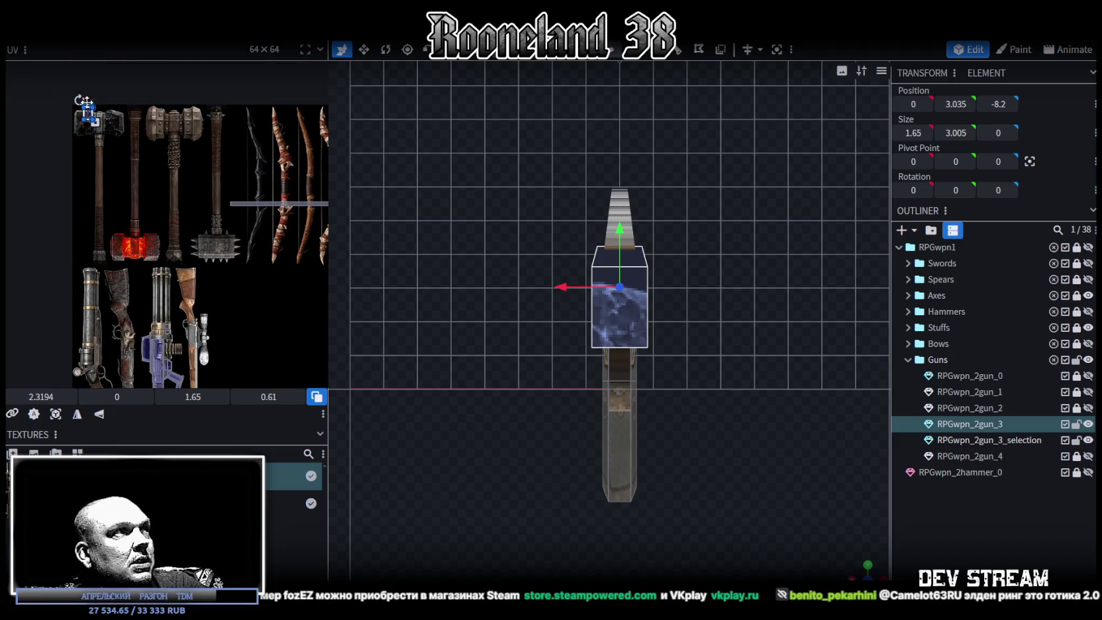
{"action": "left_click_drag", "start_coordinate": [88, 118], "coordinate": [159, 294]}
{"action": "scroll", "coordinate": [158, 294], "scroll_direction": "up", "scroll_amount": 2}
{"action": "scroll", "coordinate": [198, 252], "scroll_direction": "up", "scroll_amount": 1}
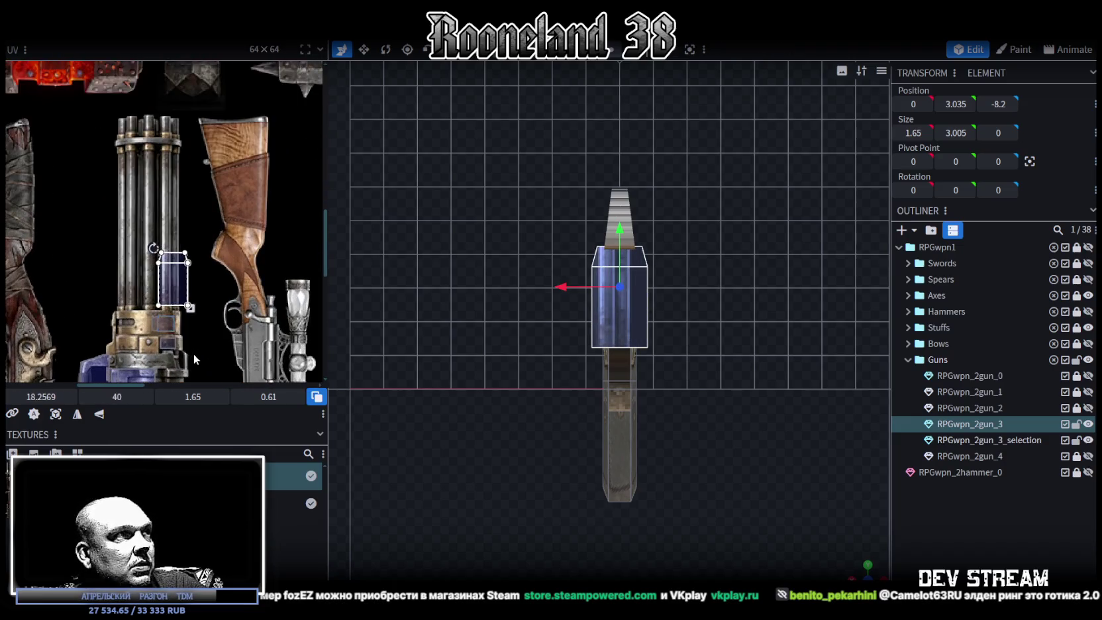
{"action": "scroll", "coordinate": [229, 192], "scroll_direction": "up", "scroll_amount": 2}
{"action": "left_click_drag", "start_coordinate": [206, 125], "coordinate": [241, 292]}
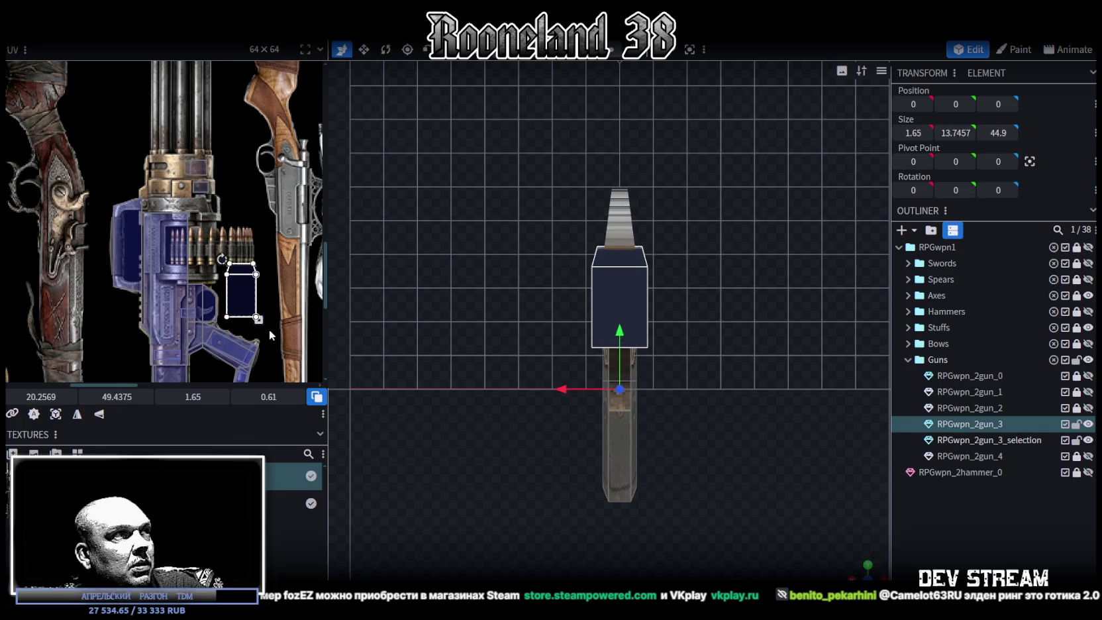
{"action": "scroll", "coordinate": [315, 345], "scroll_direction": "up", "scroll_amount": 1}
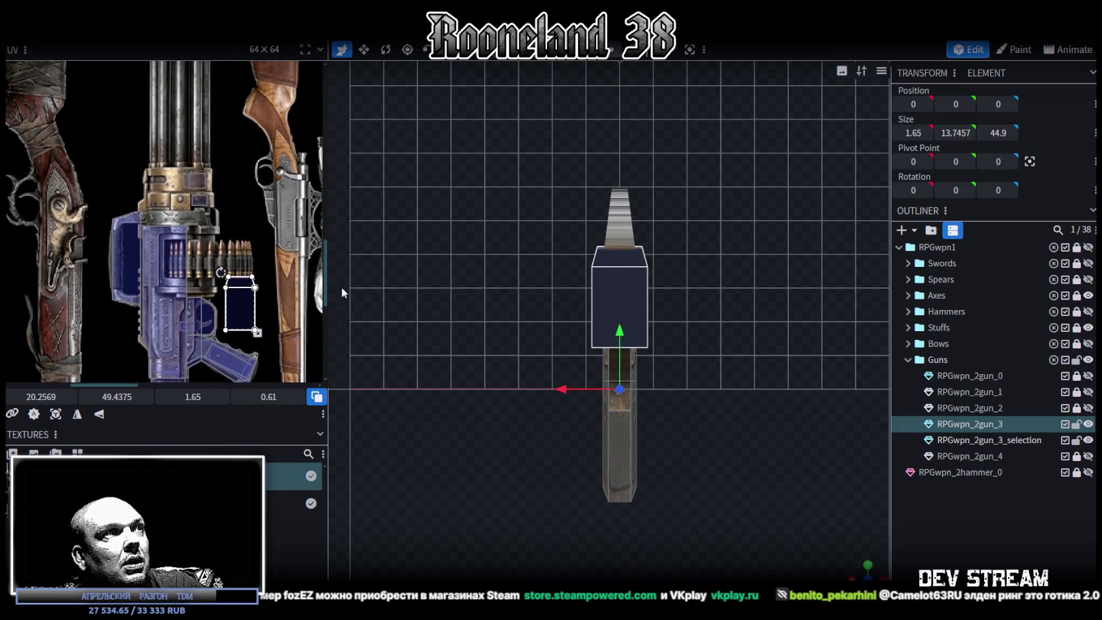
{"action": "left_click_drag", "start_coordinate": [325, 263], "coordinate": [560, 311]}
{"action": "left_click_drag", "start_coordinate": [424, 437], "coordinate": [381, 383]}
Reposition the UV area down onto the grip, then beside the rifle stock
{"action": "scroll", "coordinate": [397, 398], "scroll_direction": "up", "scroll_amount": 3}
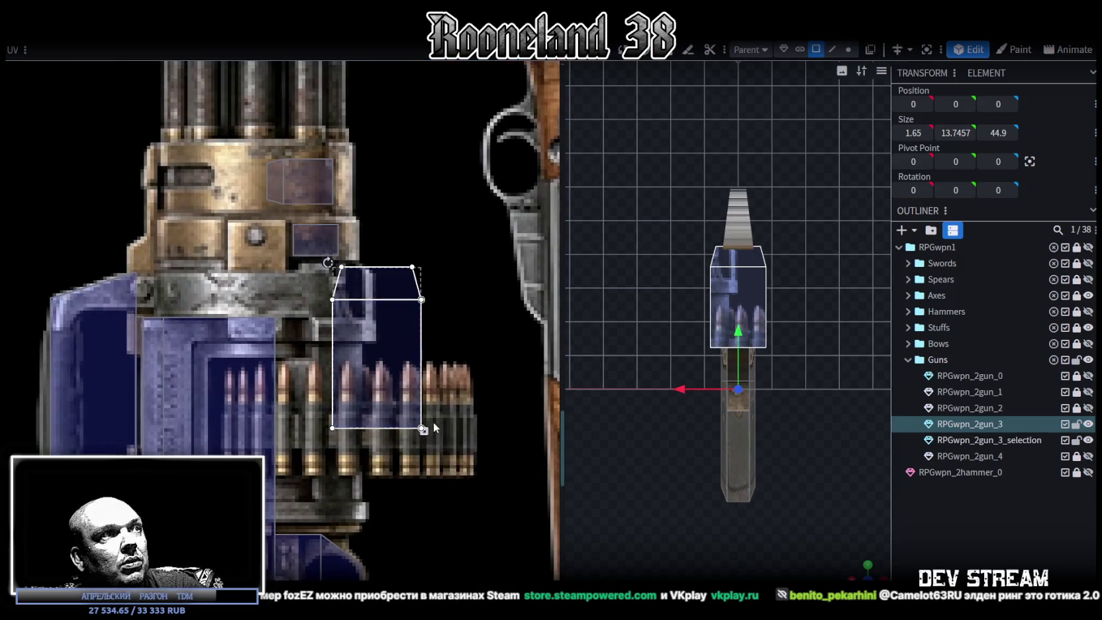
{"action": "scroll", "coordinate": [439, 334], "scroll_direction": "down", "scroll_amount": 3}
{"action": "scroll", "coordinate": [440, 390], "scroll_direction": "down", "scroll_amount": 1}
{"action": "middle_click_drag", "start_coordinate": [442, 396], "coordinate": [454, 296]}
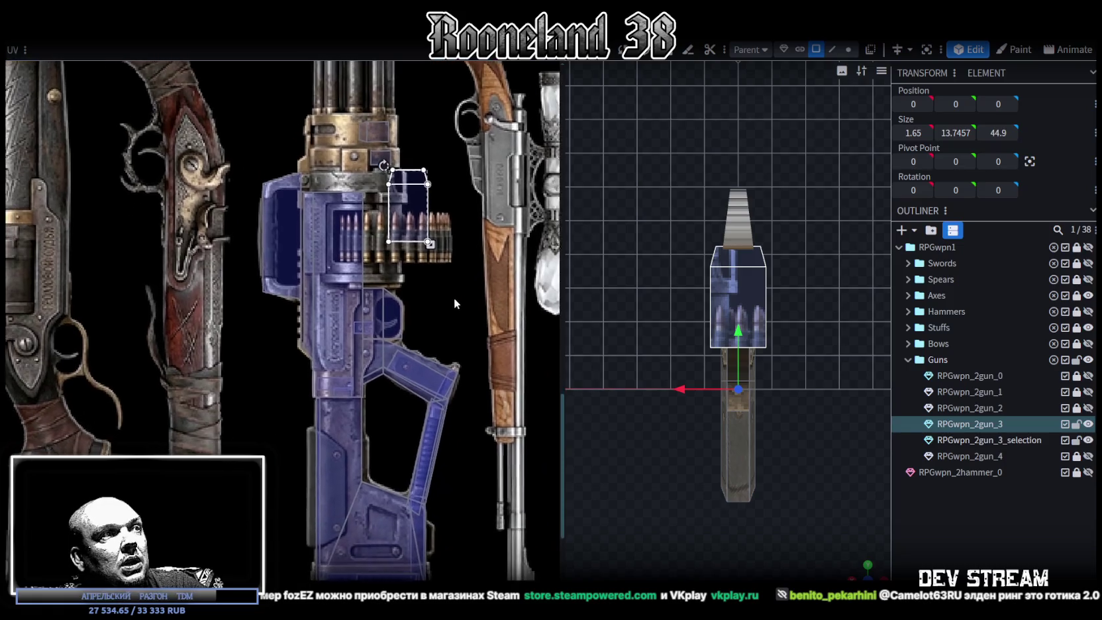
{"action": "left_click_drag", "start_coordinate": [407, 230], "coordinate": [414, 486]}
{"action": "left_click_drag", "start_coordinate": [861, 564], "coordinate": [654, 447]}
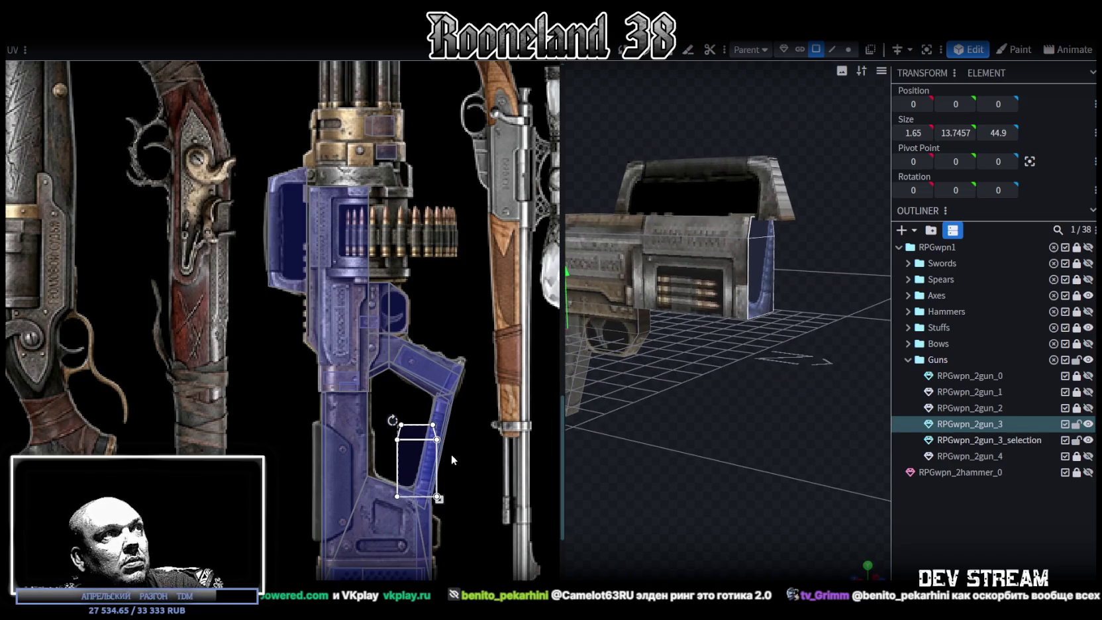
{"action": "left_click_drag", "start_coordinate": [421, 476], "coordinate": [482, 292]}
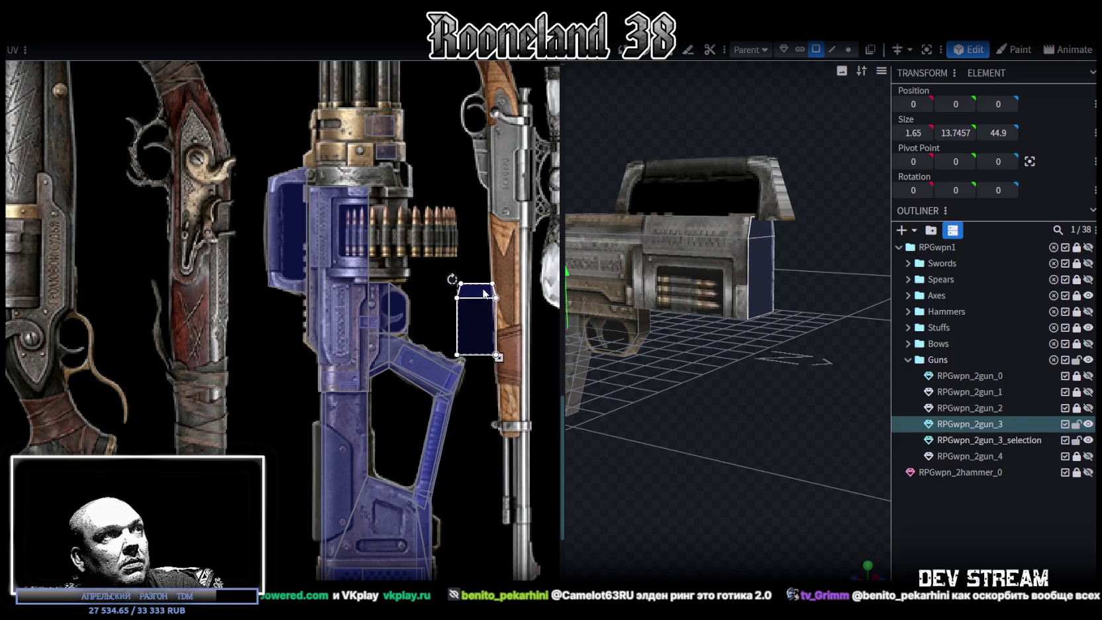
Rotate the small face's UV upright, place it on the blue gun body, and shrink it
{"action": "left_click", "coordinate": [439, 266]}
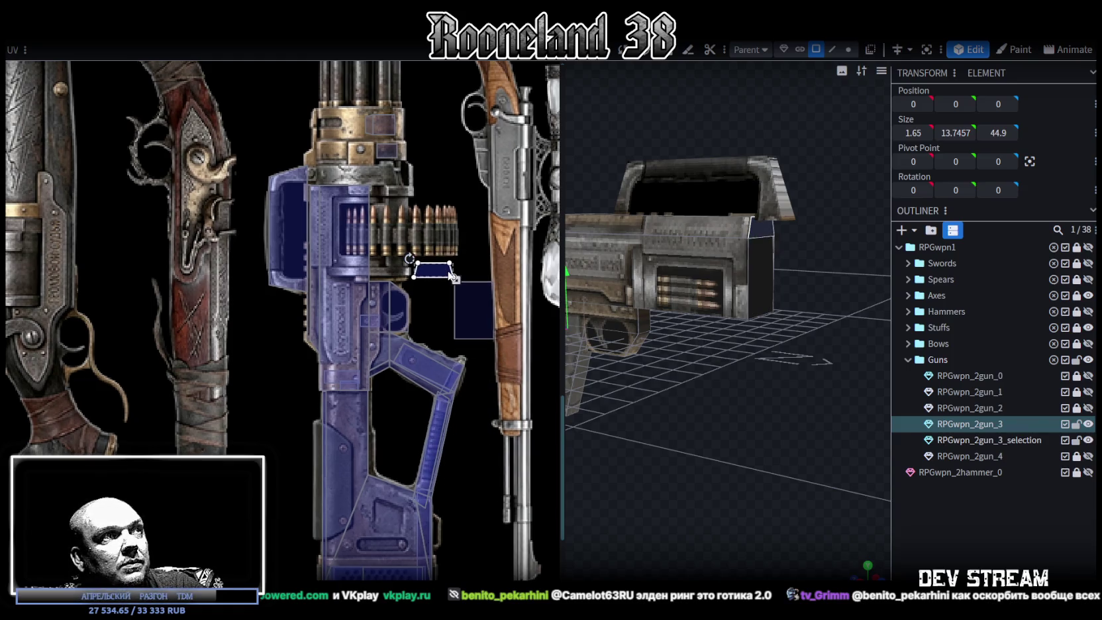
{"action": "right_click", "coordinate": [436, 267]}
{"action": "left_click", "coordinate": [457, 479]}
{"action": "mouse_move", "coordinate": [427, 265]}
{"action": "left_mouse_down"}
{"action": "mouse_move", "coordinate": [304, 208]}
{"action": "mouse_move", "coordinate": [293, 234]}
{"action": "left_mouse_up"}
{"action": "scroll", "coordinate": [323, 206], "scroll_direction": "up", "scroll_amount": 2}
{"action": "scroll", "coordinate": [311, 222], "scroll_direction": "up", "scroll_amount": 2}
{"action": "left_click_drag", "start_coordinate": [320, 292], "coordinate": [312, 284]}
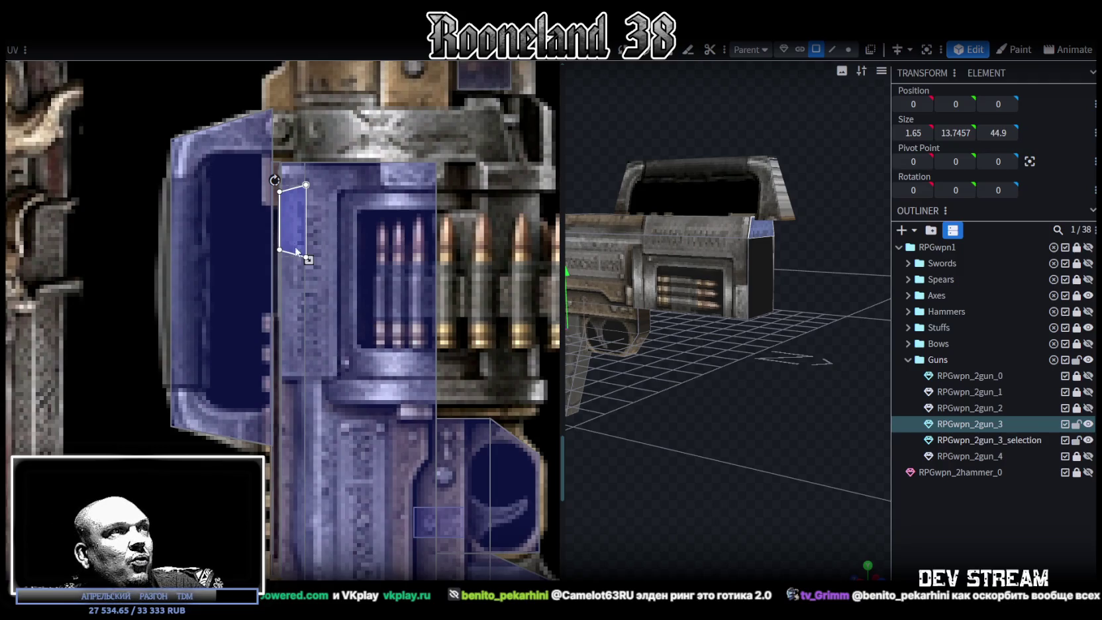
{"action": "scroll", "coordinate": [286, 208], "scroll_direction": "up", "scroll_amount": 3}
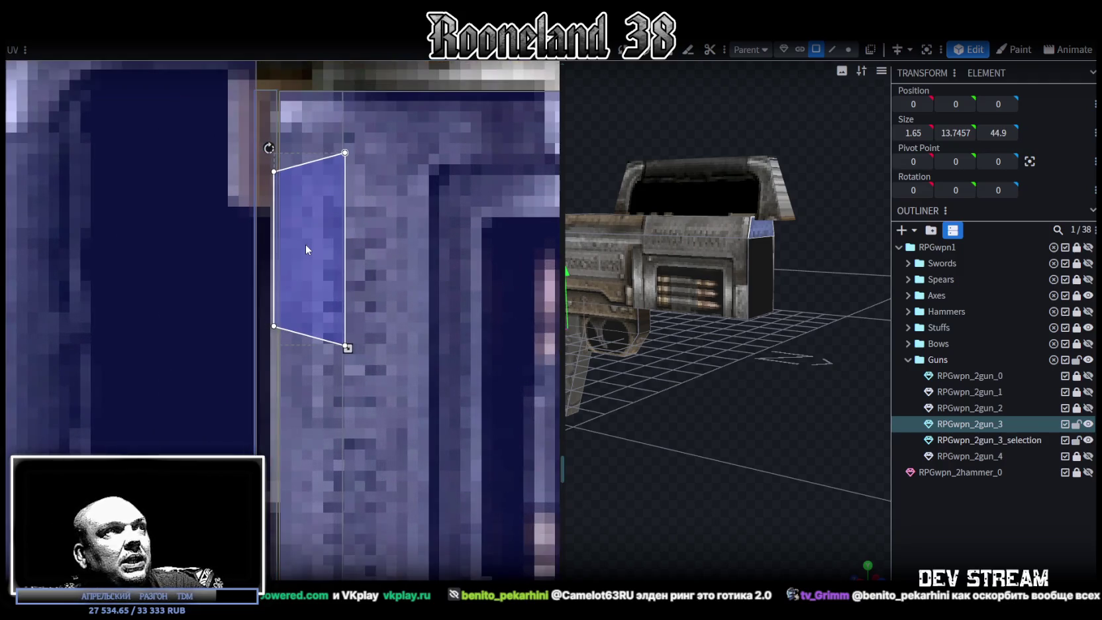
{"action": "scroll", "coordinate": [308, 254], "scroll_direction": "down", "scroll_amount": 2}
{"action": "scroll", "coordinate": [381, 342], "scroll_direction": "down", "scroll_amount": 4}
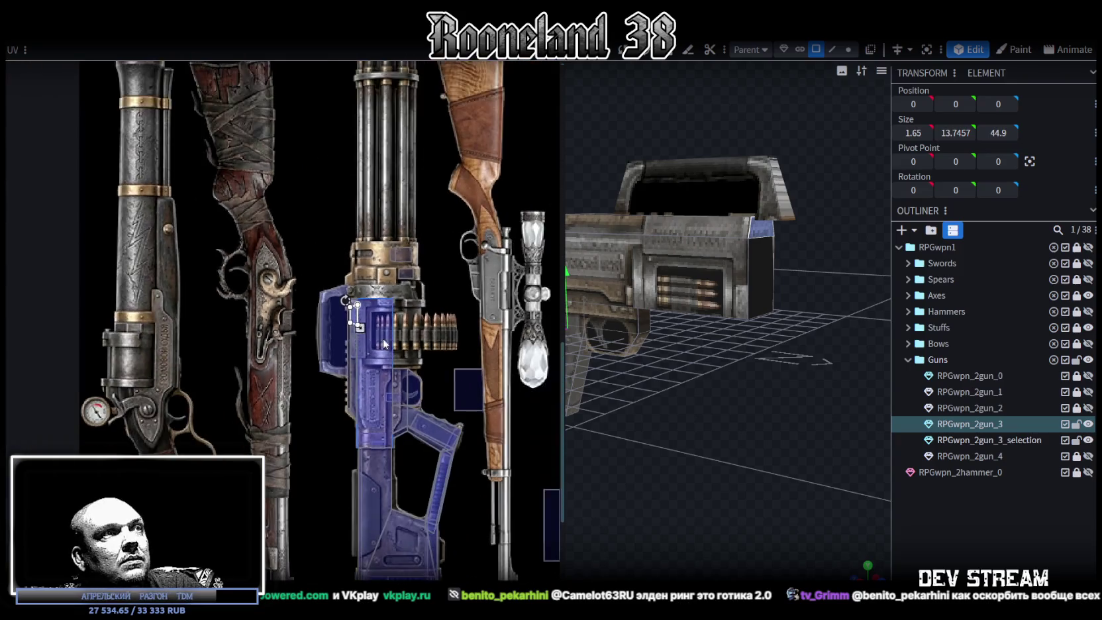
{"action": "left_click_drag", "start_coordinate": [448, 366], "coordinate": [471, 406]}
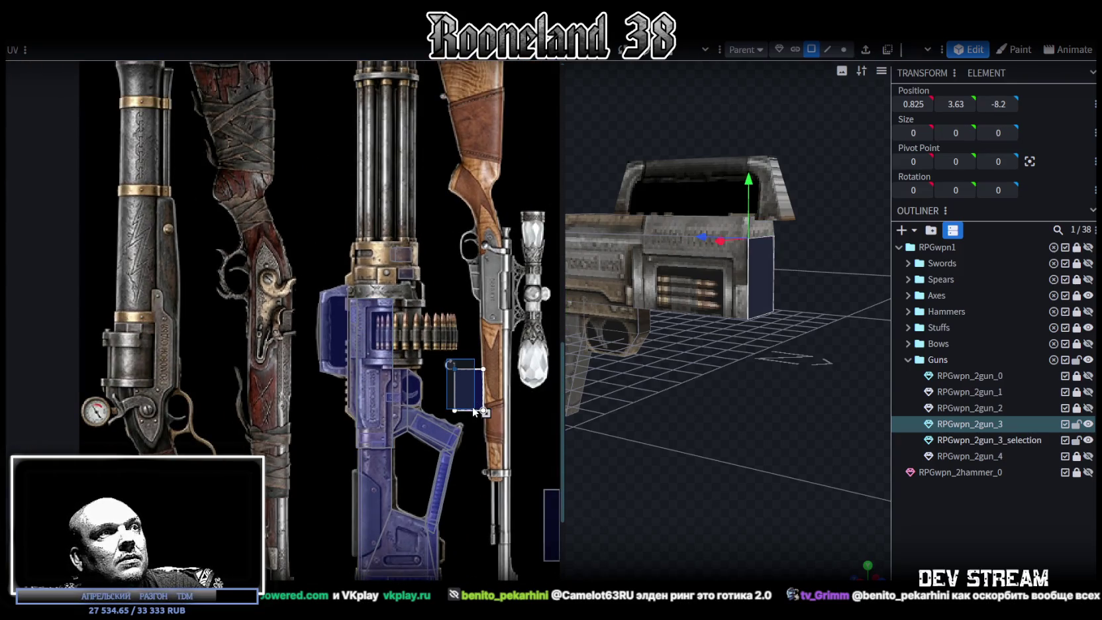
Select the RPGwpn_2gun_3_selection mesh, sized 0.92 × 1.845 × 6.34, and view it from the front
{"action": "scroll", "coordinate": [471, 407], "scroll_direction": "up", "scroll_amount": 1}
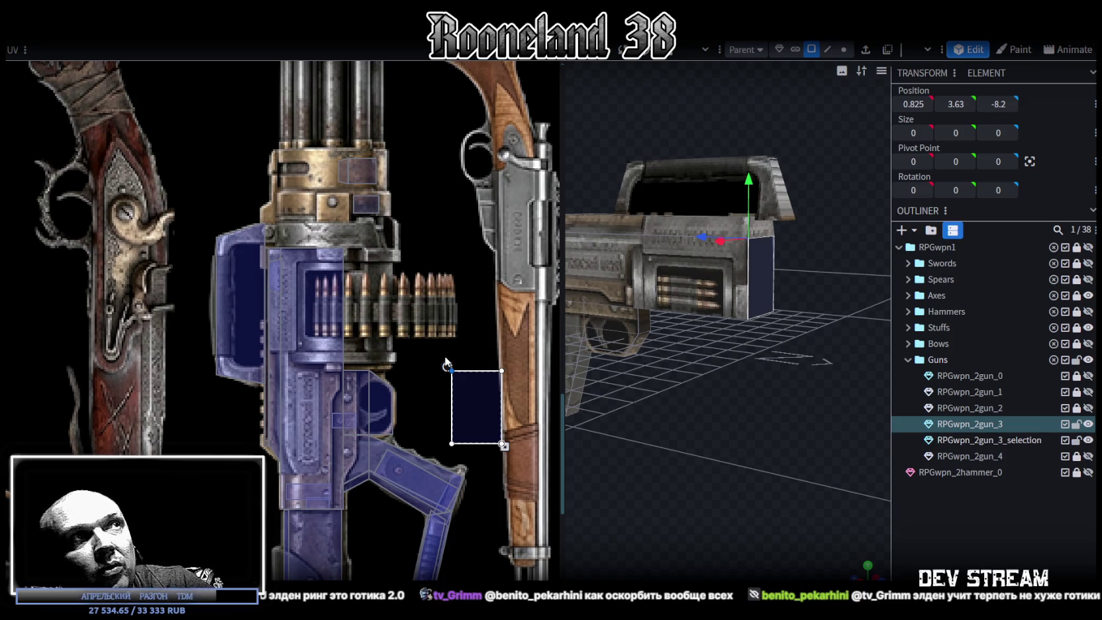
{"action": "left_click_drag", "start_coordinate": [596, 357], "coordinate": [748, 330]}
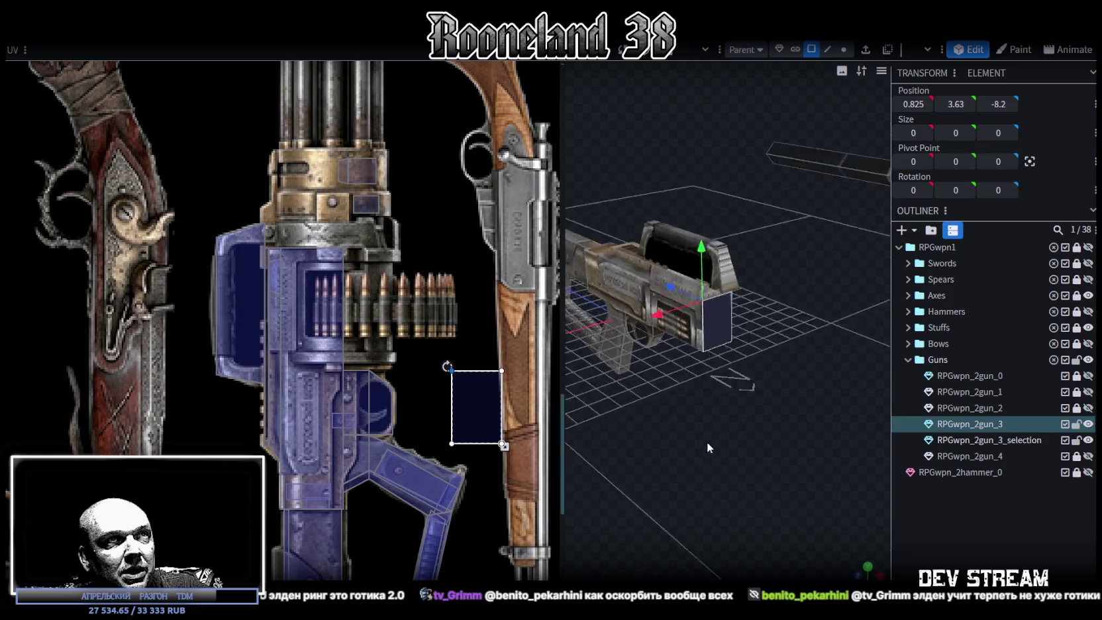
{"action": "left_click", "coordinate": [740, 438]}
{"action": "mouse_move", "coordinate": [740, 438]}
{"action": "left_mouse_down"}
{"action": "mouse_move", "coordinate": [841, 490]}
{"action": "mouse_move", "coordinate": [622, 392]}
{"action": "left_mouse_up"}
{"action": "key", "text": "ctrl+z"}
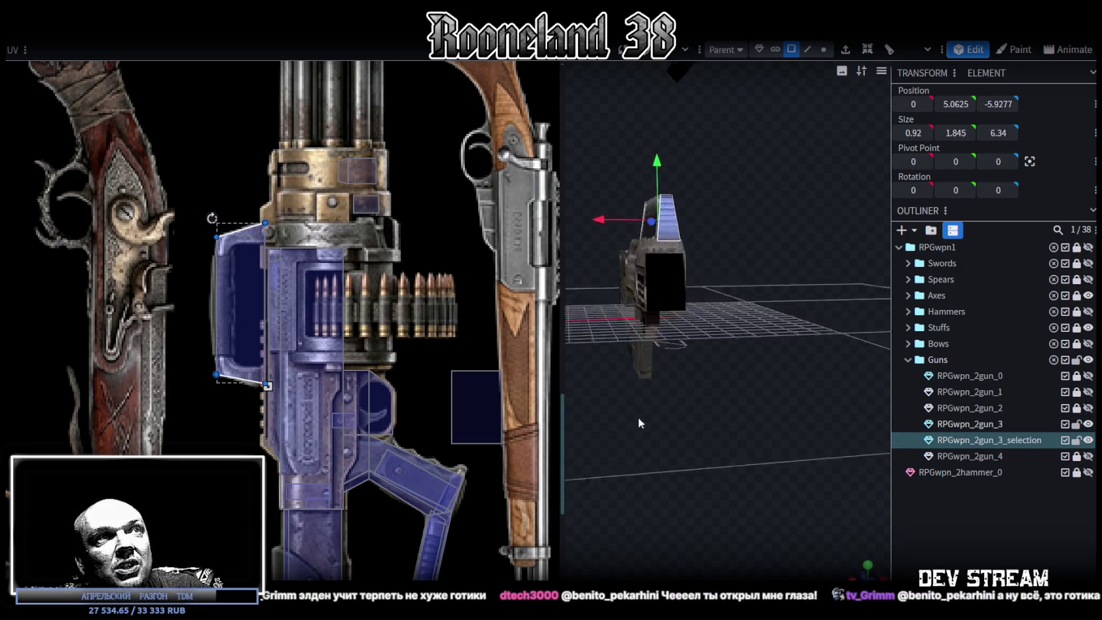
{"action": "left_click", "coordinate": [868, 568]}
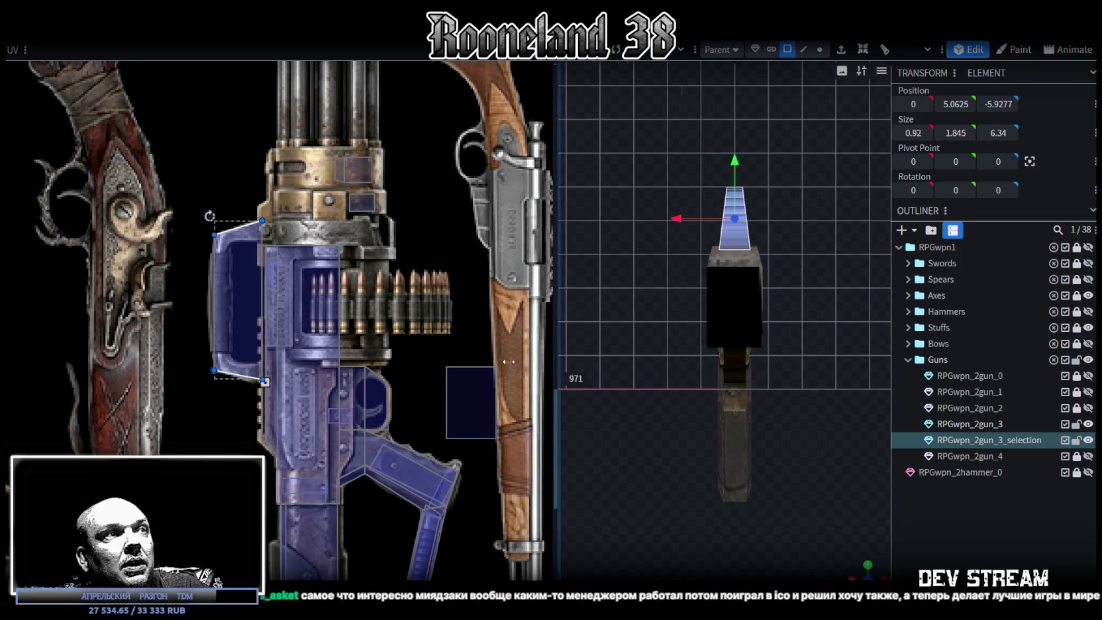
Move the fin face's UV from the hammer handle onto the blue gun body
{"action": "left_click_drag", "start_coordinate": [563, 372], "coordinate": [396, 372]}
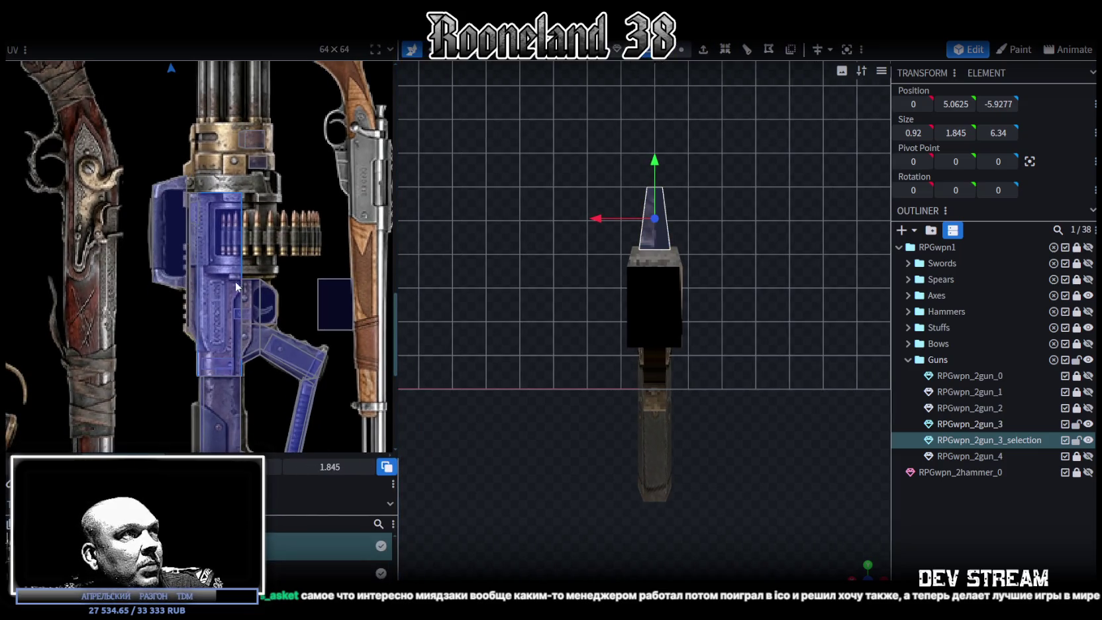
{"action": "scroll", "coordinate": [224, 290], "scroll_direction": "down", "scroll_amount": 3}
{"action": "scroll", "coordinate": [228, 212], "scroll_direction": "up", "scroll_amount": 3}
{"action": "scroll", "coordinate": [228, 212], "scroll_direction": "up", "scroll_amount": 2}
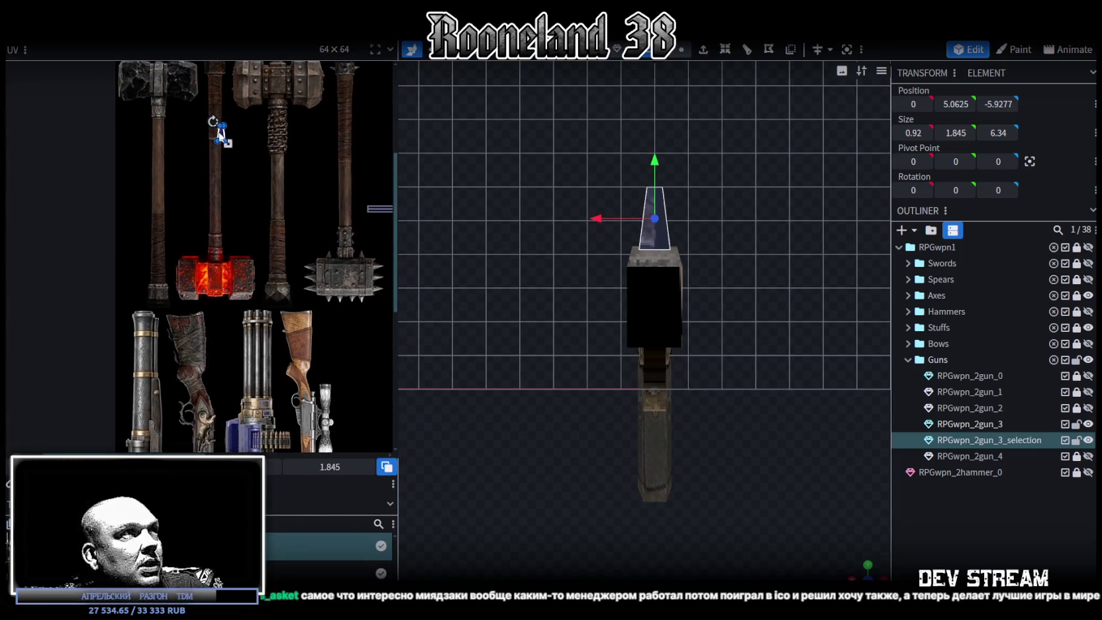
{"action": "left_click_drag", "start_coordinate": [220, 134], "coordinate": [263, 358]}
{"action": "scroll", "coordinate": [282, 410], "scroll_direction": "up", "scroll_amount": 2}
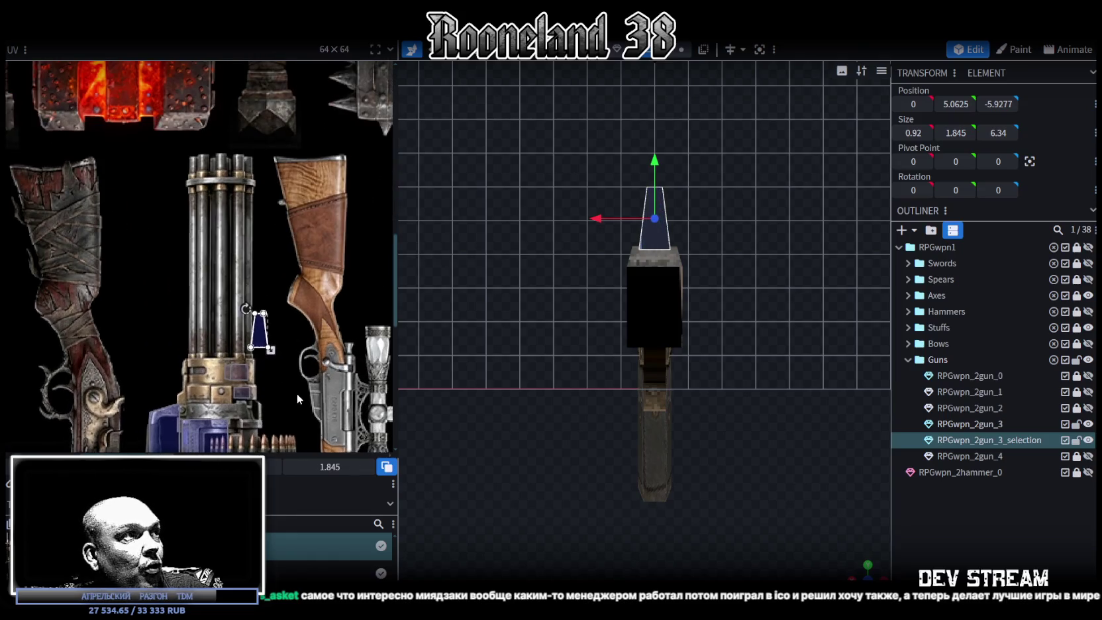
{"action": "middle_click_drag", "start_coordinate": [296, 393], "coordinate": [372, 269]}
{"action": "left_click_drag", "start_coordinate": [336, 211], "coordinate": [226, 366]}
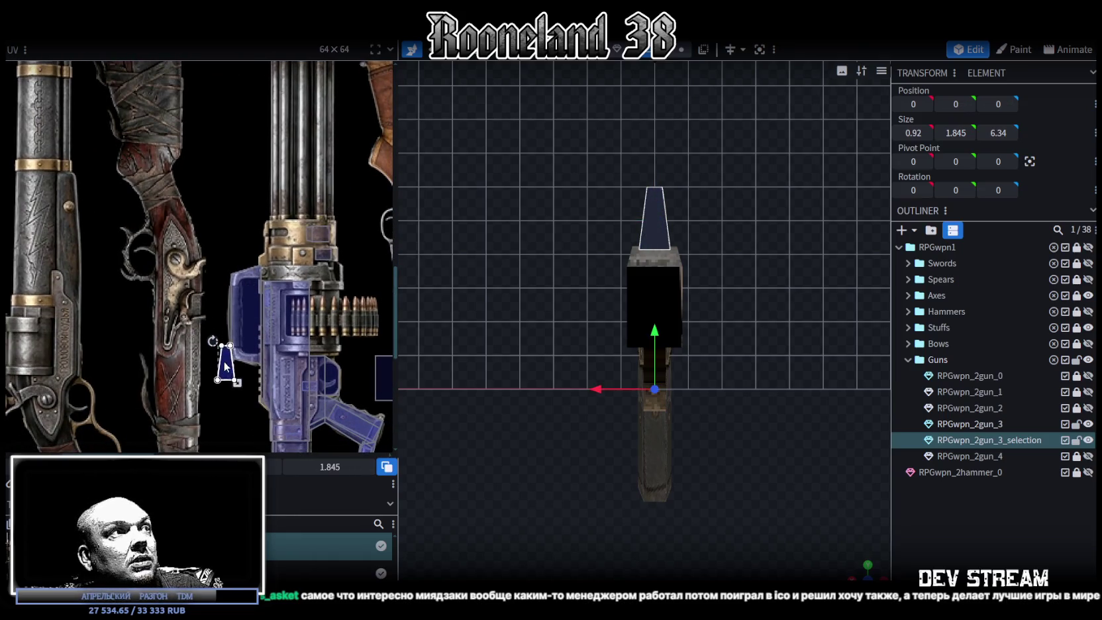
{"action": "scroll", "coordinate": [226, 366], "scroll_direction": "up", "scroll_amount": 3}
Rotate the fin face's UV twice and fit it onto the blue gun part
{"action": "right_click", "coordinate": [226, 371]}
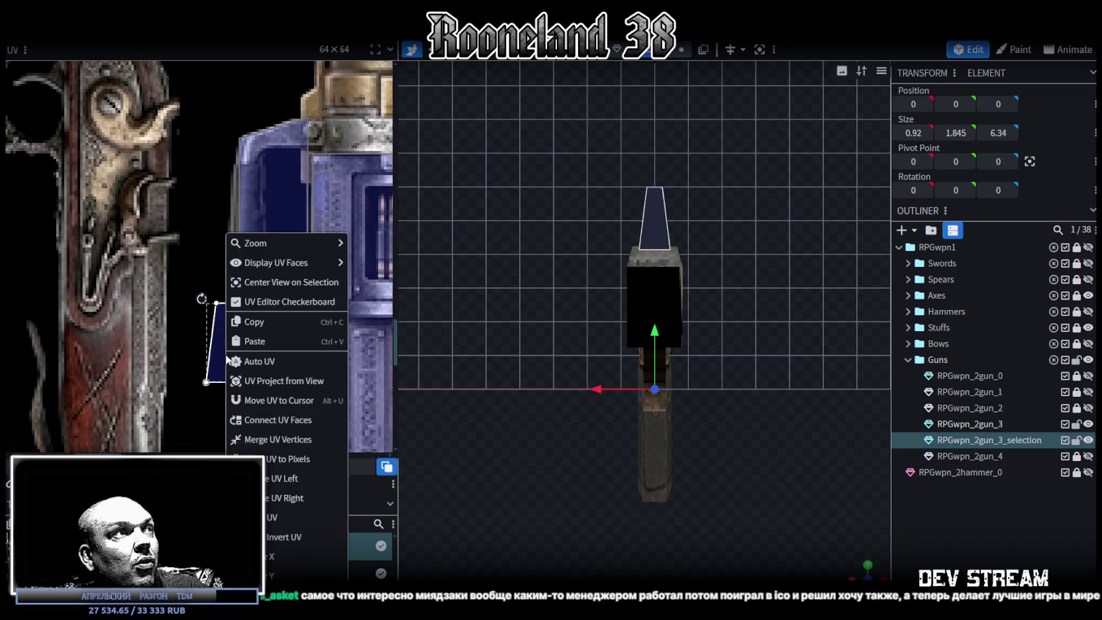
{"action": "left_click", "coordinate": [280, 475]}
{"action": "left_click_drag", "start_coordinate": [245, 348], "coordinate": [307, 340]}
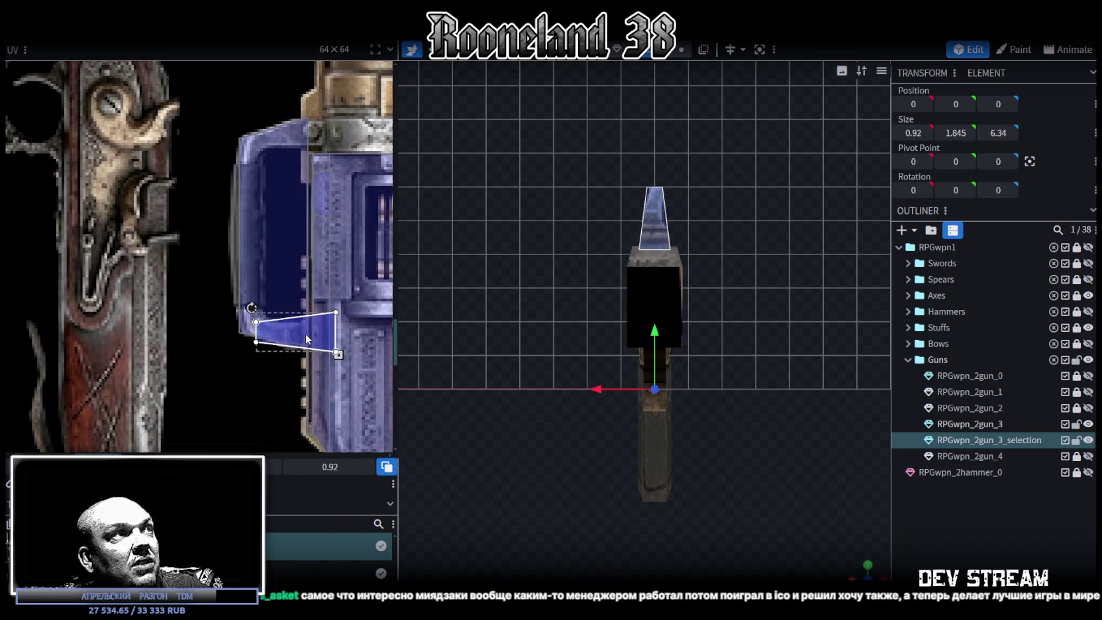
{"action": "scroll", "coordinate": [260, 301], "scroll_direction": "down", "scroll_amount": 2}
{"action": "scroll", "coordinate": [260, 298], "scroll_direction": "up", "scroll_amount": 1}
{"action": "left_click_drag", "start_coordinate": [261, 298], "coordinate": [275, 305]}
{"action": "right_click", "coordinate": [274, 306]}
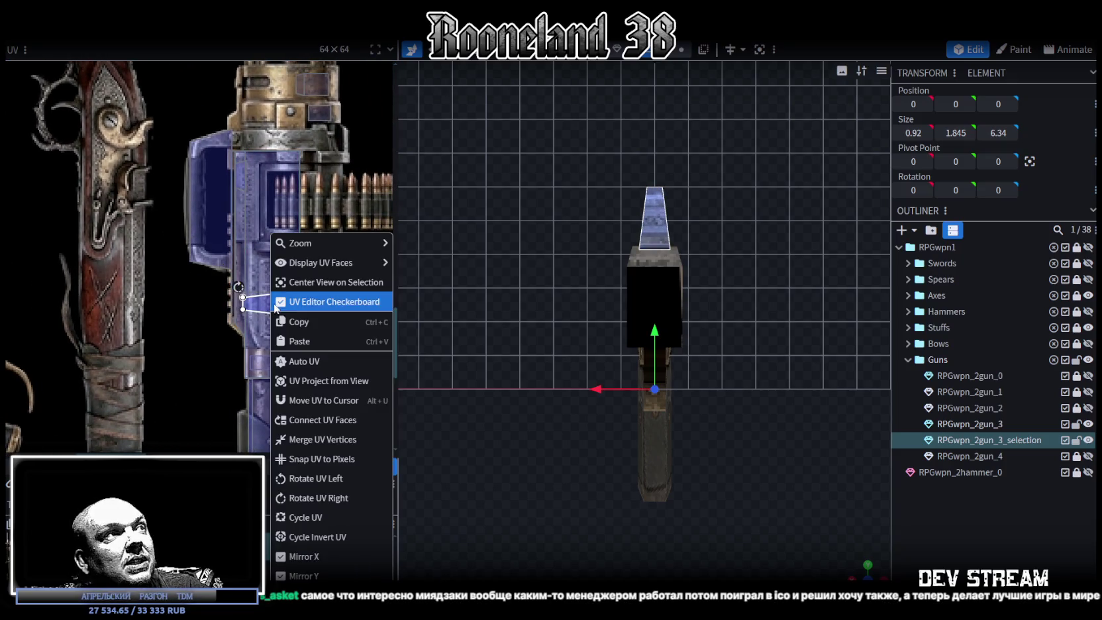
{"action": "left_click", "coordinate": [311, 478]}
{"action": "left_click_drag", "start_coordinate": [269, 311], "coordinate": [274, 315]}
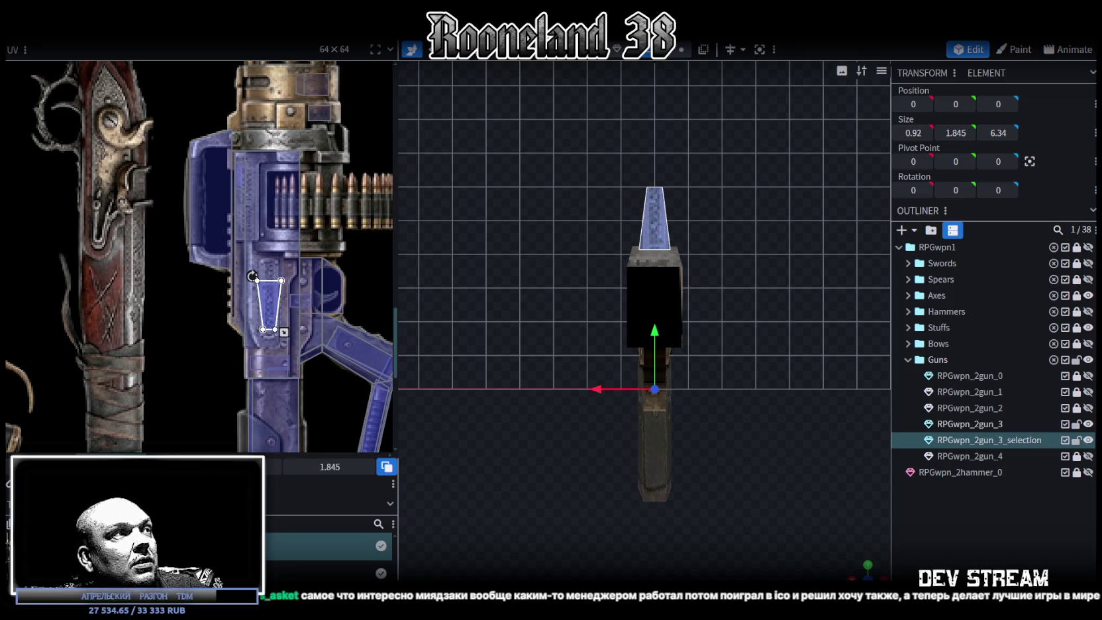
Mirror the fin face's UV horizontally and trim its height to 1.7197
{"action": "key", "text": "m"}
{"action": "scroll", "coordinate": [271, 318], "scroll_direction": "up", "scroll_amount": 3}
{"action": "scroll", "coordinate": [252, 286], "scroll_direction": "up", "scroll_amount": 2}
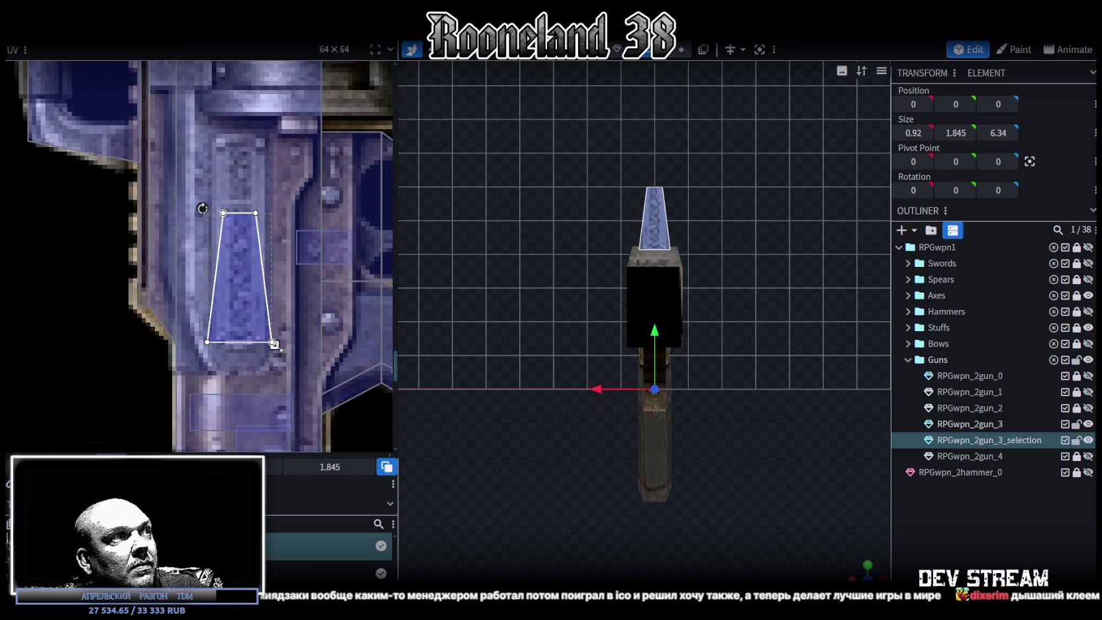
{"action": "left_click_drag", "start_coordinate": [274, 342], "coordinate": [241, 308]}
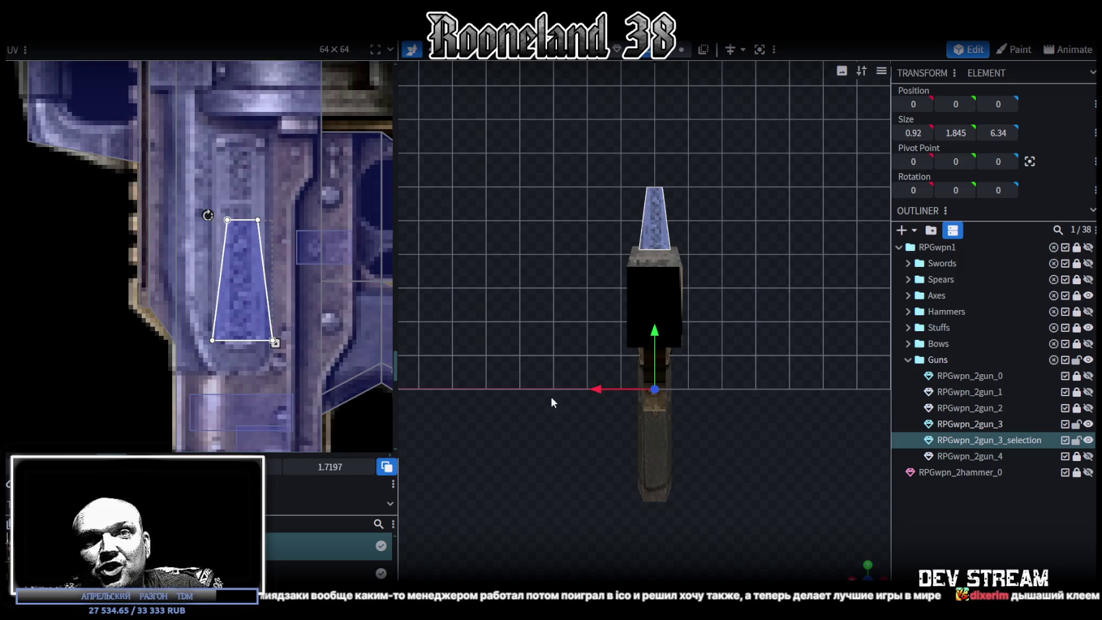
{"action": "scroll", "coordinate": [845, 518], "scroll_direction": "down", "scroll_amount": 2}
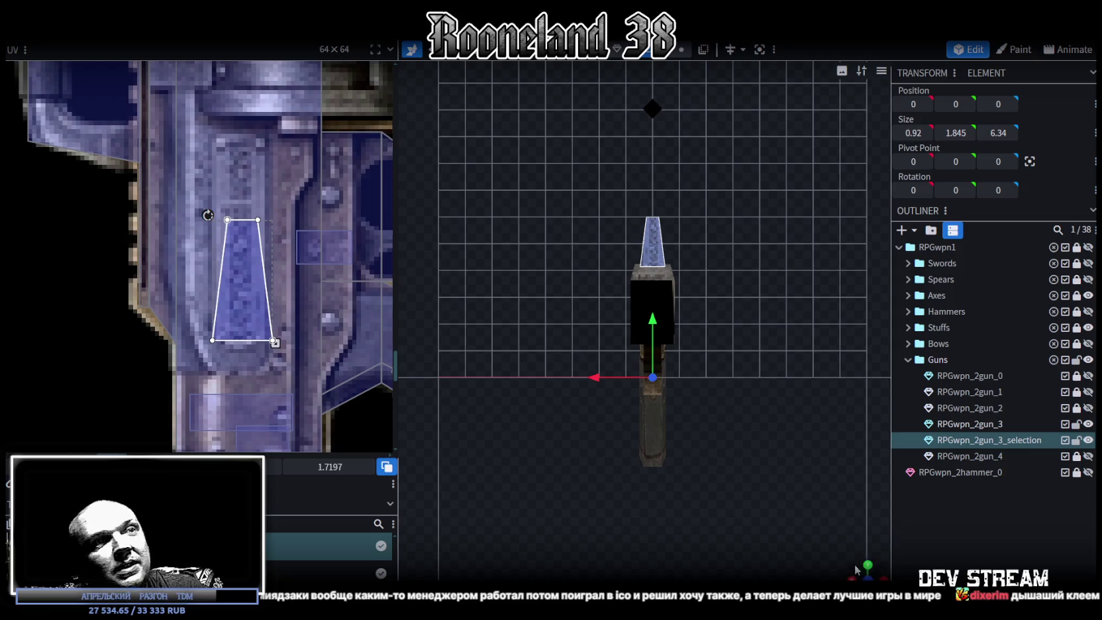
{"action": "left_click_drag", "start_coordinate": [856, 569], "coordinate": [692, 285]}
{"action": "left_click", "coordinate": [692, 284]}
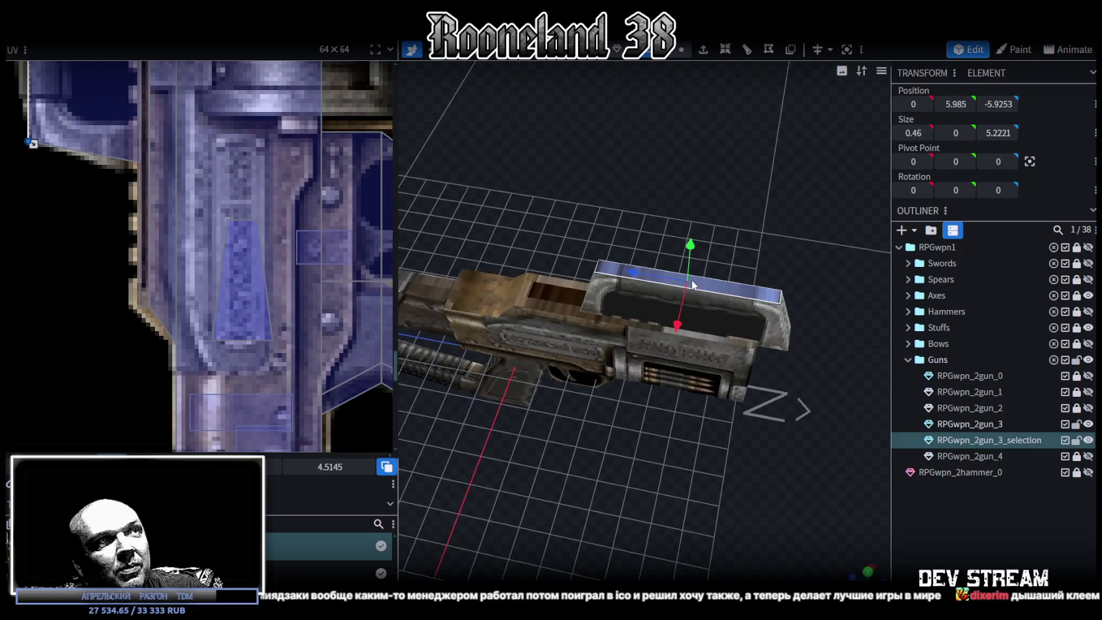
In top view, enlarge the top face's UV box and move it onto the blue gun edge
{"action": "scroll", "coordinate": [257, 285], "scroll_direction": "down", "scroll_amount": 5}
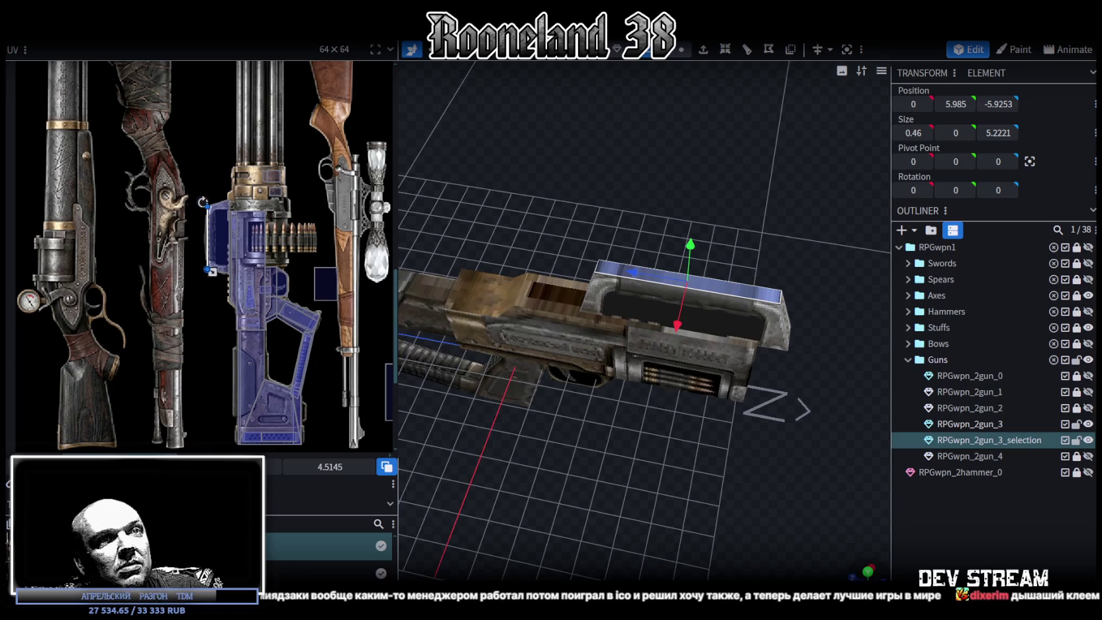
{"action": "left_click", "coordinate": [866, 570]}
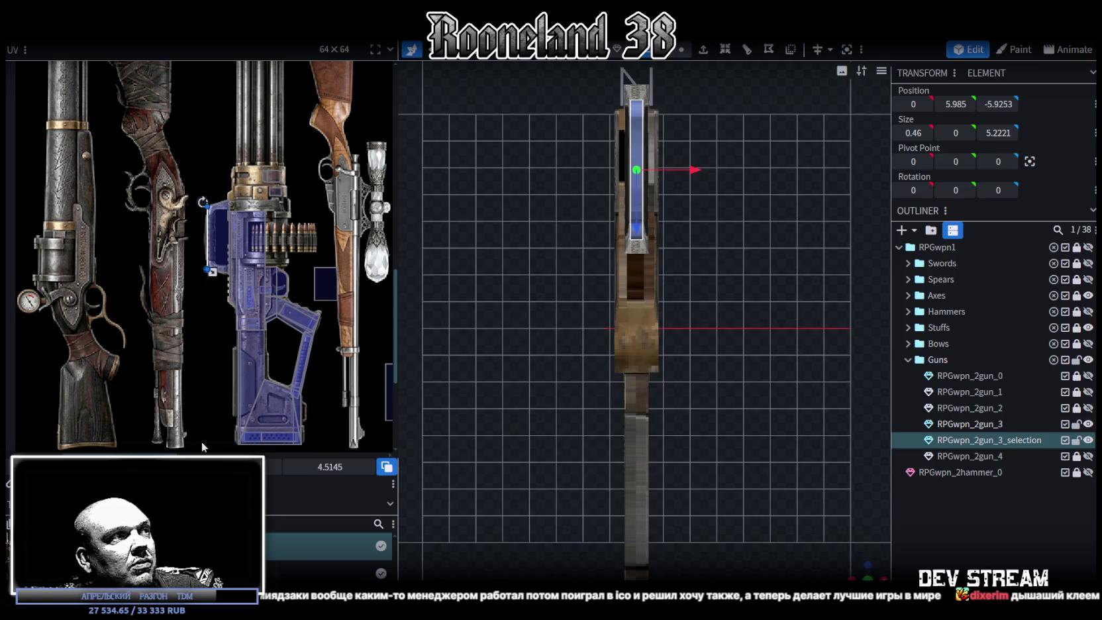
{"action": "left_click_drag", "start_coordinate": [211, 271], "coordinate": [214, 283]}
{"action": "scroll", "coordinate": [227, 274], "scroll_direction": "down", "scroll_amount": 4}
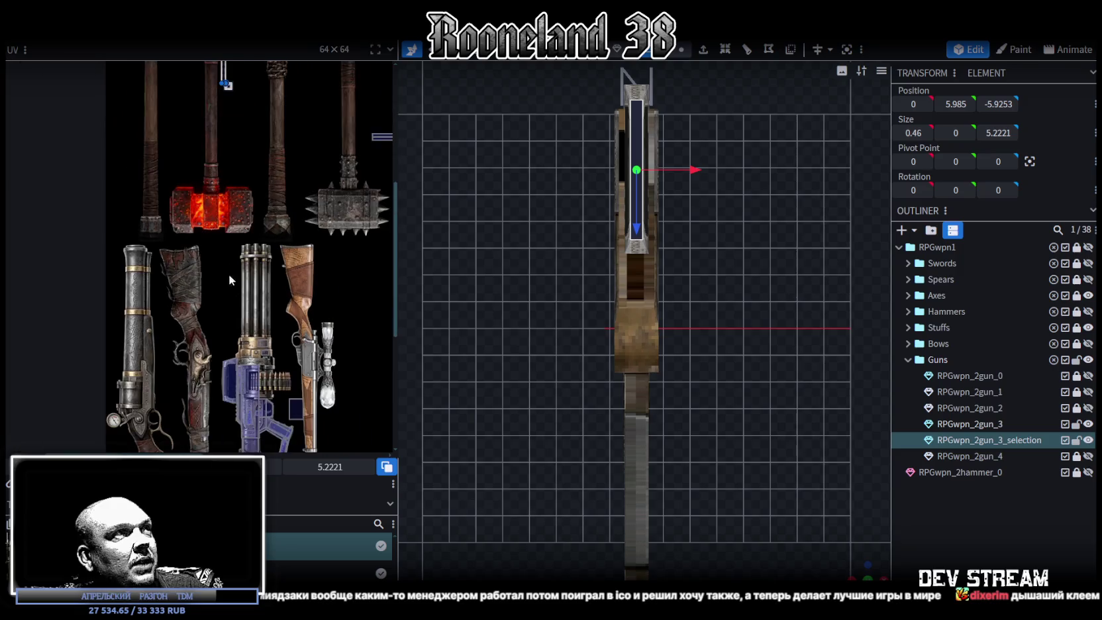
{"action": "left_click_drag", "start_coordinate": [222, 106], "coordinate": [217, 398]}
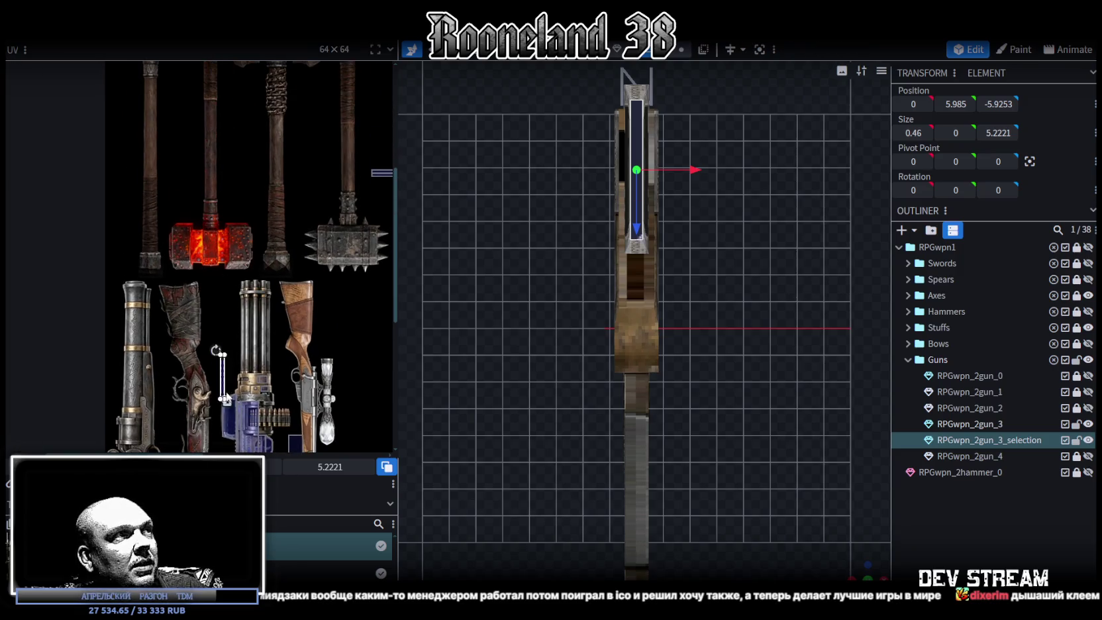
{"action": "scroll", "coordinate": [217, 398], "scroll_direction": "up", "scroll_amount": 5}
{"action": "left_click", "coordinate": [268, 369]}
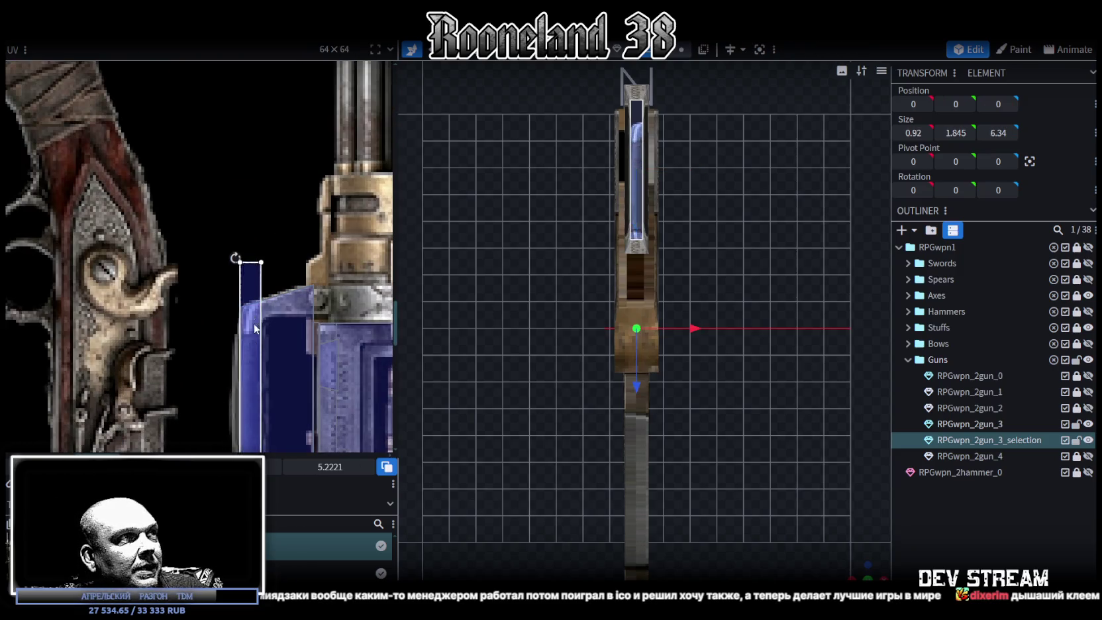
Shorten the top face's UV to 4.4908 along the blue panel, then deselect the mesh
{"action": "scroll", "coordinate": [245, 348], "scroll_direction": "up", "scroll_amount": 3}
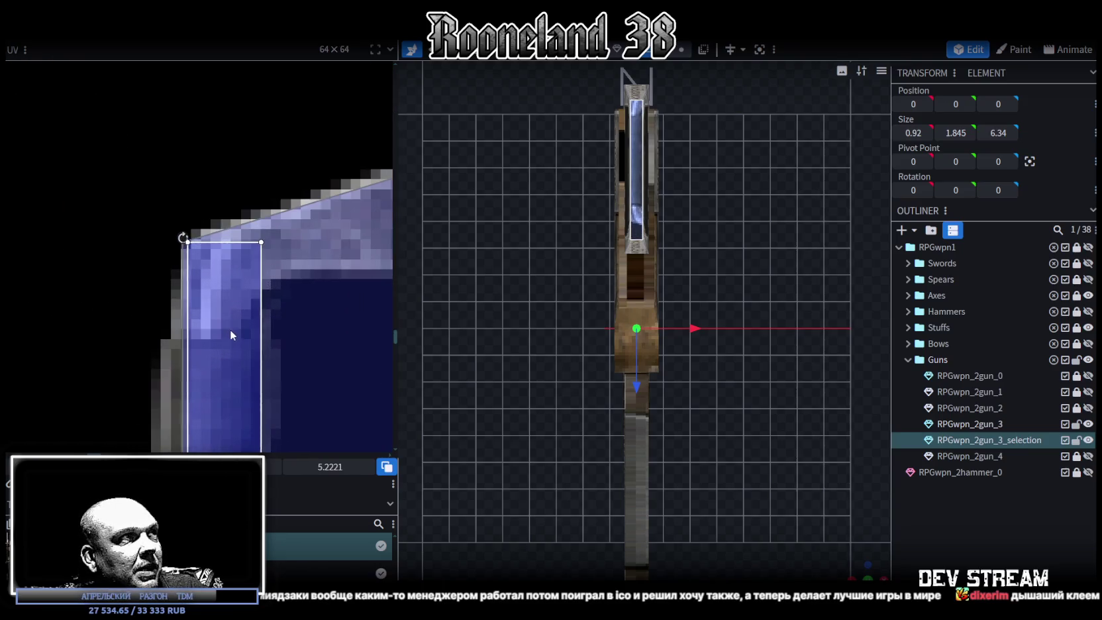
{"action": "scroll", "coordinate": [240, 357], "scroll_direction": "down", "scroll_amount": 3}
{"action": "scroll", "coordinate": [260, 385], "scroll_direction": "down", "scroll_amount": 3}
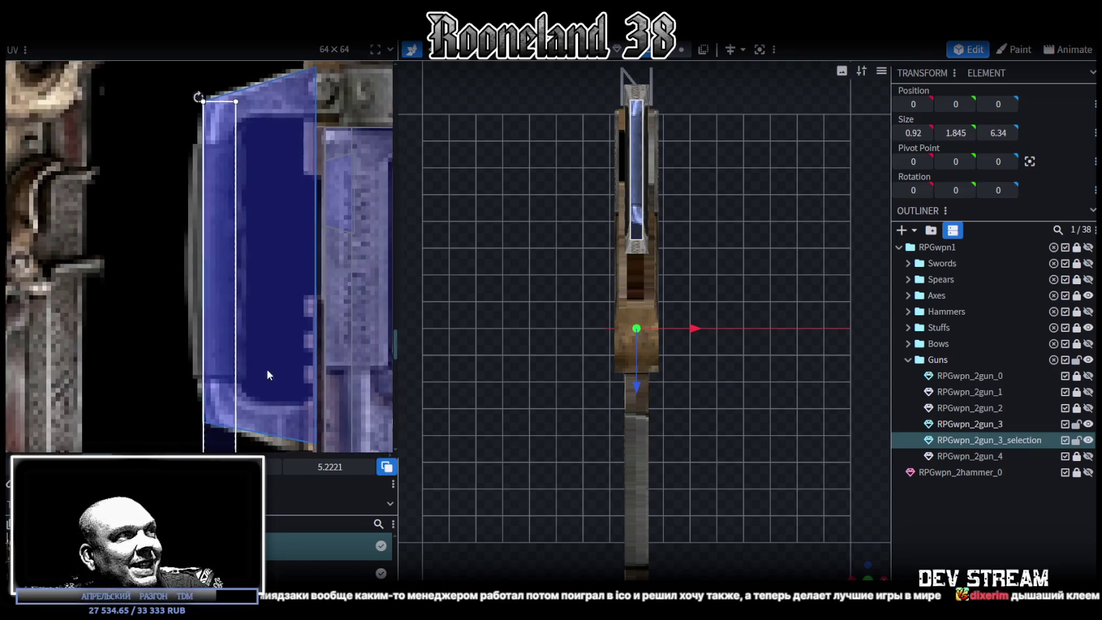
{"action": "scroll", "coordinate": [265, 378], "scroll_direction": "down", "scroll_amount": 3}
{"action": "left_click_drag", "start_coordinate": [252, 364], "coordinate": [247, 313]}
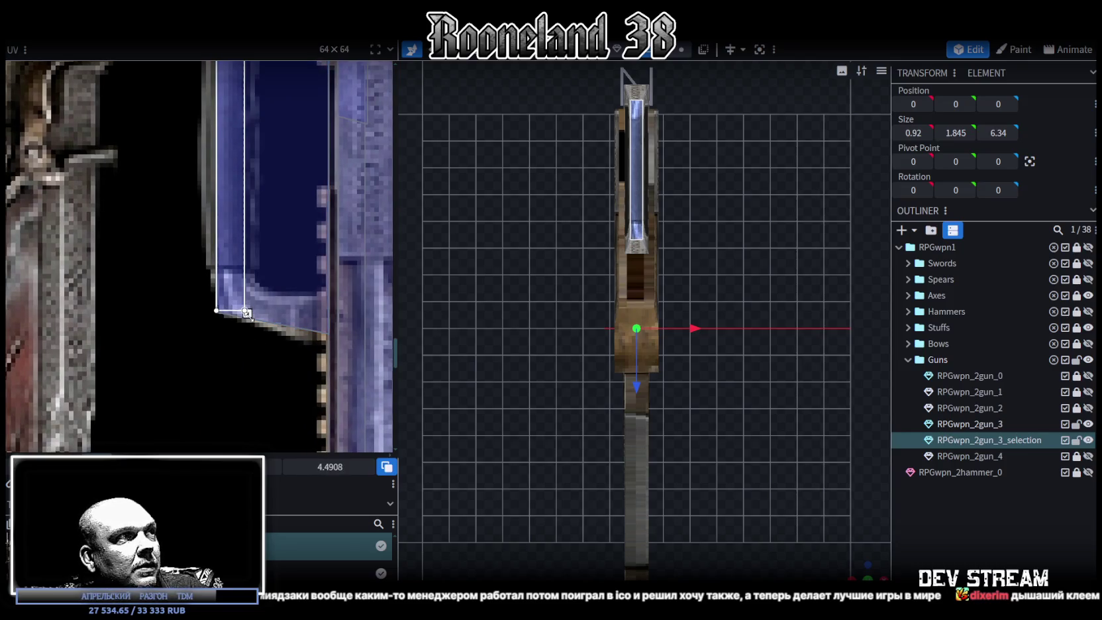
{"action": "left_click", "coordinate": [913, 539]}
{"action": "mouse_move", "coordinate": [857, 557]}
{"action": "left_mouse_down"}
{"action": "mouse_move", "coordinate": [444, 461]}
{"action": "mouse_move", "coordinate": [473, 494]}
{"action": "mouse_move", "coordinate": [469, 505]}
{"action": "mouse_move", "coordinate": [652, 443]}
{"action": "mouse_move", "coordinate": [790, 433]}
{"action": "mouse_move", "coordinate": [755, 439]}
{"action": "left_mouse_up"}
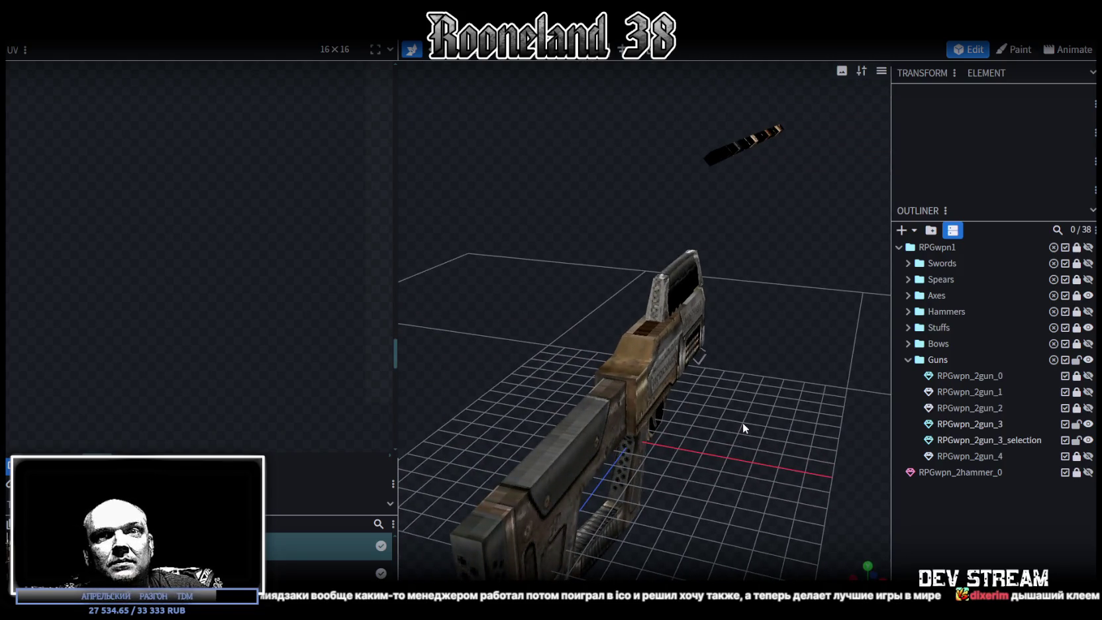
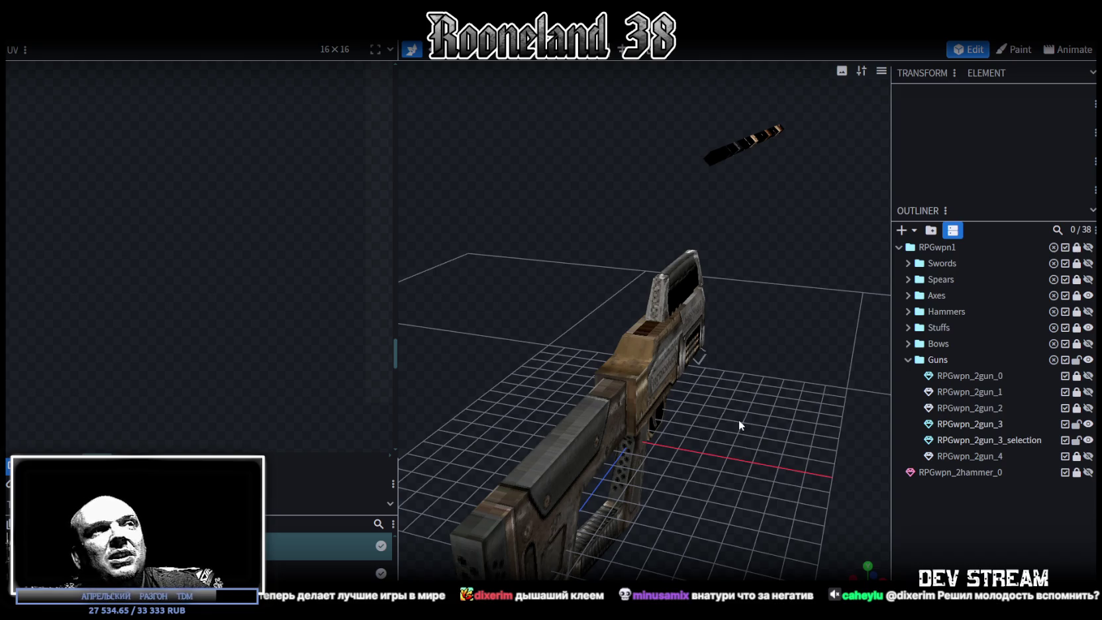
Select the barrel rod's faces and rotate its UV strip left so it runs vertically
{"action": "mouse_move", "coordinate": [629, 413]}
{"action": "left_mouse_down"}
{"action": "mouse_move", "coordinate": [726, 351]}
{"action": "mouse_move", "coordinate": [682, 343]}
{"action": "mouse_move", "coordinate": [639, 364]}
{"action": "mouse_move", "coordinate": [683, 273]}
{"action": "left_mouse_up"}
{"action": "left_click", "coordinate": [683, 274]}
{"action": "left_click_drag", "start_coordinate": [638, 205], "coordinate": [822, 311]}
{"action": "scroll", "coordinate": [287, 276], "scroll_direction": "down", "scroll_amount": 3}
{"action": "scroll", "coordinate": [287, 275], "scroll_direction": "down", "scroll_amount": 3}
{"action": "scroll", "coordinate": [286, 275], "scroll_direction": "down", "scroll_amount": 2}
{"action": "scroll", "coordinate": [287, 276], "scroll_direction": "down", "scroll_amount": 1}
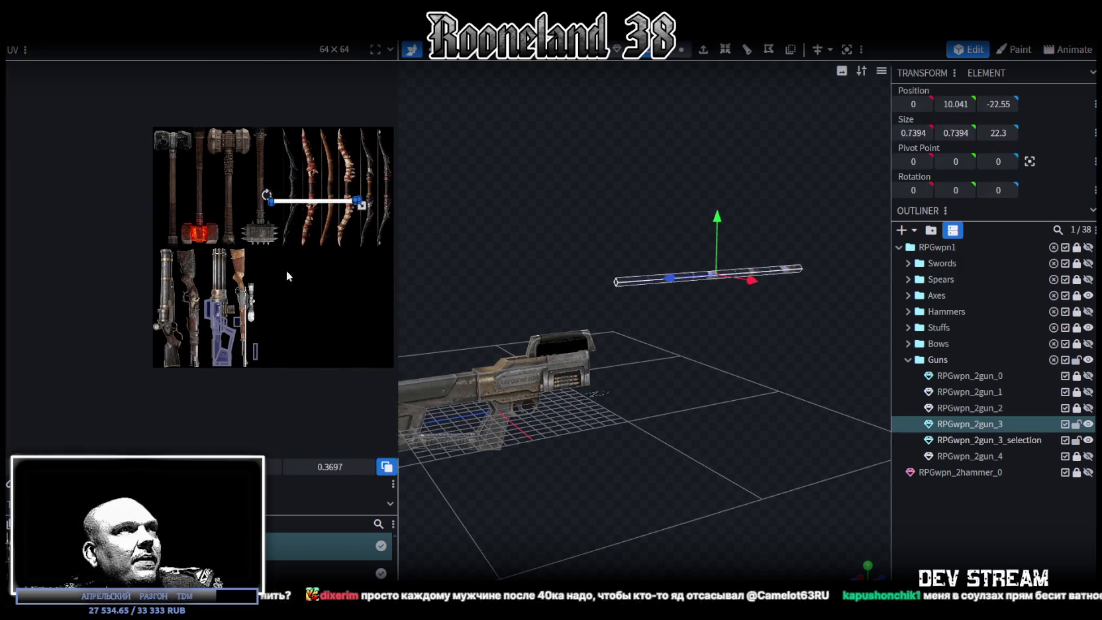
{"action": "right_click", "coordinate": [293, 203]}
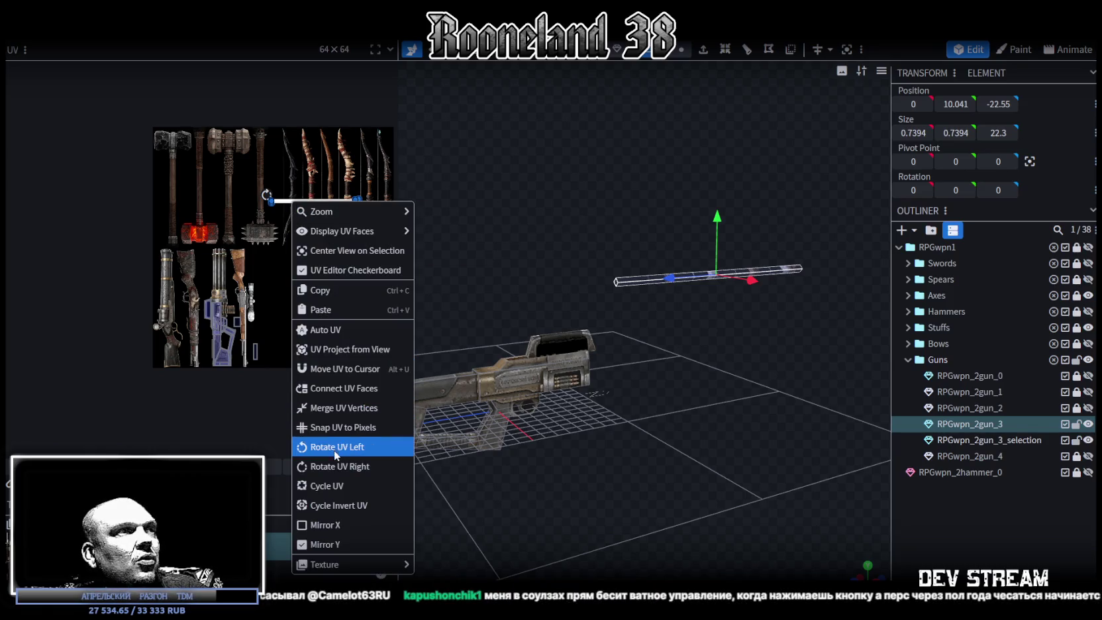
{"action": "left_click", "coordinate": [333, 448]}
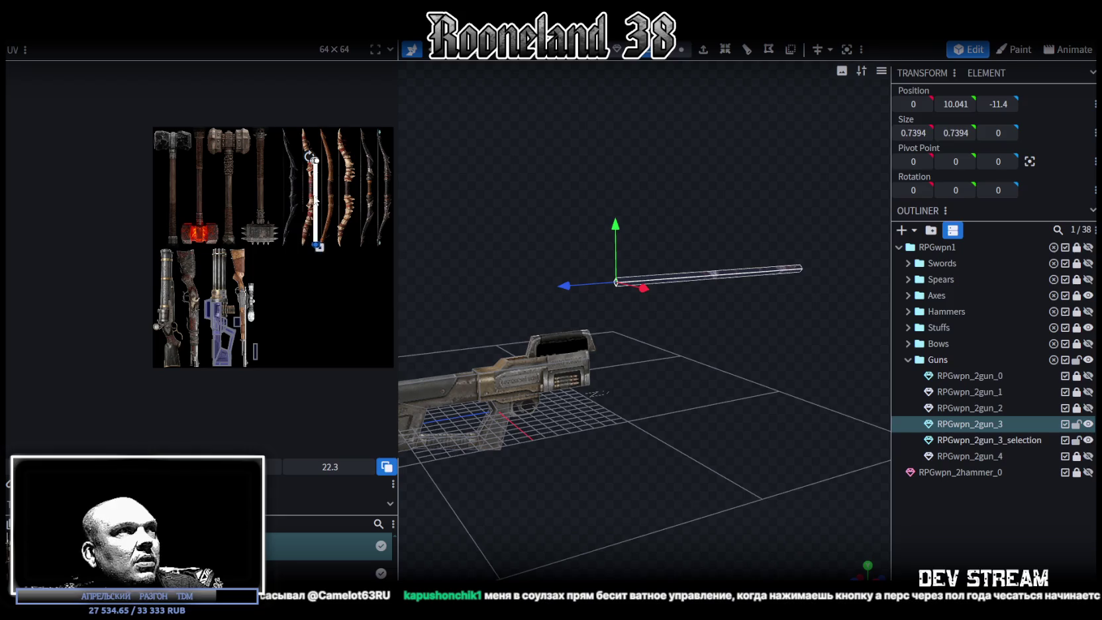
Shorten the rod's UV strip and place it over the spiked hammer head
{"action": "scroll", "coordinate": [323, 242], "scroll_direction": "up", "scroll_amount": 2}
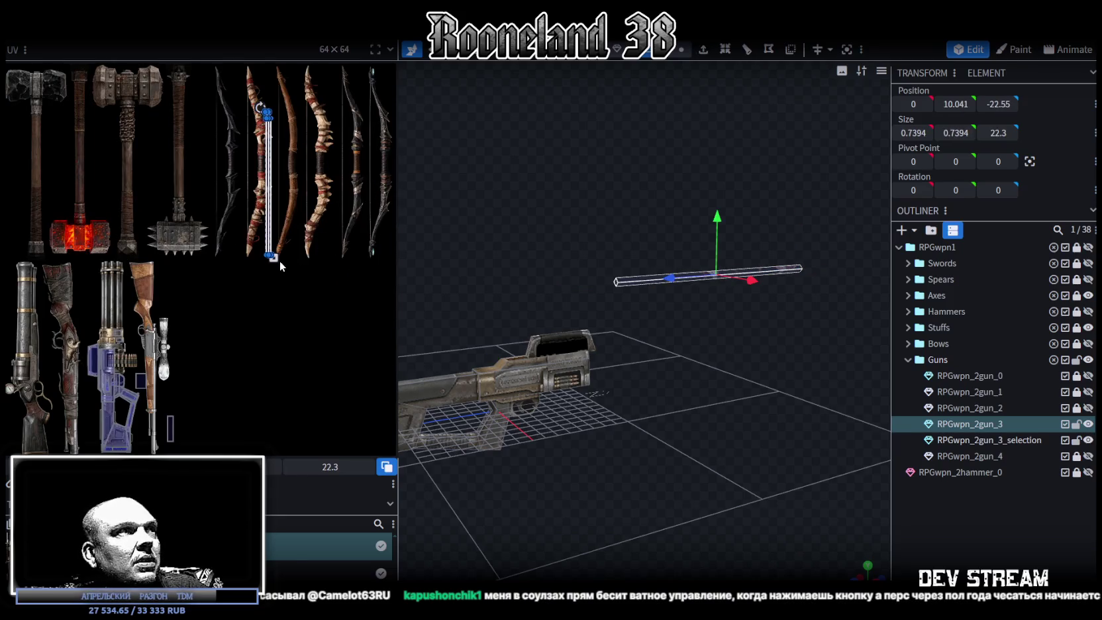
{"action": "left_click_drag", "start_coordinate": [278, 262], "coordinate": [278, 188]}
{"action": "left_click_drag", "start_coordinate": [267, 146], "coordinate": [185, 268]}
{"action": "scroll", "coordinate": [182, 235], "scroll_direction": "up", "scroll_amount": 4}
{"action": "scroll", "coordinate": [182, 235], "scroll_direction": "up", "scroll_amount": 5}
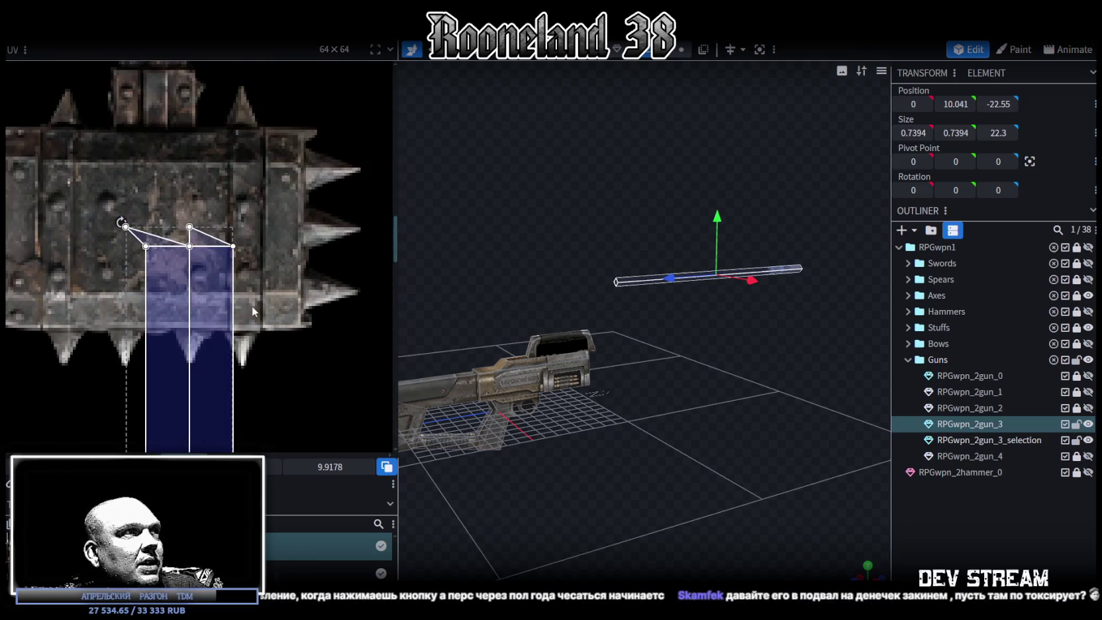
{"action": "scroll", "coordinate": [199, 278], "scroll_direction": "down", "scroll_amount": 4}
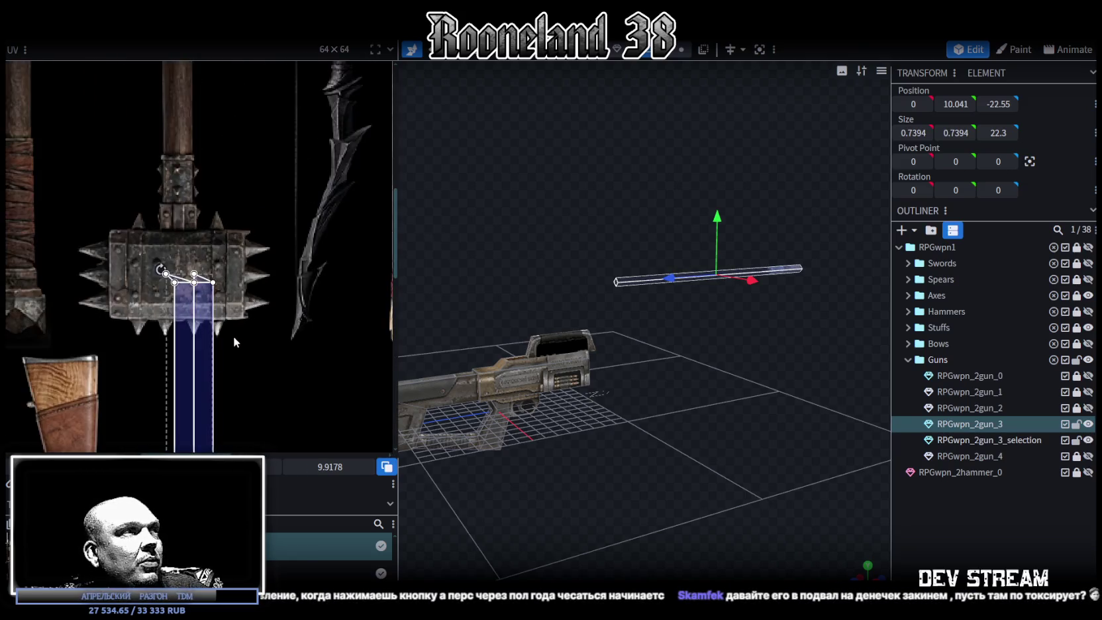
{"action": "scroll", "coordinate": [336, 253], "scroll_direction": "up", "scroll_amount": 1}
Move the rod's end-face UVs onto the gatling texture and squeeze them into a narrow strip
{"action": "left_click_drag", "start_coordinate": [228, 213], "coordinate": [291, 239]}
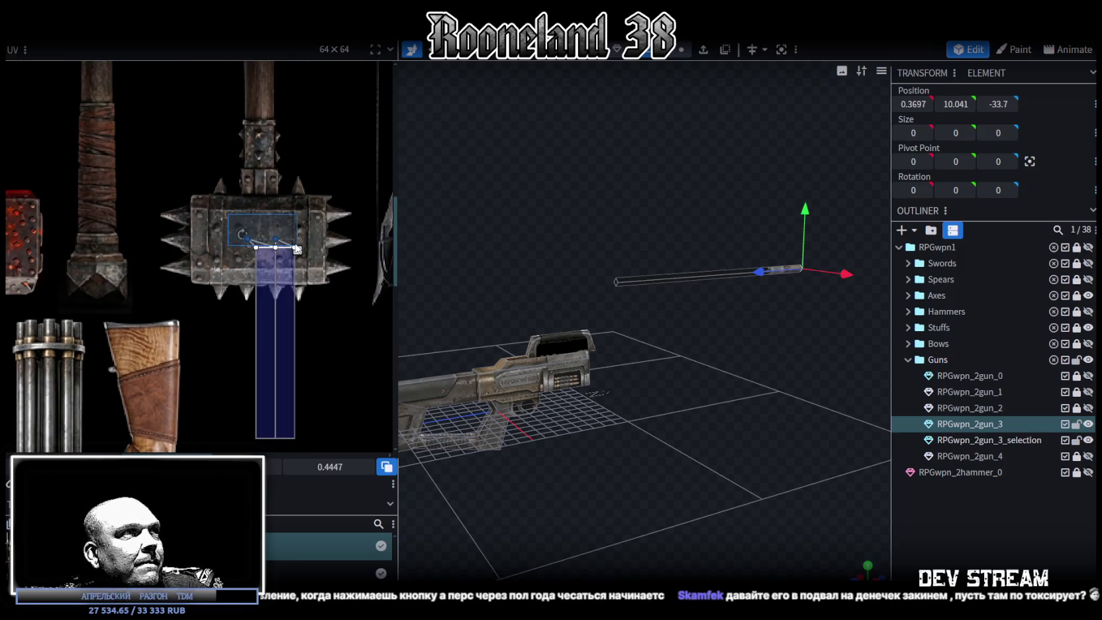
{"action": "middle_click_drag", "start_coordinate": [281, 387], "coordinate": [327, 168]}
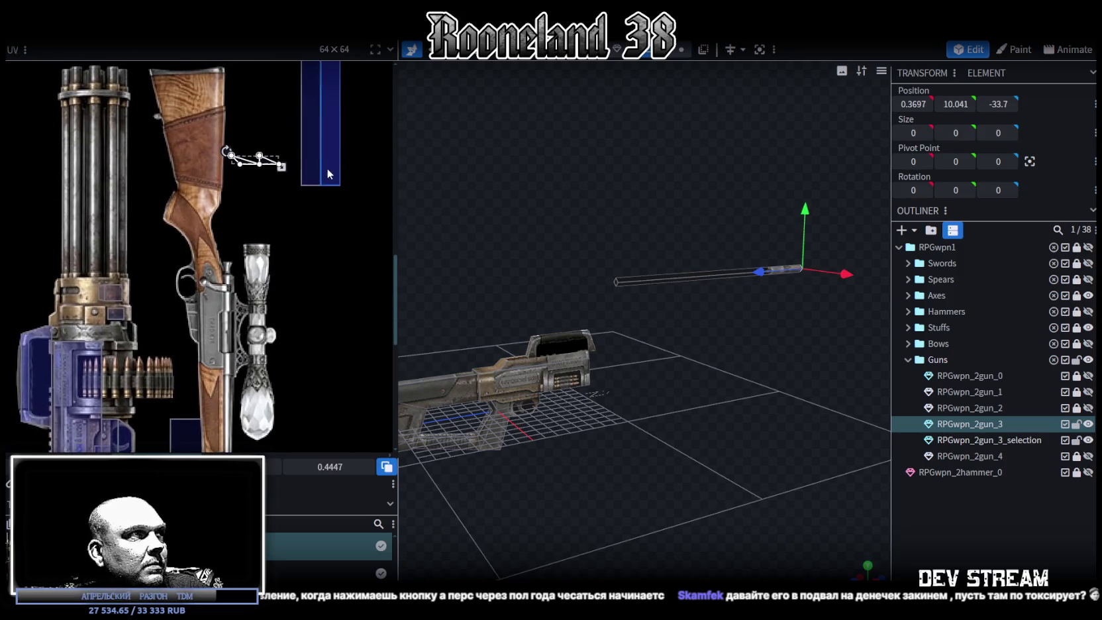
{"action": "left_click_drag", "start_coordinate": [265, 168], "coordinate": [255, 180]}
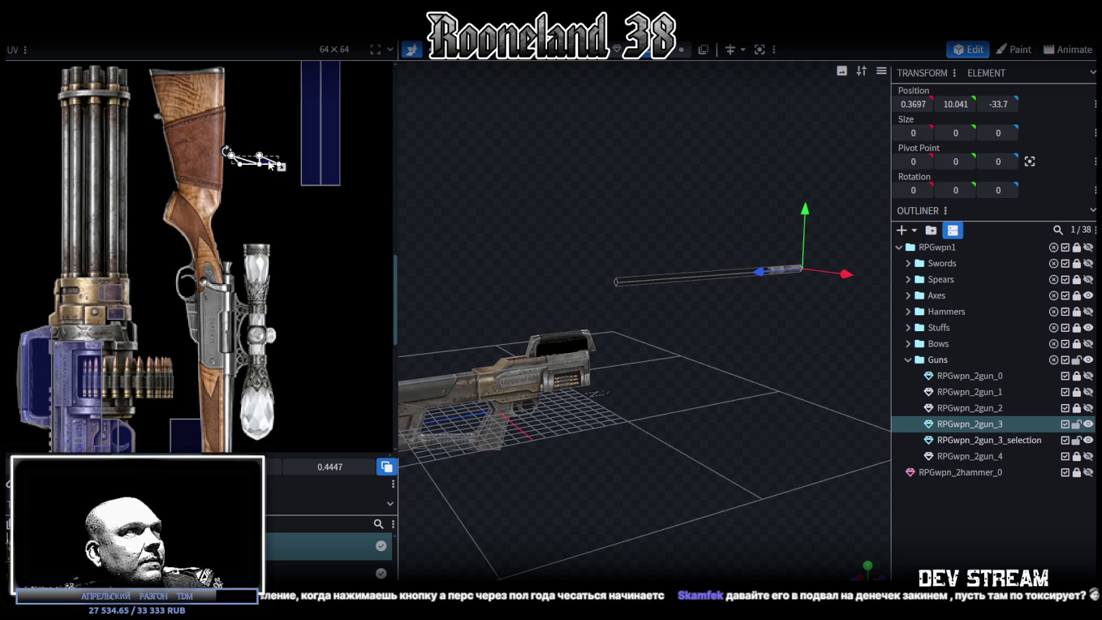
{"action": "left_click_drag", "start_coordinate": [163, 334], "coordinate": [144, 343]}
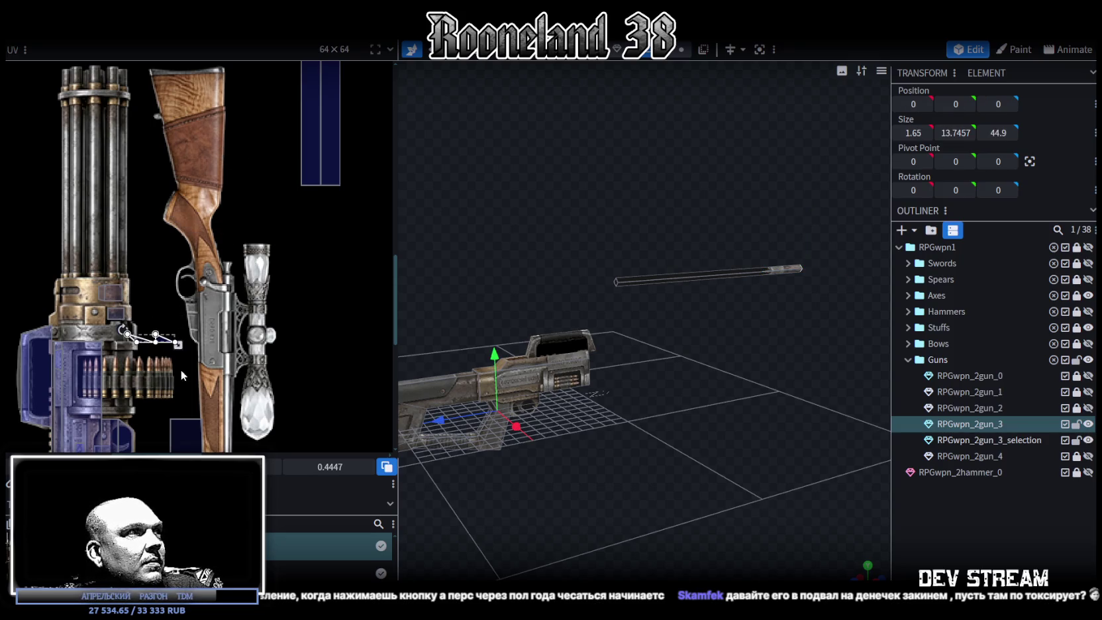
{"action": "scroll", "coordinate": [247, 213], "scroll_direction": "up", "scroll_amount": 2}
{"action": "scroll", "coordinate": [217, 144], "scroll_direction": "up", "scroll_amount": 2}
{"action": "scroll", "coordinate": [187, 272], "scroll_direction": "up", "scroll_amount": 3}
{"action": "left_click_drag", "start_coordinate": [187, 272], "coordinate": [189, 239]}
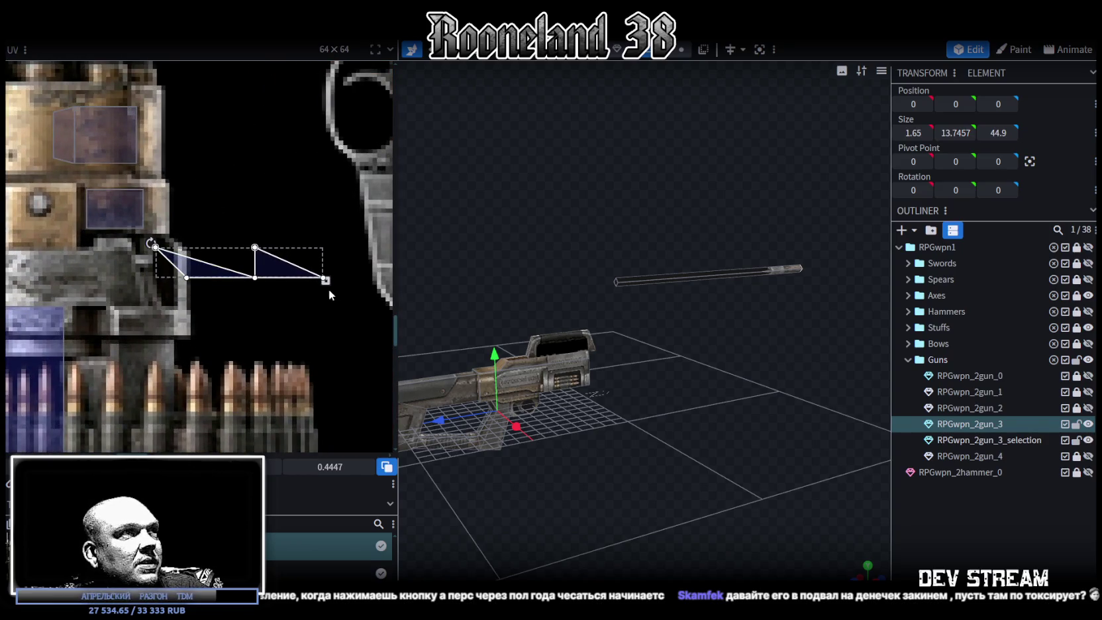
{"action": "left_click_drag", "start_coordinate": [327, 282], "coordinate": [175, 285]}
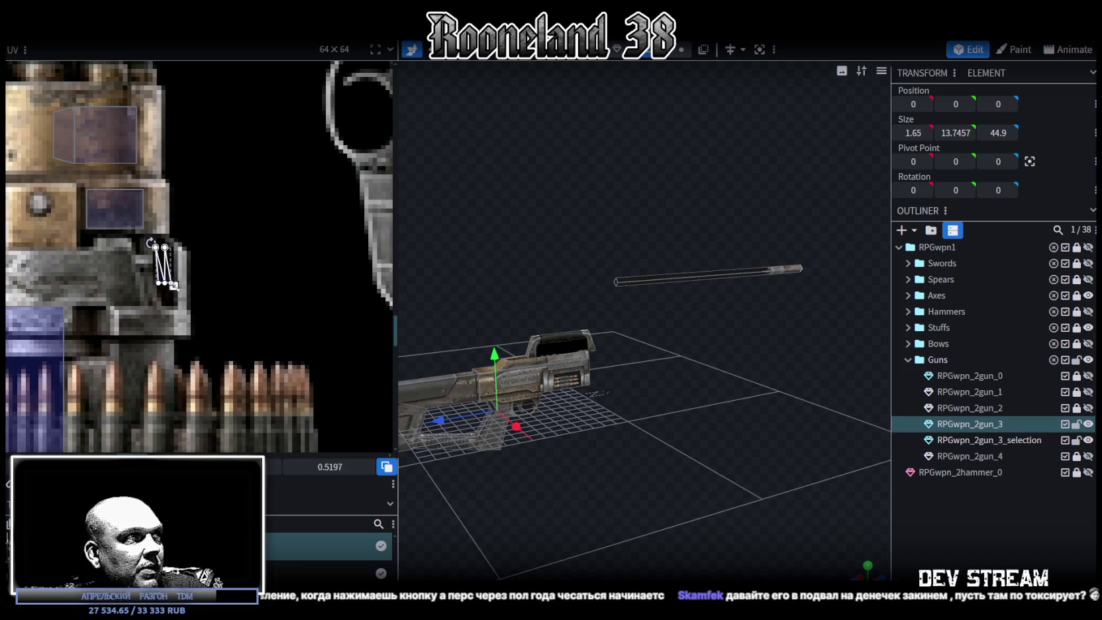
Select the rod's long side faces in the UV editor
{"action": "scroll", "coordinate": [279, 259], "scroll_direction": "down", "scroll_amount": 2}
{"action": "scroll", "coordinate": [245, 237], "scroll_direction": "down", "scroll_amount": 2}
{"action": "scroll", "coordinate": [258, 251], "scroll_direction": "down", "scroll_amount": 1}
{"action": "left_click", "coordinate": [271, 271]}
Move the rod's UV box onto the gatling barrels and nudge it left onto one barrel
{"action": "left_click_drag", "start_coordinate": [258, 272], "coordinate": [126, 331]}
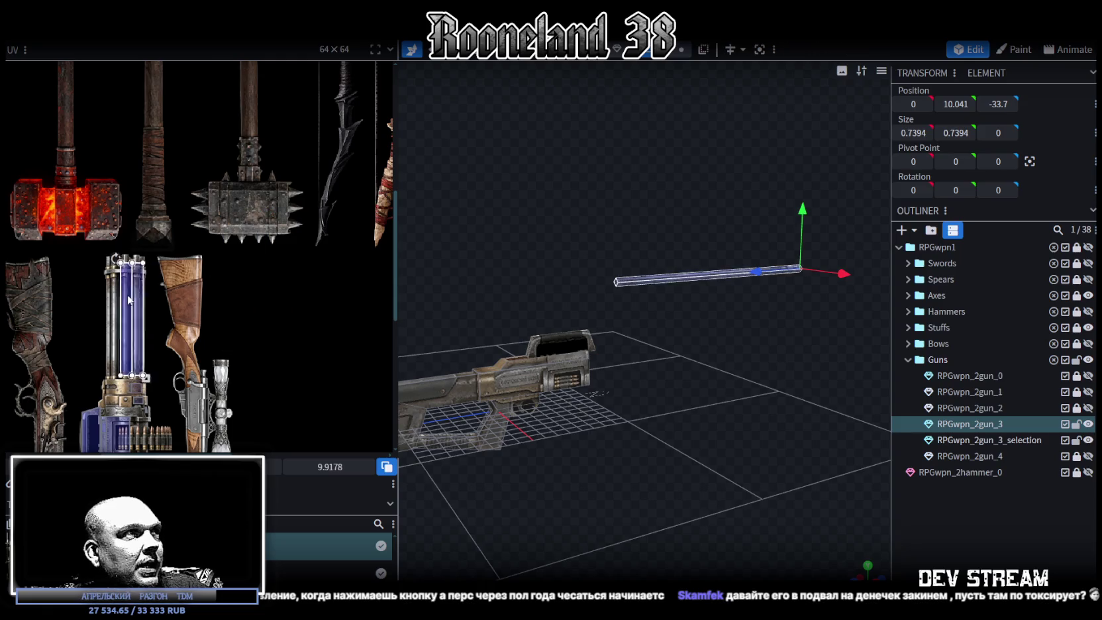
{"action": "scroll", "coordinate": [146, 282], "scroll_direction": "up", "scroll_amount": 2}
{"action": "scroll", "coordinate": [146, 282], "scroll_direction": "up", "scroll_amount": 3}
{"action": "left_click", "coordinate": [148, 277]}
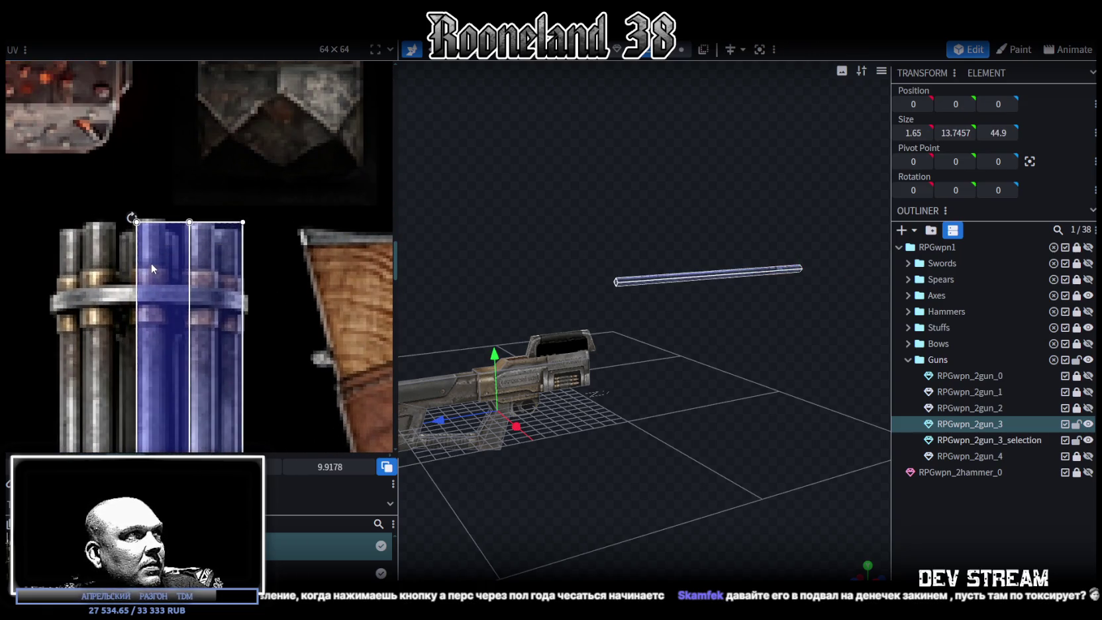
{"action": "scroll", "coordinate": [156, 257], "scroll_direction": "up", "scroll_amount": 3}
{"action": "left_click_drag", "start_coordinate": [158, 254], "coordinate": [133, 250]}
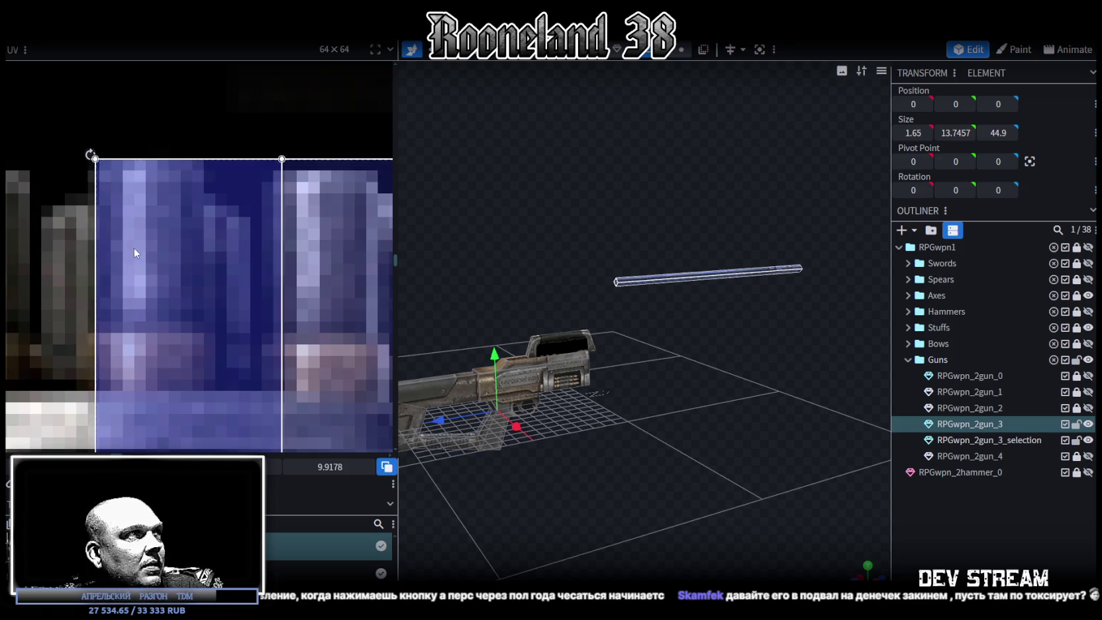
Resize the rod's UV with the corner handle to fit a single gatling barrel column
{"action": "scroll", "coordinate": [132, 251], "scroll_direction": "down", "scroll_amount": 3}
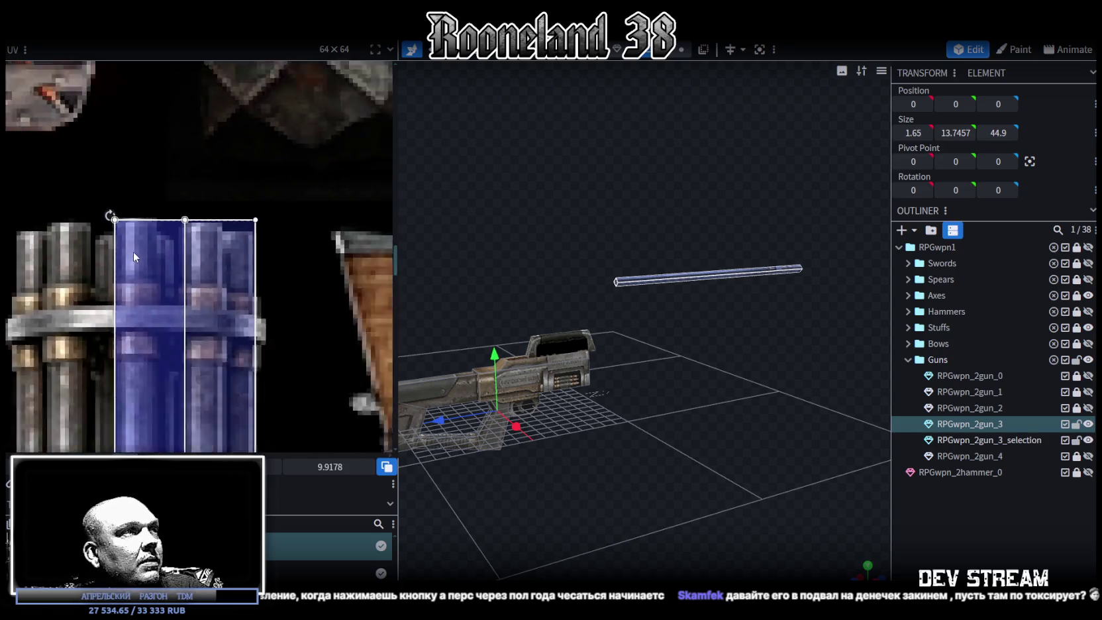
{"action": "scroll", "coordinate": [159, 298], "scroll_direction": "down", "scroll_amount": 2}
{"action": "scroll", "coordinate": [192, 298], "scroll_direction": "up", "scroll_amount": 2}
{"action": "scroll", "coordinate": [149, 211], "scroll_direction": "up", "scroll_amount": 3}
{"action": "scroll", "coordinate": [199, 238], "scroll_direction": "up", "scroll_amount": 2}
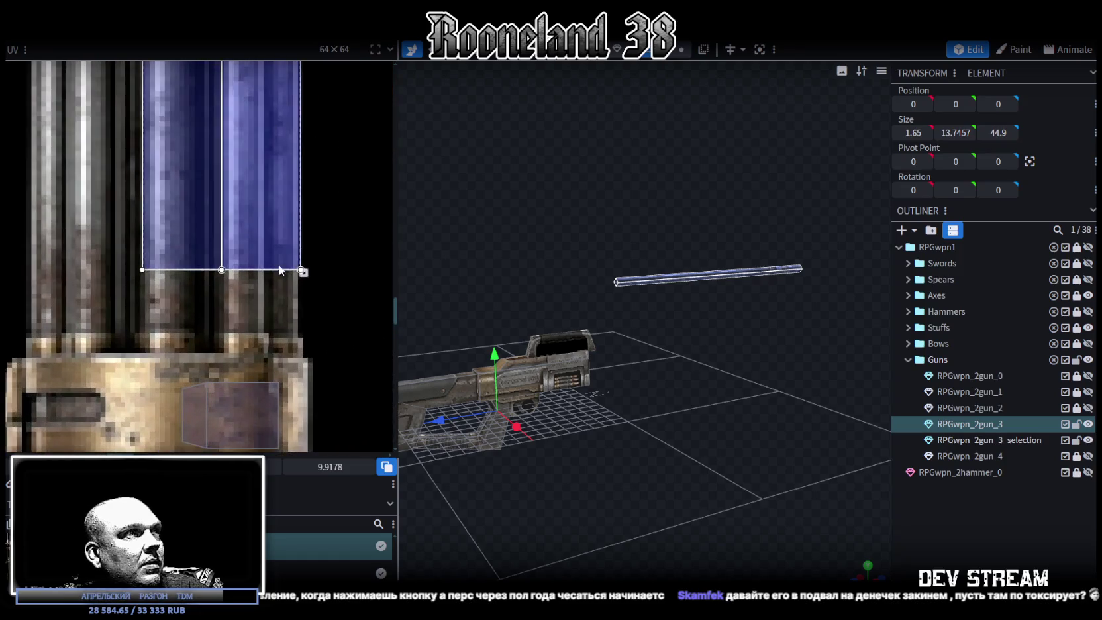
{"action": "left_click_drag", "start_coordinate": [305, 271], "coordinate": [198, 353]}
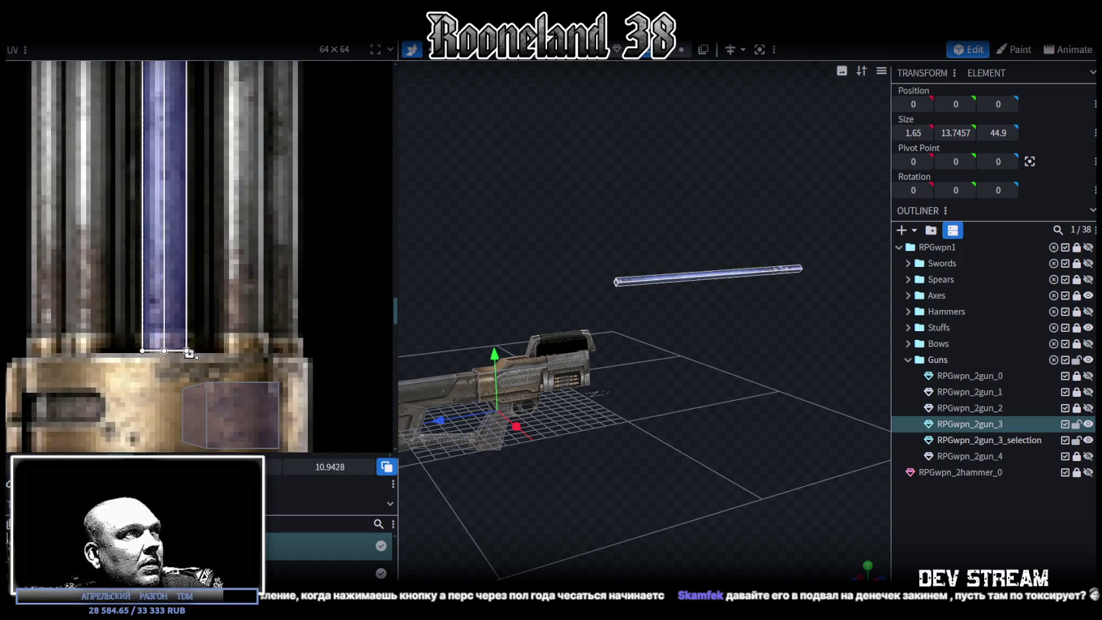
{"action": "left_click_drag", "start_coordinate": [198, 354], "coordinate": [195, 352]}
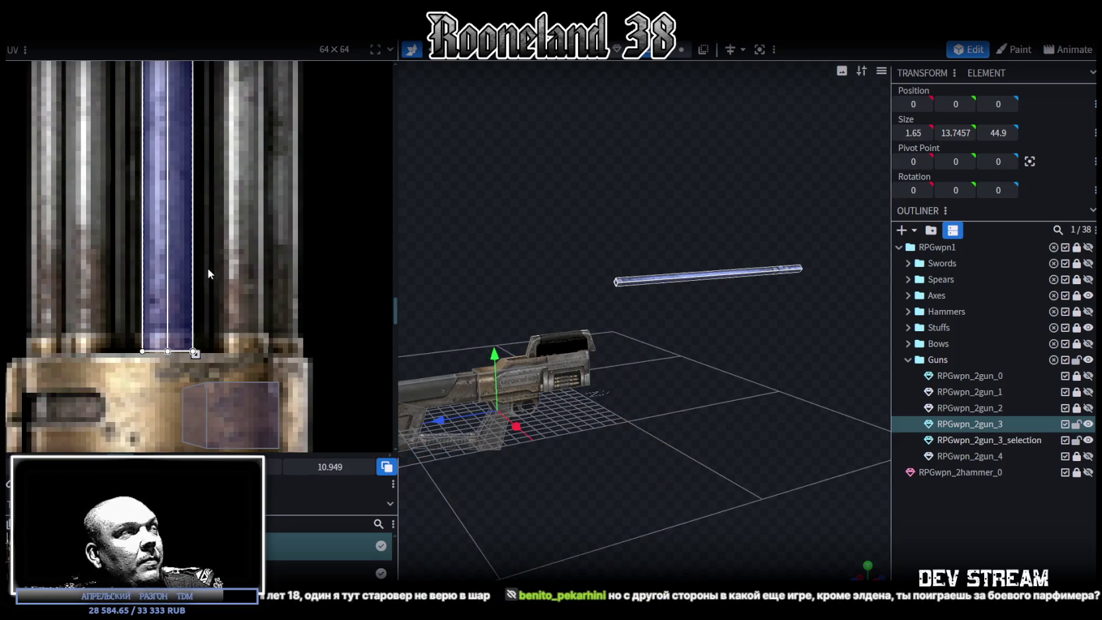
{"action": "scroll", "coordinate": [208, 267], "scroll_direction": "down", "scroll_amount": 3}
{"action": "scroll", "coordinate": [243, 267], "scroll_direction": "down", "scroll_amount": 2}
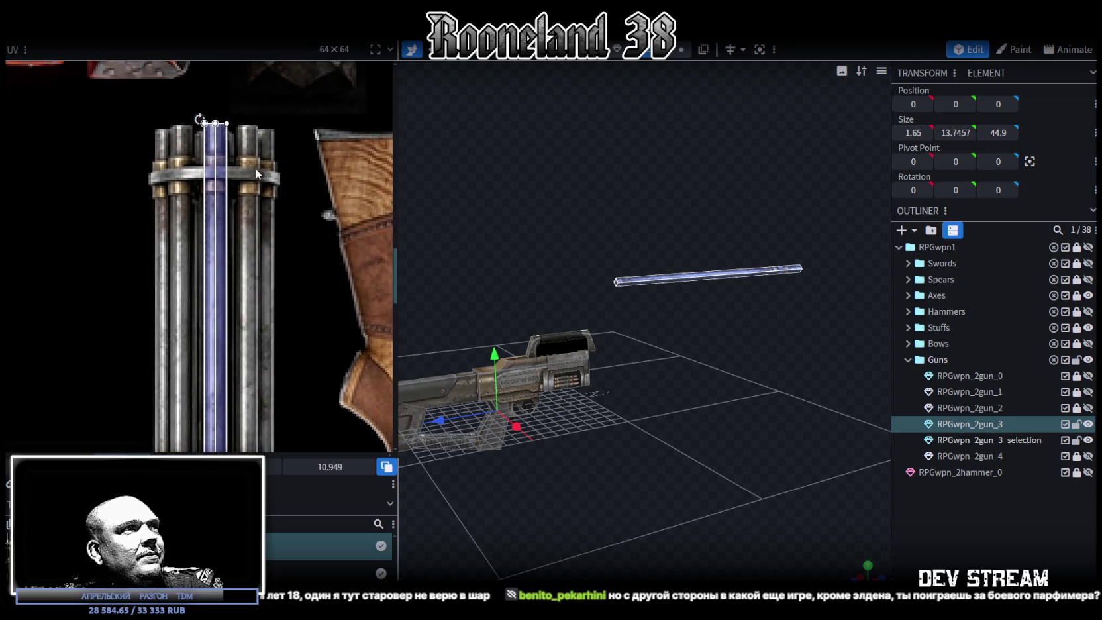
{"action": "scroll", "coordinate": [215, 114], "scroll_direction": "up", "scroll_amount": 1}
{"action": "scroll", "coordinate": [210, 169], "scroll_direction": "up", "scroll_amount": 2}
{"action": "scroll", "coordinate": [137, 178], "scroll_direction": "up", "scroll_amount": 2}
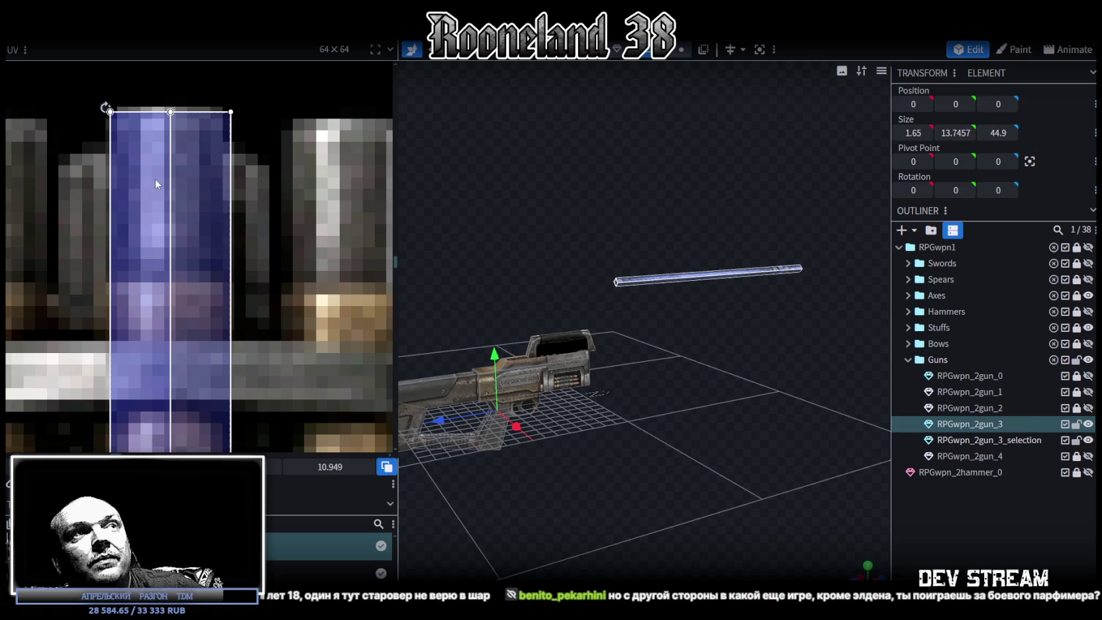
{"action": "scroll", "coordinate": [190, 269], "scroll_direction": "down", "scroll_amount": 3}
{"action": "scroll", "coordinate": [254, 304], "scroll_direction": "down", "scroll_amount": 5}
{"action": "scroll", "coordinate": [293, 230], "scroll_direction": "up", "scroll_amount": 2}
{"action": "scroll", "coordinate": [278, 265], "scroll_direction": "up", "scroll_amount": 3}
{"action": "scroll", "coordinate": [247, 302], "scroll_direction": "up", "scroll_amount": 2}
{"action": "scroll", "coordinate": [255, 285], "scroll_direction": "down", "scroll_amount": 1}
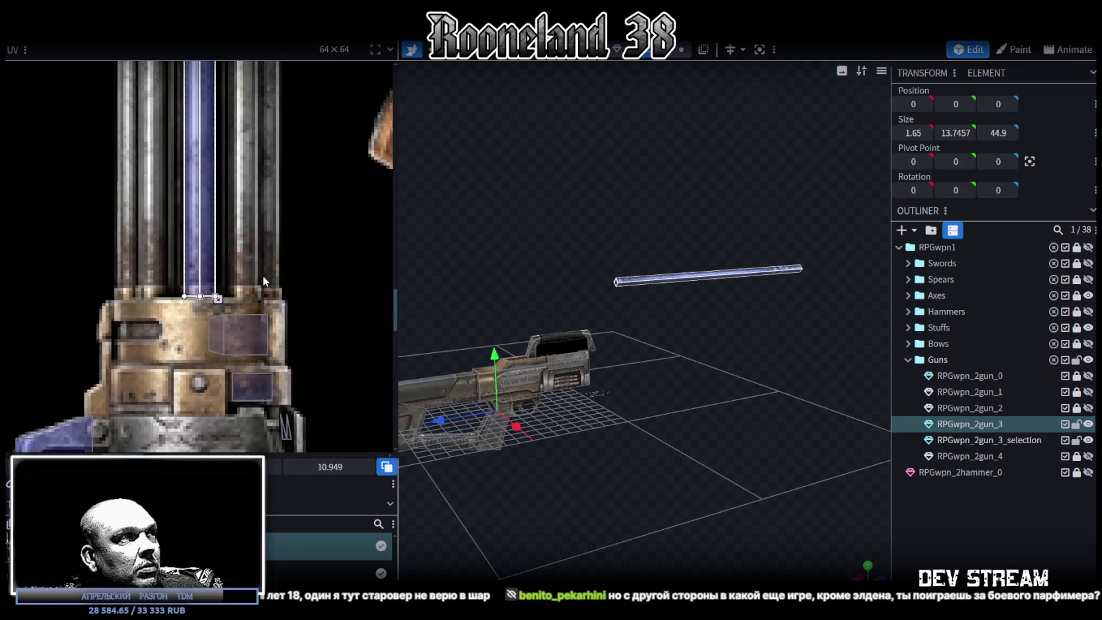
{"action": "scroll", "coordinate": [258, 275], "scroll_direction": "down", "scroll_amount": 3}
{"action": "mouse_move", "coordinate": [698, 370]}
{"action": "left_mouse_down"}
{"action": "mouse_move", "coordinate": [640, 350]}
{"action": "mouse_move", "coordinate": [611, 393]}
{"action": "mouse_move", "coordinate": [632, 389]}
{"action": "mouse_move", "coordinate": [590, 394]}
{"action": "mouse_move", "coordinate": [658, 409]}
{"action": "mouse_move", "coordinate": [742, 383]}
{"action": "mouse_move", "coordinate": [719, 361]}
{"action": "mouse_move", "coordinate": [657, 350]}
{"action": "left_mouse_up"}
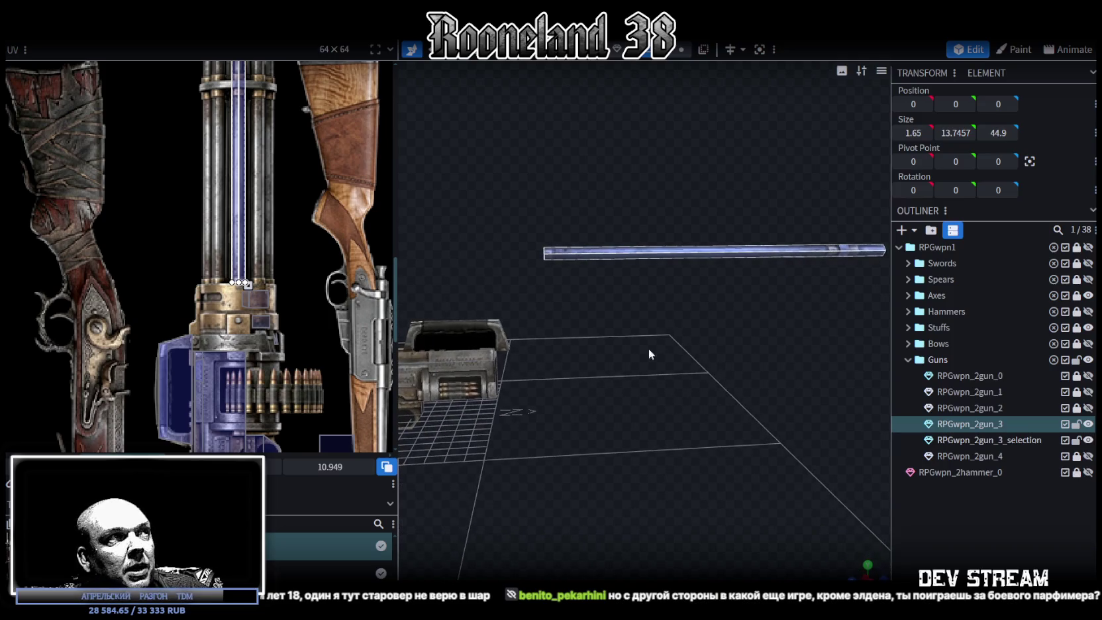
{"action": "mouse_move", "coordinate": [569, 357]}
{"action": "left_mouse_down"}
{"action": "mouse_move", "coordinate": [605, 374]}
{"action": "mouse_move", "coordinate": [561, 333]}
{"action": "mouse_move", "coordinate": [634, 349]}
{"action": "left_mouse_up"}
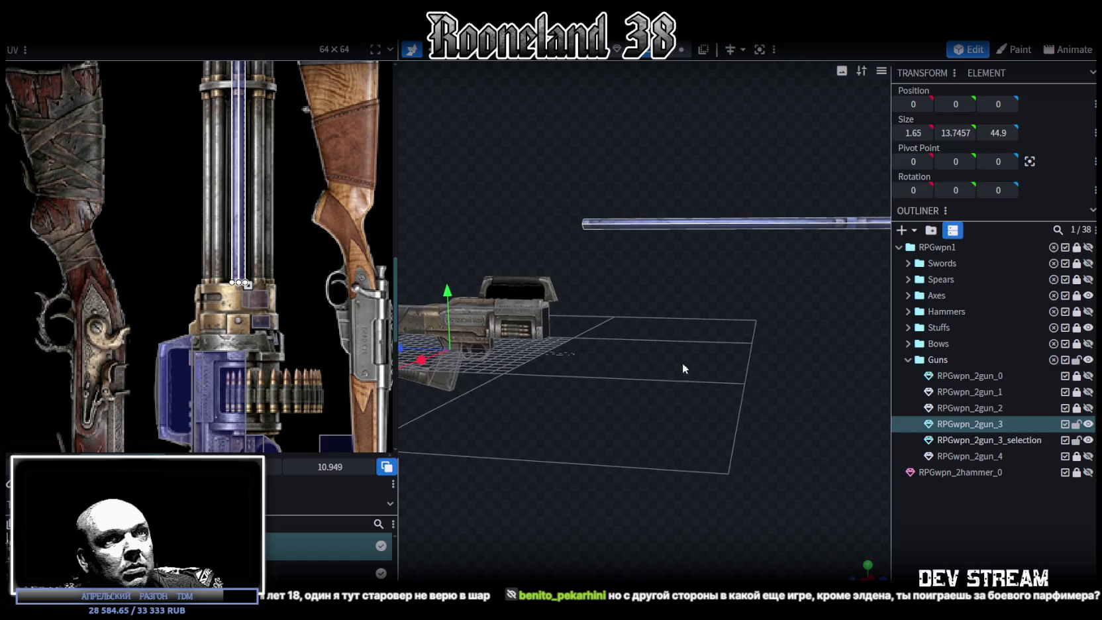
{"action": "left_click", "coordinate": [972, 512]}
{"action": "mouse_move", "coordinate": [764, 417]}
{"action": "left_mouse_down"}
{"action": "mouse_move", "coordinate": [701, 385]}
{"action": "mouse_move", "coordinate": [710, 397]}
{"action": "mouse_move", "coordinate": [885, 218]}
{"action": "left_mouse_up"}
Add a 10-sided cylinder mesh (diameter 16, height 8) and rotate it 90° onto its side
{"action": "left_click", "coordinate": [901, 230]}
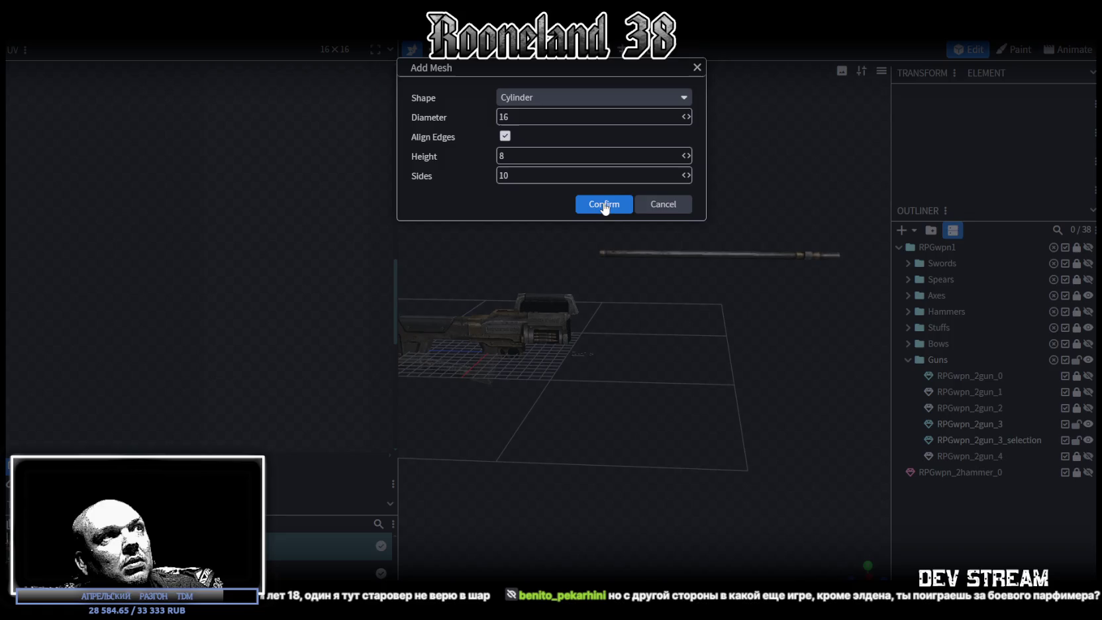
{"action": "left_click", "coordinate": [603, 206]}
{"action": "mouse_move", "coordinate": [641, 267]}
{"action": "left_mouse_down"}
{"action": "mouse_move", "coordinate": [697, 357]}
{"action": "mouse_move", "coordinate": [652, 296]}
{"action": "left_mouse_up"}
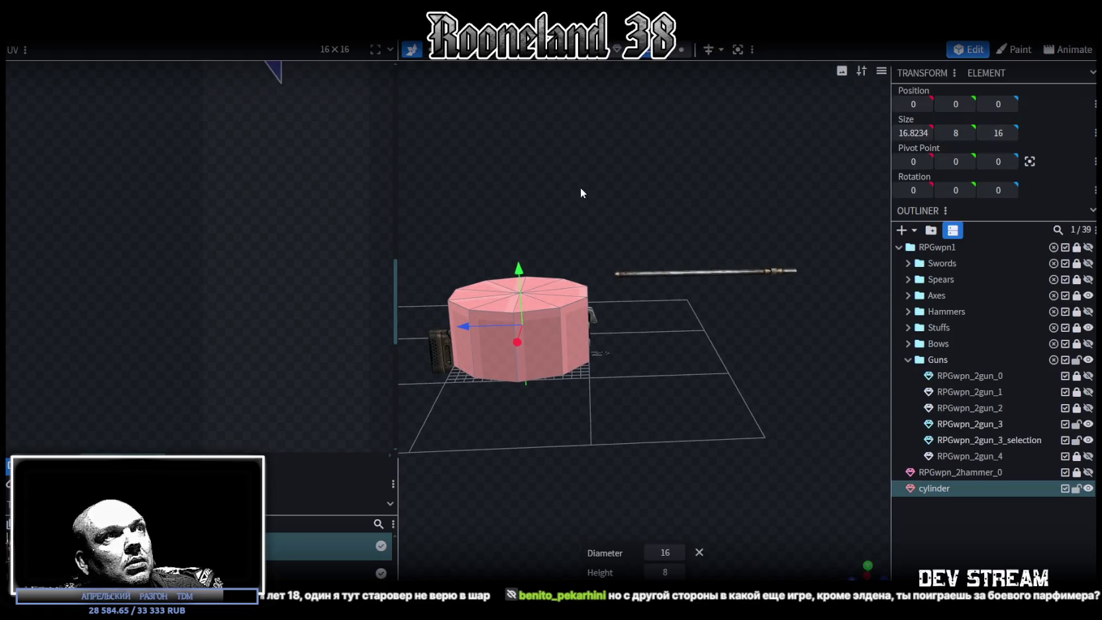
{"action": "key", "text": "r"}
{"action": "mouse_move", "coordinate": [537, 286]}
{"action": "left_mouse_down"}
{"action": "mouse_move", "coordinate": [583, 331]}
{"action": "mouse_move", "coordinate": [666, 306]}
{"action": "left_mouse_up"}
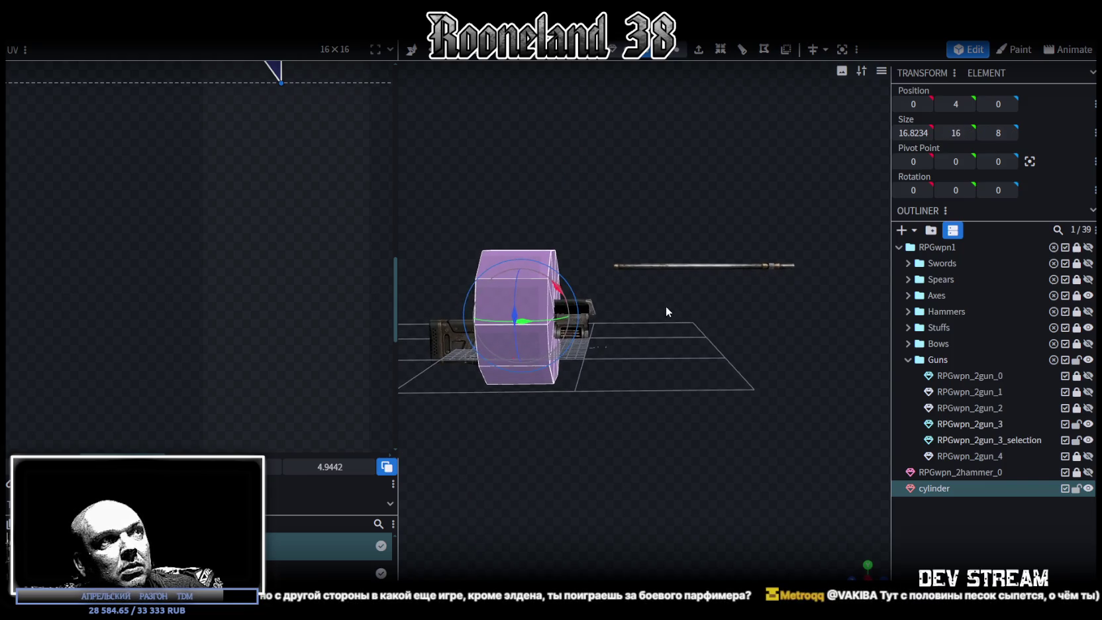
Slide the cylinder forward to Z -16.7 and try shrinking its height and width
{"action": "key", "text": "v"}
{"action": "mouse_move", "coordinate": [472, 319]}
{"action": "left_mouse_down"}
{"action": "mouse_move", "coordinate": [621, 331]}
{"action": "mouse_move", "coordinate": [608, 325]}
{"action": "mouse_move", "coordinate": [747, 357]}
{"action": "mouse_move", "coordinate": [478, 226]}
{"action": "left_mouse_up"}
{"action": "left_click_drag", "start_coordinate": [588, 131], "coordinate": [396, 69]}
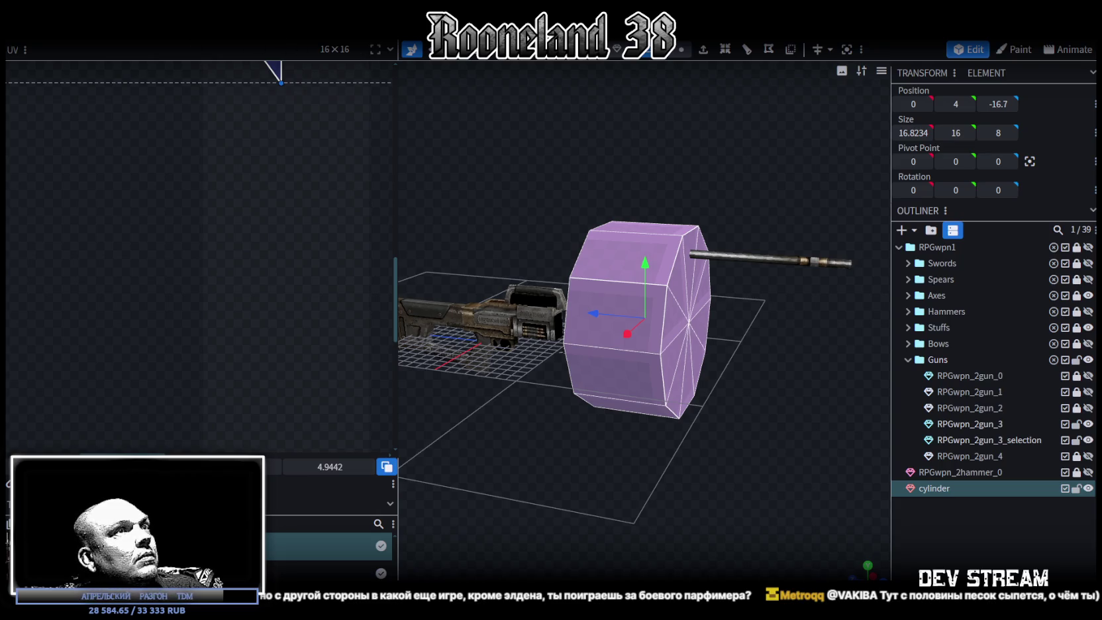
{"action": "left_click_drag", "start_coordinate": [645, 153], "coordinate": [635, 195]}
{"action": "key", "text": "s"}
{"action": "left_click_drag", "start_coordinate": [641, 267], "coordinate": [639, 311]}
{"action": "mouse_move", "coordinate": [702, 345]}
{"action": "left_mouse_down"}
{"action": "mouse_move", "coordinate": [746, 375]}
{"action": "mouse_move", "coordinate": [669, 306]}
{"action": "mouse_move", "coordinate": [628, 322]}
{"action": "left_mouse_up"}
{"action": "mouse_move", "coordinate": [721, 364]}
{"action": "left_mouse_down"}
{"action": "mouse_move", "coordinate": [742, 376]}
{"action": "mouse_move", "coordinate": [715, 358]}
{"action": "mouse_move", "coordinate": [720, 380]}
{"action": "left_mouse_up"}
Try enlarging the cylinder, then undo the resize and reframe the view
{"action": "mouse_move", "coordinate": [887, 363]}
{"action": "left_mouse_down"}
{"action": "mouse_move", "coordinate": [847, 367]}
{"action": "mouse_move", "coordinate": [769, 335]}
{"action": "mouse_move", "coordinate": [662, 353]}
{"action": "mouse_move", "coordinate": [586, 256]}
{"action": "mouse_move", "coordinate": [647, 291]}
{"action": "left_mouse_up"}
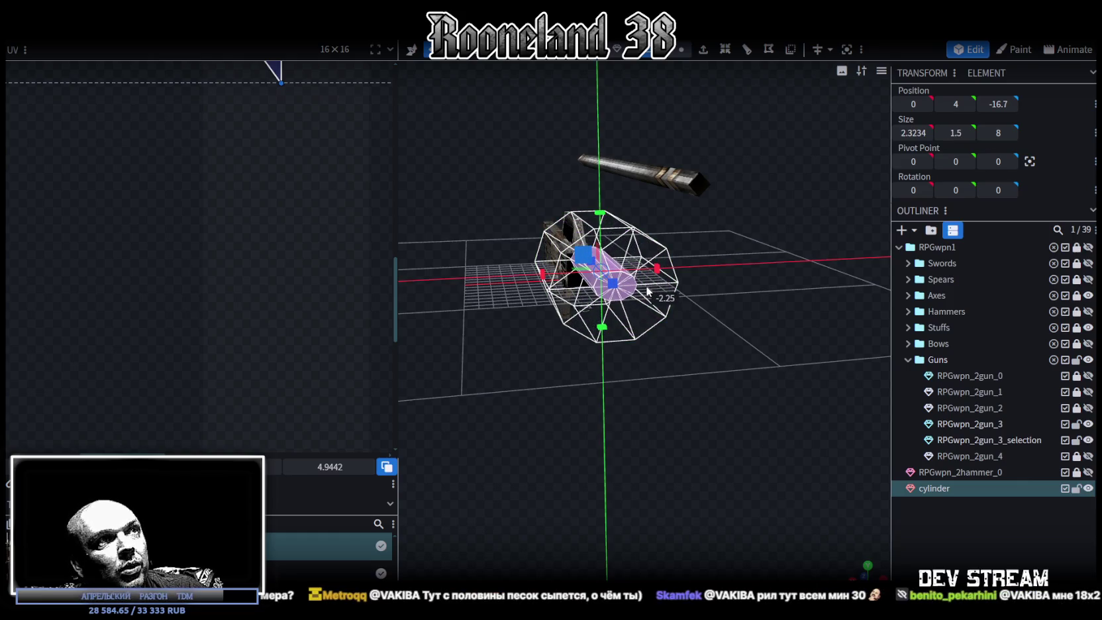
{"action": "left_click_drag", "start_coordinate": [646, 291], "coordinate": [534, 206]}
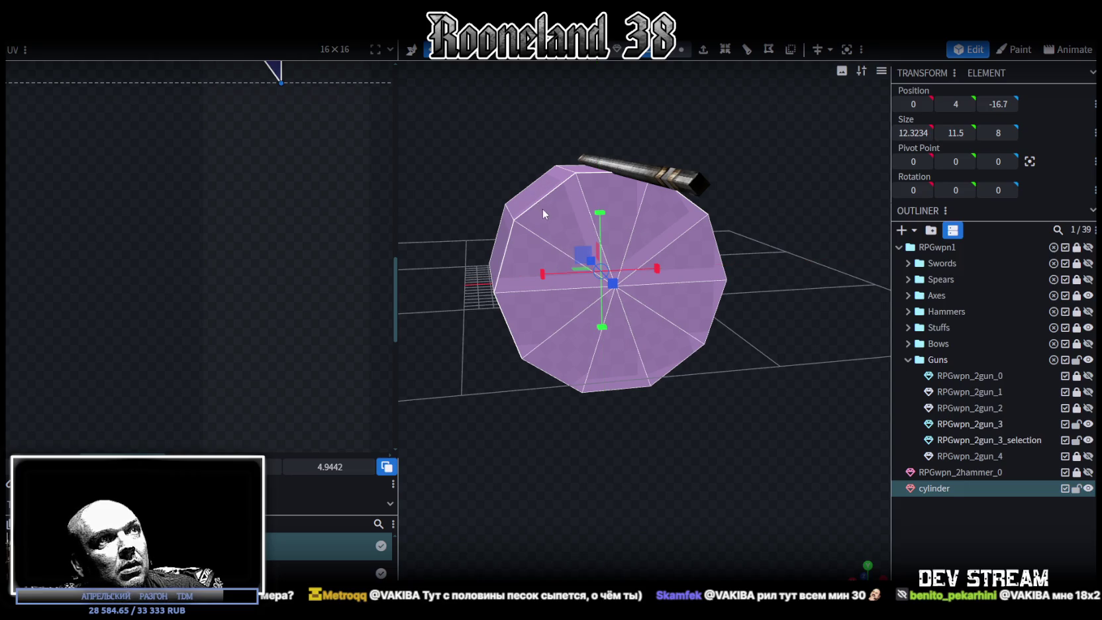
{"action": "key", "text": "ctrl+z"}
{"action": "mouse_move", "coordinate": [482, 168]}
{"action": "left_mouse_down"}
{"action": "mouse_move", "coordinate": [549, 135]}
{"action": "mouse_move", "coordinate": [446, 147]}
{"action": "mouse_move", "coordinate": [461, 142]}
{"action": "mouse_move", "coordinate": [605, 195]}
{"action": "mouse_move", "coordinate": [576, 186]}
{"action": "left_mouse_up"}
{"action": "scroll", "coordinate": [461, 142], "scroll_direction": "up", "scroll_amount": 3}
{"action": "scroll", "coordinate": [530, 176], "scroll_direction": "down", "scroll_amount": 3}
{"action": "scroll", "coordinate": [576, 186], "scroll_direction": "down", "scroll_amount": 1}
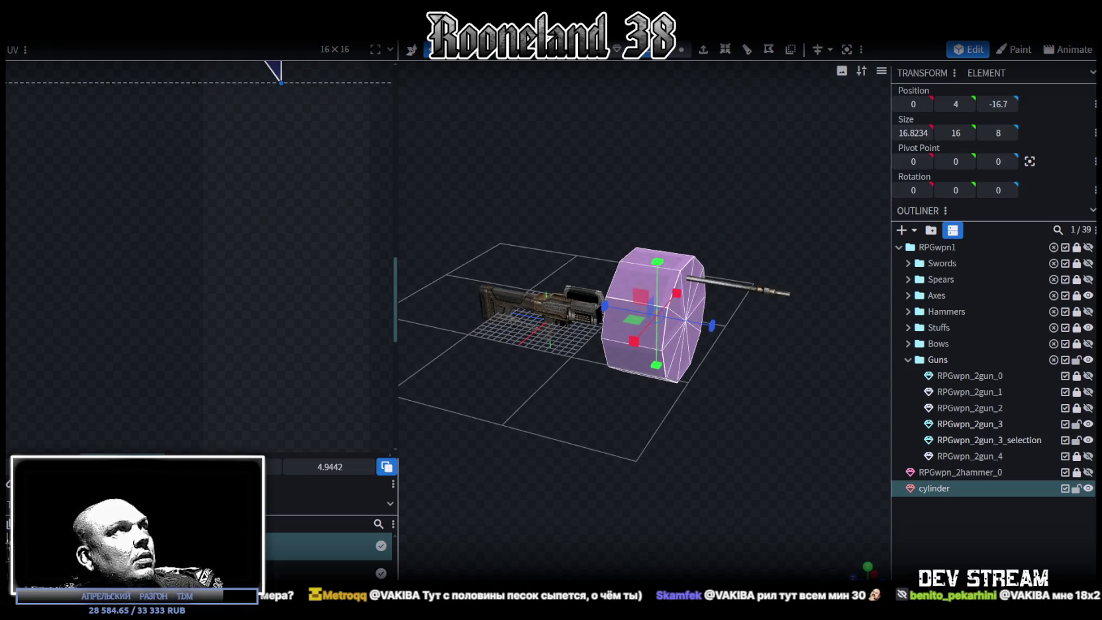
{"action": "left_click", "coordinate": [125, 34]}
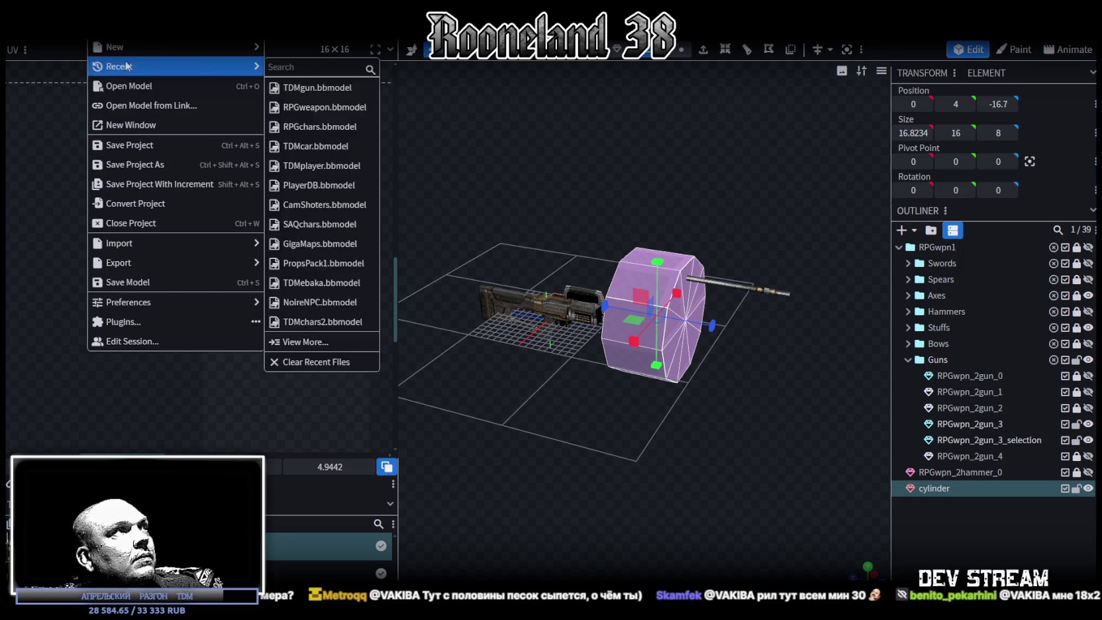
{"action": "mouse_move", "coordinate": [168, 46]}
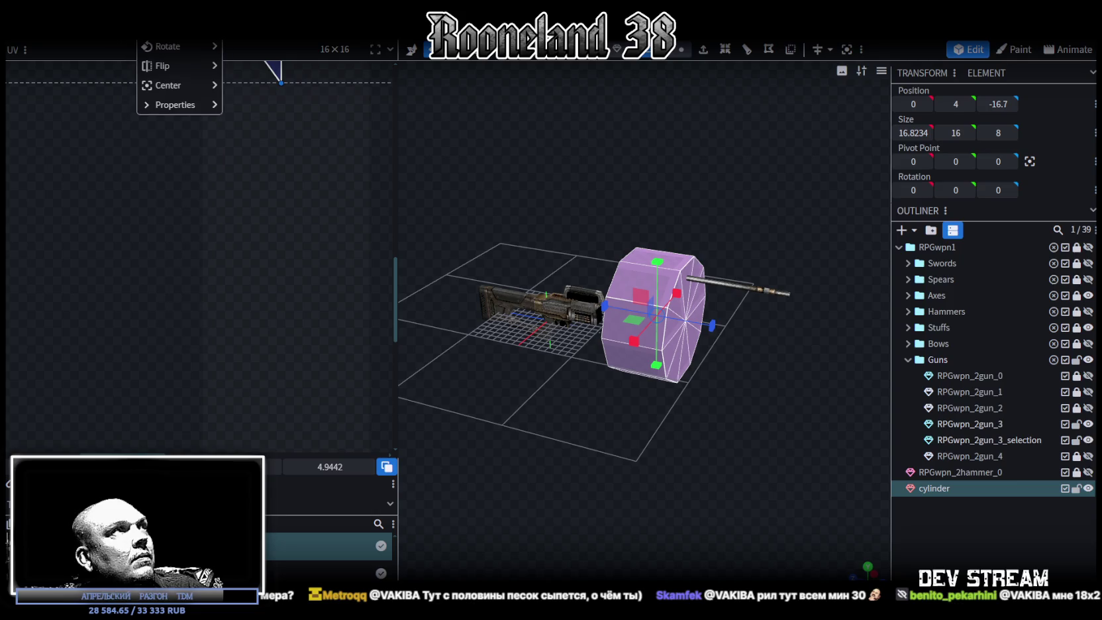
Scale the cylinder down to 0.29 with Transform > Scale, about 4.9 × 4.6 × 2.3
{"action": "left_click", "coordinate": [168, 27]}
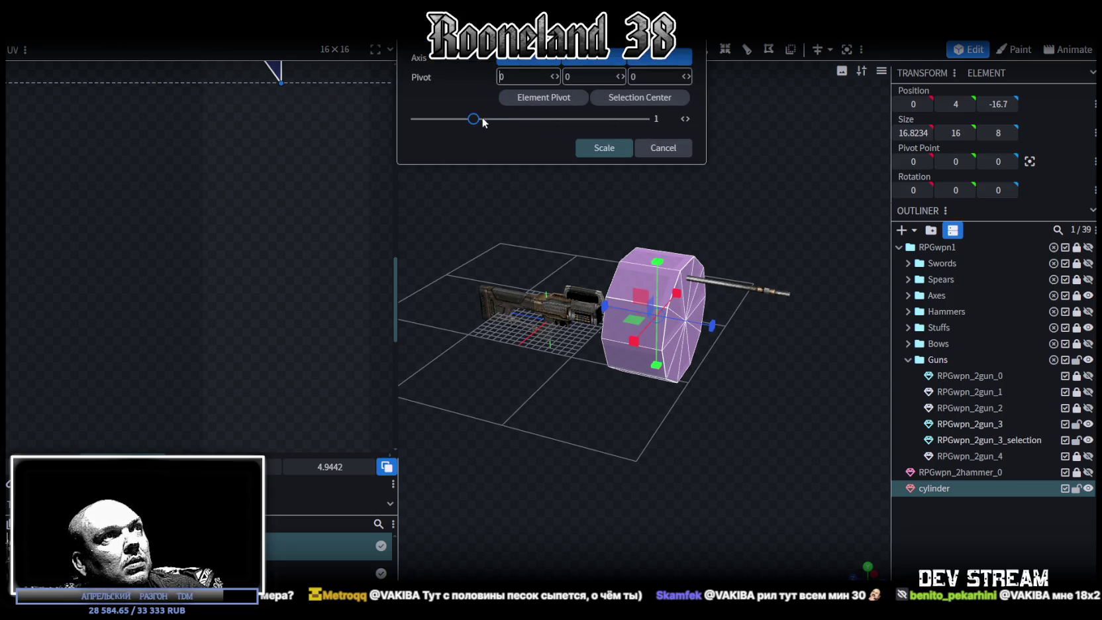
{"action": "left_click_drag", "start_coordinate": [476, 128], "coordinate": [438, 132]}
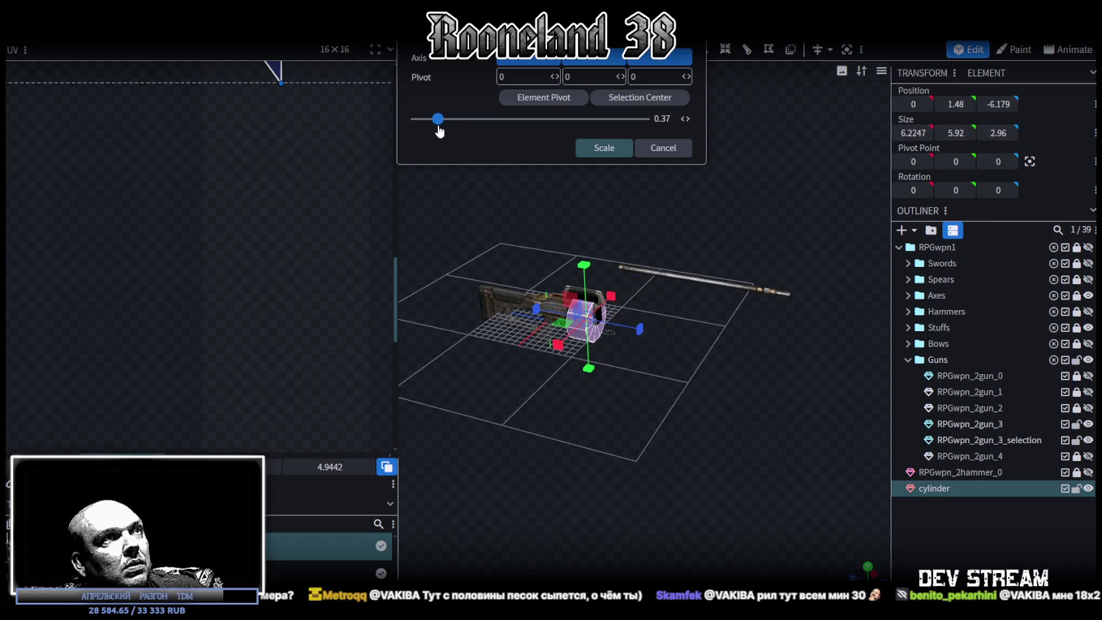
{"action": "left_click_drag", "start_coordinate": [439, 131], "coordinate": [434, 135]}
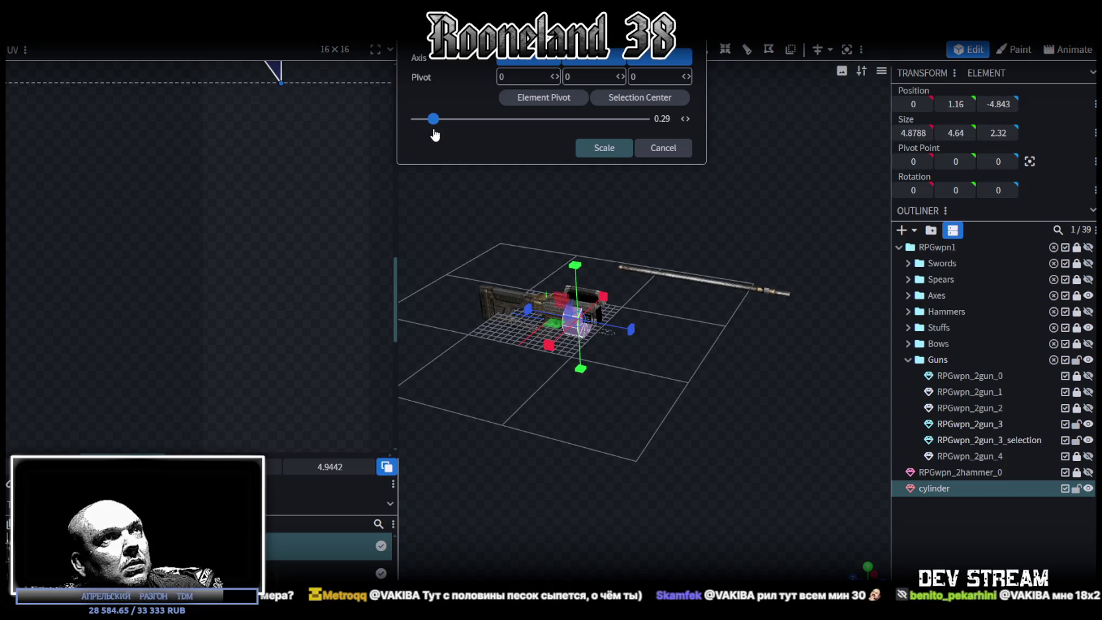
{"action": "left_click", "coordinate": [603, 148]}
{"action": "scroll", "coordinate": [751, 393], "scroll_direction": "up", "scroll_amount": 3}
{"action": "scroll", "coordinate": [680, 400], "scroll_direction": "up", "scroll_amount": 3}
{"action": "scroll", "coordinate": [680, 399], "scroll_direction": "up", "scroll_amount": 2}
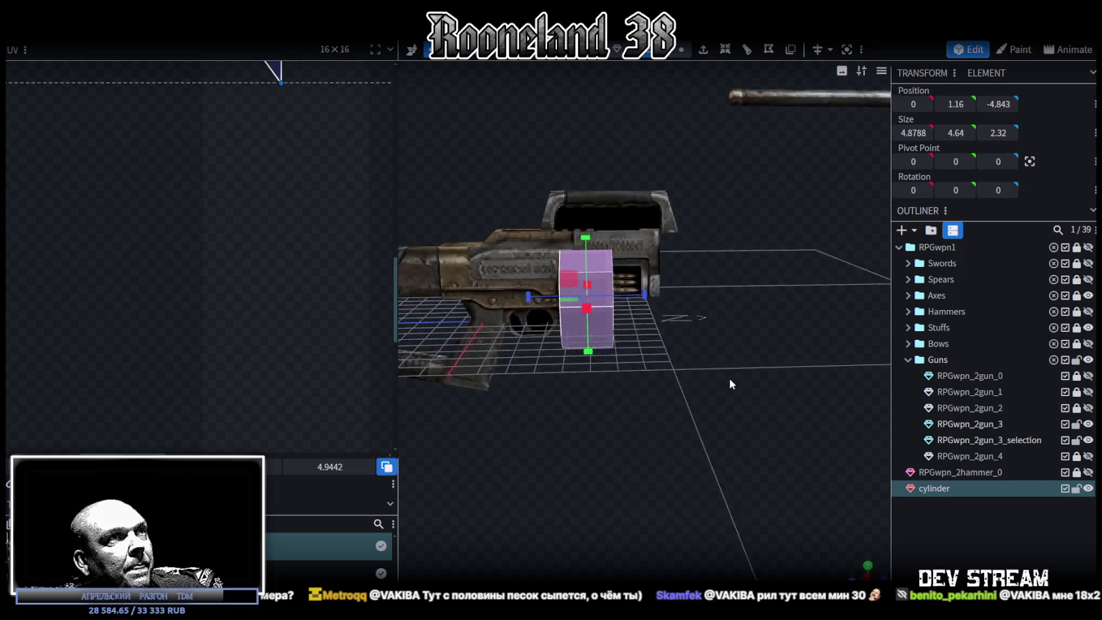
{"action": "scroll", "coordinate": [729, 378], "scroll_direction": "up", "scroll_amount": 2}
{"action": "scroll", "coordinate": [682, 360], "scroll_direction": "down", "scroll_amount": 1}
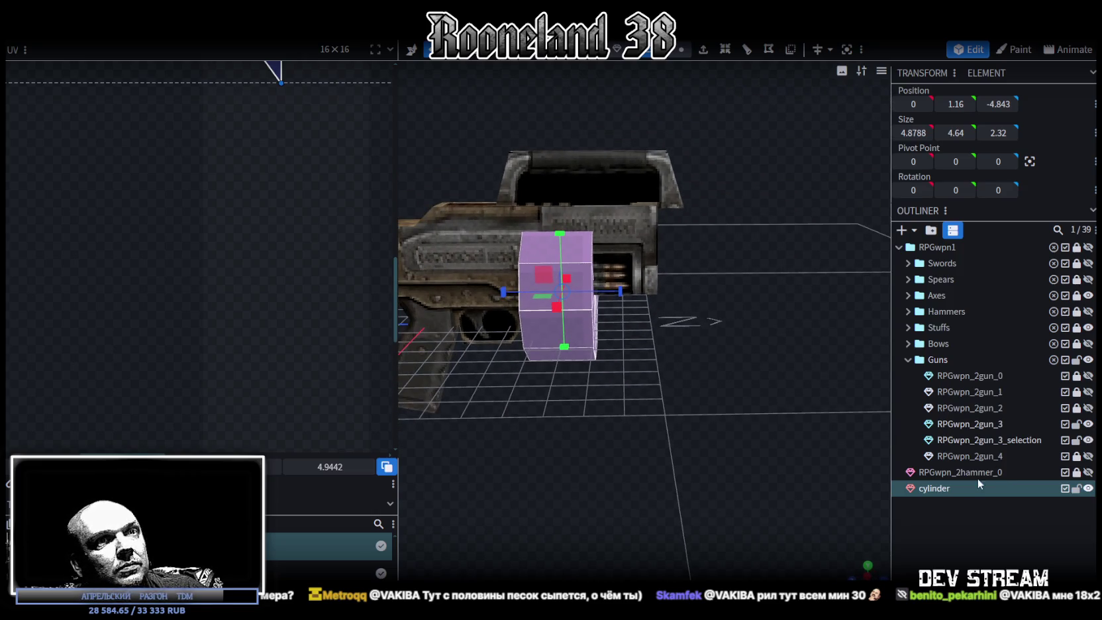
Duplicate the cylinder, merge RPGwpn_2gun_3_selection into RPGwpn_2gun_3, and reselect the cylinder
{"action": "key", "text": "ctrl+d"}
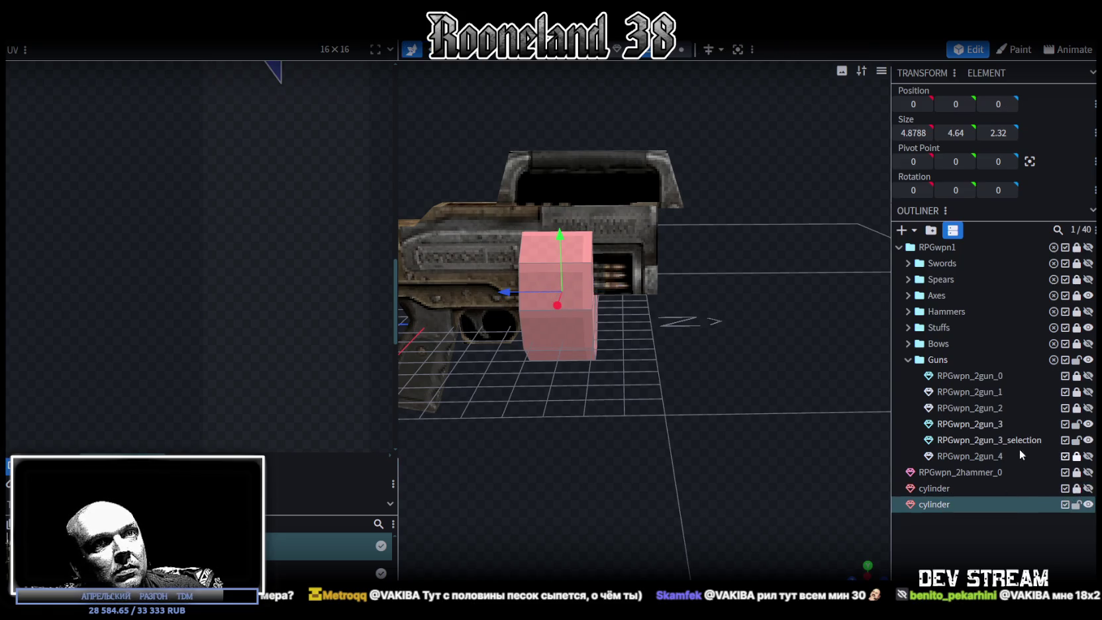
{"action": "left_click", "coordinate": [994, 439]}
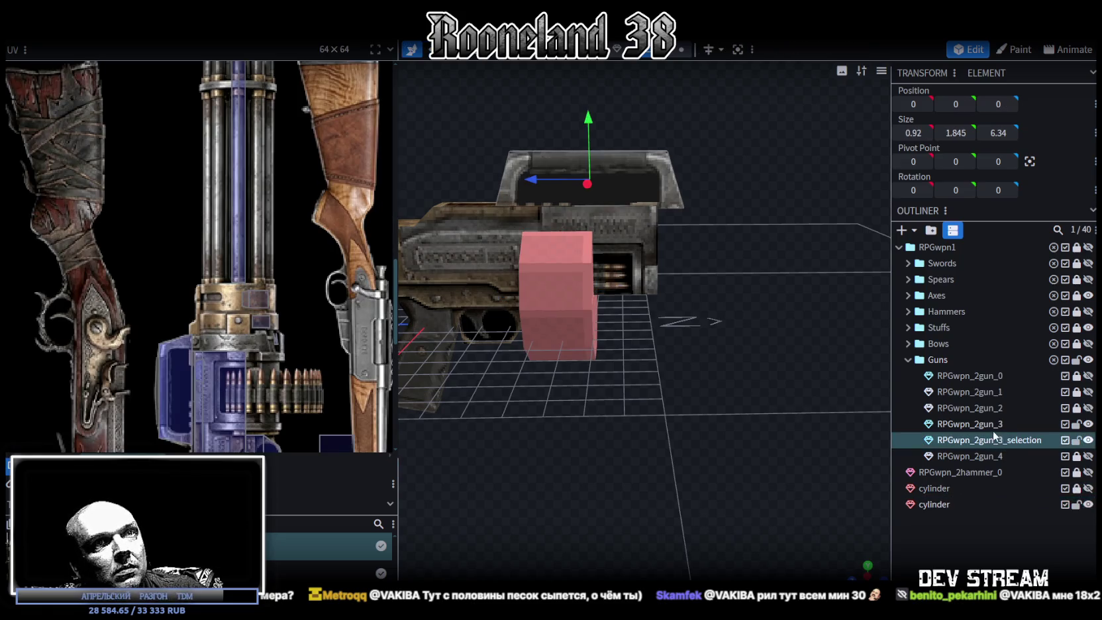
{"action": "left_click", "coordinate": [994, 423], "text": "ctrl"}
{"action": "right_click", "coordinate": [994, 439]}
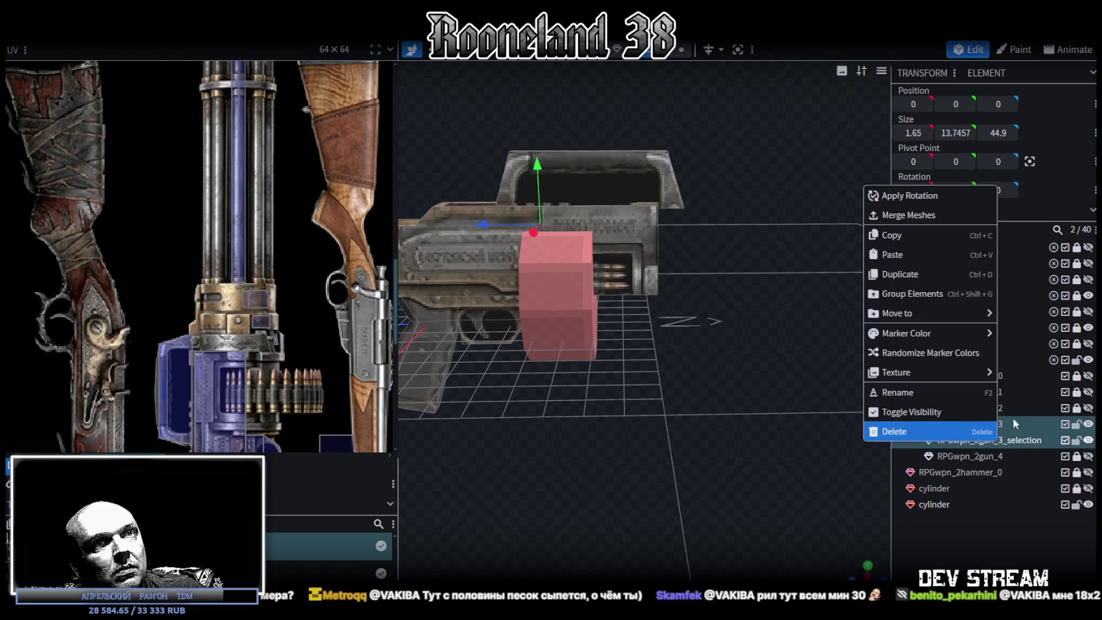
{"action": "left_click", "coordinate": [925, 215]}
{"action": "left_click_drag", "start_coordinate": [682, 333], "coordinate": [663, 349]}
{"action": "left_click", "coordinate": [596, 319]}
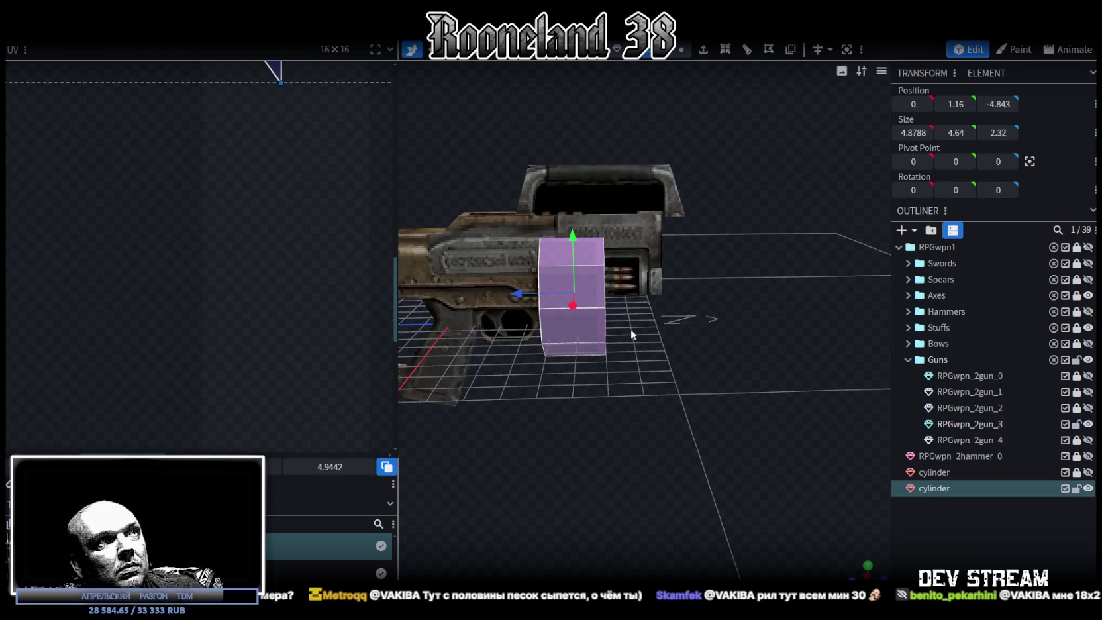
{"action": "right_click", "coordinate": [926, 488]}
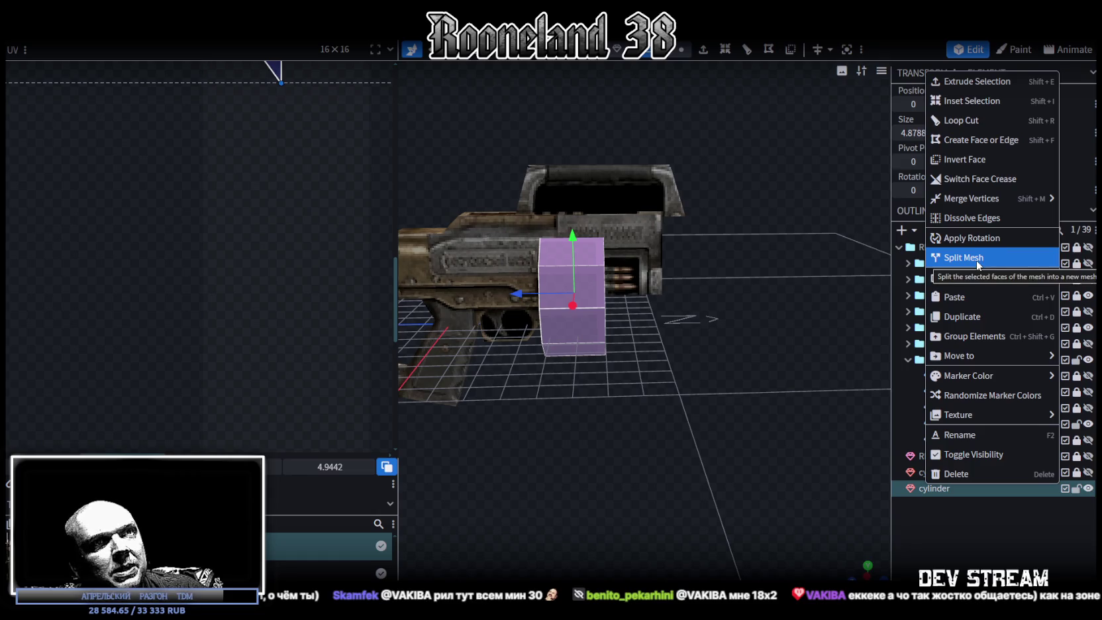
Assign the weapon texture atlas to the cylinder and switch to a flat side view
{"action": "mouse_move", "coordinate": [958, 414]}
{"action": "left_click", "coordinate": [884, 455]}
{"action": "scroll", "coordinate": [275, 288], "scroll_direction": "down", "scroll_amount": 2}
{"action": "scroll", "coordinate": [291, 271], "scroll_direction": "down", "scroll_amount": 2}
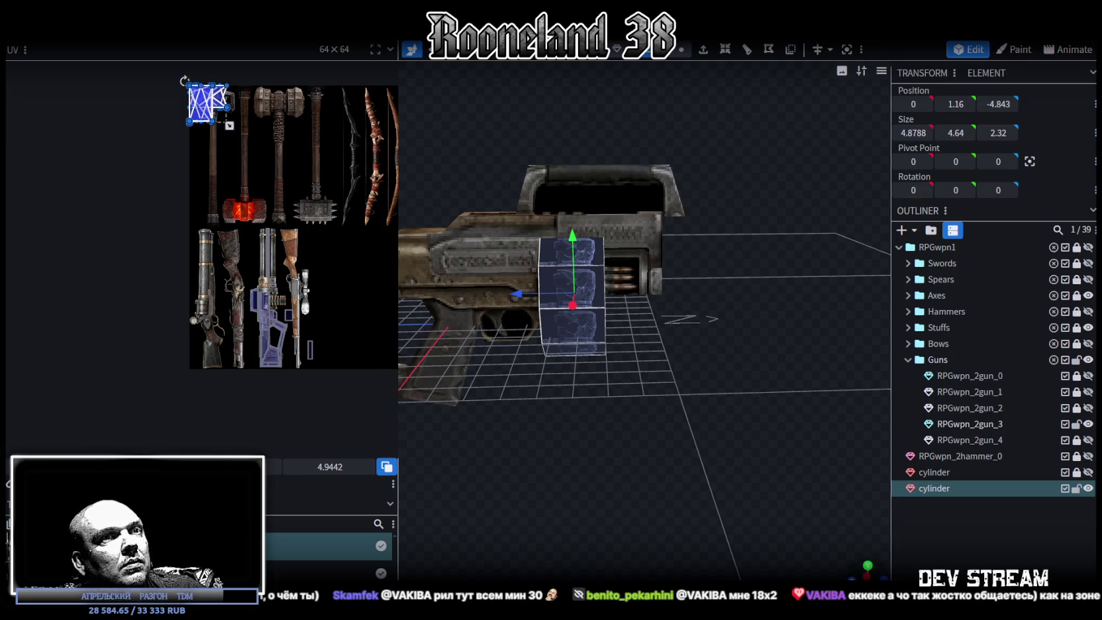
{"action": "left_click", "coordinate": [861, 566]}
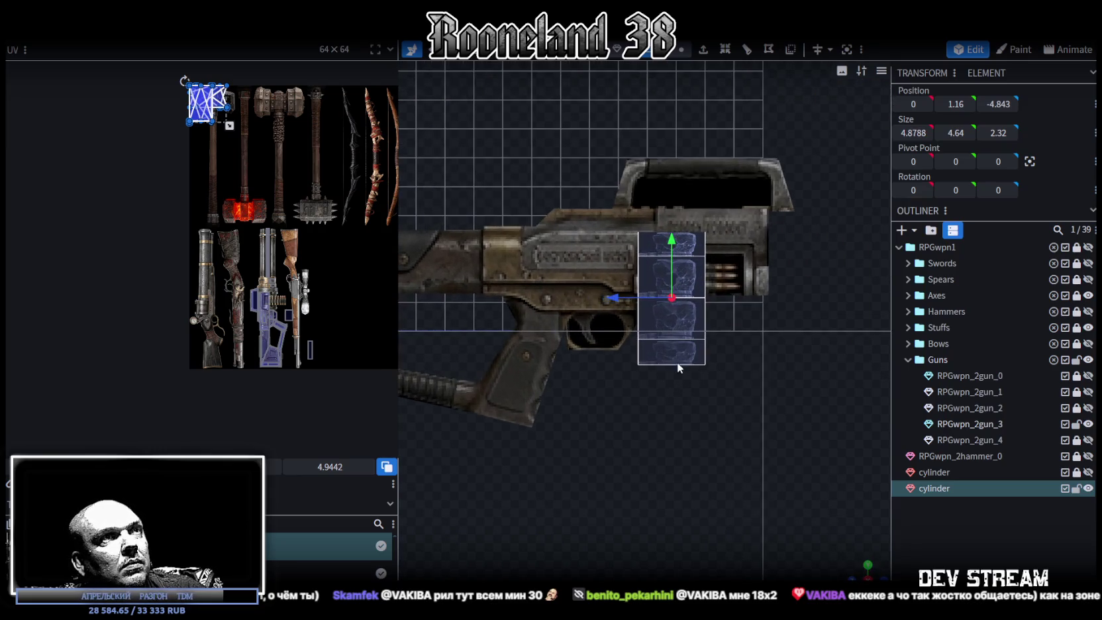
Move the cylinder back along the gun below the receiver, deepening it to 3.12
{"action": "mouse_move", "coordinate": [609, 298]}
{"action": "left_mouse_down"}
{"action": "mouse_move", "coordinate": [639, 303]}
{"action": "mouse_move", "coordinate": [629, 304]}
{"action": "left_mouse_up"}
{"action": "mouse_move", "coordinate": [692, 237]}
{"action": "left_mouse_down"}
{"action": "mouse_move", "coordinate": [692, 254]}
{"action": "mouse_move", "coordinate": [692, 245]}
{"action": "left_mouse_up"}
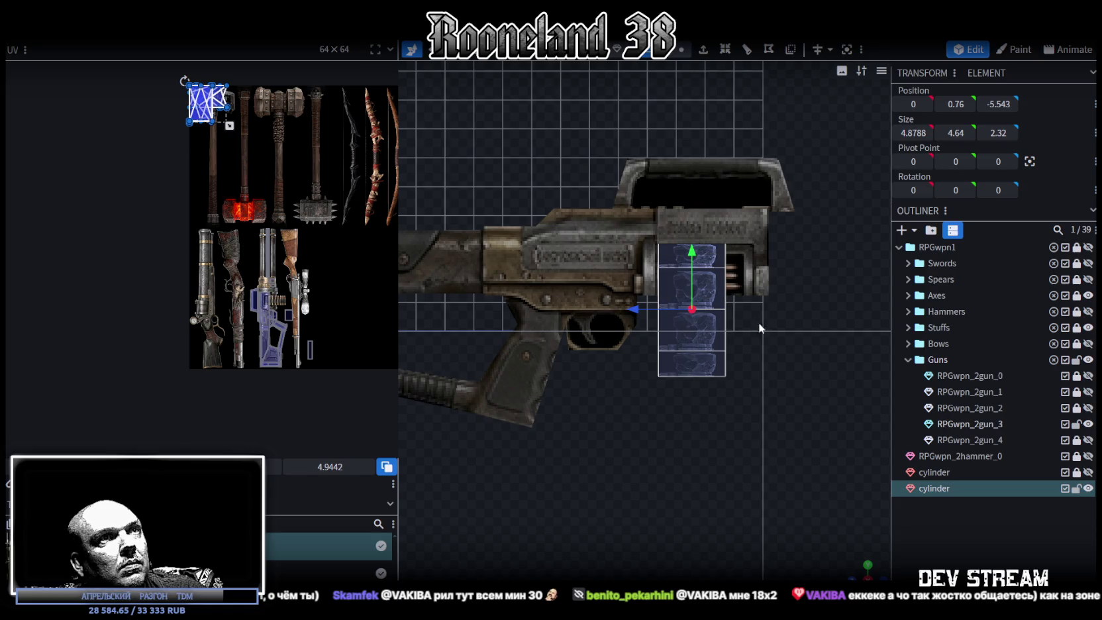
{"action": "key", "text": "s"}
{"action": "left_click_drag", "start_coordinate": [748, 310], "coordinate": [754, 301]}
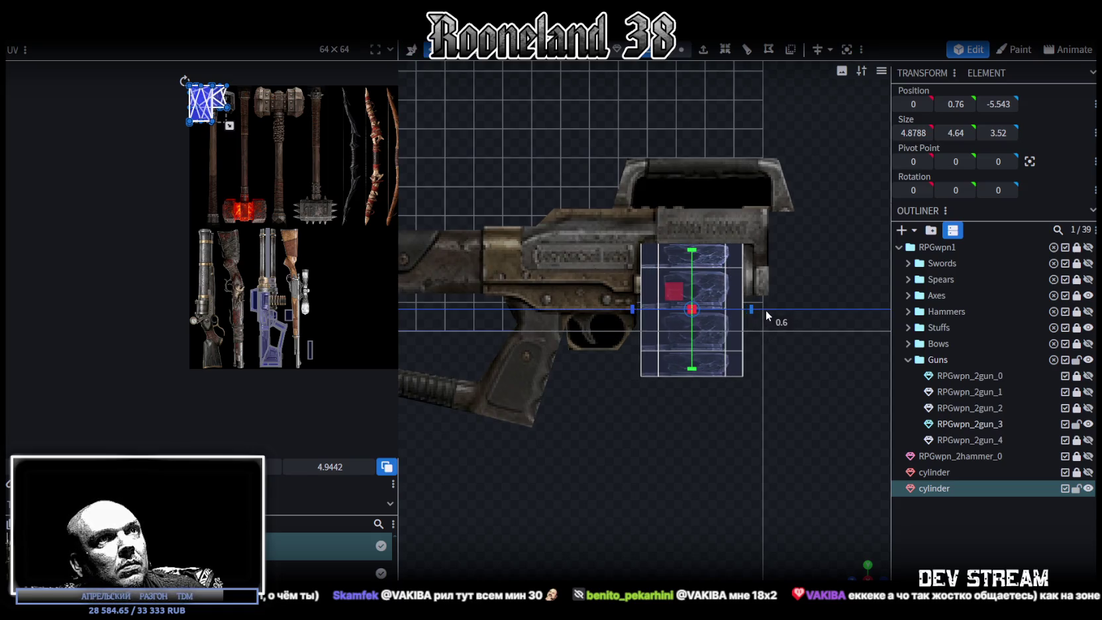
{"action": "key", "text": "v"}
{"action": "left_click_drag", "start_coordinate": [751, 306], "coordinate": [650, 314]}
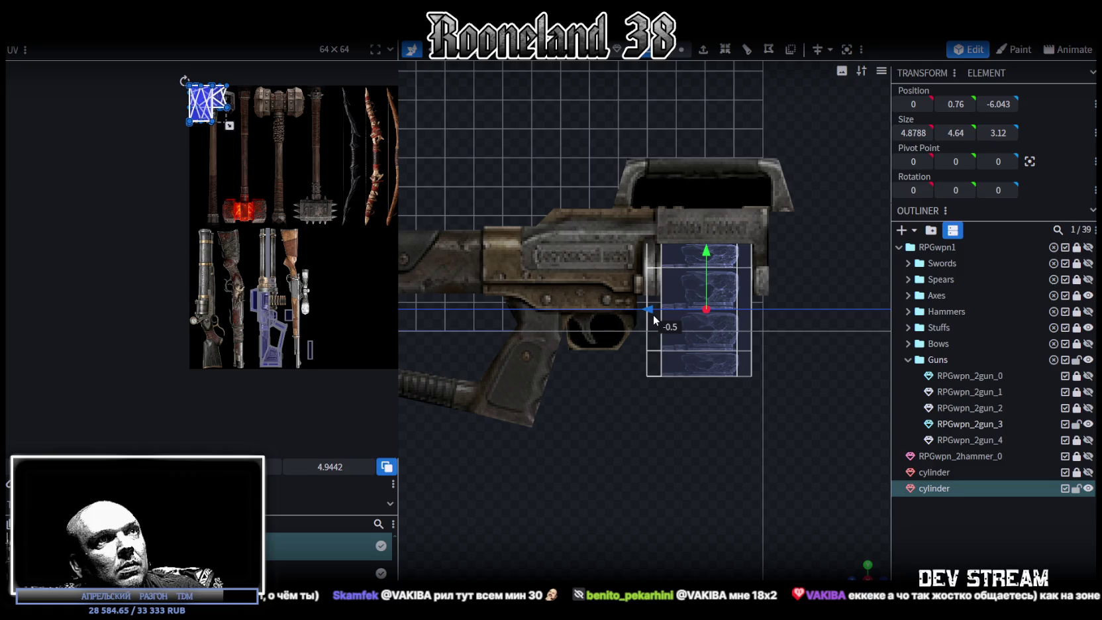
Deepen the cylinder to 3.22 and nudge it to position 0, 0.76, -5.993
{"action": "key", "text": "s"}
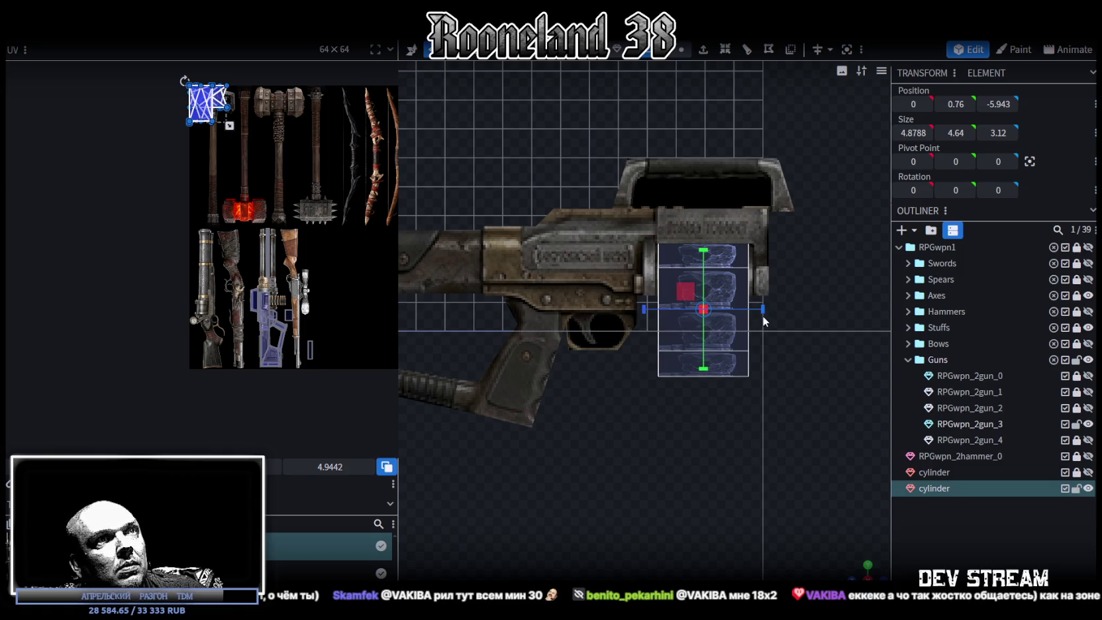
{"action": "left_click_drag", "start_coordinate": [761, 310], "coordinate": [757, 311]}
{"action": "left_click_drag", "start_coordinate": [649, 312], "coordinate": [649, 309]}
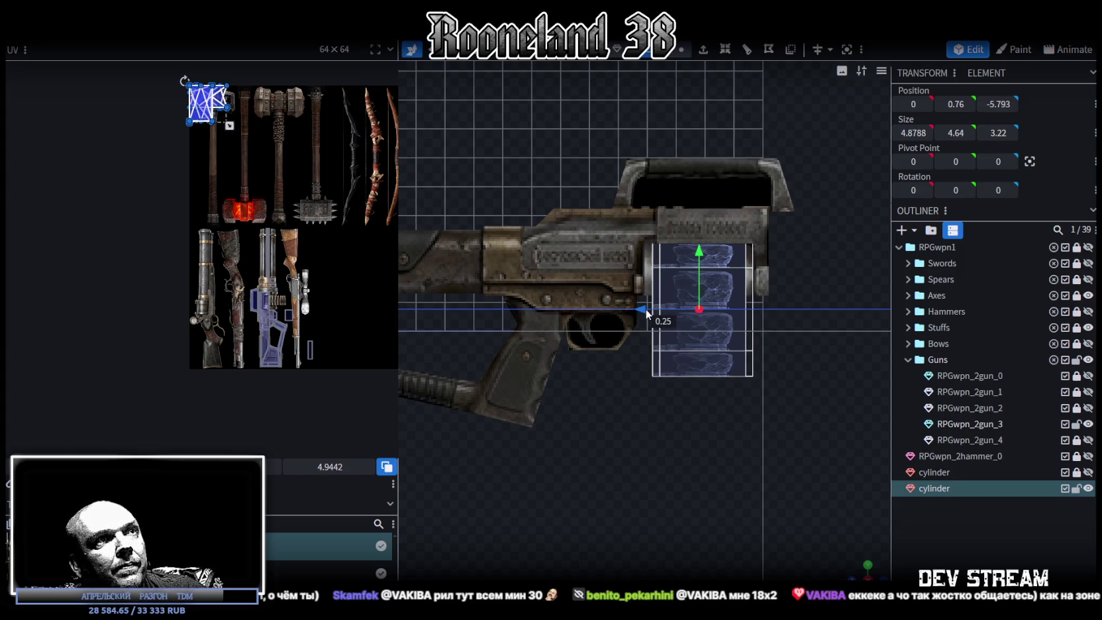
{"action": "scroll", "coordinate": [799, 419], "scroll_direction": "up", "scroll_amount": 2}
{"action": "mouse_move", "coordinate": [834, 543]}
{"action": "middle_mouse_down"}
{"action": "mouse_move", "coordinate": [710, 477]}
{"action": "mouse_move", "coordinate": [686, 445]}
{"action": "mouse_move", "coordinate": [614, 488]}
{"action": "mouse_move", "coordinate": [690, 500]}
{"action": "mouse_move", "coordinate": [514, 359]}
{"action": "middle_mouse_up"}
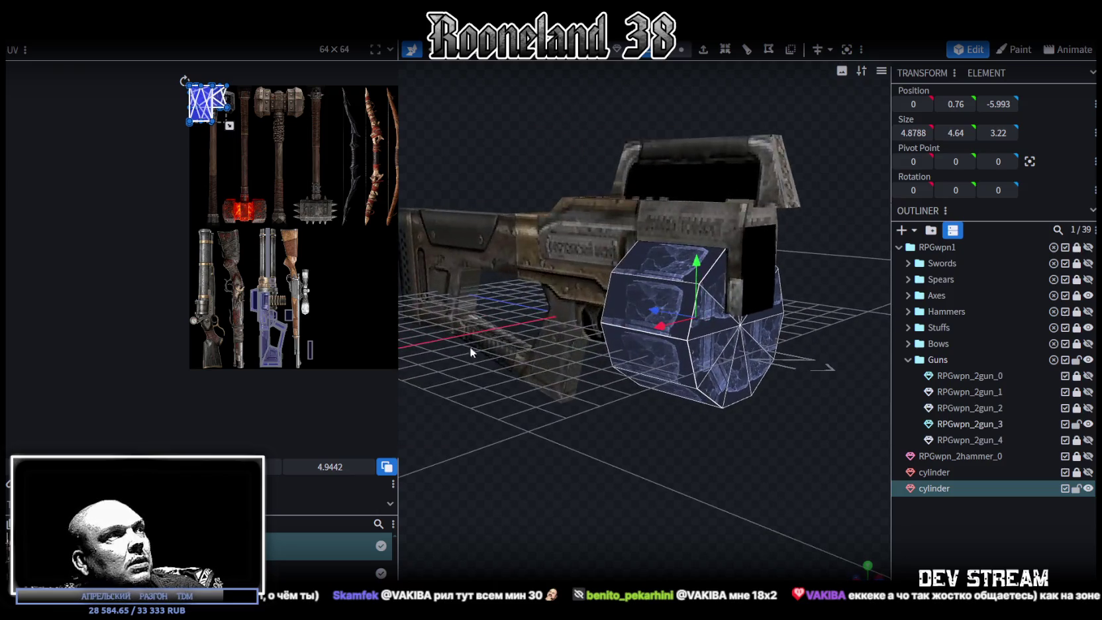
{"action": "scroll", "coordinate": [343, 343], "scroll_direction": "up", "scroll_amount": 3}
{"action": "scroll", "coordinate": [346, 338], "scroll_direction": "up", "scroll_amount": 2}
Copy the drum cylinder with Ctrl+D, select the third cylinder, and open Transform > Scale
{"action": "mouse_move", "coordinate": [583, 424]}
{"action": "middle_mouse_down"}
{"action": "mouse_move", "coordinate": [650, 467]}
{"action": "mouse_move", "coordinate": [688, 473]}
{"action": "mouse_move", "coordinate": [704, 459]}
{"action": "mouse_move", "coordinate": [640, 463]}
{"action": "mouse_move", "coordinate": [610, 445]}
{"action": "mouse_move", "coordinate": [697, 459]}
{"action": "mouse_move", "coordinate": [603, 450]}
{"action": "mouse_move", "coordinate": [624, 429]}
{"action": "mouse_move", "coordinate": [660, 459]}
{"action": "mouse_move", "coordinate": [616, 461]}
{"action": "mouse_move", "coordinate": [618, 470]}
{"action": "mouse_move", "coordinate": [697, 472]}
{"action": "middle_mouse_up"}
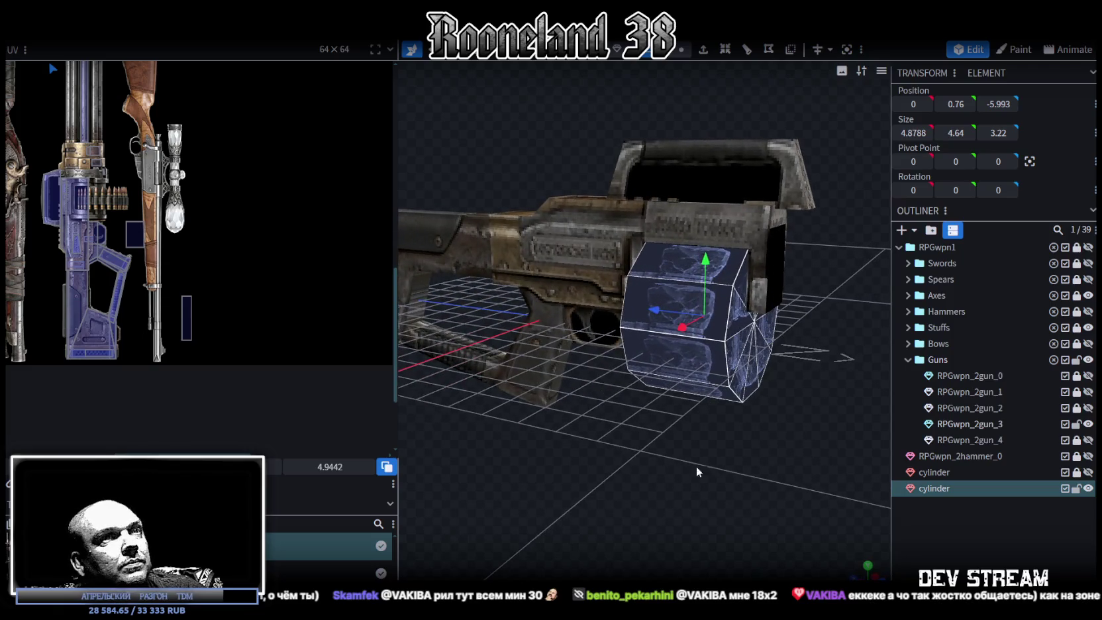
{"action": "mouse_move", "coordinate": [776, 424]}
{"action": "middle_mouse_down"}
{"action": "mouse_move", "coordinate": [801, 395]}
{"action": "mouse_move", "coordinate": [731, 406]}
{"action": "mouse_move", "coordinate": [712, 425]}
{"action": "mouse_move", "coordinate": [686, 413]}
{"action": "mouse_move", "coordinate": [689, 424]}
{"action": "mouse_move", "coordinate": [722, 425]}
{"action": "middle_mouse_up"}
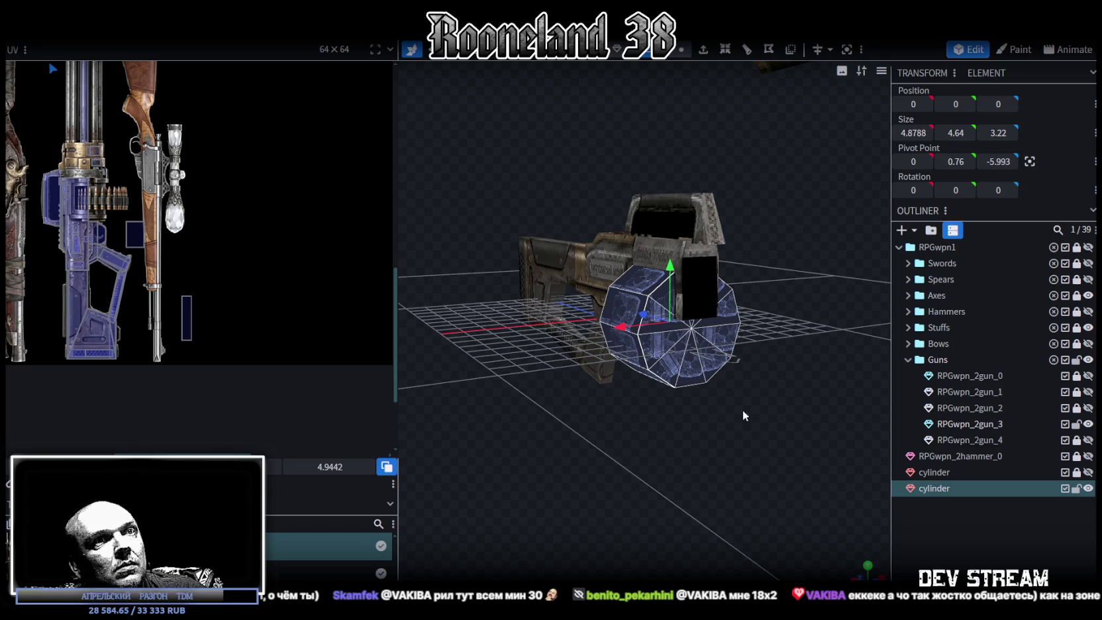
{"action": "key", "text": "ctrl+d"}
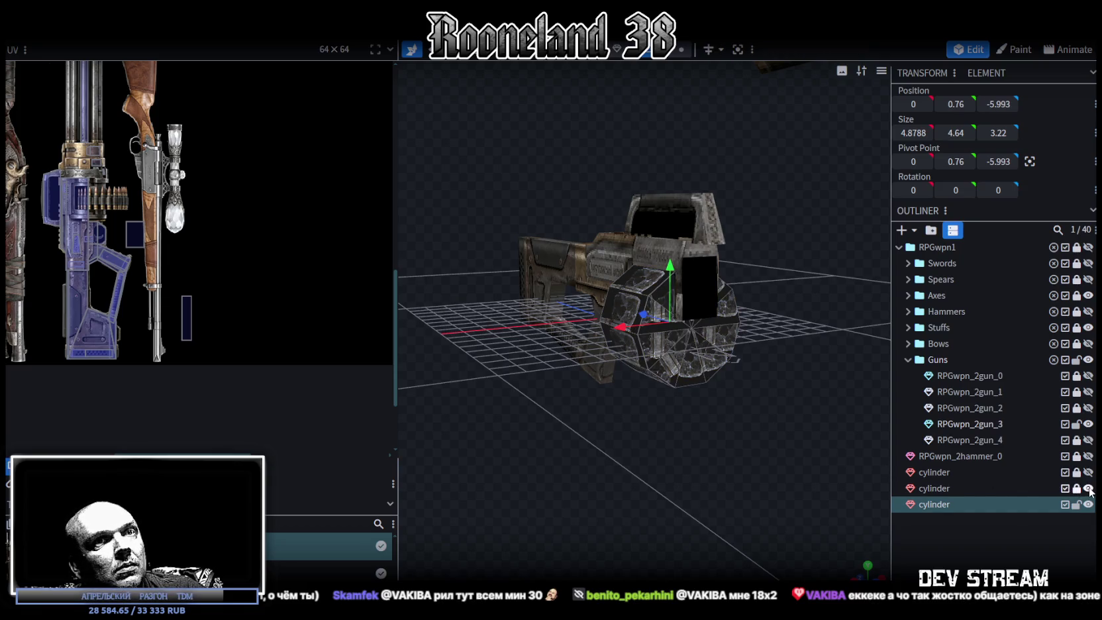
{"action": "left_click", "coordinate": [935, 507]}
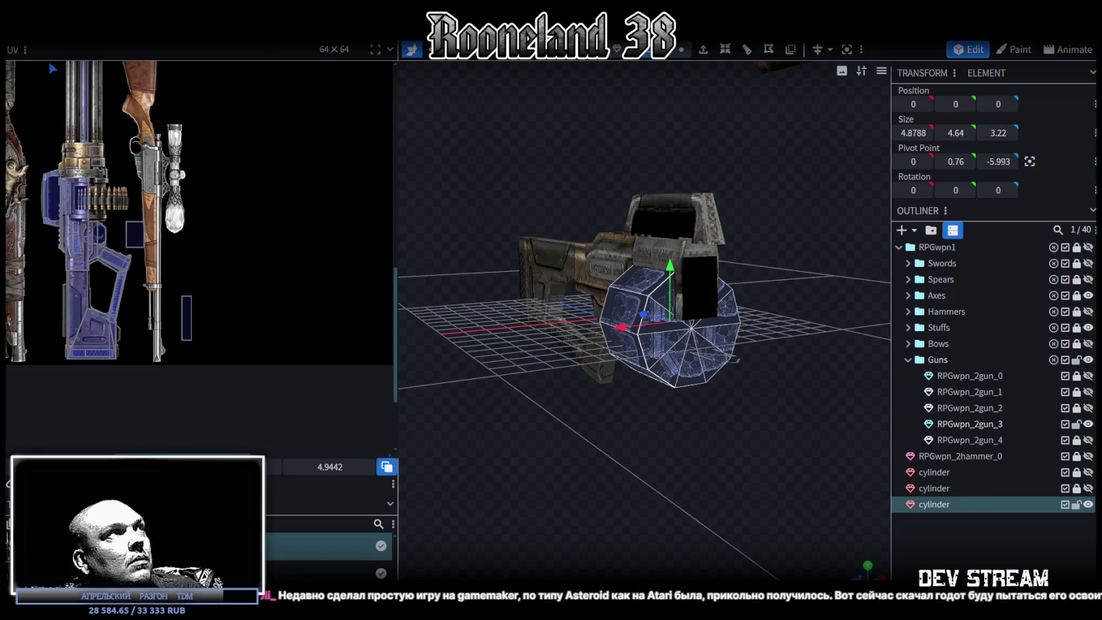
{"action": "left_click", "coordinate": [149, 32]}
{"action": "left_click", "coordinate": [159, 48]}
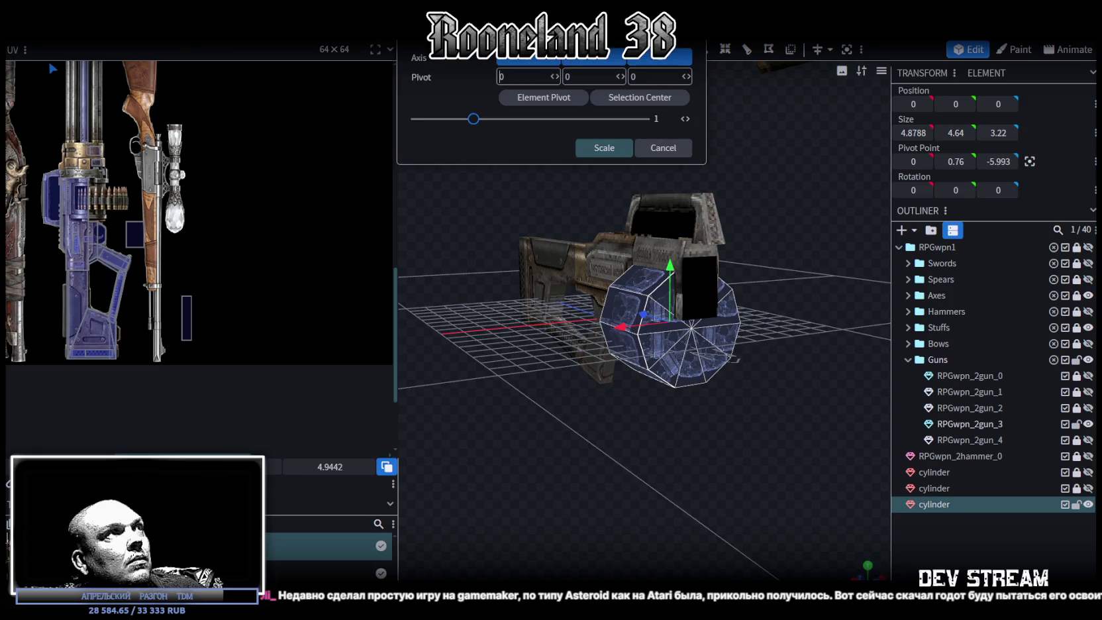
Scale the copy to 0.75 about the selection centre, making it 3.66 × 3.48 × 2.42
{"action": "left_click_drag", "start_coordinate": [470, 122], "coordinate": [465, 123]}
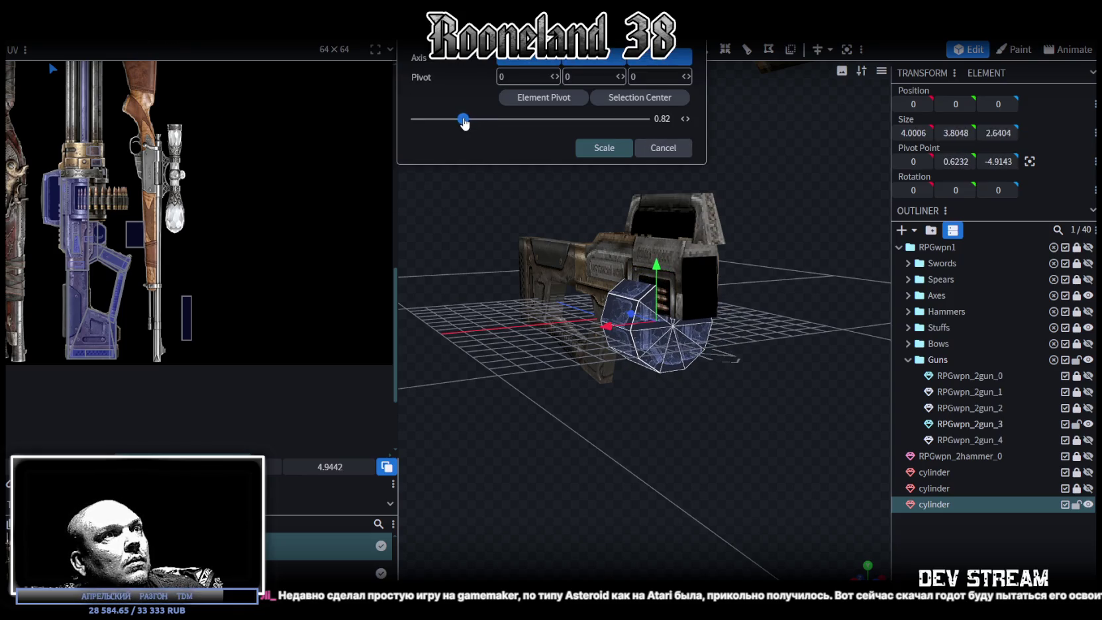
{"action": "left_click", "coordinate": [619, 99]}
{"action": "left_click", "coordinate": [538, 100]}
{"action": "left_click", "coordinate": [614, 104]}
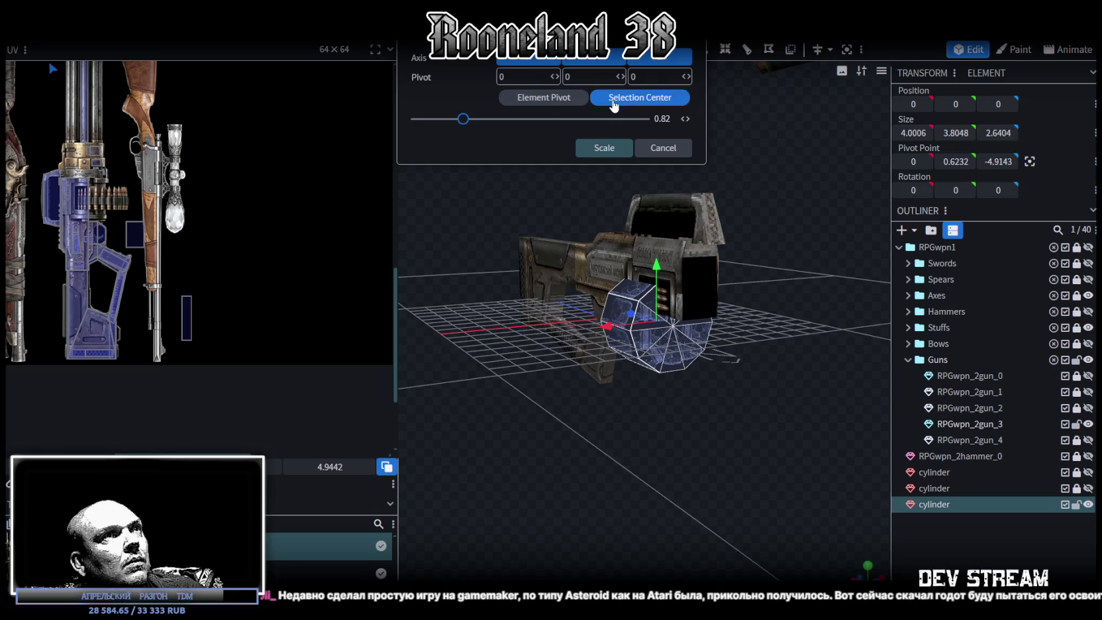
{"action": "left_click", "coordinate": [614, 103]}
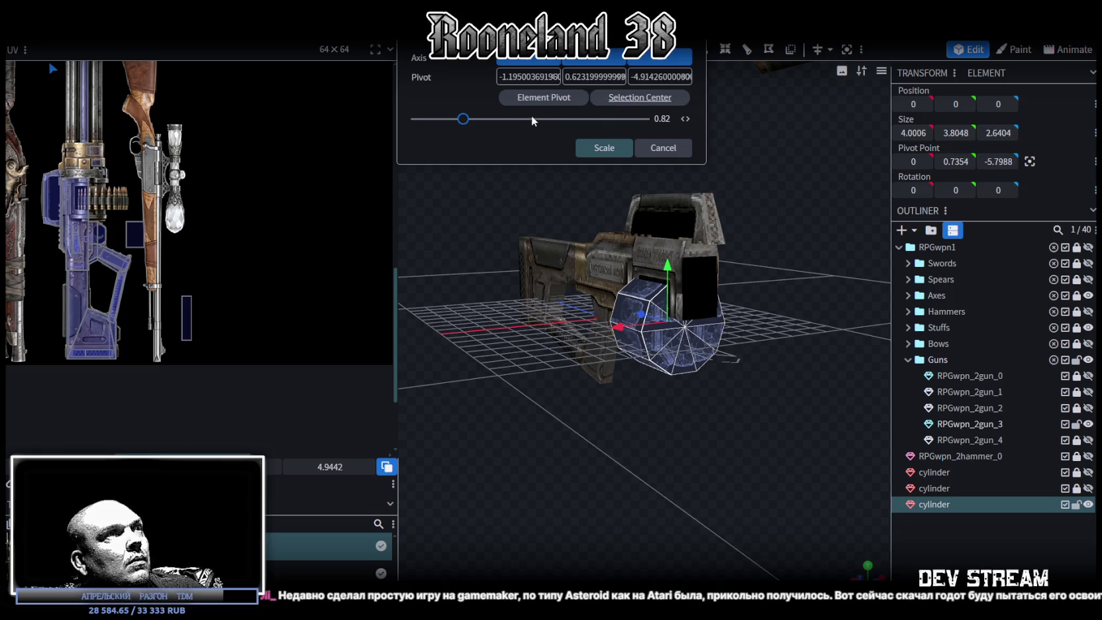
{"action": "left_click_drag", "start_coordinate": [464, 122], "coordinate": [460, 122]}
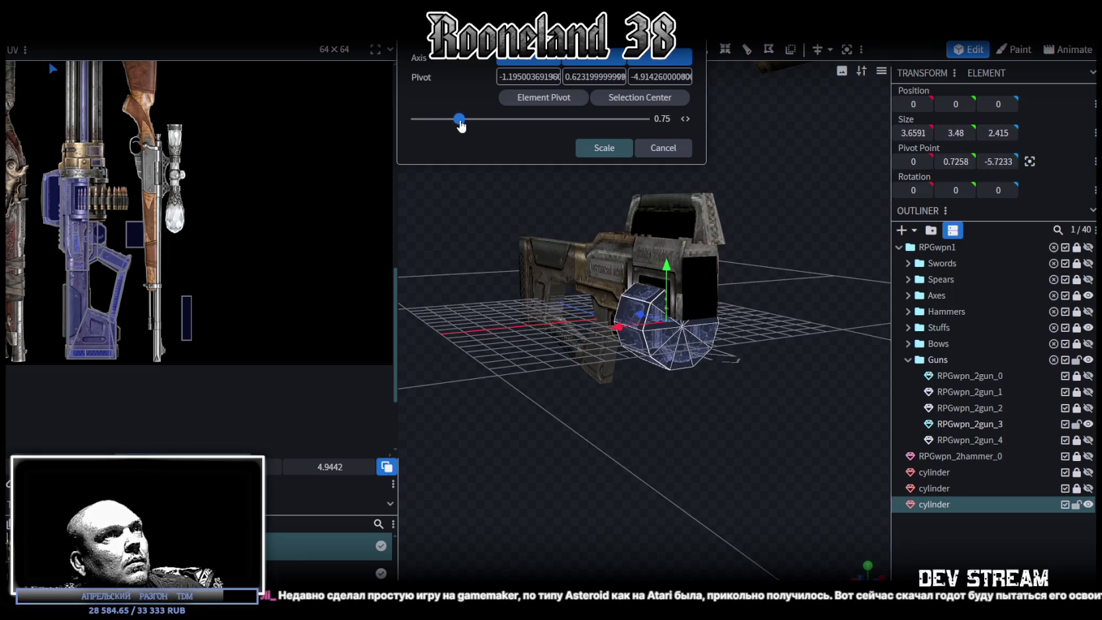
{"action": "left_click", "coordinate": [603, 148]}
{"action": "scroll", "coordinate": [622, 455], "scroll_direction": "up", "scroll_amount": 3}
{"action": "scroll", "coordinate": [720, 393], "scroll_direction": "up", "scroll_amount": 2}
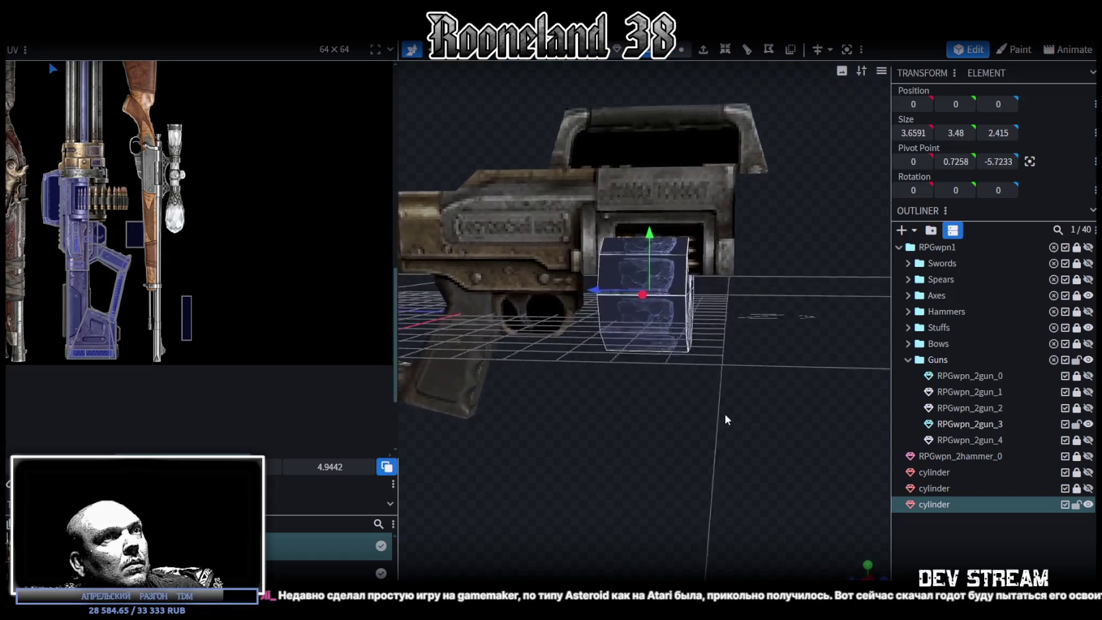
Shift the inner cylinder 0.4 back, raise it slightly, and lengthen its depth to 2.815
{"action": "scroll", "coordinate": [720, 423], "scroll_direction": "up", "scroll_amount": 2}
{"action": "left_click_drag", "start_coordinate": [750, 427], "coordinate": [744, 427]}
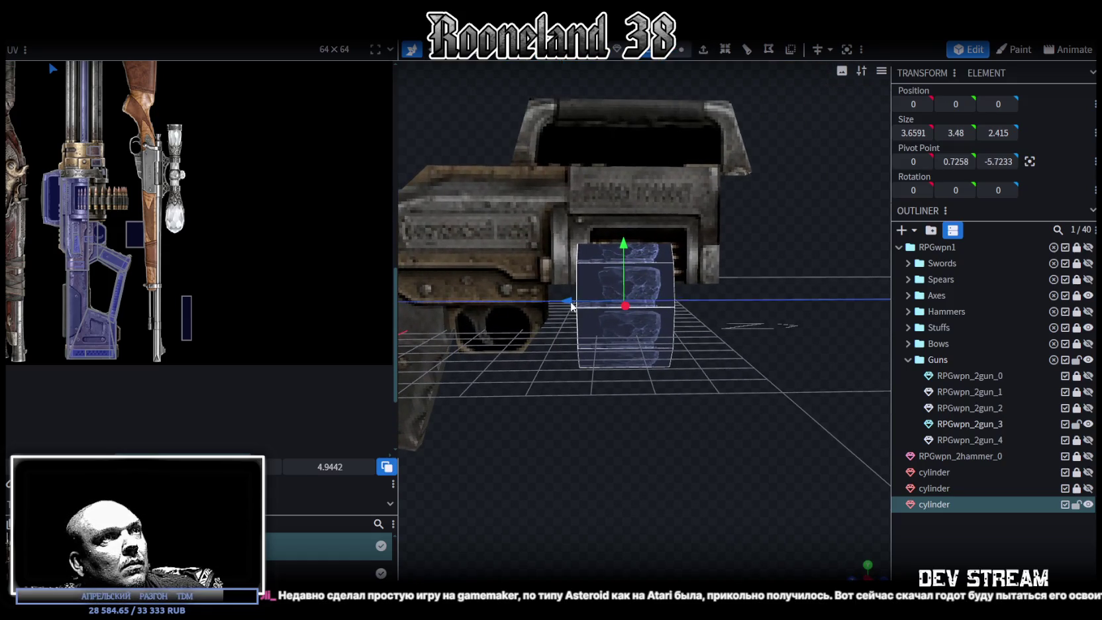
{"action": "left_click_drag", "start_coordinate": [571, 306], "coordinate": [583, 307]}
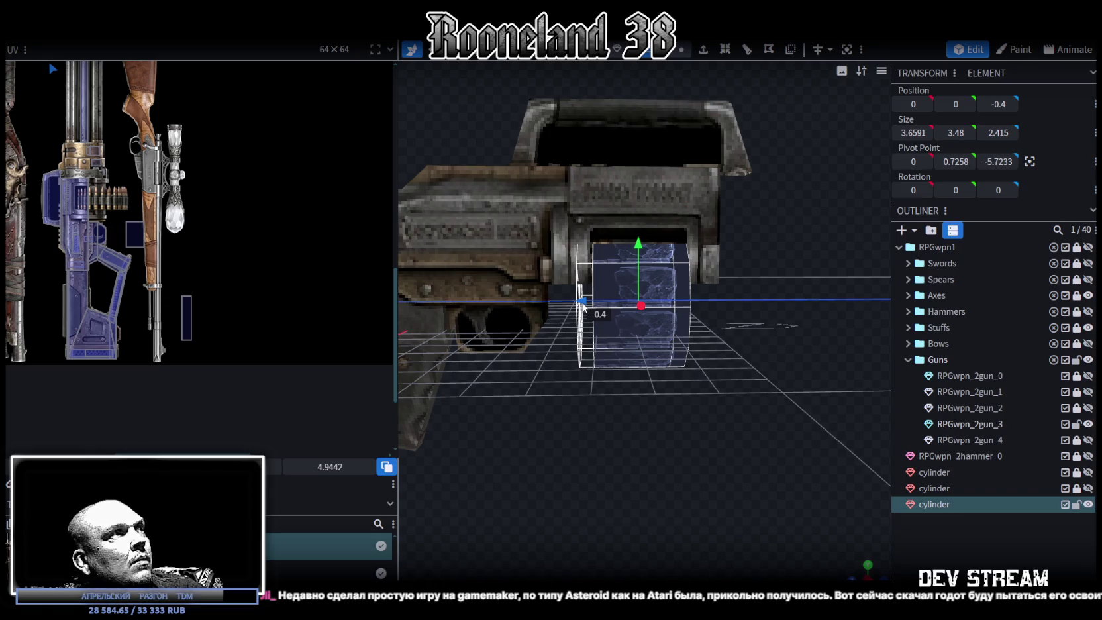
{"action": "left_click_drag", "start_coordinate": [639, 249], "coordinate": [638, 223]}
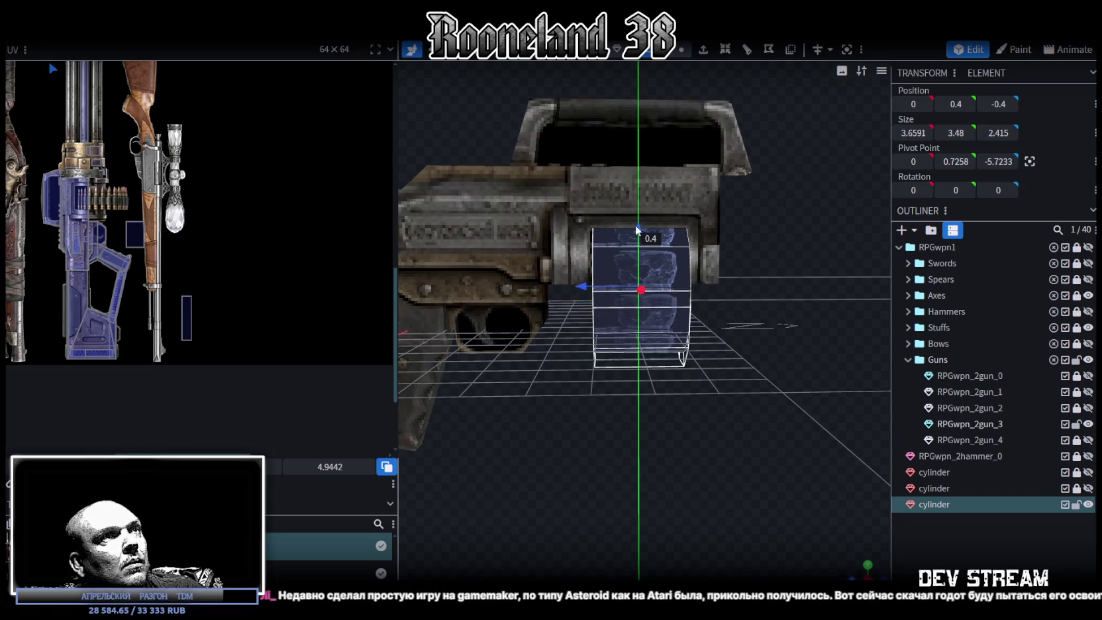
{"action": "left_click_drag", "start_coordinate": [692, 275], "coordinate": [700, 279]}
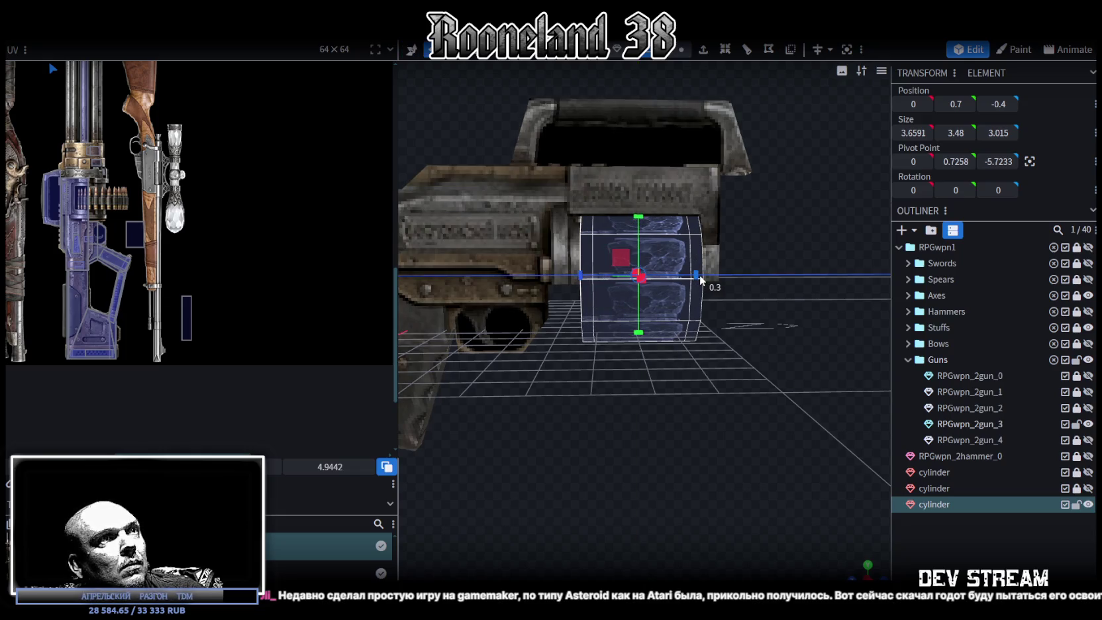
Move the drum cylinder to Z -0.3 and lengthen its depth to 3.215, viewed from the side
{"action": "key", "text": "v"}
{"action": "left_click_drag", "start_coordinate": [588, 283], "coordinate": [583, 279]}
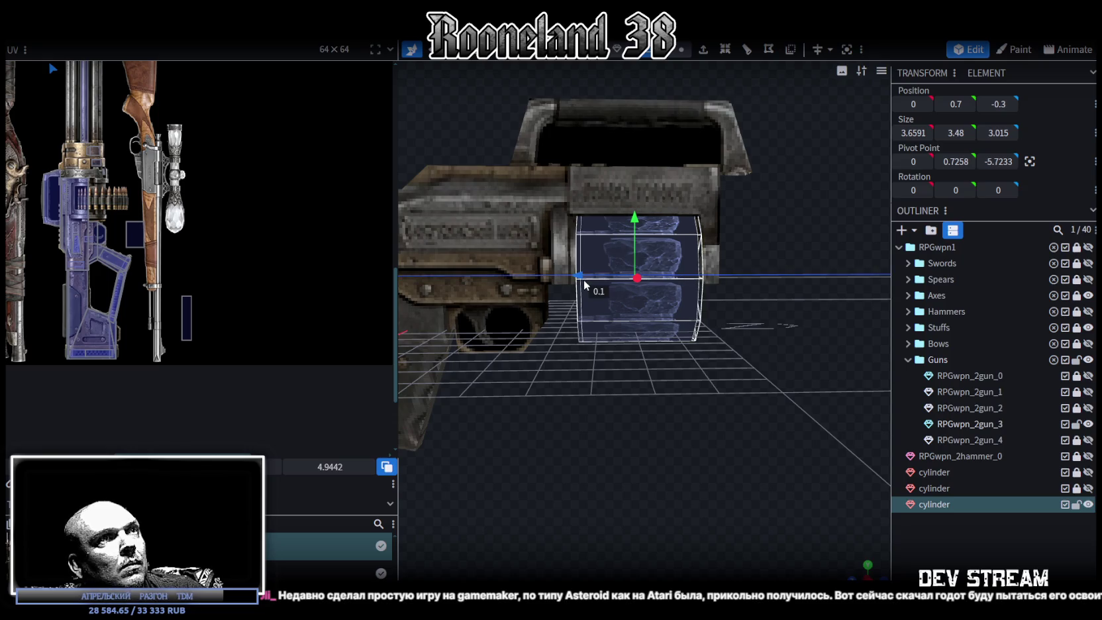
{"action": "left_click_drag", "start_coordinate": [762, 361], "coordinate": [757, 374]}
{"action": "key", "text": "s"}
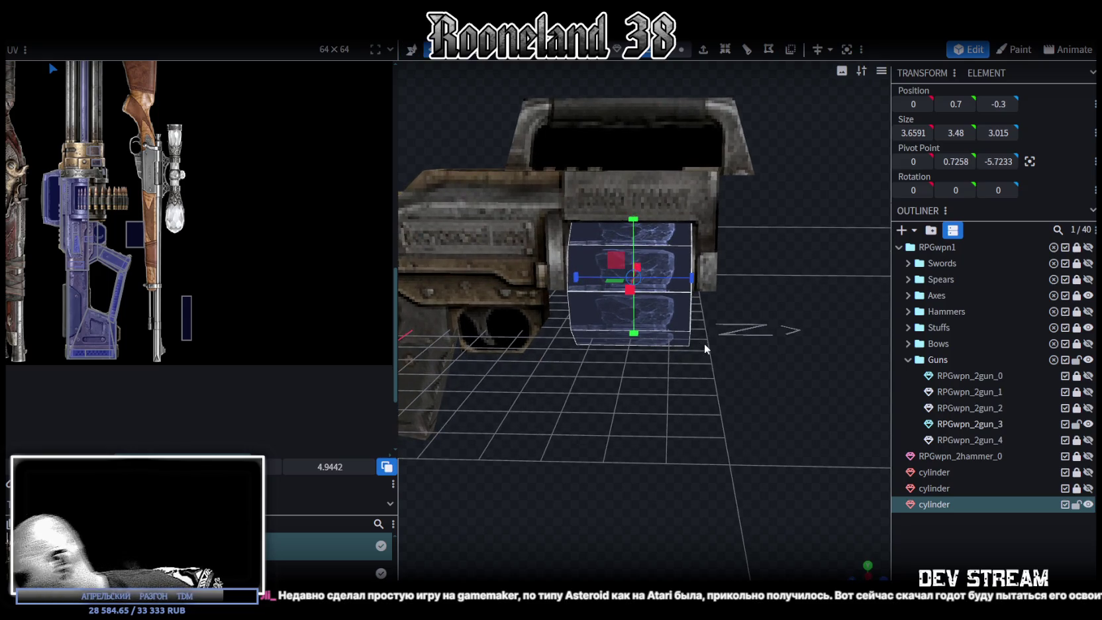
{"action": "mouse_move", "coordinate": [692, 277]}
{"action": "left_mouse_down"}
{"action": "mouse_move", "coordinate": [783, 367]}
{"action": "mouse_move", "coordinate": [667, 346]}
{"action": "mouse_move", "coordinate": [522, 382]}
{"action": "mouse_move", "coordinate": [746, 362]}
{"action": "left_mouse_up"}
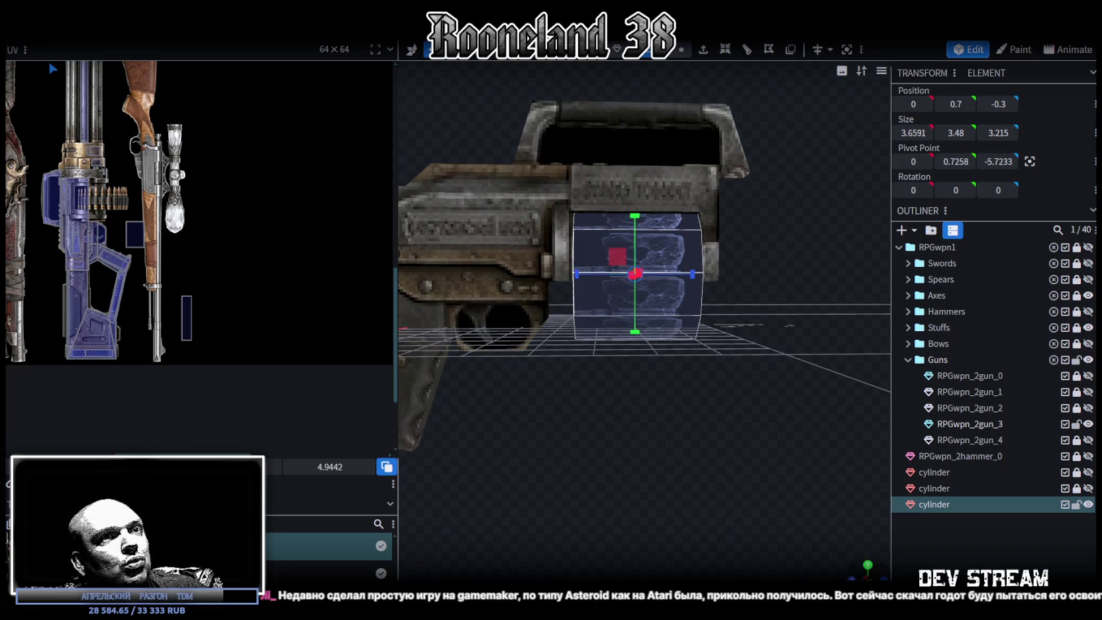
{"action": "key", "text": "KP_3"}
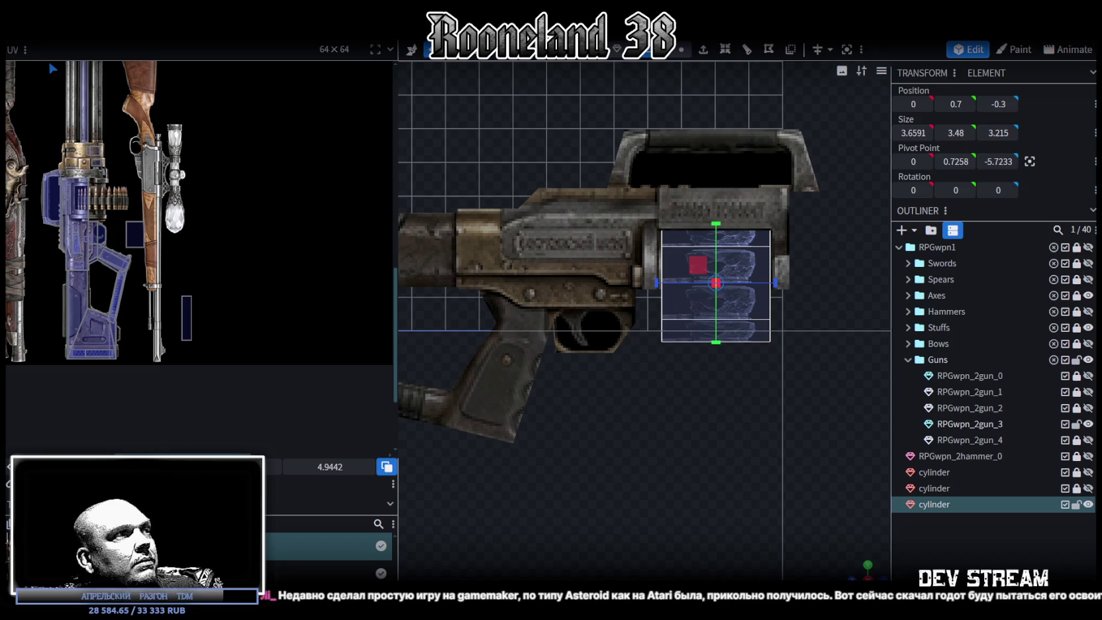
{"action": "left_click_drag", "start_coordinate": [330, 467], "coordinate": [130, 194]}
Rotate the drum face's UV and drag it onto the ammo belt texture
{"action": "scroll", "coordinate": [103, 164], "scroll_direction": "down", "scroll_amount": 2}
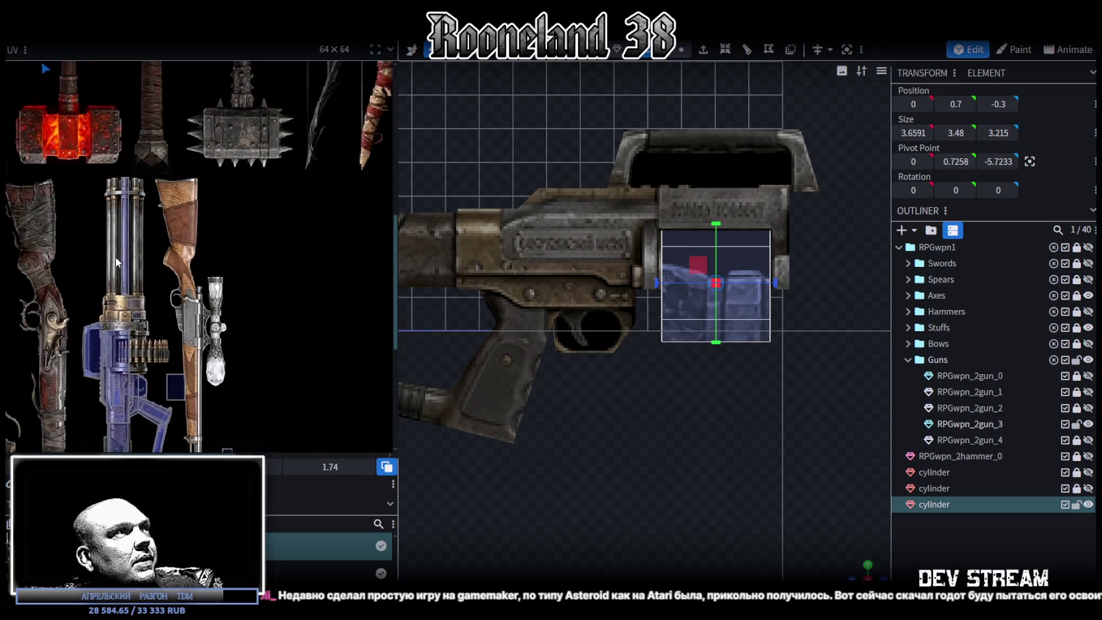
{"action": "scroll", "coordinate": [93, 155], "scroll_direction": "down", "scroll_amount": 2}
{"action": "scroll", "coordinate": [74, 135], "scroll_direction": "down", "scroll_amount": 1}
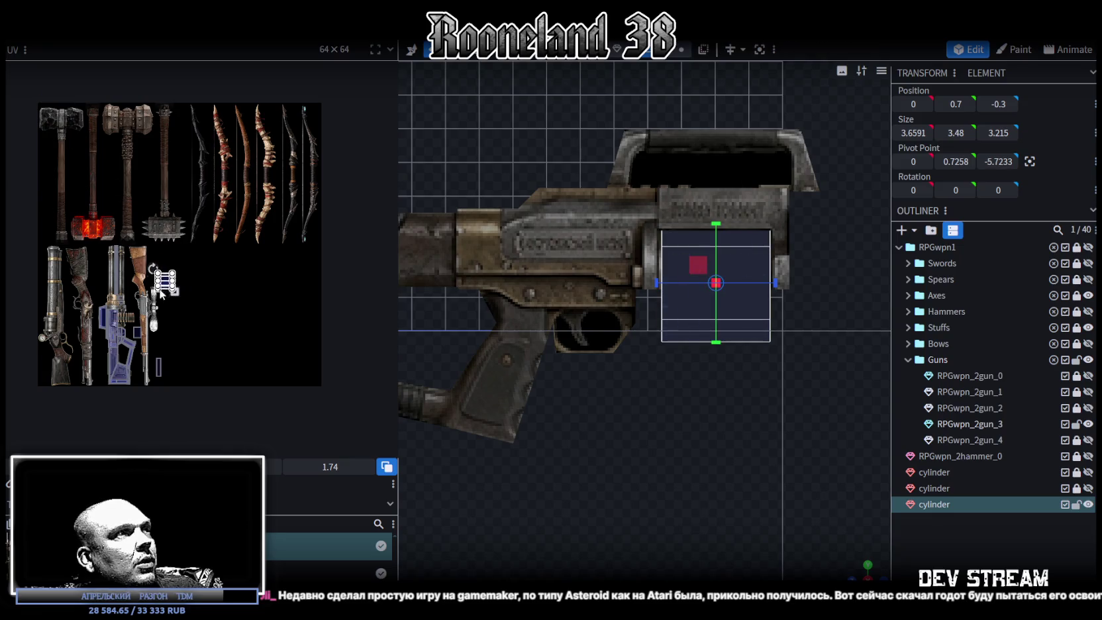
{"action": "left_click_drag", "start_coordinate": [58, 118], "coordinate": [159, 265]}
{"action": "scroll", "coordinate": [158, 258], "scroll_direction": "up", "scroll_amount": 1}
{"action": "scroll", "coordinate": [199, 245], "scroll_direction": "up", "scroll_amount": 1}
{"action": "scroll", "coordinate": [233, 233], "scroll_direction": "up", "scroll_amount": 2}
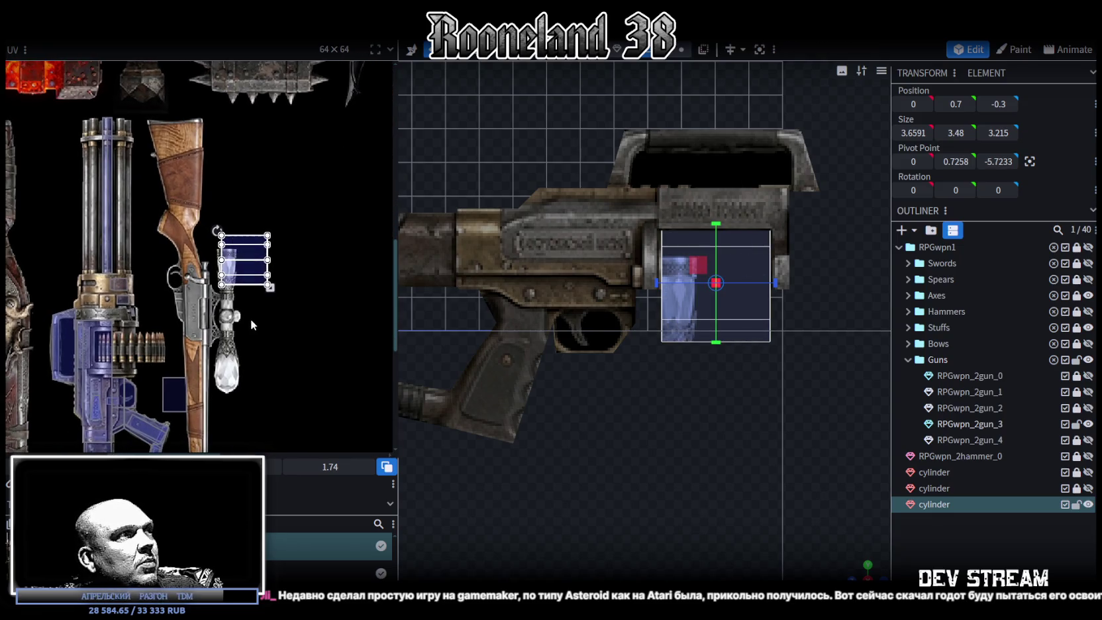
{"action": "middle_click_drag", "start_coordinate": [250, 318], "coordinate": [299, 252]}
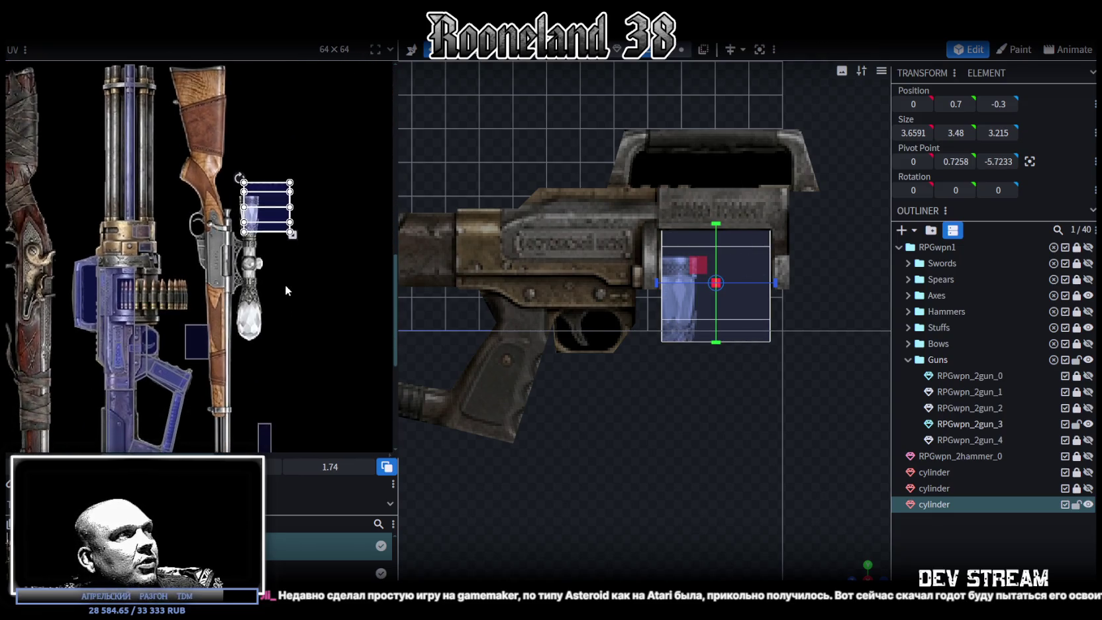
{"action": "right_click", "coordinate": [268, 217]}
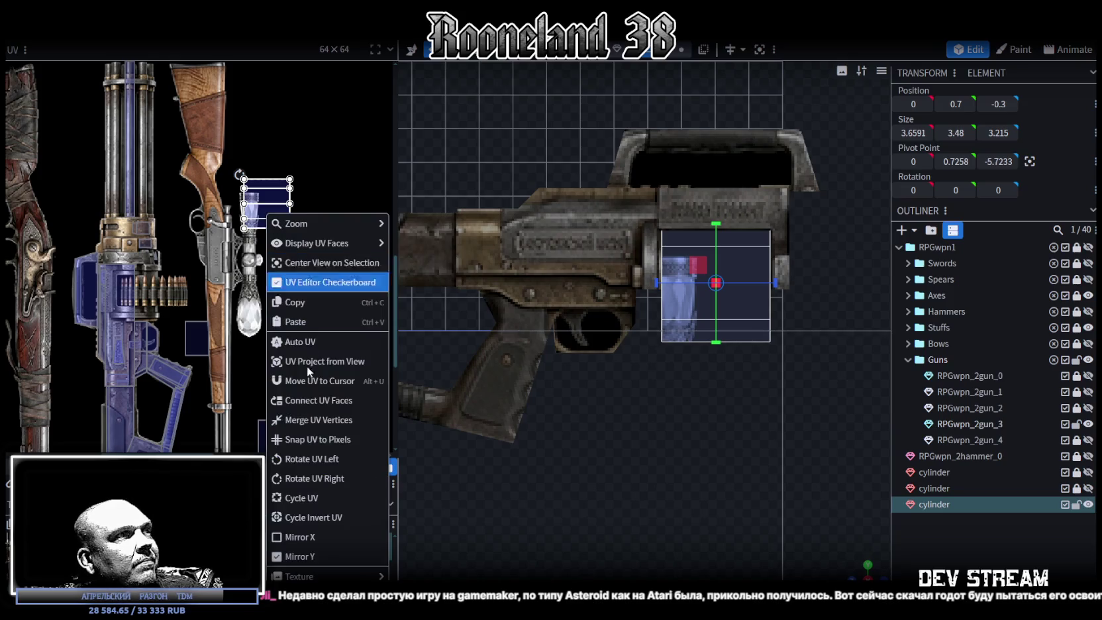
{"action": "left_click", "coordinate": [286, 457]}
{"action": "mouse_move", "coordinate": [260, 217]}
{"action": "left_mouse_down"}
{"action": "mouse_move", "coordinate": [252, 317]}
{"action": "mouse_move", "coordinate": [33, 283]}
{"action": "left_mouse_up"}
Nudge the UV box over the bullet rows and narrow it to fewer cartridges
{"action": "scroll", "coordinate": [251, 318], "scroll_direction": "up", "scroll_amount": 2}
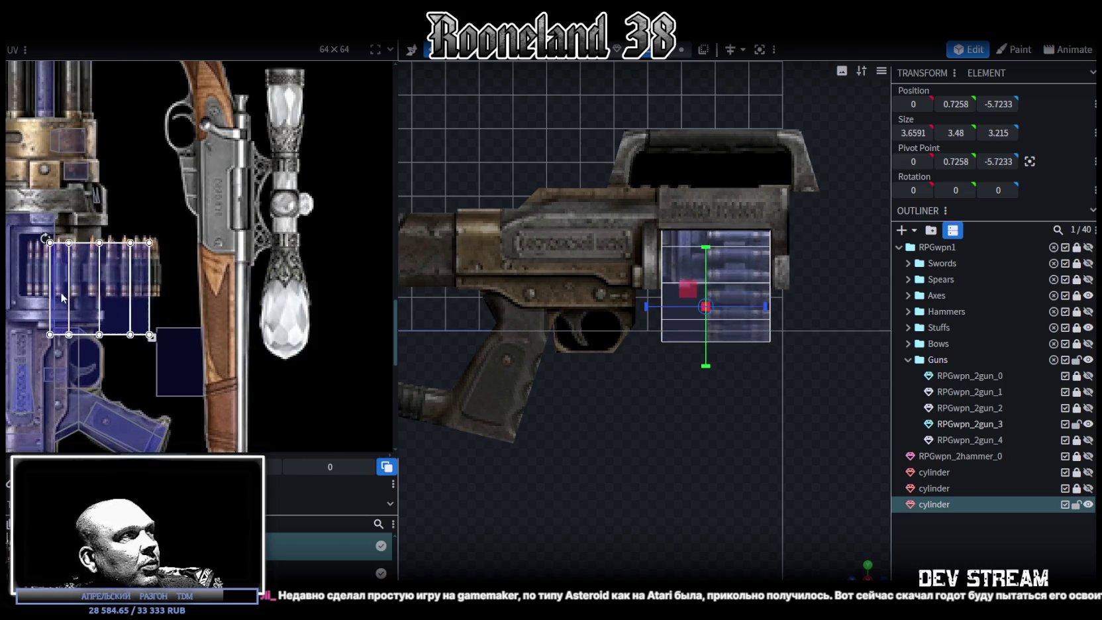
{"action": "scroll", "coordinate": [178, 342], "scroll_direction": "up", "scroll_amount": 2}
{"action": "scroll", "coordinate": [179, 343], "scroll_direction": "up", "scroll_amount": 1}
{"action": "left_click_drag", "start_coordinate": [137, 281], "coordinate": [143, 281]}
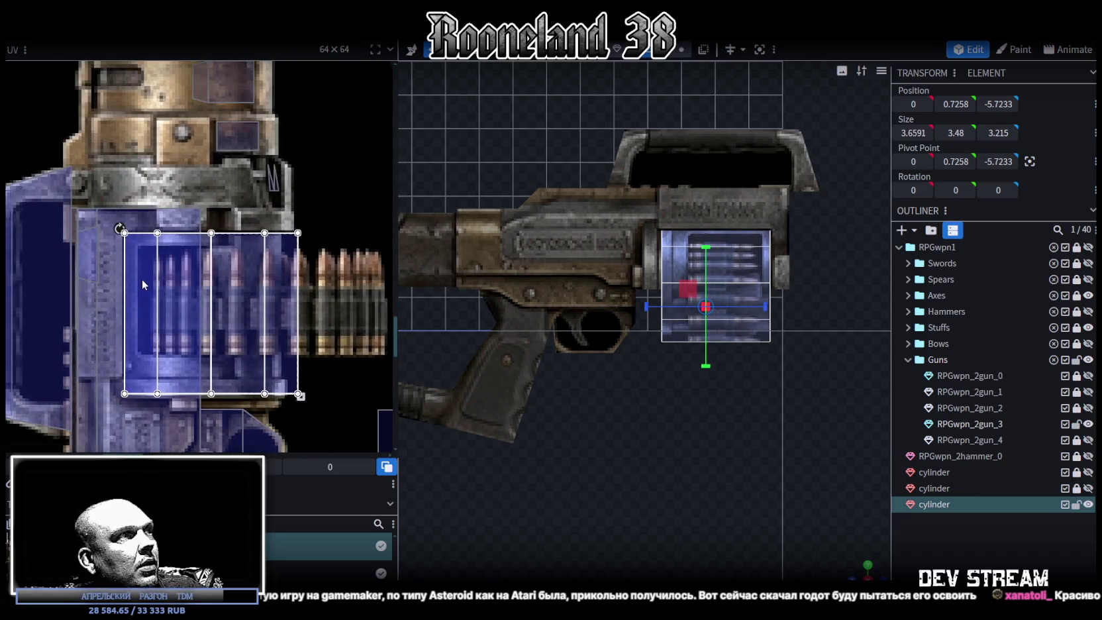
{"action": "left_click_drag", "start_coordinate": [141, 281], "coordinate": [143, 279]}
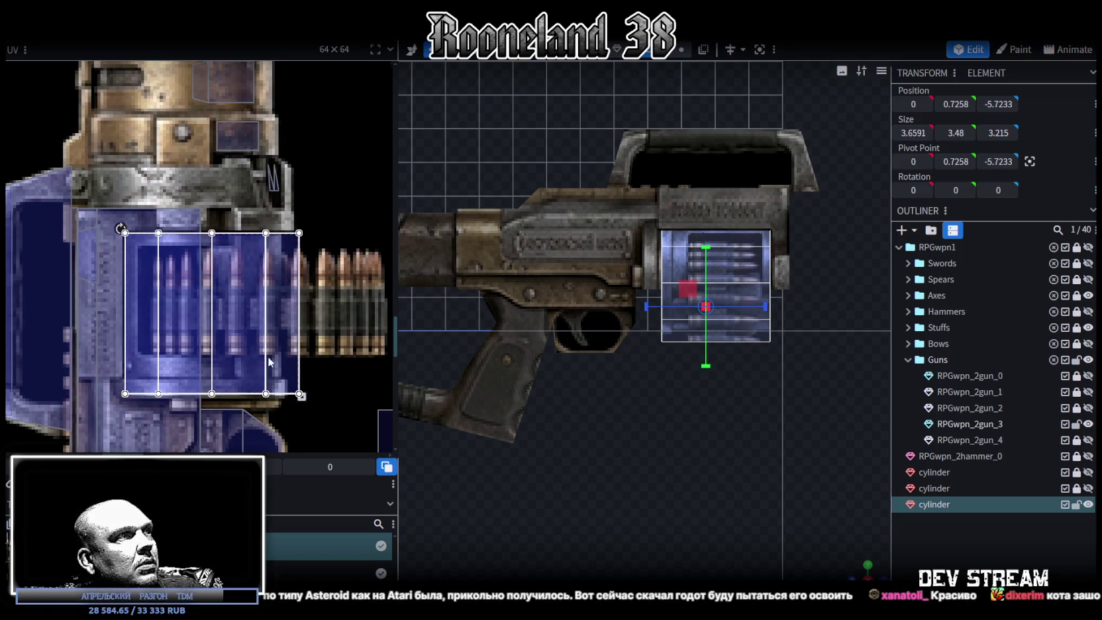
{"action": "left_click_drag", "start_coordinate": [300, 395], "coordinate": [282, 396]}
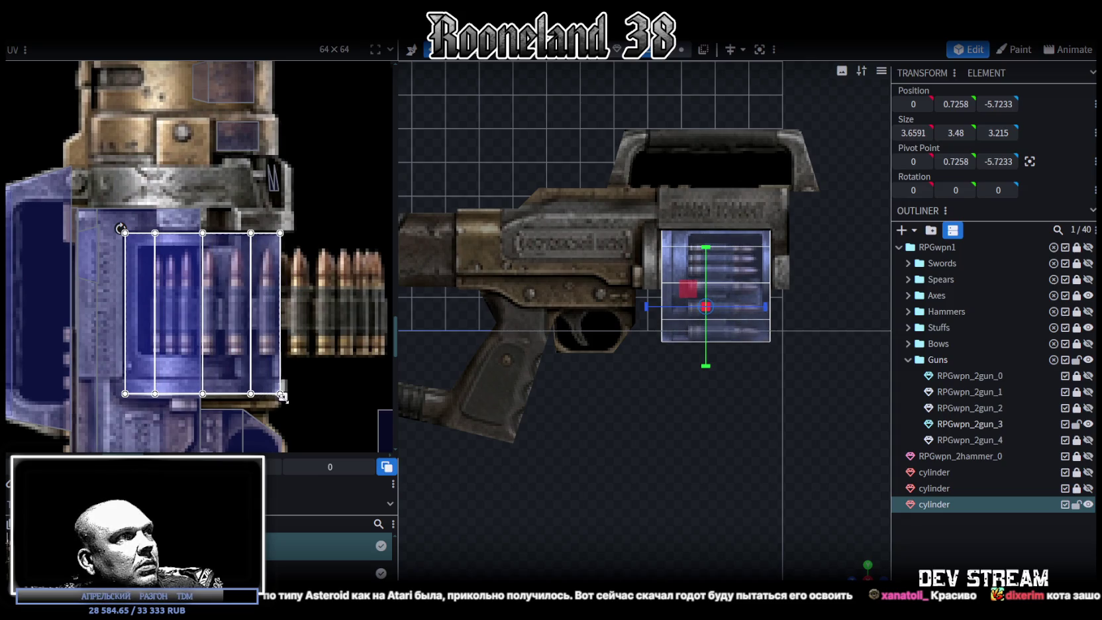
{"action": "mouse_move", "coordinate": [739, 491]}
{"action": "left_mouse_down"}
{"action": "mouse_move", "coordinate": [688, 463]}
{"action": "mouse_move", "coordinate": [710, 454]}
{"action": "mouse_move", "coordinate": [734, 401]}
{"action": "left_mouse_up"}
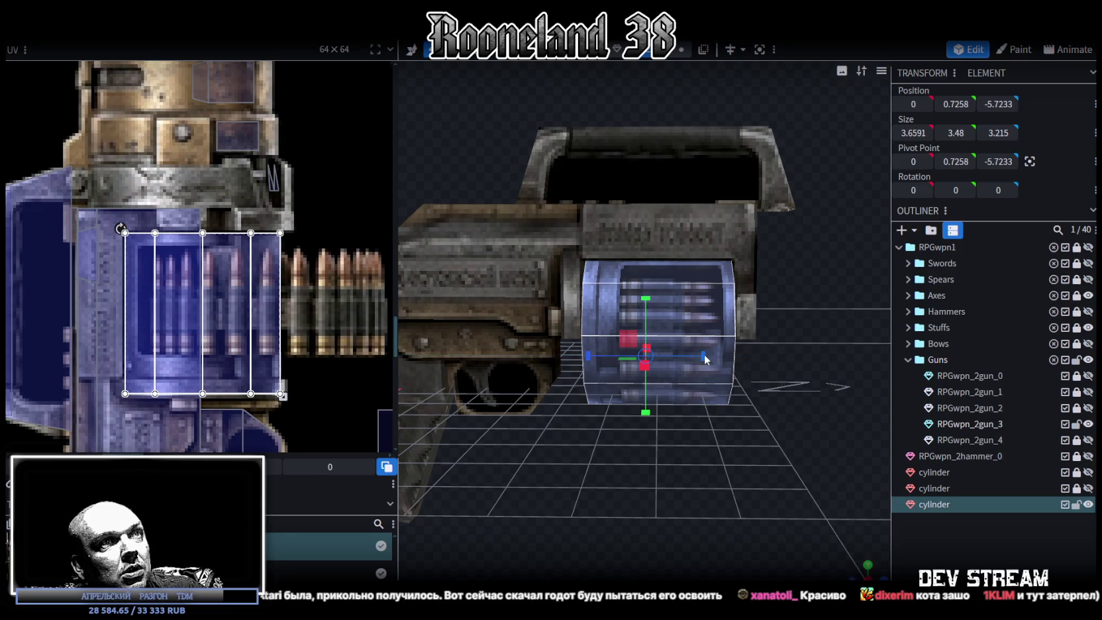
Widen the drum cylinder to Size Z 3.815 and move it to Z -0.1
{"action": "scroll", "coordinate": [732, 404], "scroll_direction": "down", "scroll_amount": 2}
{"action": "key", "text": "ctrl+z"}
{"action": "left_click_drag", "start_coordinate": [719, 327], "coordinate": [724, 331]}
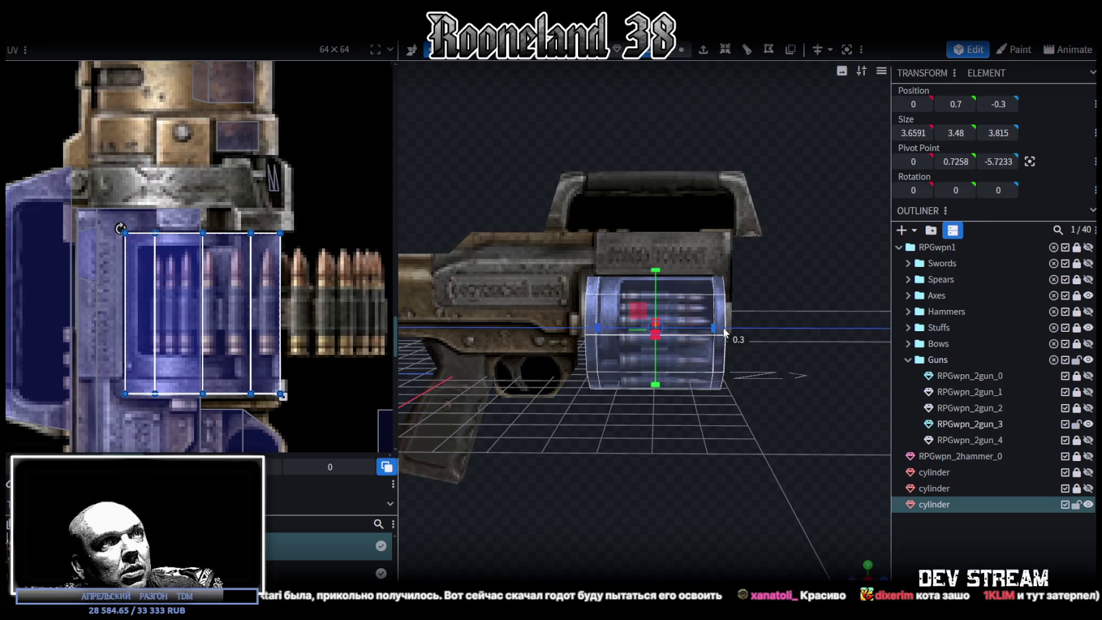
{"action": "left_click_drag", "start_coordinate": [601, 334], "coordinate": [592, 330]}
{"action": "mouse_move", "coordinate": [651, 460]}
{"action": "left_mouse_down"}
{"action": "mouse_move", "coordinate": [662, 462]}
{"action": "mouse_move", "coordinate": [642, 450]}
{"action": "mouse_move", "coordinate": [652, 461]}
{"action": "left_mouse_up"}
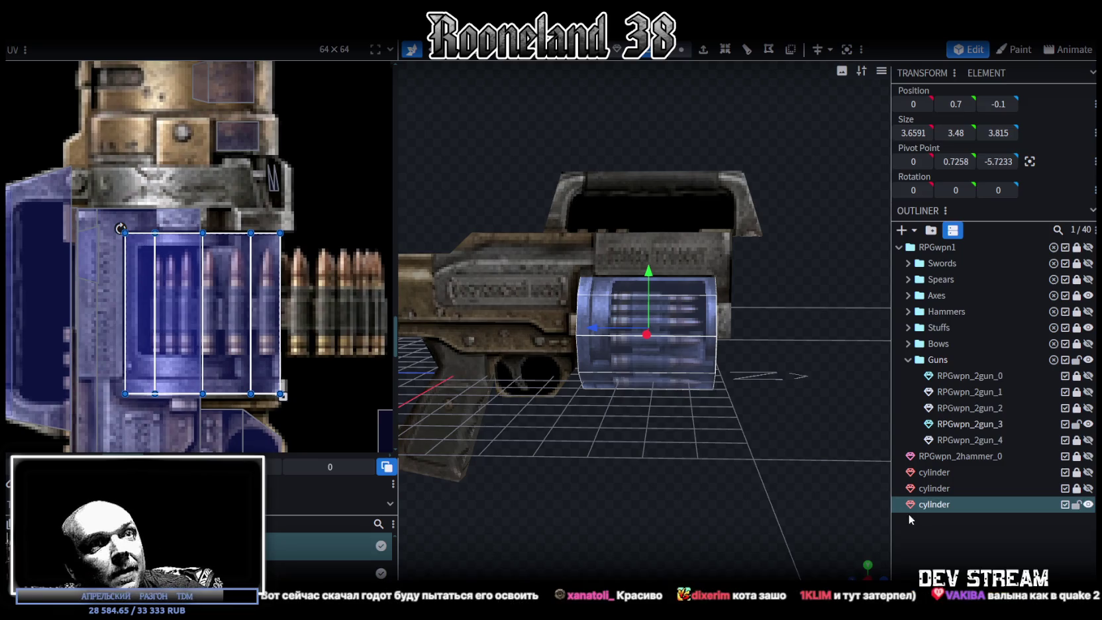
Switch to face selection, pick a drum face, and add a single loop cut
{"action": "mouse_move", "coordinate": [729, 431]}
{"action": "left_mouse_down"}
{"action": "mouse_move", "coordinate": [644, 343]}
{"action": "mouse_move", "coordinate": [747, 371]}
{"action": "mouse_move", "coordinate": [867, 473]}
{"action": "mouse_move", "coordinate": [882, 471]}
{"action": "mouse_move", "coordinate": [903, 429]}
{"action": "mouse_move", "coordinate": [893, 407]}
{"action": "mouse_move", "coordinate": [881, 455]}
{"action": "mouse_move", "coordinate": [813, 476]}
{"action": "mouse_move", "coordinate": [829, 471]}
{"action": "mouse_move", "coordinate": [833, 448]}
{"action": "mouse_move", "coordinate": [805, 461]}
{"action": "left_mouse_up"}
{"action": "scroll", "coordinate": [238, 365], "scroll_direction": "down", "scroll_amount": 2}
{"action": "scroll", "coordinate": [243, 370], "scroll_direction": "down", "scroll_amount": 2}
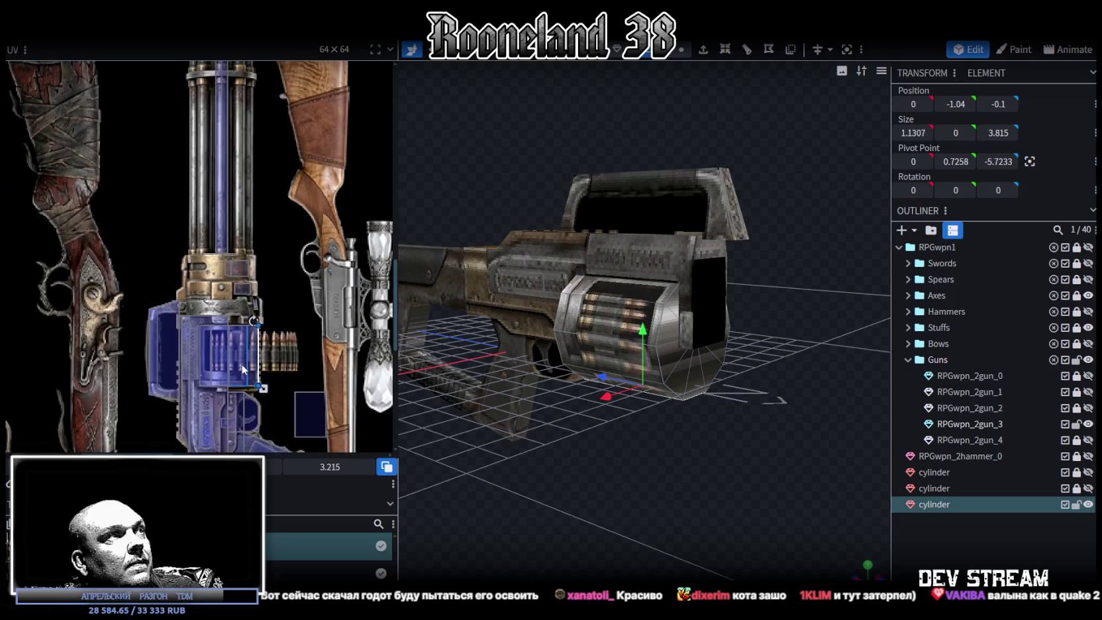
{"action": "scroll", "coordinate": [243, 370], "scroll_direction": "down", "scroll_amount": 2}
{"action": "mouse_move", "coordinate": [585, 511]}
{"action": "left_mouse_down"}
{"action": "mouse_move", "coordinate": [682, 484]}
{"action": "mouse_move", "coordinate": [678, 494]}
{"action": "mouse_move", "coordinate": [693, 488]}
{"action": "mouse_move", "coordinate": [688, 476]}
{"action": "left_mouse_up"}
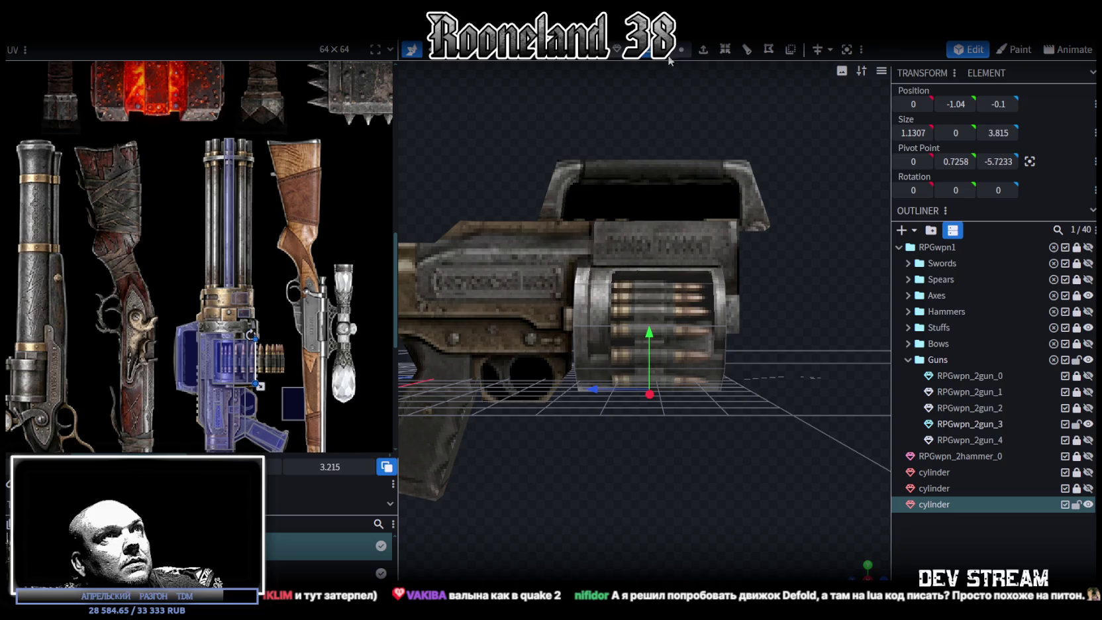
{"action": "left_click", "coordinate": [658, 50]}
{"action": "left_click", "coordinate": [702, 332]}
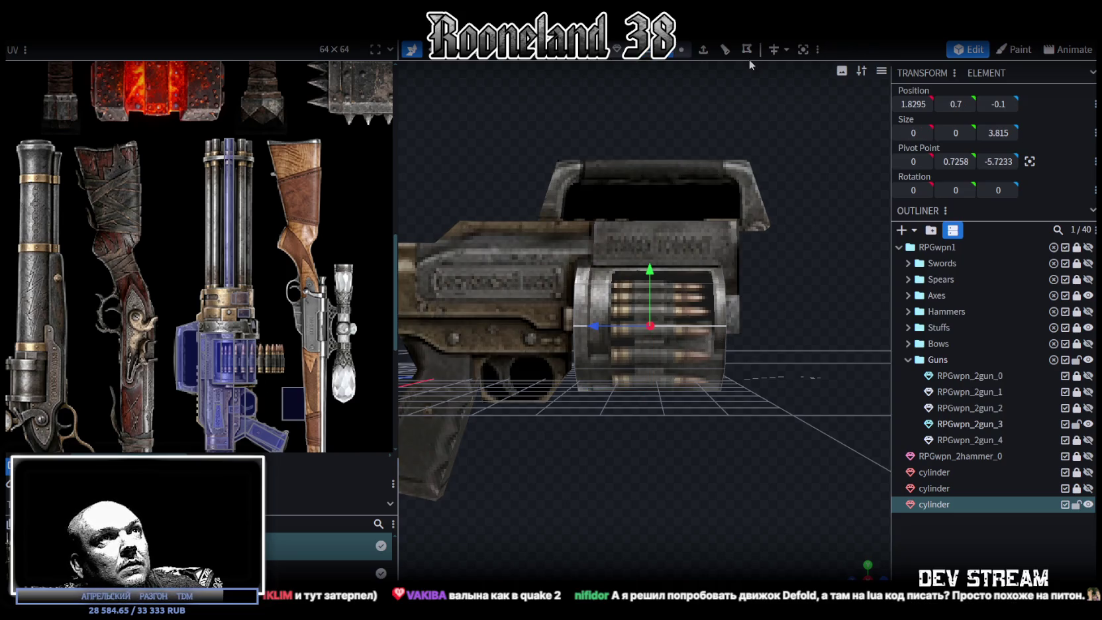
{"action": "left_click", "coordinate": [725, 51]}
{"action": "scroll", "coordinate": [742, 425], "scroll_direction": "up", "scroll_amount": 2}
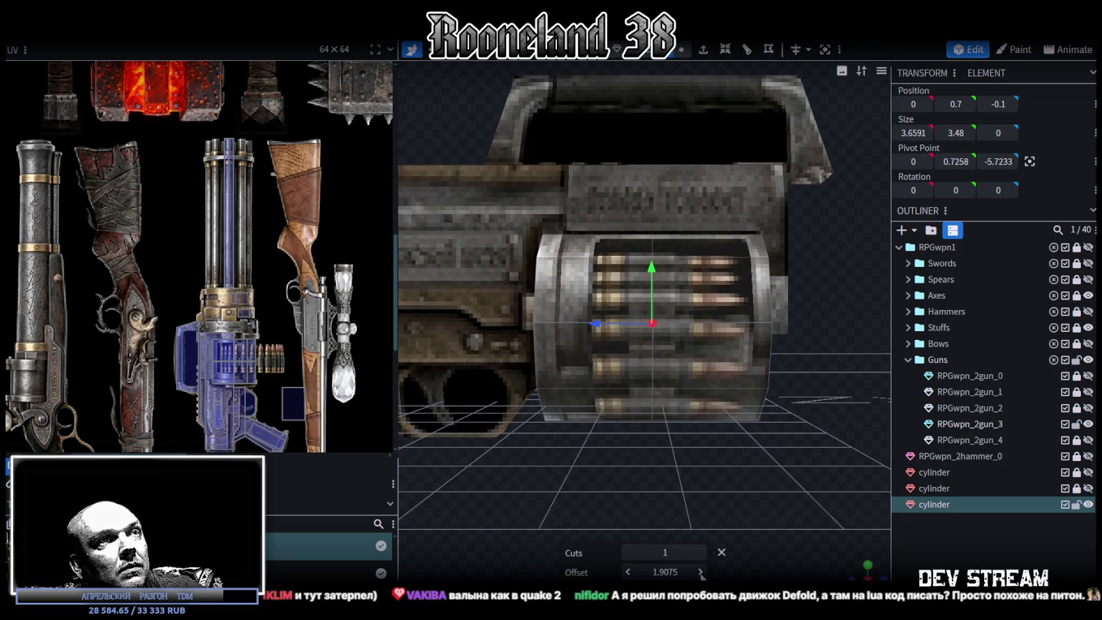
Slide the loop cut to offset 0.2538 near one end of the drum
{"action": "left_click_drag", "start_coordinate": [700, 575], "coordinate": [693, 576]}
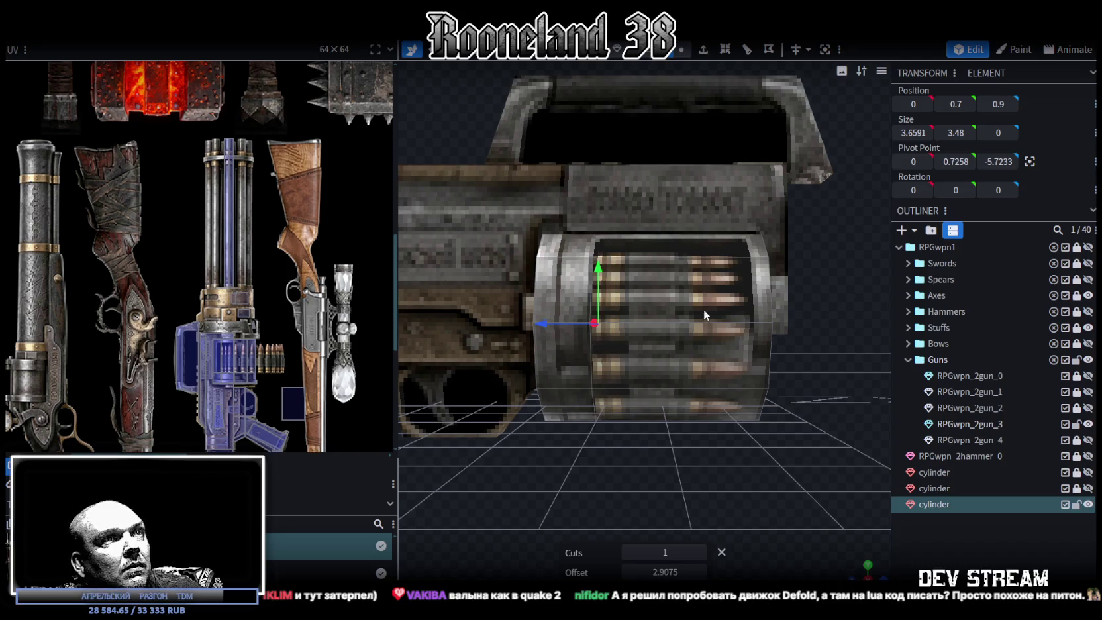
{"action": "left_click_drag", "start_coordinate": [703, 309], "coordinate": [699, 325]}
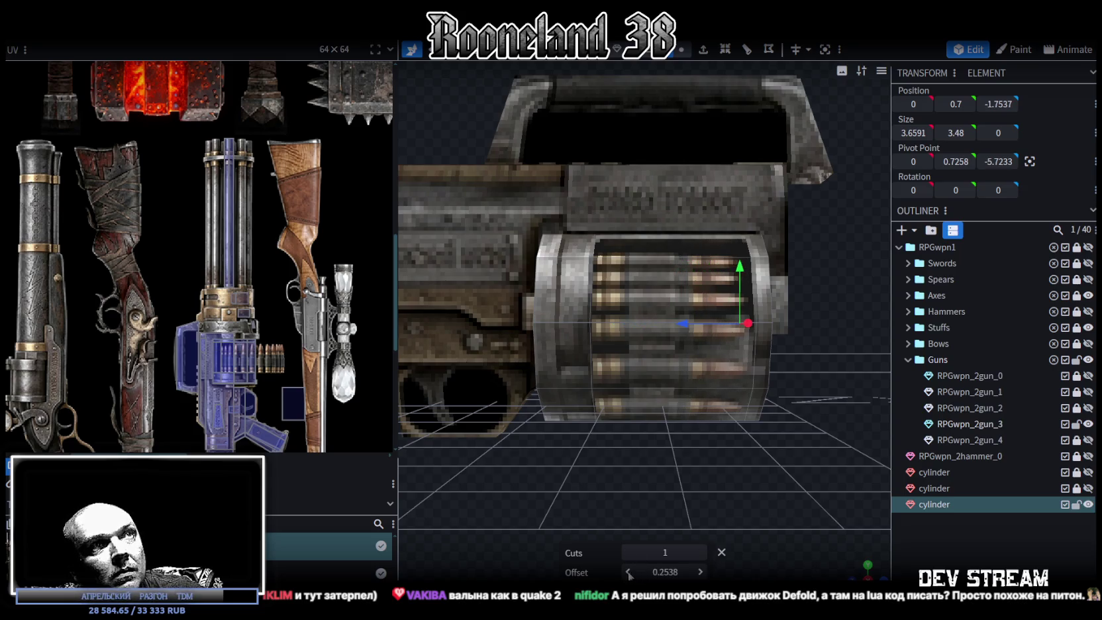
{"action": "left_click_drag", "start_coordinate": [700, 460], "coordinate": [667, 80]}
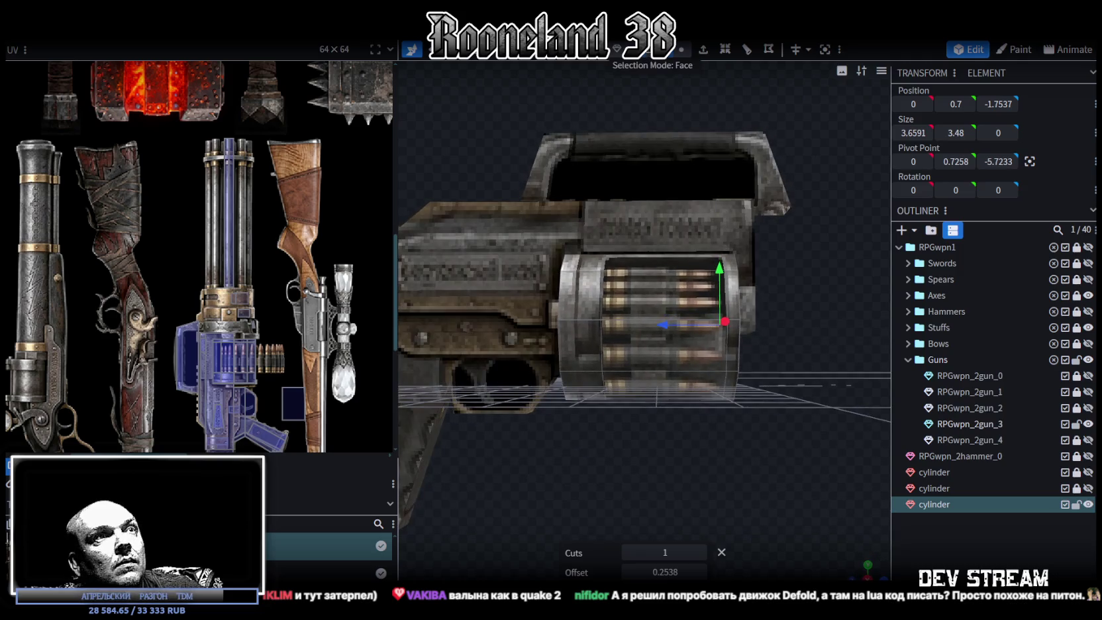
{"action": "left_click", "coordinate": [617, 319]}
Move the face's UV to a thin strip left of the bullets and mirror it
{"action": "mouse_move", "coordinate": [796, 429]}
{"action": "left_mouse_down"}
{"action": "mouse_move", "coordinate": [725, 432]}
{"action": "mouse_move", "coordinate": [771, 484]}
{"action": "left_mouse_up"}
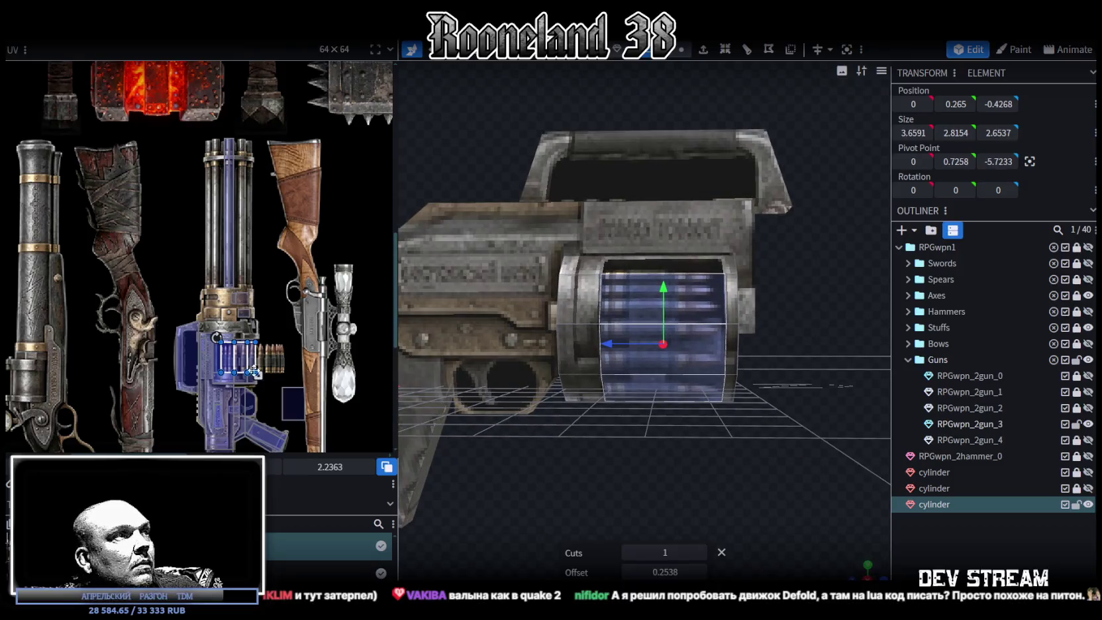
{"action": "scroll", "coordinate": [253, 366], "scroll_direction": "up", "scroll_amount": 3}
{"action": "scroll", "coordinate": [254, 366], "scroll_direction": "up", "scroll_amount": 2}
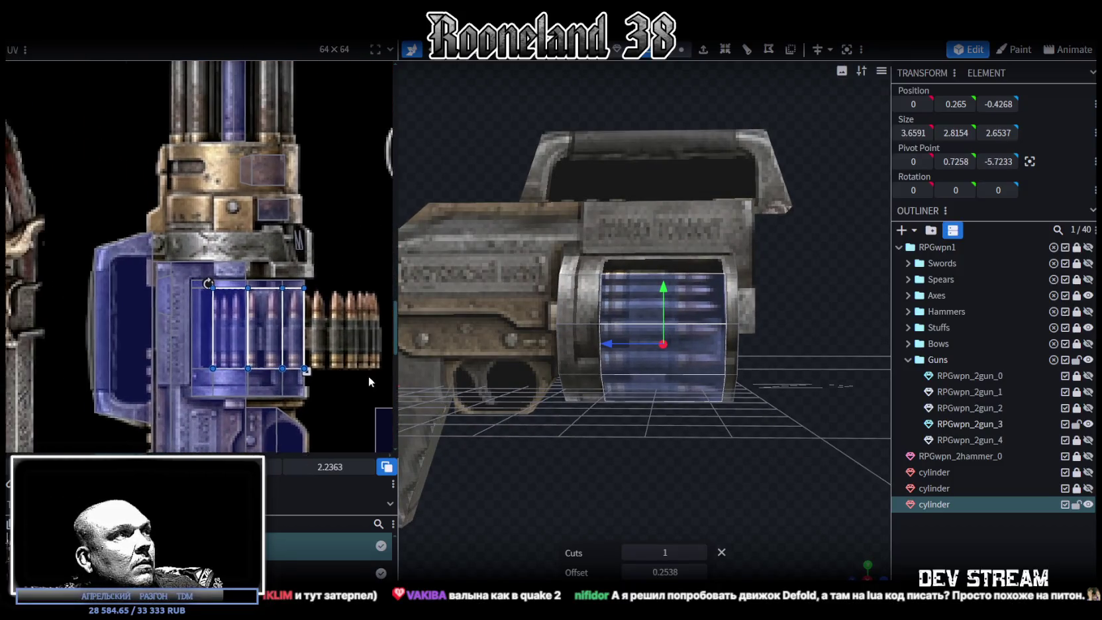
{"action": "scroll", "coordinate": [305, 377], "scroll_direction": "up", "scroll_amount": 2}
{"action": "scroll", "coordinate": [283, 332], "scroll_direction": "up", "scroll_amount": 2}
{"action": "left_click_drag", "start_coordinate": [244, 306], "coordinate": [220, 306]}
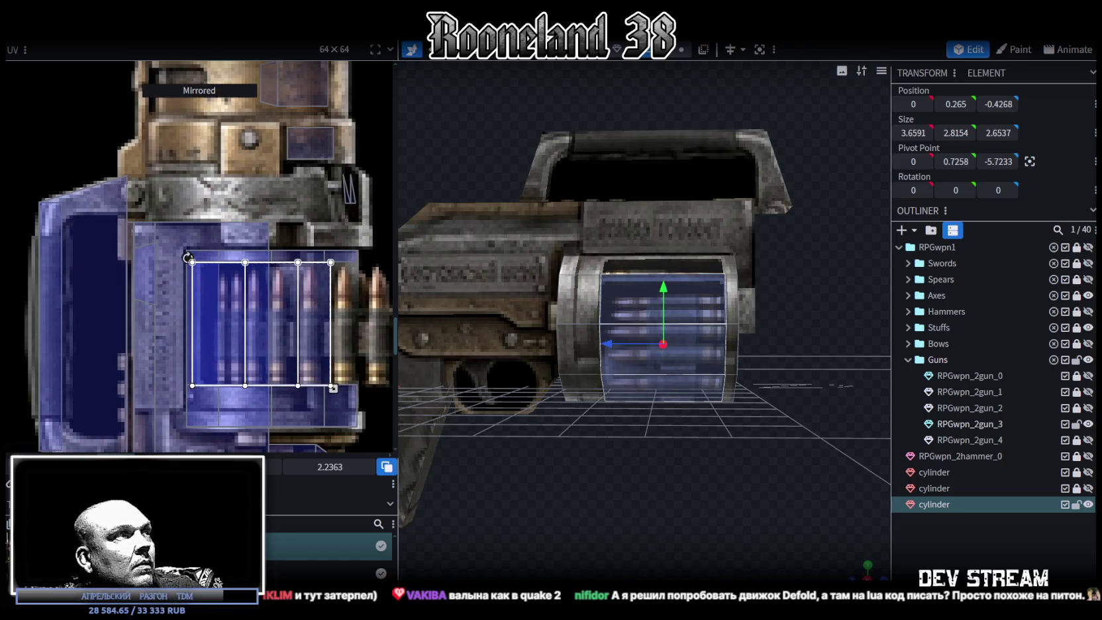
{"action": "left_click_drag", "start_coordinate": [229, 326], "coordinate": [224, 326]}
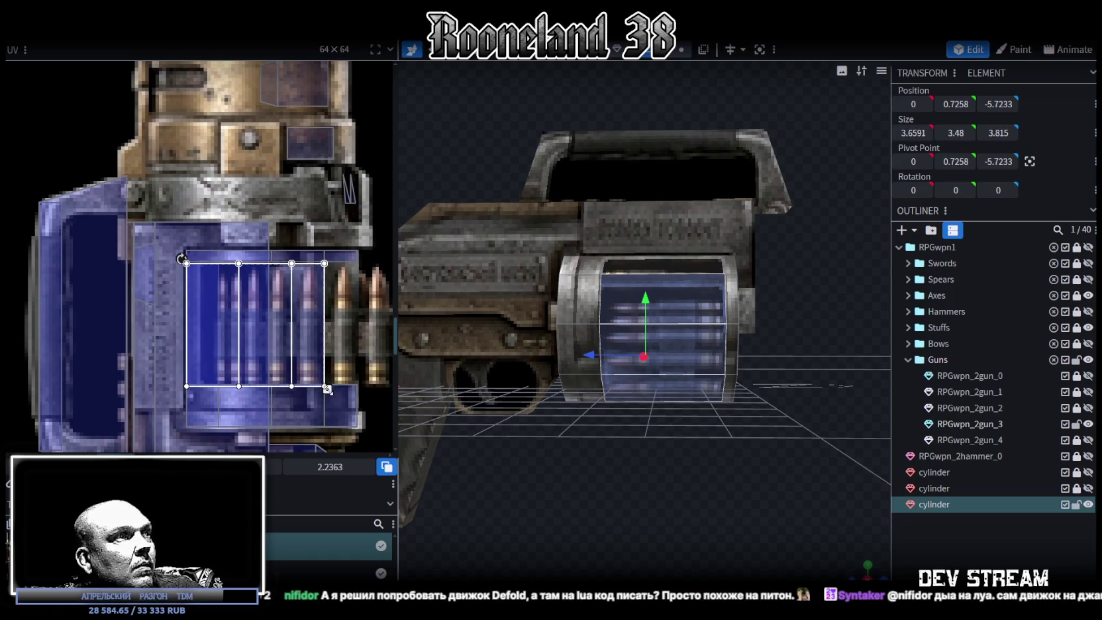
{"action": "left_click_drag", "start_coordinate": [326, 389], "coordinate": [216, 389]}
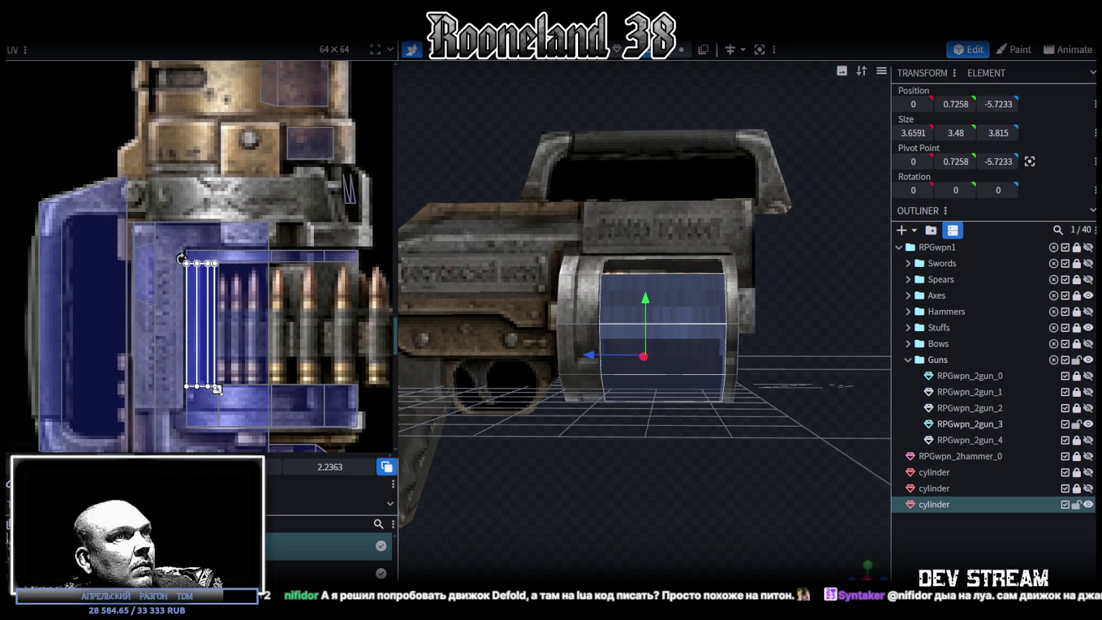
{"action": "left_click_drag", "start_coordinate": [205, 371], "coordinate": [206, 373]}
{"action": "left_click_drag", "start_coordinate": [722, 459], "coordinate": [707, 461]}
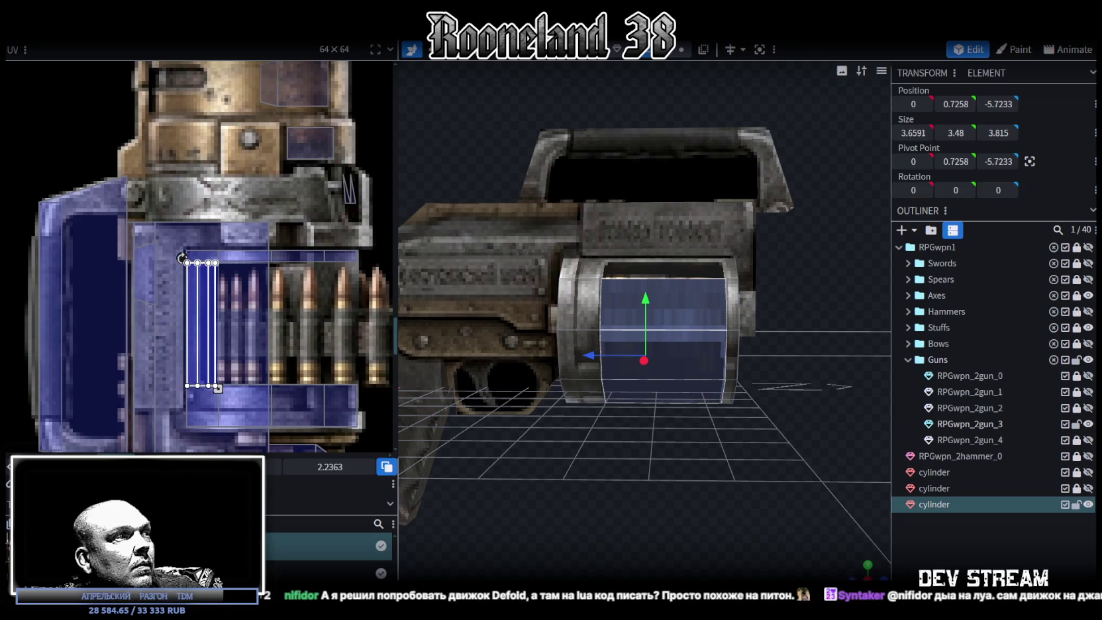
{"action": "left_click", "coordinate": [218, 388]}
Reselect a drum face, enlarge it upward, and switch to front view
{"action": "left_click", "coordinate": [959, 550]}
{"action": "mouse_move", "coordinate": [769, 507]}
{"action": "left_mouse_down"}
{"action": "mouse_move", "coordinate": [712, 499]}
{"action": "mouse_move", "coordinate": [727, 512]}
{"action": "mouse_move", "coordinate": [666, 344]}
{"action": "left_mouse_up"}
{"action": "left_click", "coordinate": [666, 344]}
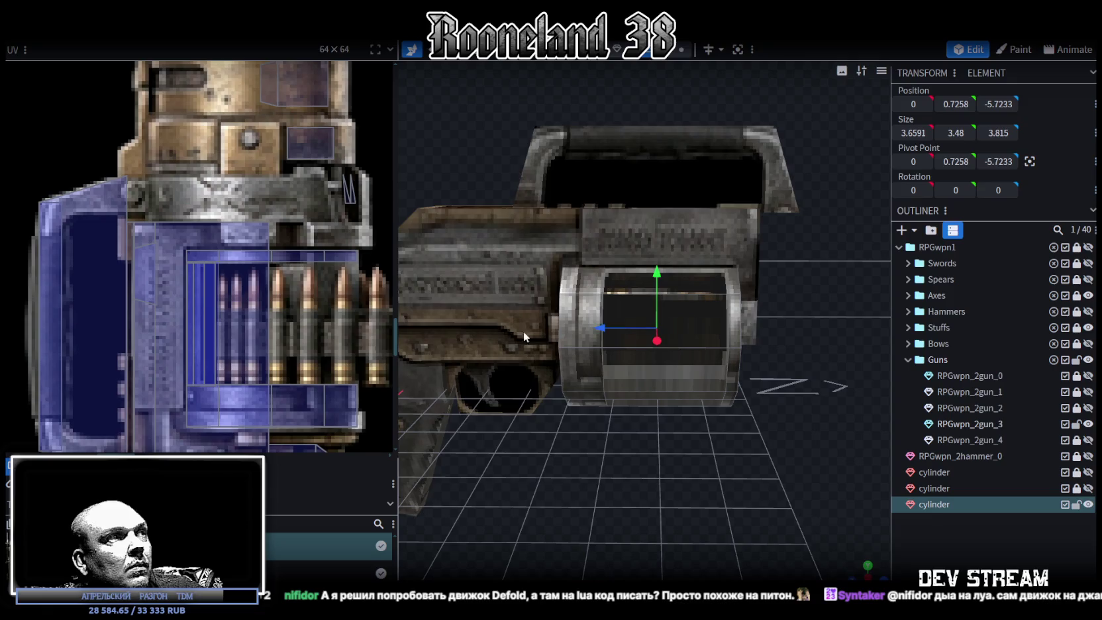
{"action": "scroll", "coordinate": [252, 345], "scroll_direction": "up", "scroll_amount": 2}
{"action": "scroll", "coordinate": [295, 369], "scroll_direction": "up", "scroll_amount": 2}
{"action": "scroll", "coordinate": [294, 370], "scroll_direction": "up", "scroll_amount": 2}
{"action": "middle_click_drag", "start_coordinate": [294, 370], "coordinate": [329, 220]}
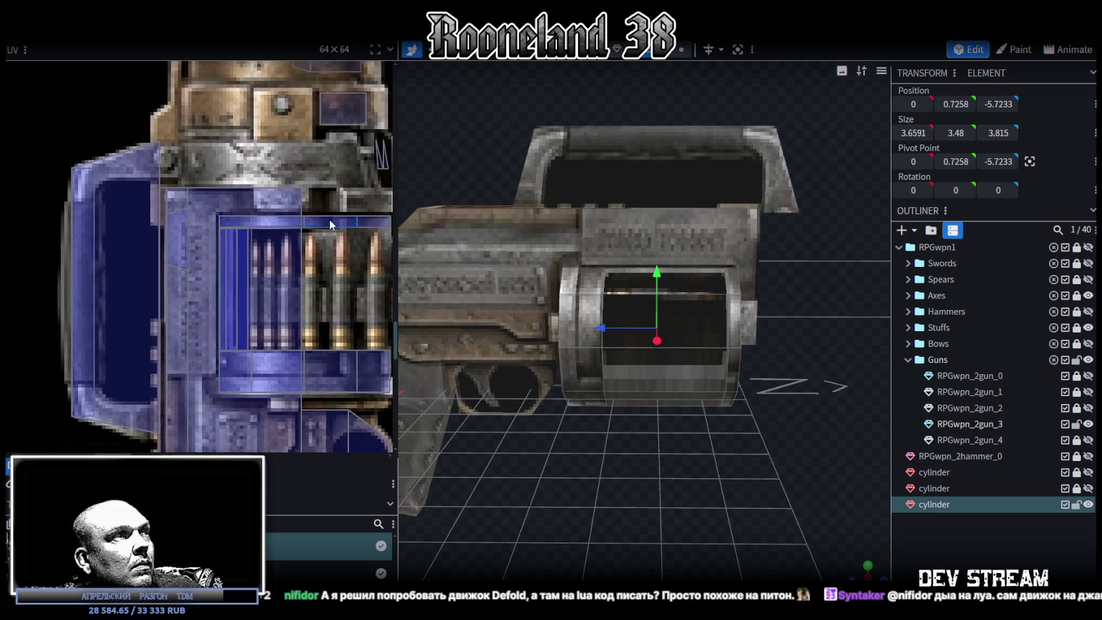
{"action": "left_click_drag", "start_coordinate": [675, 346], "coordinate": [709, 427]}
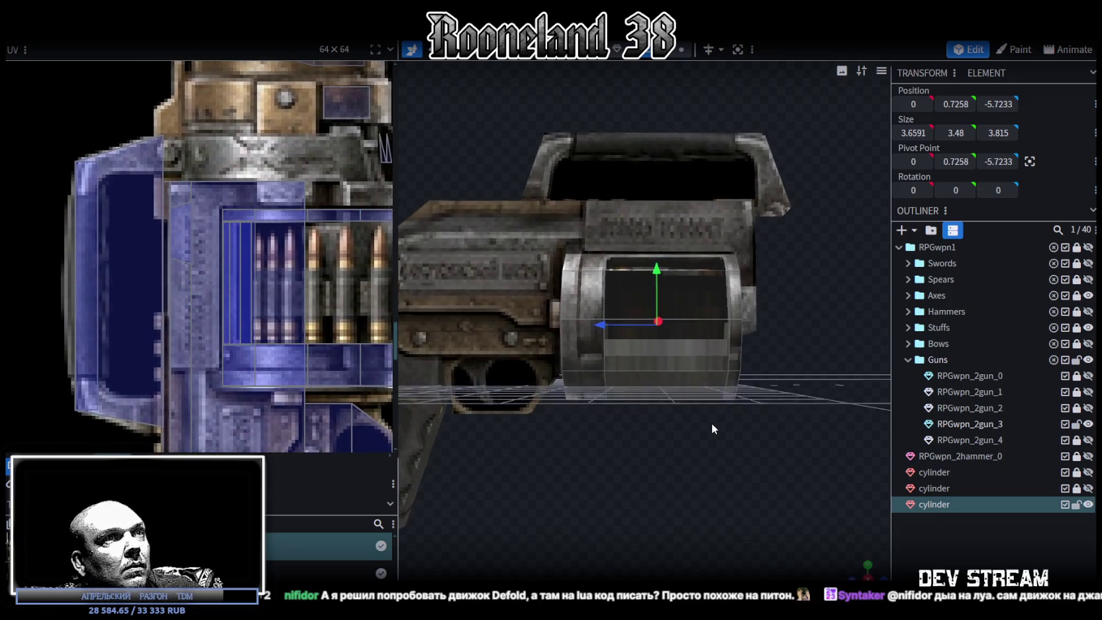
{"action": "left_click", "coordinate": [667, 347]}
{"action": "left_click_drag", "start_coordinate": [663, 325], "coordinate": [658, 308]}
{"action": "left_click_drag", "start_coordinate": [662, 450], "coordinate": [482, 452]}
{"action": "key", "text": "KP_1"}
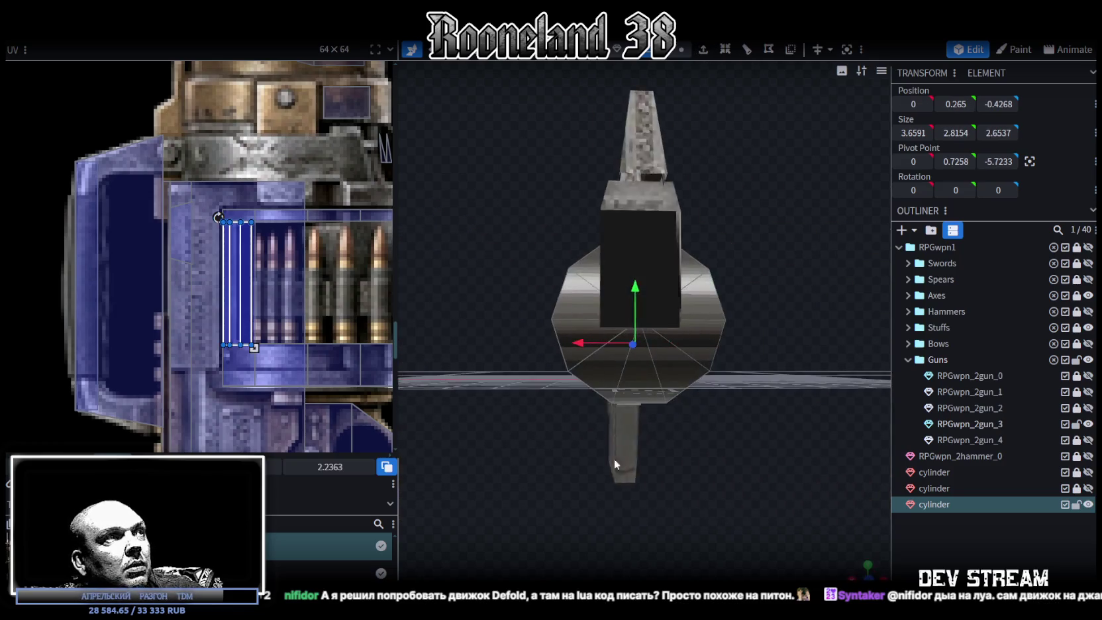
Drag the drum's UV box onto the gold receiver area of the texture
{"action": "scroll", "coordinate": [301, 286], "scroll_direction": "down", "scroll_amount": 1}
{"action": "mouse_move", "coordinate": [317, 295]}
{"action": "middle_mouse_down"}
{"action": "mouse_move", "coordinate": [243, 297]}
{"action": "mouse_move", "coordinate": [286, 306]}
{"action": "middle_mouse_up"}
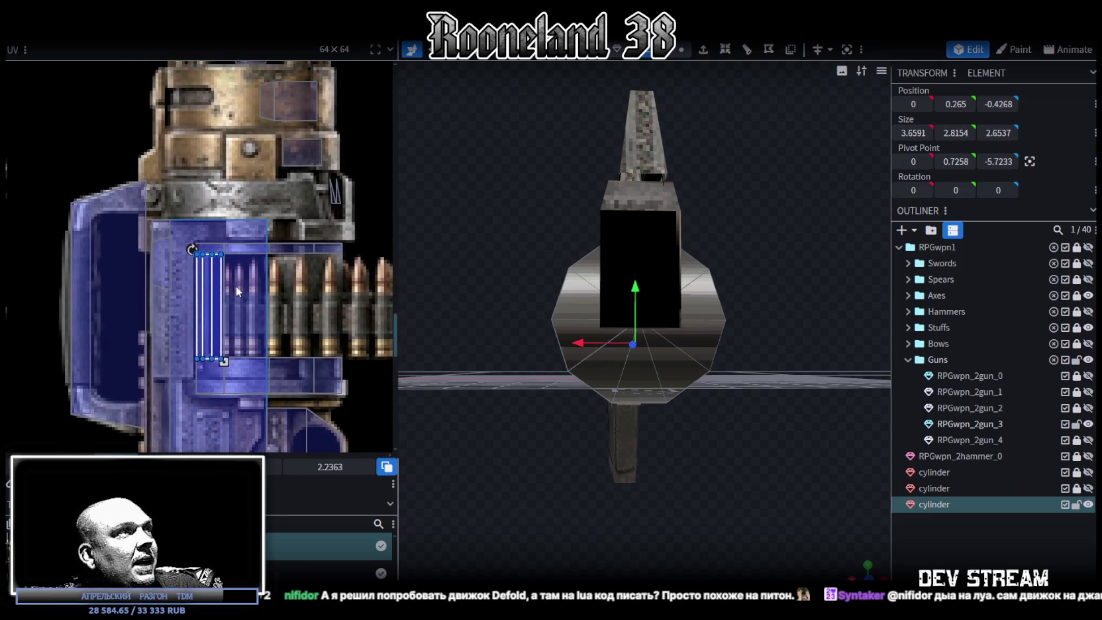
{"action": "scroll", "coordinate": [306, 325], "scroll_direction": "down", "scroll_amount": 2}
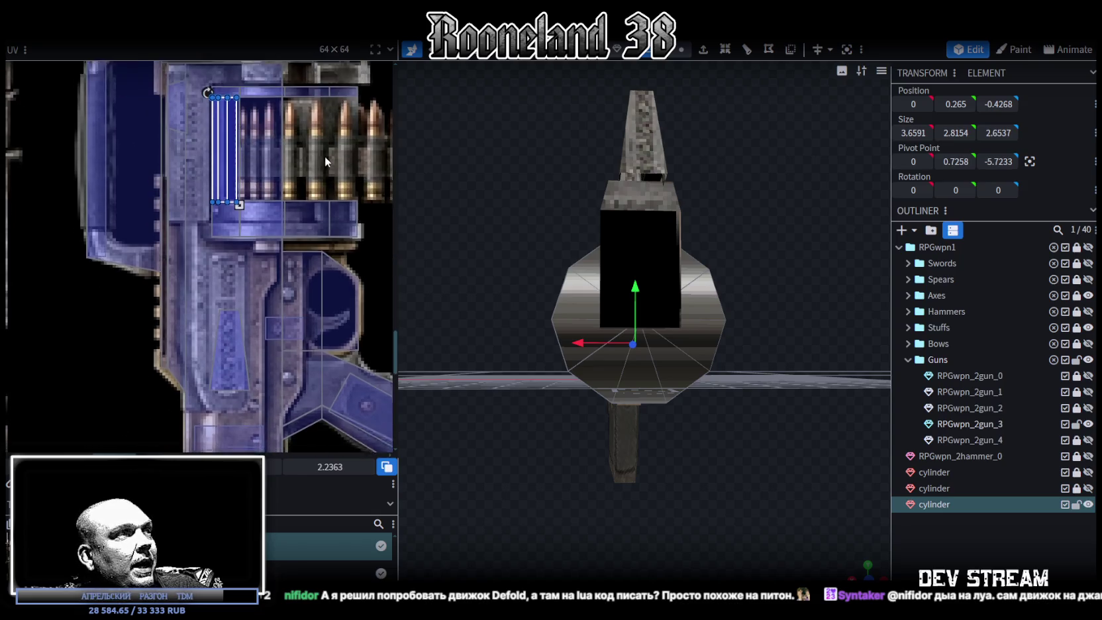
{"action": "scroll", "coordinate": [325, 159], "scroll_direction": "down", "scroll_amount": 2}
{"action": "scroll", "coordinate": [331, 230], "scroll_direction": "down", "scroll_amount": 1}
{"action": "scroll", "coordinate": [331, 230], "scroll_direction": "down", "scroll_amount": 1}
{"action": "scroll", "coordinate": [331, 231], "scroll_direction": "up", "scroll_amount": 1}
{"action": "scroll", "coordinate": [306, 265], "scroll_direction": "up", "scroll_amount": 1}
{"action": "scroll", "coordinate": [307, 272], "scroll_direction": "up", "scroll_amount": 1}
{"action": "scroll", "coordinate": [306, 274], "scroll_direction": "up", "scroll_amount": 1}
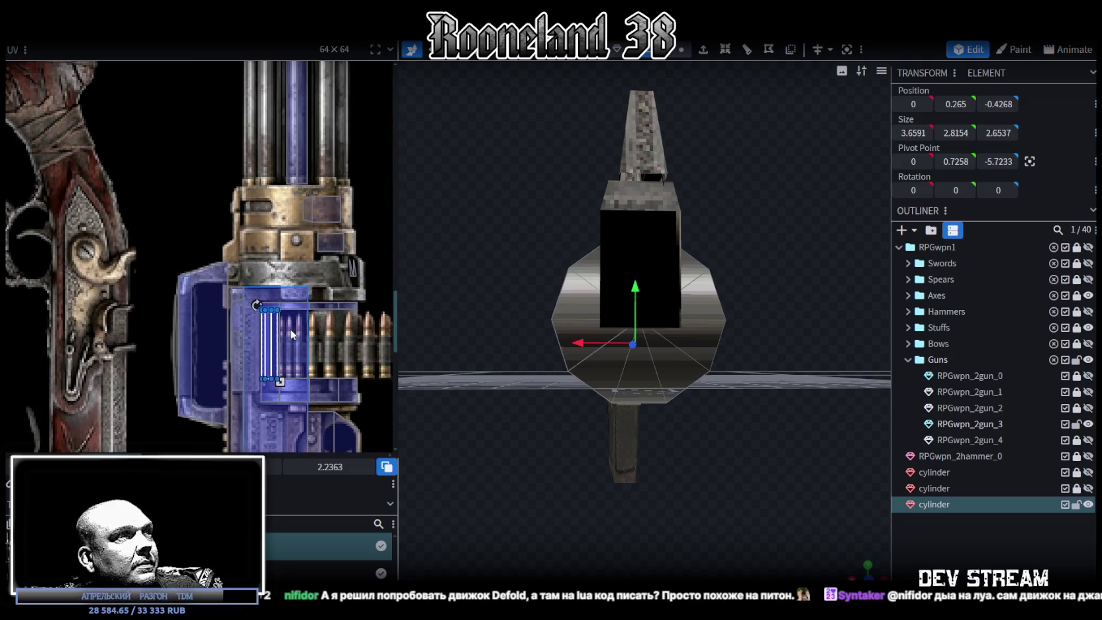
{"action": "left_click_drag", "start_coordinate": [277, 337], "coordinate": [306, 228]}
Shift the drum's UV box slightly left, widen it, and clear the selection
{"action": "scroll", "coordinate": [351, 255], "scroll_direction": "up", "scroll_amount": 1}
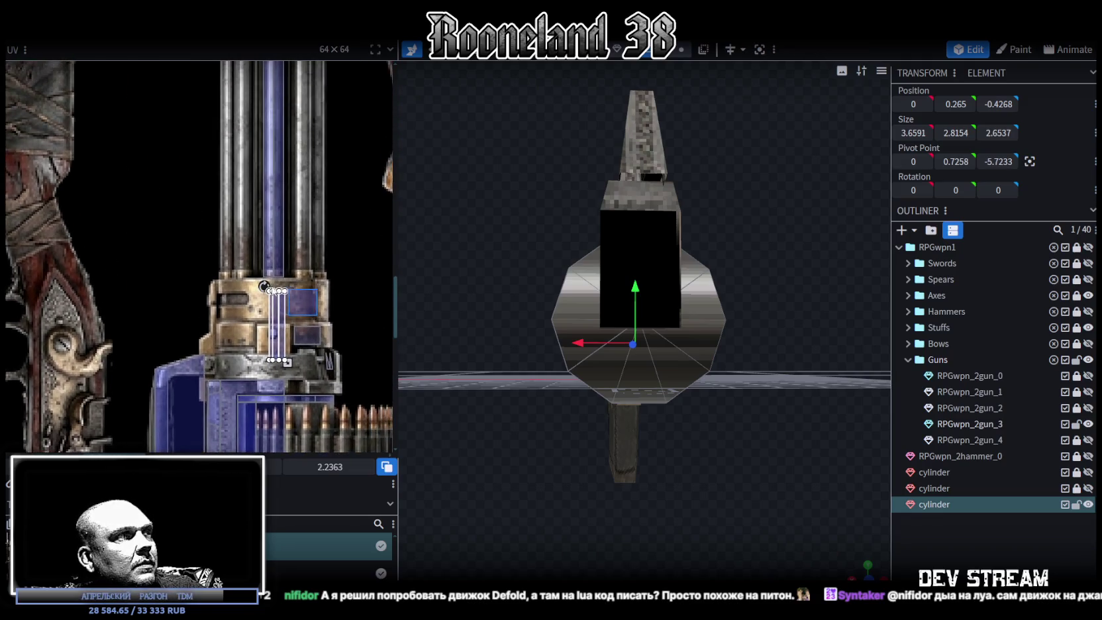
{"action": "scroll", "coordinate": [331, 265], "scroll_direction": "up", "scroll_amount": 1}
{"action": "left_click", "coordinate": [236, 291]}
{"action": "left_click_drag", "start_coordinate": [236, 291], "coordinate": [231, 292]}
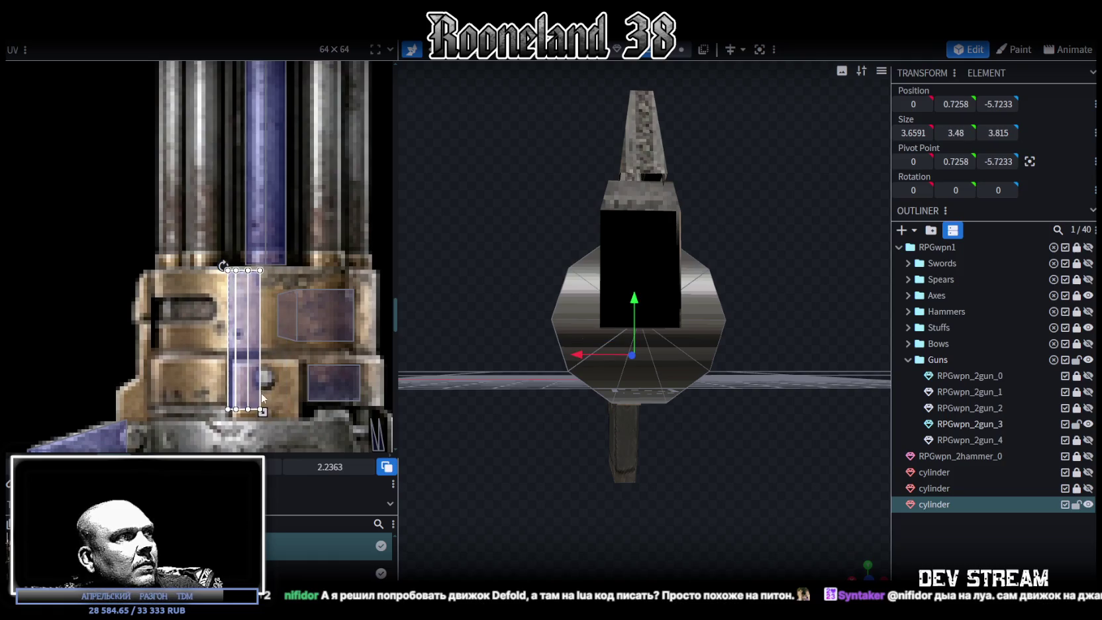
{"action": "left_click_drag", "start_coordinate": [262, 411], "coordinate": [374, 359]}
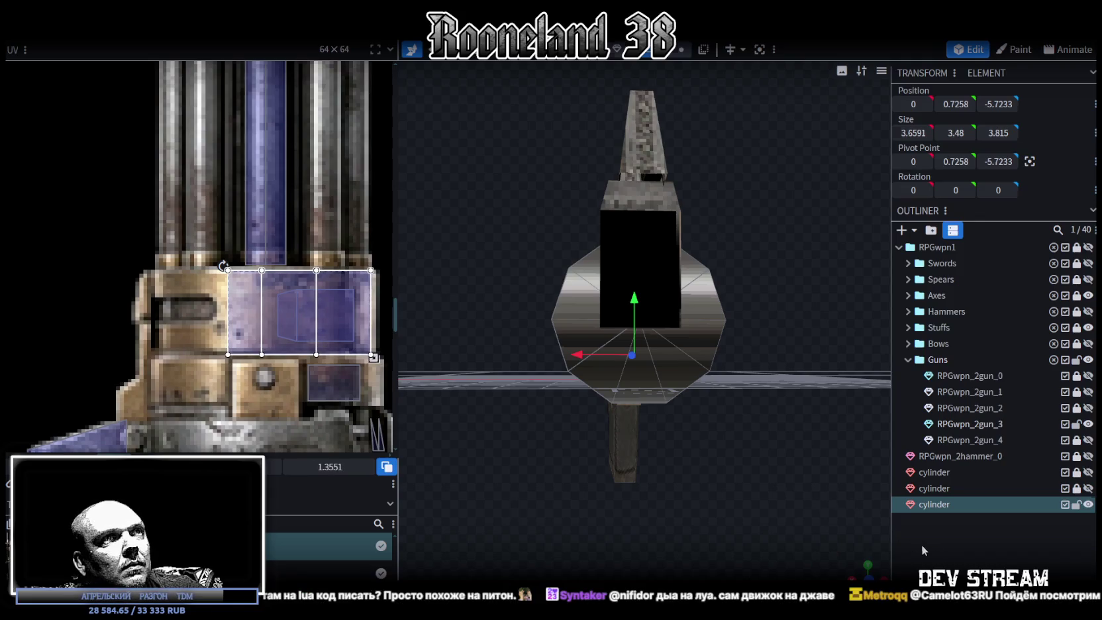
{"action": "left_click", "coordinate": [929, 547]}
{"action": "left_click_drag", "start_coordinate": [867, 566], "coordinate": [854, 562]}
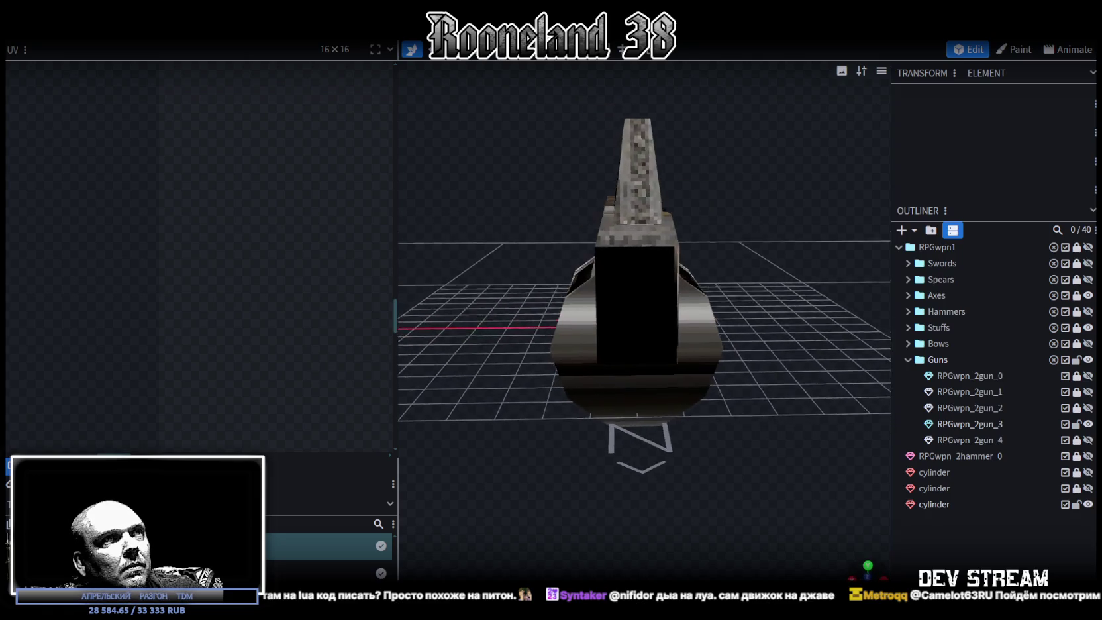
Orbit to a side view of the gun and select the drum cylinder
{"action": "mouse_move", "coordinate": [762, 490]}
{"action": "left_mouse_down"}
{"action": "mouse_move", "coordinate": [721, 489]}
{"action": "mouse_move", "coordinate": [869, 486]}
{"action": "mouse_move", "coordinate": [926, 455]}
{"action": "left_mouse_up"}
{"action": "scroll", "coordinate": [736, 505], "scroll_direction": "up", "scroll_amount": 5}
{"action": "left_click_drag", "start_coordinate": [702, 469], "coordinate": [732, 437]}
{"action": "left_click", "coordinate": [728, 427]}
{"action": "mouse_move", "coordinate": [629, 447]}
{"action": "left_mouse_down"}
{"action": "mouse_move", "coordinate": [644, 418]}
{"action": "mouse_move", "coordinate": [636, 368]}
{"action": "mouse_move", "coordinate": [633, 400]}
{"action": "left_mouse_up"}
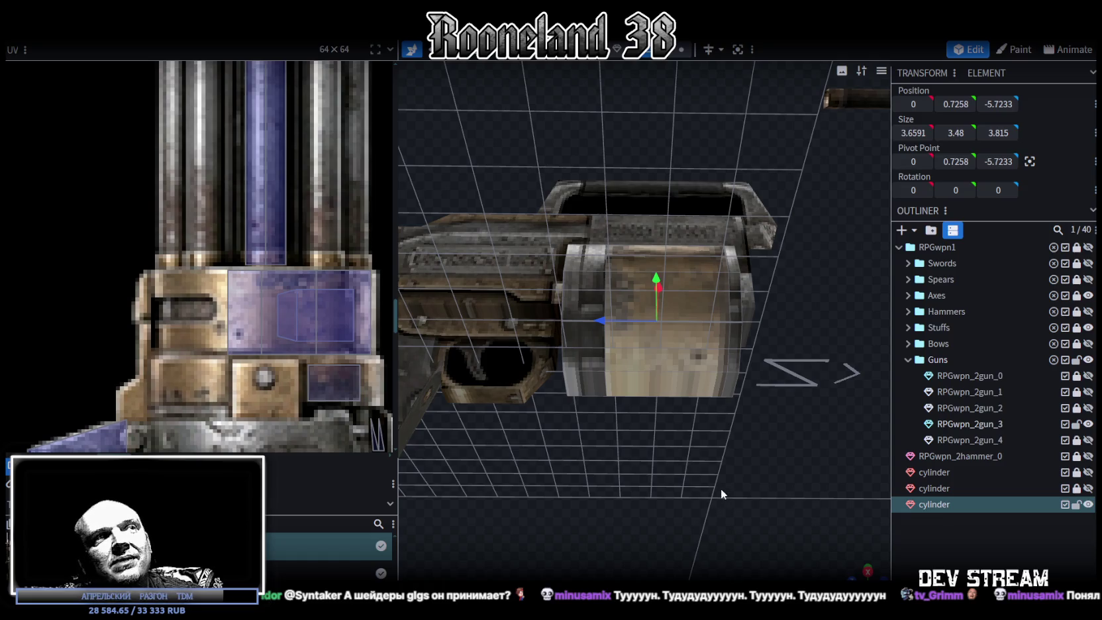
Select the drum's top face and view its UV beside the ammo belt bullets
{"action": "mouse_move", "coordinate": [720, 488]}
{"action": "left_mouse_down"}
{"action": "mouse_move", "coordinate": [716, 550]}
{"action": "mouse_move", "coordinate": [717, 524]}
{"action": "mouse_move", "coordinate": [641, 555]}
{"action": "mouse_move", "coordinate": [629, 530]}
{"action": "mouse_move", "coordinate": [586, 517]}
{"action": "mouse_move", "coordinate": [496, 520]}
{"action": "left_mouse_up"}
{"action": "left_click", "coordinate": [566, 316]}
{"action": "scroll", "coordinate": [727, 520], "scroll_direction": "up", "scroll_amount": 3}
{"action": "scroll", "coordinate": [727, 521], "scroll_direction": "up", "scroll_amount": 2}
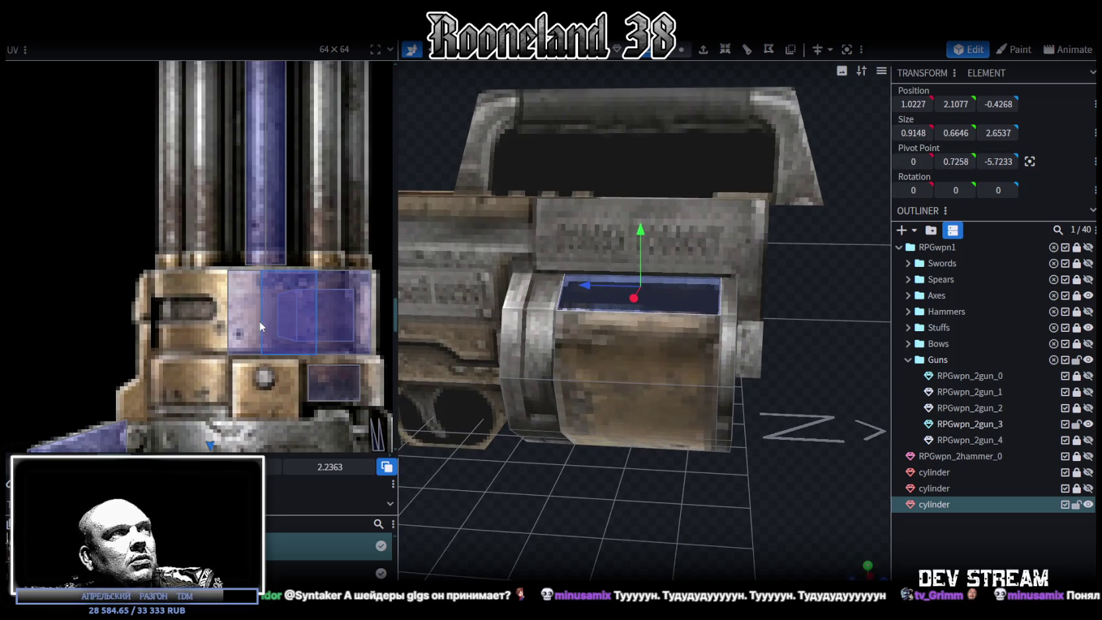
{"action": "scroll", "coordinate": [260, 320], "scroll_direction": "down", "scroll_amount": 5}
{"action": "mouse_move", "coordinate": [630, 497]}
{"action": "left_mouse_down"}
{"action": "mouse_move", "coordinate": [665, 499]}
{"action": "mouse_move", "coordinate": [658, 478]}
{"action": "mouse_move", "coordinate": [679, 479]}
{"action": "mouse_move", "coordinate": [567, 488]}
{"action": "mouse_move", "coordinate": [569, 424]}
{"action": "mouse_move", "coordinate": [672, 482]}
{"action": "left_mouse_up"}
{"action": "scroll", "coordinate": [657, 478], "scroll_direction": "down", "scroll_amount": 4}
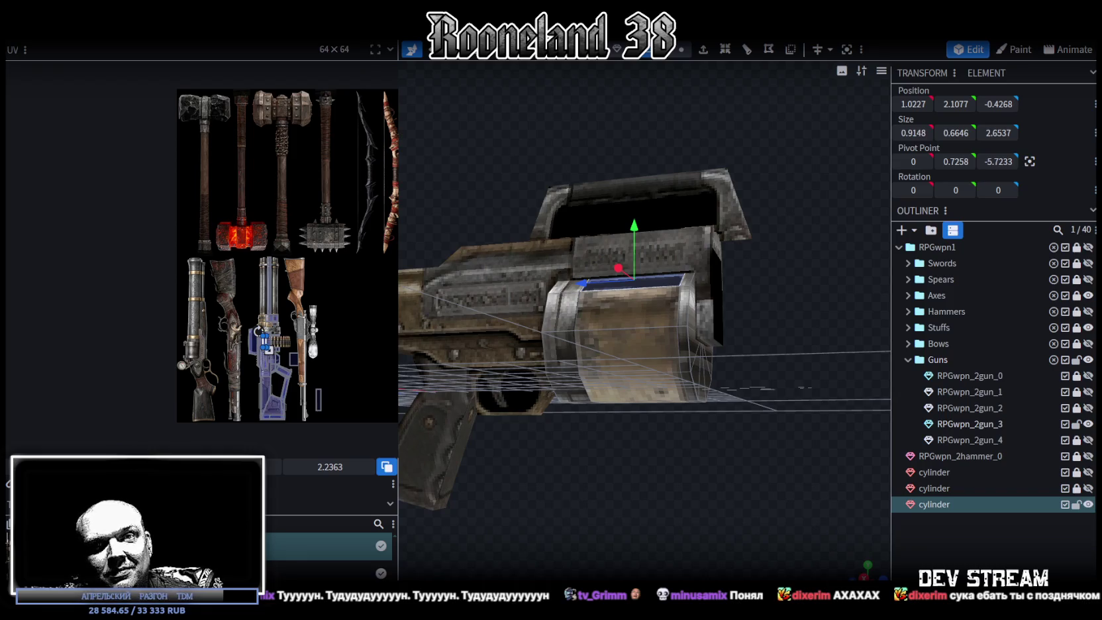
Orbit and zoom to inspect the drum from above and from a level angle
{"action": "left_click_drag", "start_coordinate": [671, 477], "coordinate": [704, 517]}
{"action": "scroll", "coordinate": [712, 508], "scroll_direction": "up", "scroll_amount": 2}
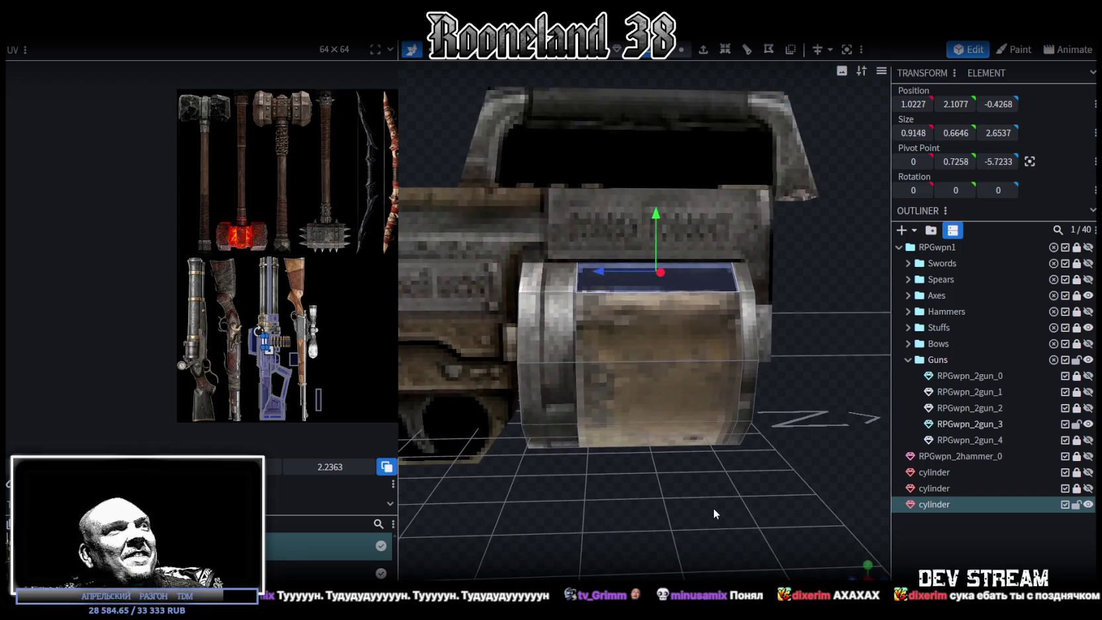
{"action": "scroll", "coordinate": [712, 508], "scroll_direction": "up", "scroll_amount": 2}
{"action": "scroll", "coordinate": [268, 343], "scroll_direction": "up", "scroll_amount": 4}
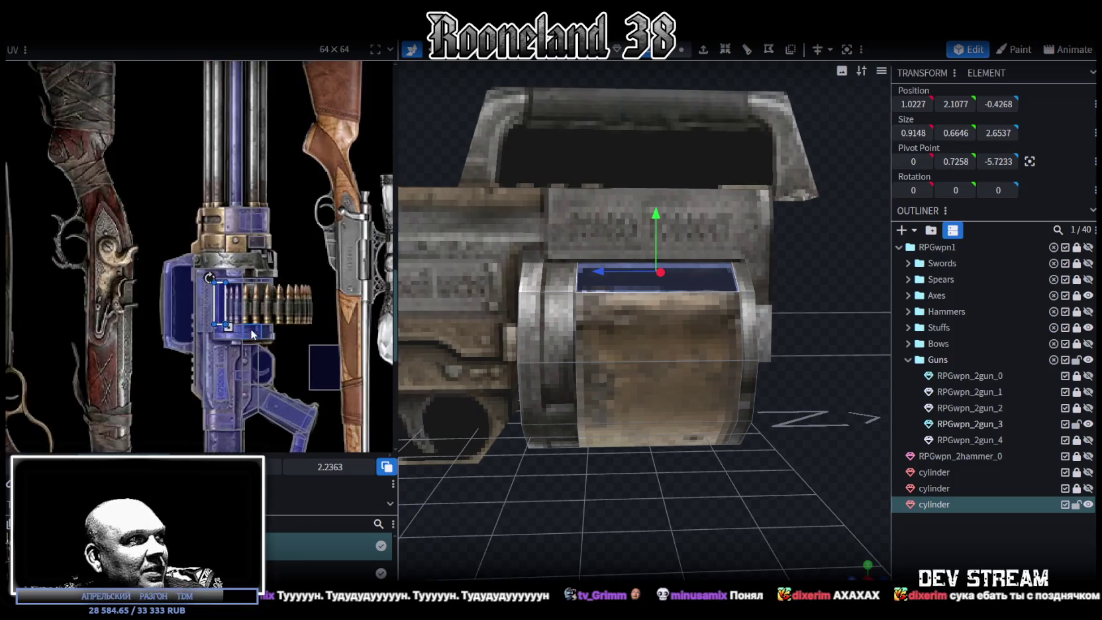
{"action": "scroll", "coordinate": [235, 273], "scroll_direction": "up", "scroll_amount": 2}
{"action": "scroll", "coordinate": [287, 295], "scroll_direction": "down", "scroll_amount": 2}
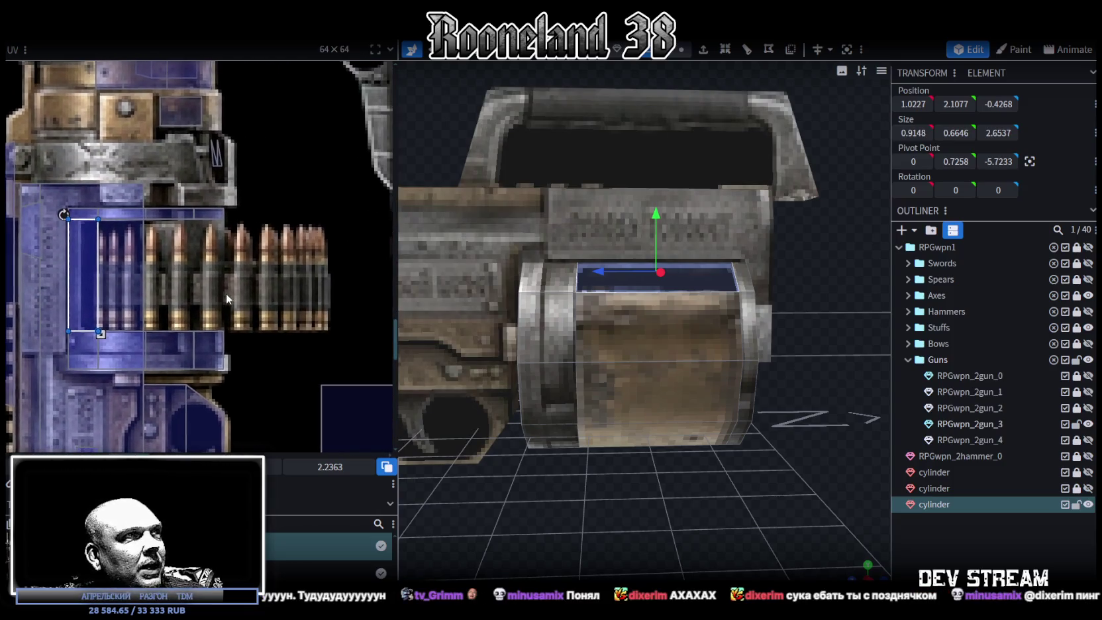
{"action": "scroll", "coordinate": [250, 281], "scroll_direction": "down", "scroll_amount": 3}
{"action": "mouse_move", "coordinate": [703, 437]}
{"action": "left_mouse_down"}
{"action": "mouse_move", "coordinate": [767, 493]}
{"action": "mouse_move", "coordinate": [757, 508]}
{"action": "mouse_move", "coordinate": [710, 510]}
{"action": "mouse_move", "coordinate": [761, 508]}
{"action": "mouse_move", "coordinate": [634, 531]}
{"action": "mouse_move", "coordinate": [675, 513]}
{"action": "mouse_move", "coordinate": [702, 516]}
{"action": "mouse_move", "coordinate": [619, 532]}
{"action": "mouse_move", "coordinate": [680, 510]}
{"action": "mouse_move", "coordinate": [771, 531]}
{"action": "left_mouse_up"}
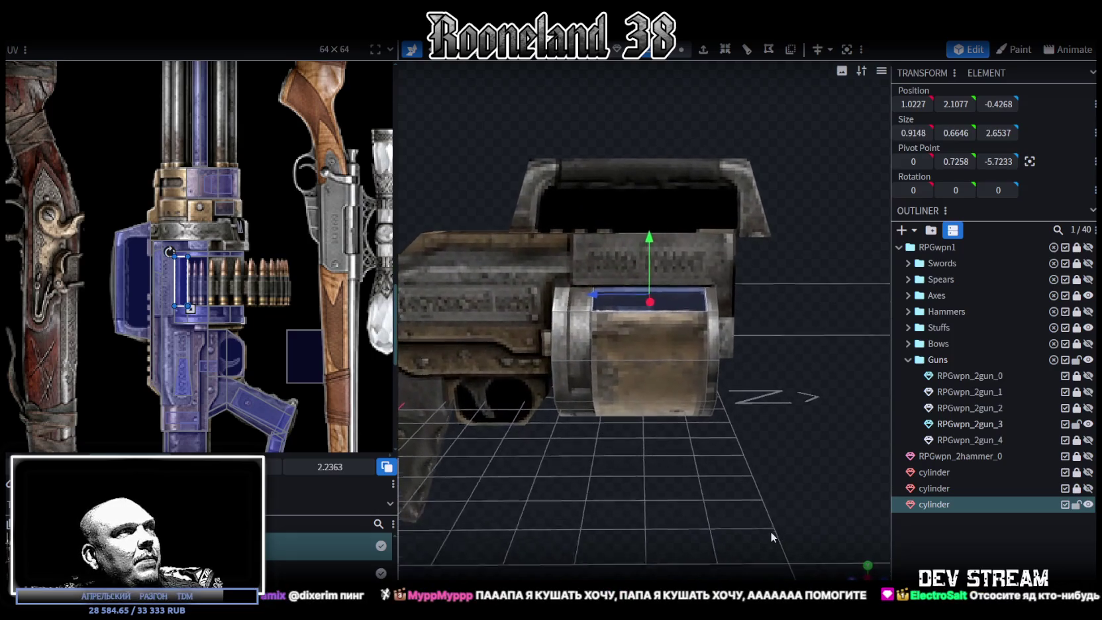
Select the drum's faces and drag their UV box down onto the gun's grip
{"action": "left_click", "coordinate": [628, 338]}
{"action": "mouse_move", "coordinate": [628, 339]}
{"action": "left_mouse_down"}
{"action": "mouse_move", "coordinate": [680, 394]}
{"action": "mouse_move", "coordinate": [482, 460]}
{"action": "mouse_move", "coordinate": [686, 355]}
{"action": "left_mouse_up"}
{"action": "scroll", "coordinate": [182, 271], "scroll_direction": "down", "scroll_amount": 3}
{"action": "scroll", "coordinate": [183, 273], "scroll_direction": "up", "scroll_amount": 1}
{"action": "scroll", "coordinate": [259, 298], "scroll_direction": "up", "scroll_amount": 1}
{"action": "scroll", "coordinate": [279, 333], "scroll_direction": "up", "scroll_amount": 1}
{"action": "scroll", "coordinate": [278, 333], "scroll_direction": "up", "scroll_amount": 1}
{"action": "scroll", "coordinate": [284, 296], "scroll_direction": "down", "scroll_amount": 3}
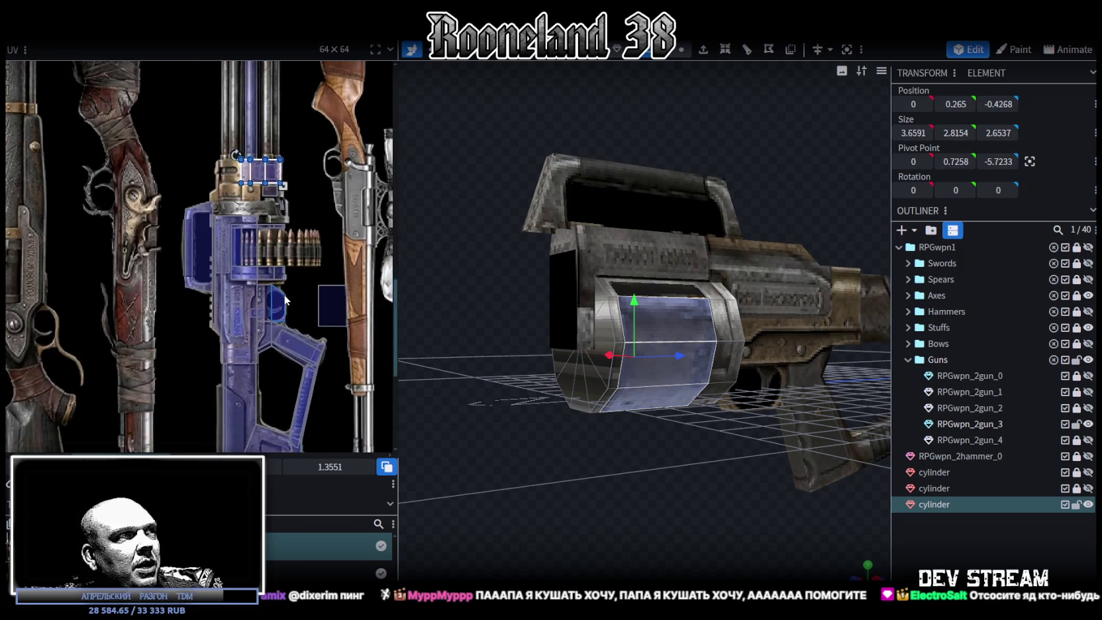
{"action": "left_click_drag", "start_coordinate": [271, 143], "coordinate": [309, 351]}
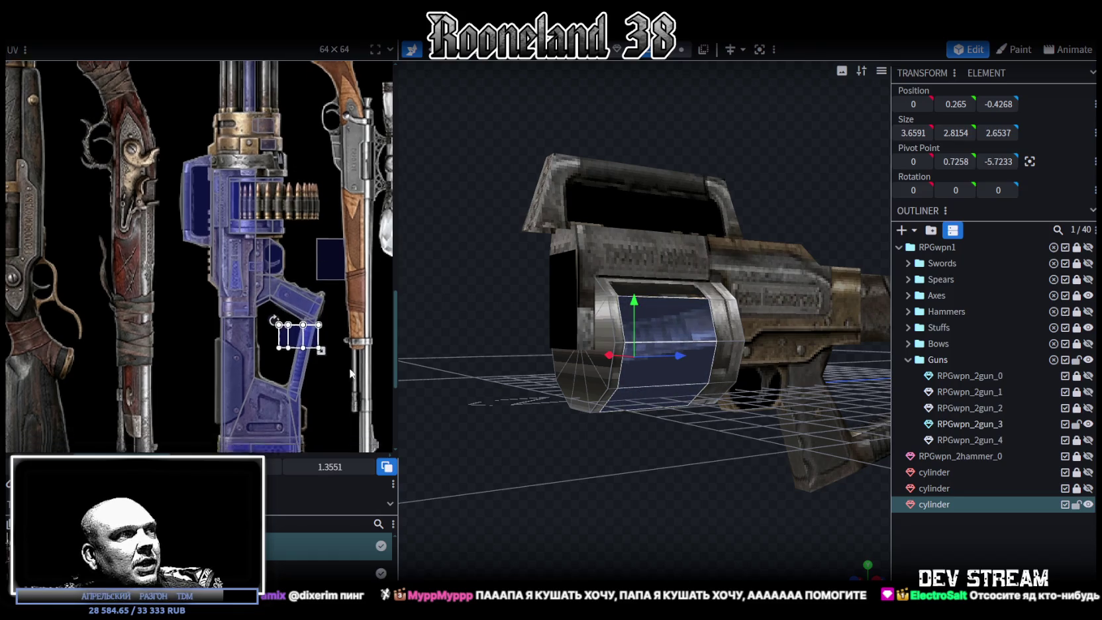
{"action": "scroll", "coordinate": [331, 357], "scroll_direction": "up", "scroll_amount": 2}
{"action": "scroll", "coordinate": [360, 372], "scroll_direction": "down", "scroll_amount": 2}
Nudge the UV box up and left into the dark grip opening and narrow it
{"action": "middle_click_drag", "start_coordinate": [360, 372], "coordinate": [322, 449]}
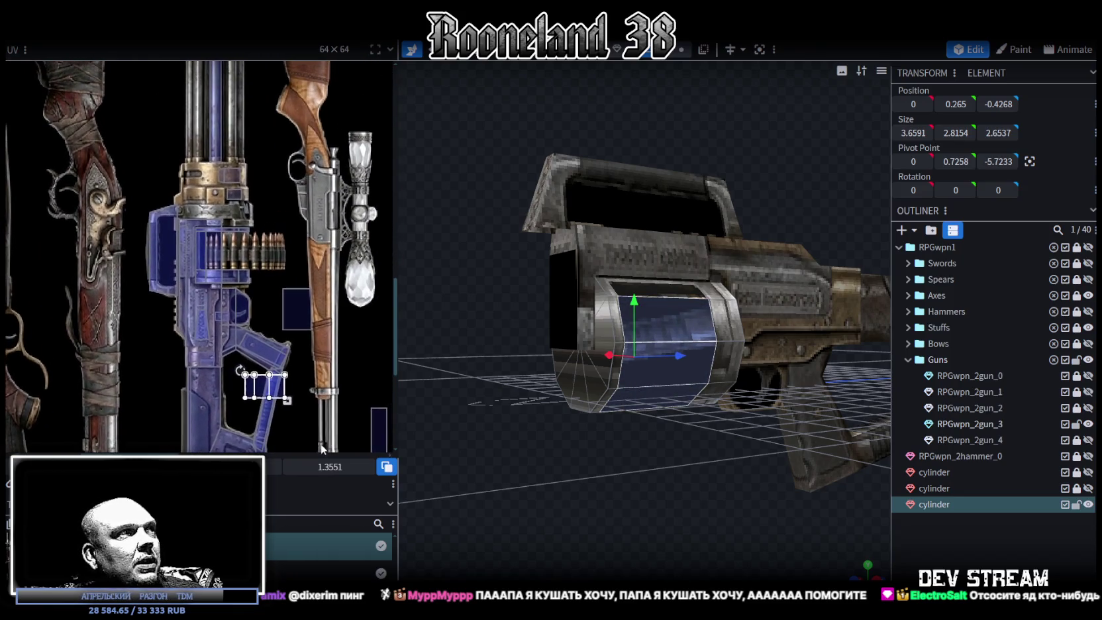
{"action": "middle_click_drag", "start_coordinate": [304, 384], "coordinate": [307, 416]}
{"action": "scroll", "coordinate": [291, 400], "scroll_direction": "down", "scroll_amount": 1}
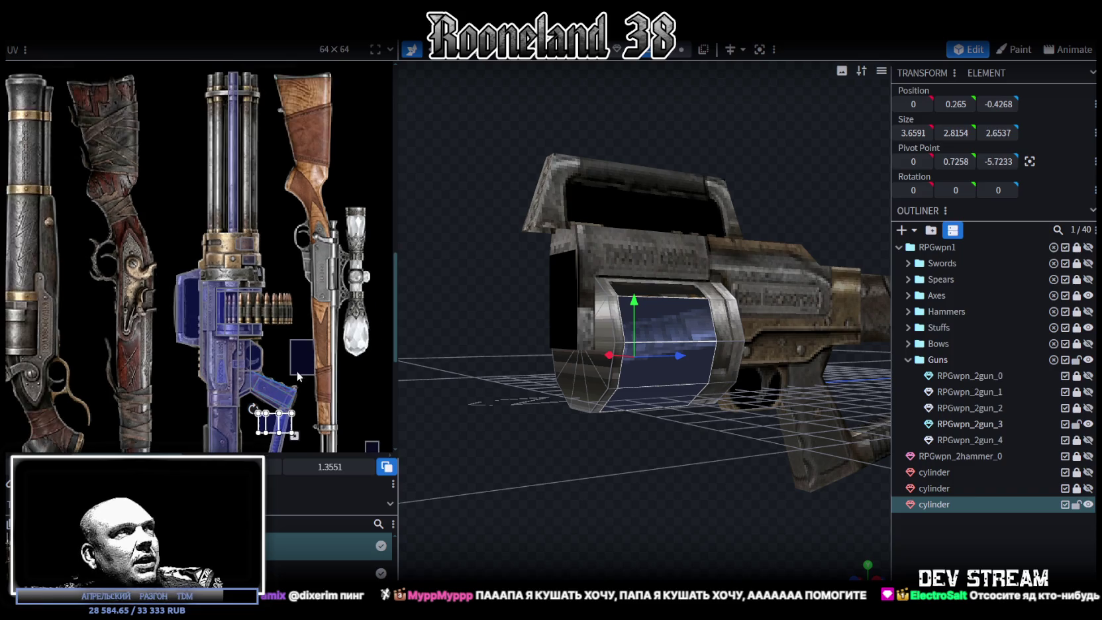
{"action": "middle_click_drag", "start_coordinate": [296, 324], "coordinate": [306, 313]}
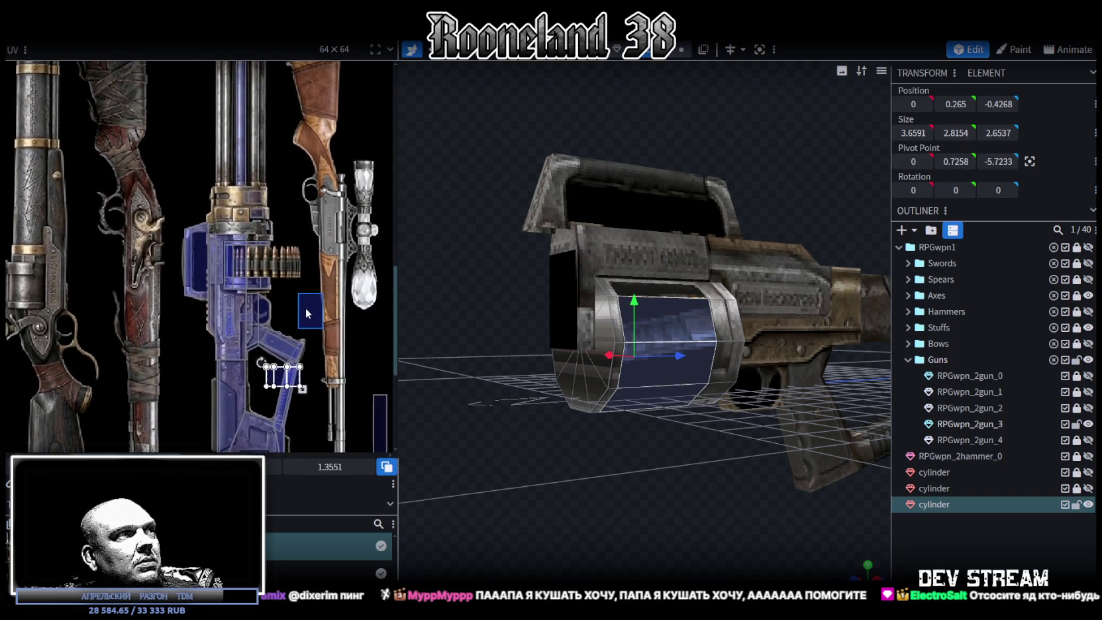
{"action": "scroll", "coordinate": [276, 371], "scroll_direction": "up", "scroll_amount": 3}
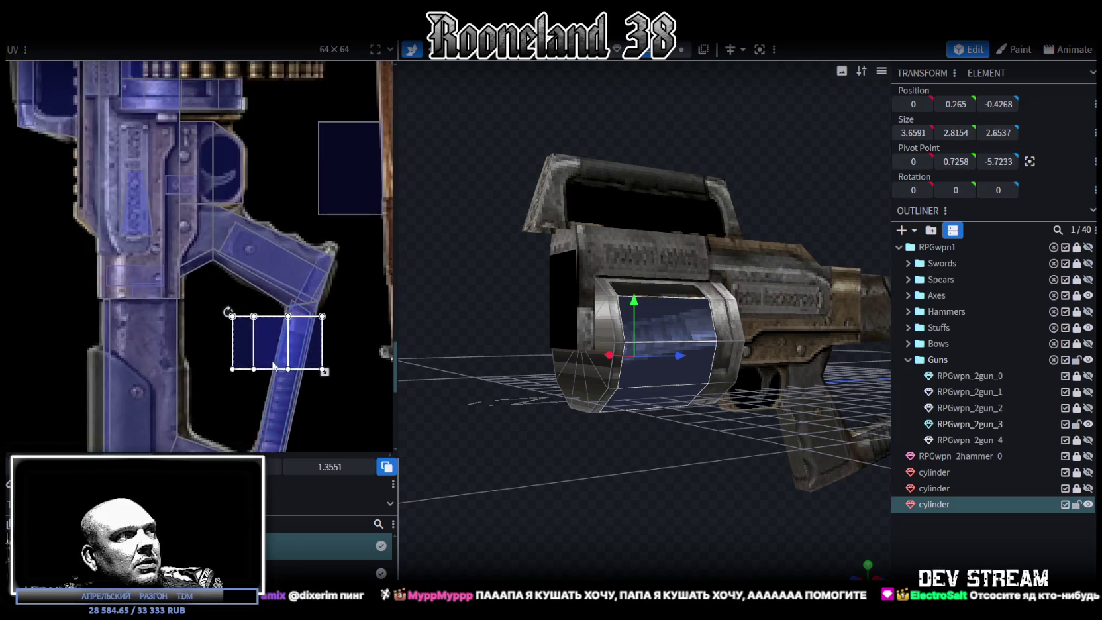
{"action": "left_click_drag", "start_coordinate": [269, 346], "coordinate": [231, 332]}
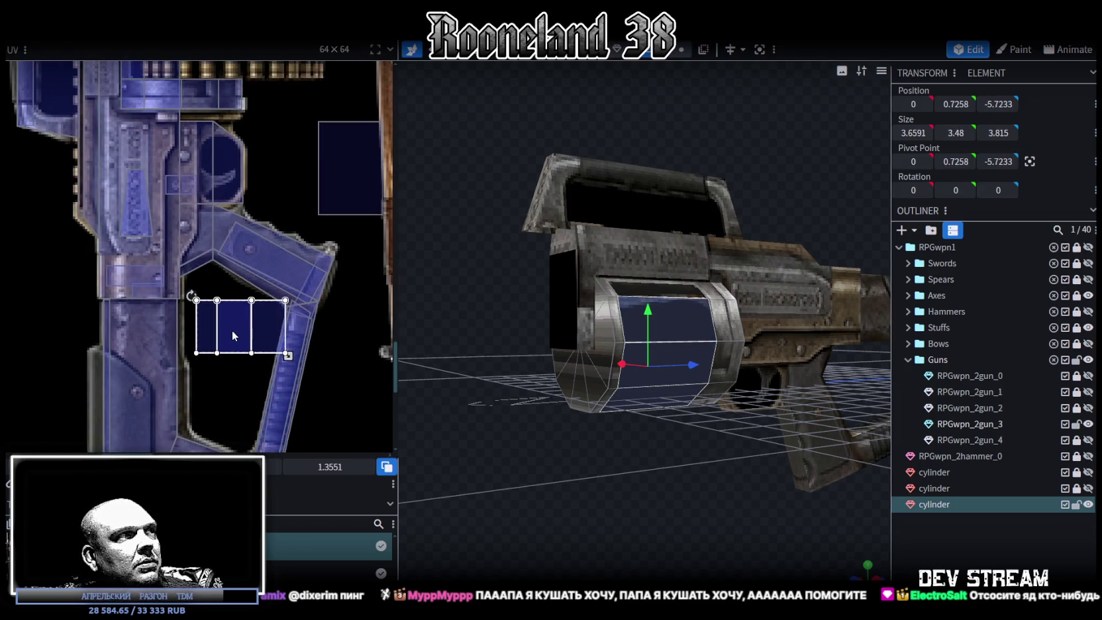
{"action": "scroll", "coordinate": [230, 331], "scroll_direction": "down", "scroll_amount": 2}
{"action": "scroll", "coordinate": [298, 344], "scroll_direction": "down", "scroll_amount": 2}
{"action": "scroll", "coordinate": [311, 347], "scroll_direction": "down", "scroll_amount": 1}
{"action": "scroll", "coordinate": [318, 348], "scroll_direction": "down", "scroll_amount": 2}
{"action": "scroll", "coordinate": [318, 349], "scroll_direction": "up", "scroll_amount": 2}
{"action": "scroll", "coordinate": [277, 316], "scroll_direction": "up", "scroll_amount": 1}
{"action": "scroll", "coordinate": [282, 319], "scroll_direction": "up", "scroll_amount": 1}
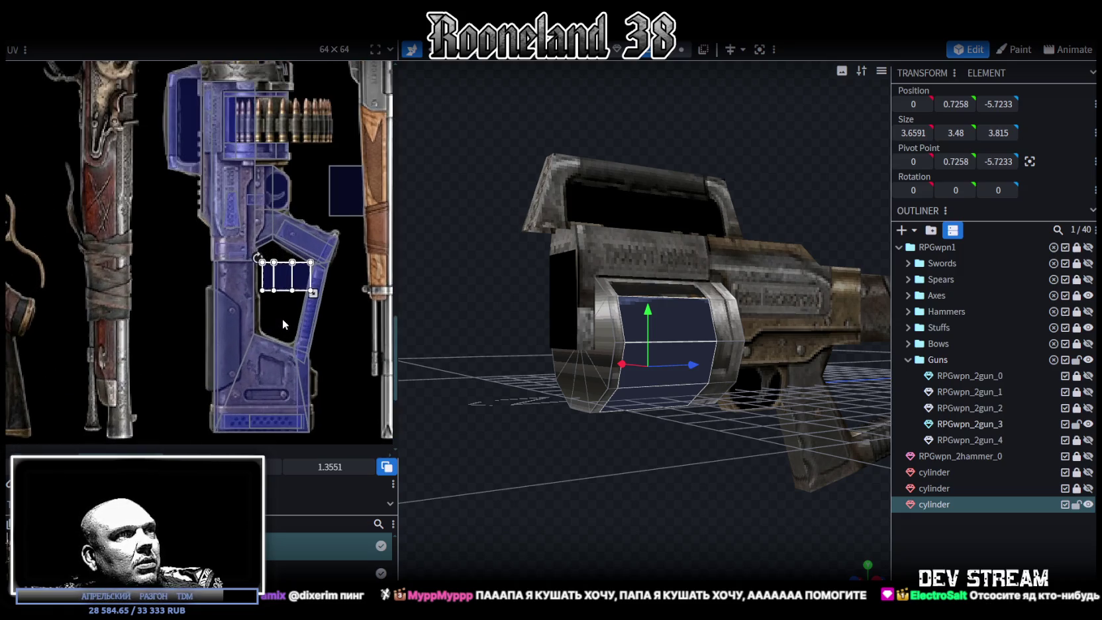
{"action": "scroll", "coordinate": [284, 318], "scroll_direction": "up", "scroll_amount": 2}
{"action": "left_click_drag", "start_coordinate": [325, 283], "coordinate": [316, 291]}
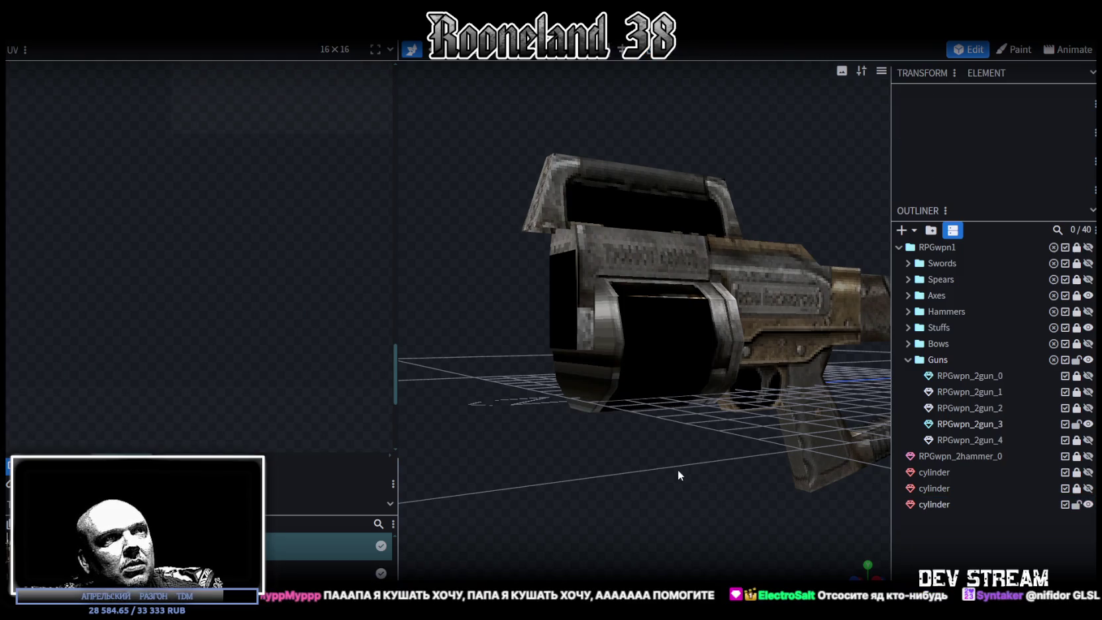
Move the drum cylinder's UV box up beside the ammo belt, narrower and taller
{"action": "left_click_drag", "start_coordinate": [678, 469], "coordinate": [622, 492]}
{"action": "left_click", "coordinate": [618, 351]}
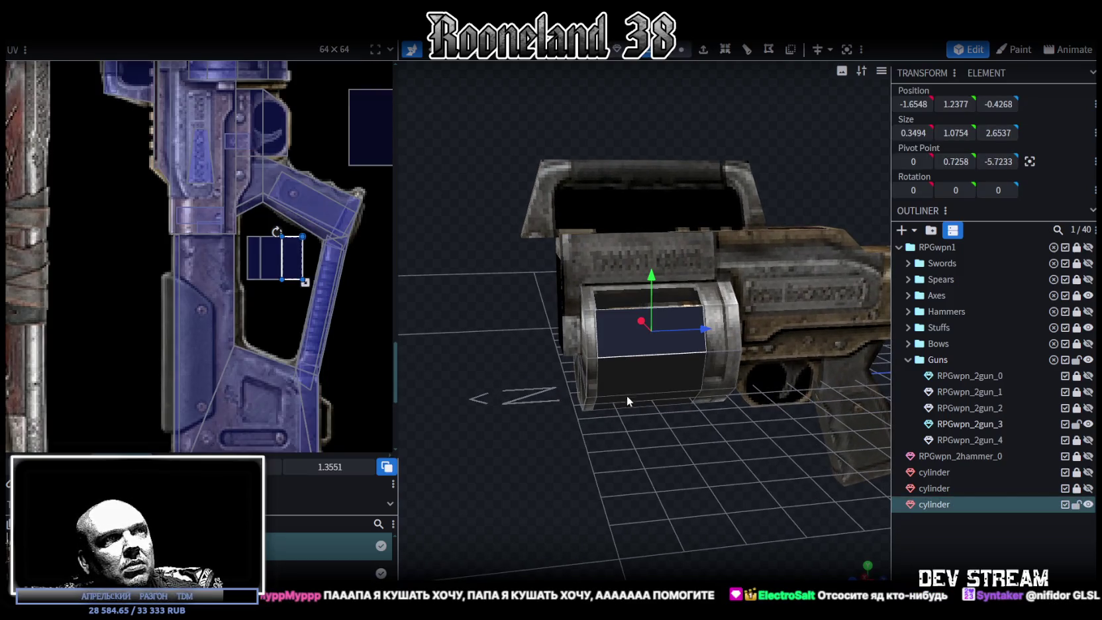
{"action": "left_click_drag", "start_coordinate": [251, 282], "coordinate": [306, 231]}
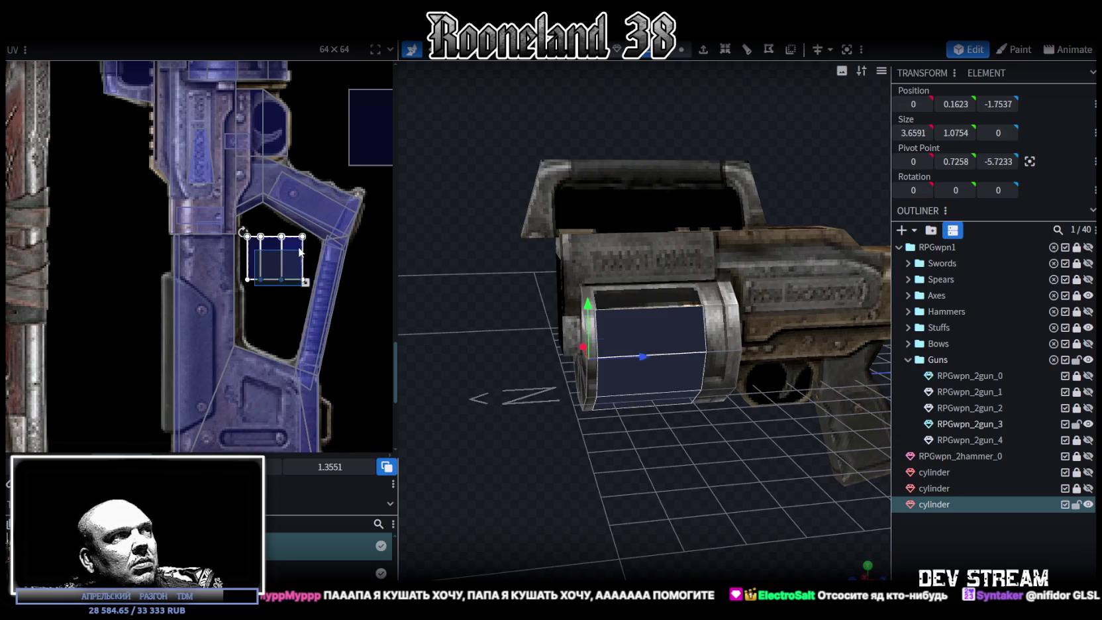
{"action": "scroll", "coordinate": [307, 316], "scroll_direction": "down", "scroll_amount": 3}
{"action": "scroll", "coordinate": [306, 289], "scroll_direction": "up", "scroll_amount": 3}
{"action": "left_click", "coordinate": [267, 307]}
{"action": "scroll", "coordinate": [268, 308], "scroll_direction": "down", "scroll_amount": 2}
{"action": "middle_click_drag", "start_coordinate": [267, 306], "coordinate": [281, 361]}
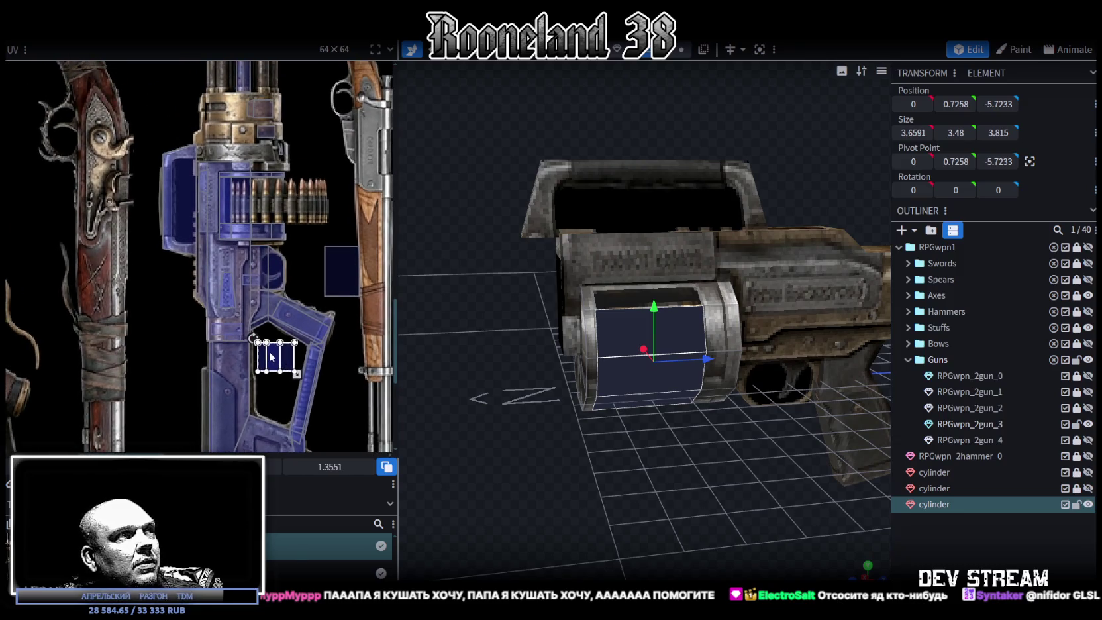
{"action": "left_click_drag", "start_coordinate": [272, 356], "coordinate": [192, 199]}
{"action": "scroll", "coordinate": [197, 187], "scroll_direction": "up", "scroll_amount": 3}
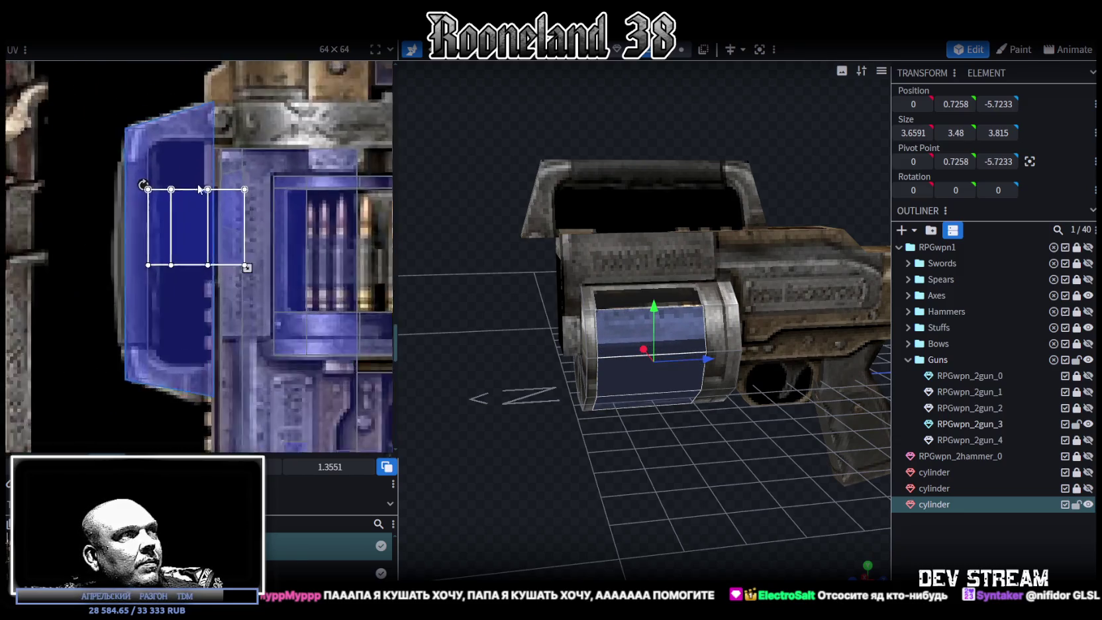
{"action": "scroll", "coordinate": [198, 187], "scroll_direction": "up", "scroll_amount": 1}
{"action": "mouse_move", "coordinate": [254, 279]}
{"action": "left_mouse_down"}
{"action": "mouse_move", "coordinate": [183, 284]}
{"action": "mouse_move", "coordinate": [323, 263]}
{"action": "mouse_move", "coordinate": [318, 297]}
{"action": "left_mouse_up"}
Select the gun body RPGwpn_2gun_3 and bring its receiver area into the texture view
{"action": "left_click", "coordinate": [968, 549]}
{"action": "left_click_drag", "start_coordinate": [622, 445], "coordinate": [623, 495]}
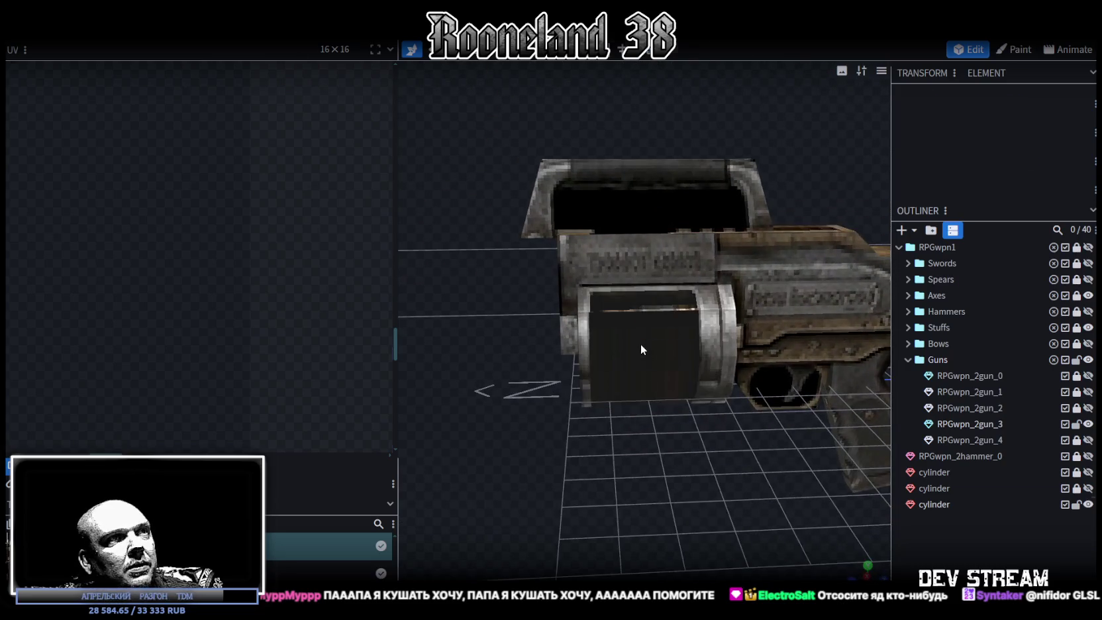
{"action": "left_click", "coordinate": [607, 308]}
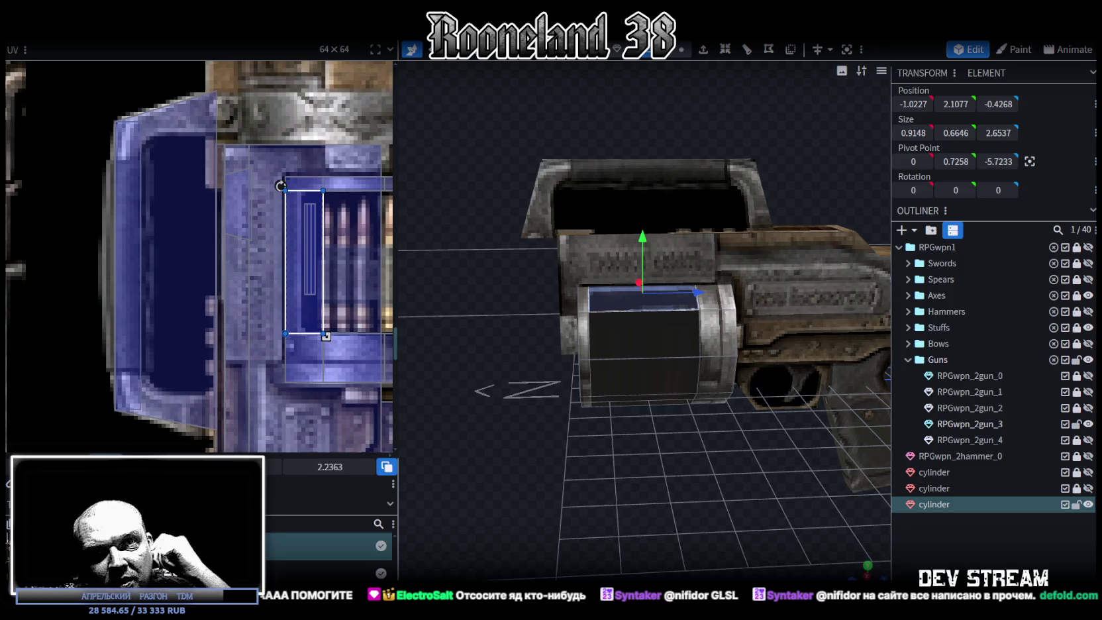
{"action": "mouse_move", "coordinate": [658, 459]}
{"action": "left_mouse_down"}
{"action": "mouse_move", "coordinate": [681, 499]}
{"action": "mouse_move", "coordinate": [752, 542]}
{"action": "mouse_move", "coordinate": [620, 272]}
{"action": "mouse_move", "coordinate": [594, 273]}
{"action": "mouse_move", "coordinate": [691, 478]}
{"action": "mouse_move", "coordinate": [576, 512]}
{"action": "mouse_move", "coordinate": [600, 486]}
{"action": "mouse_move", "coordinate": [410, 344]}
{"action": "left_mouse_up"}
{"action": "left_click", "coordinate": [596, 277]}
{"action": "scroll", "coordinate": [194, 184], "scroll_direction": "down", "scroll_amount": 3}
{"action": "scroll", "coordinate": [211, 195], "scroll_direction": "up", "scroll_amount": 2}
{"action": "middle_click_drag", "start_coordinate": [215, 201], "coordinate": [235, 213]}
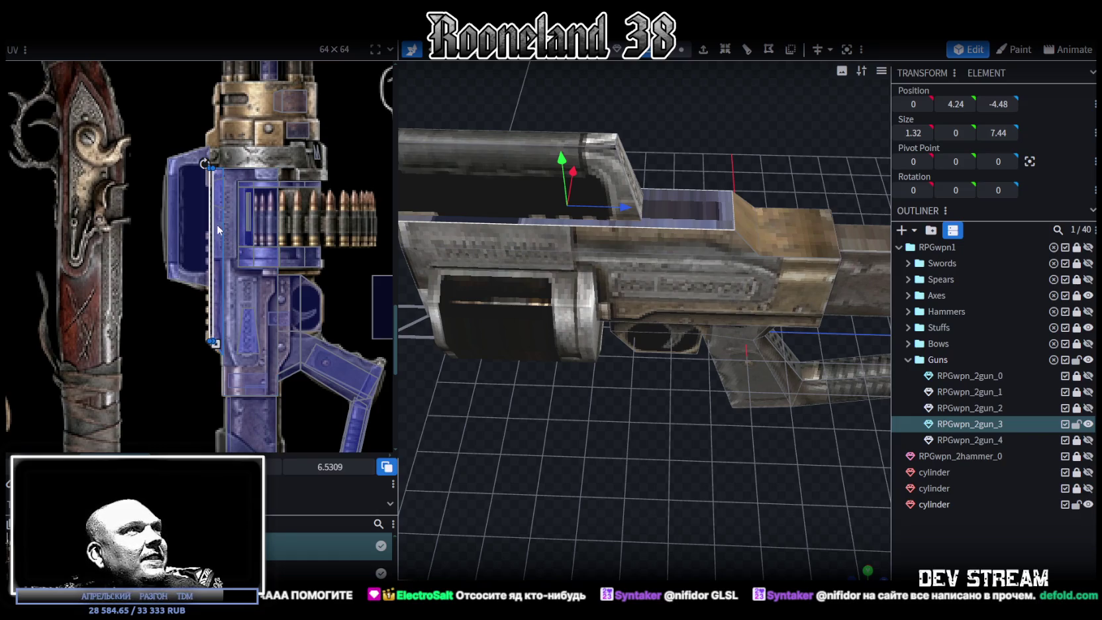
Rotate the receiver face's UV left and move it up onto the tan texture area
{"action": "right_click", "coordinate": [266, 171]}
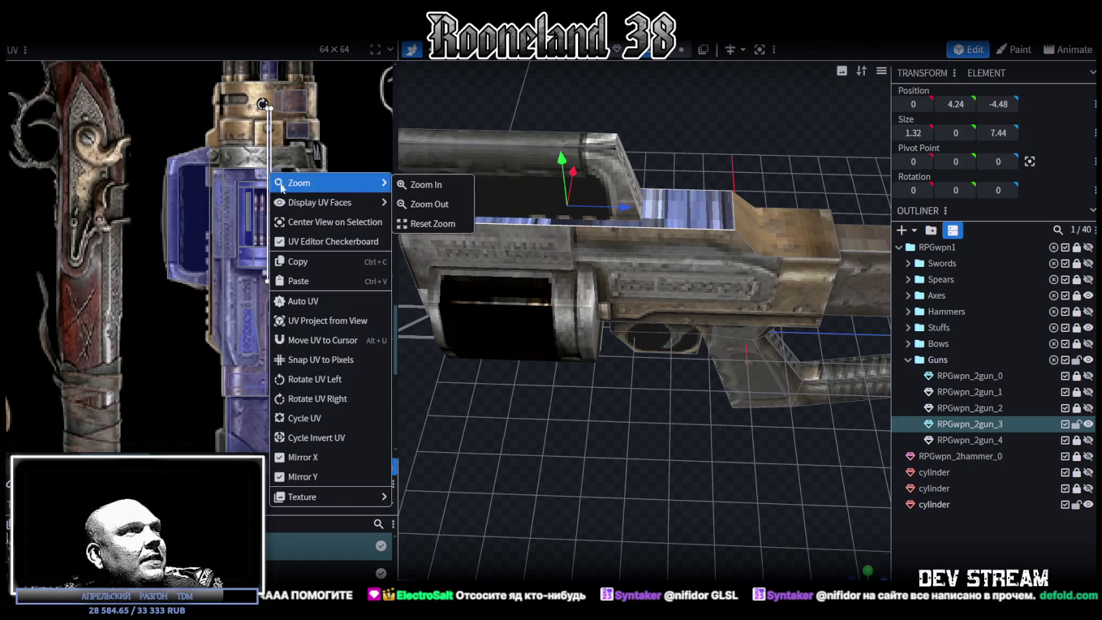
{"action": "left_click", "coordinate": [316, 377]}
{"action": "left_click_drag", "start_coordinate": [238, 200], "coordinate": [229, 99]}
{"action": "scroll", "coordinate": [218, 83], "scroll_direction": "up", "scroll_amount": 2}
{"action": "scroll", "coordinate": [218, 132], "scroll_direction": "up", "scroll_amount": 2}
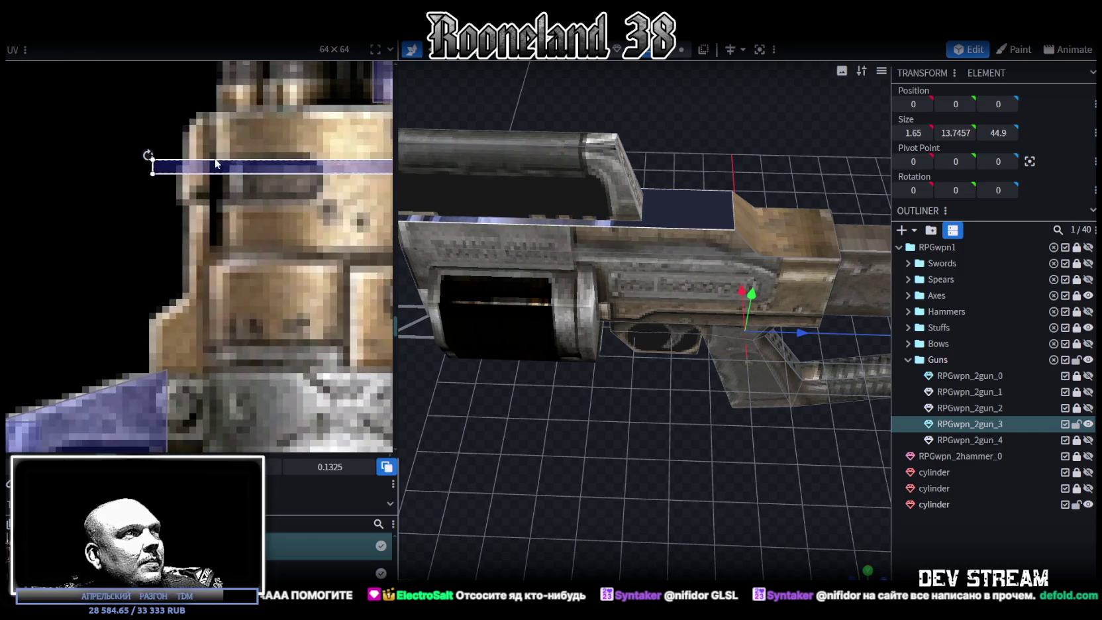
{"action": "left_click_drag", "start_coordinate": [215, 159], "coordinate": [247, 117]}
{"action": "scroll", "coordinate": [244, 192], "scroll_direction": "down", "scroll_amount": 3}
{"action": "scroll", "coordinate": [244, 191], "scroll_direction": "down", "scroll_amount": 2}
{"action": "scroll", "coordinate": [245, 191], "scroll_direction": "down", "scroll_amount": 1}
Stretch the thin UV strip taller and fine-tune its position over the tan area
{"action": "left_click_drag", "start_coordinate": [333, 218], "coordinate": [331, 248]}
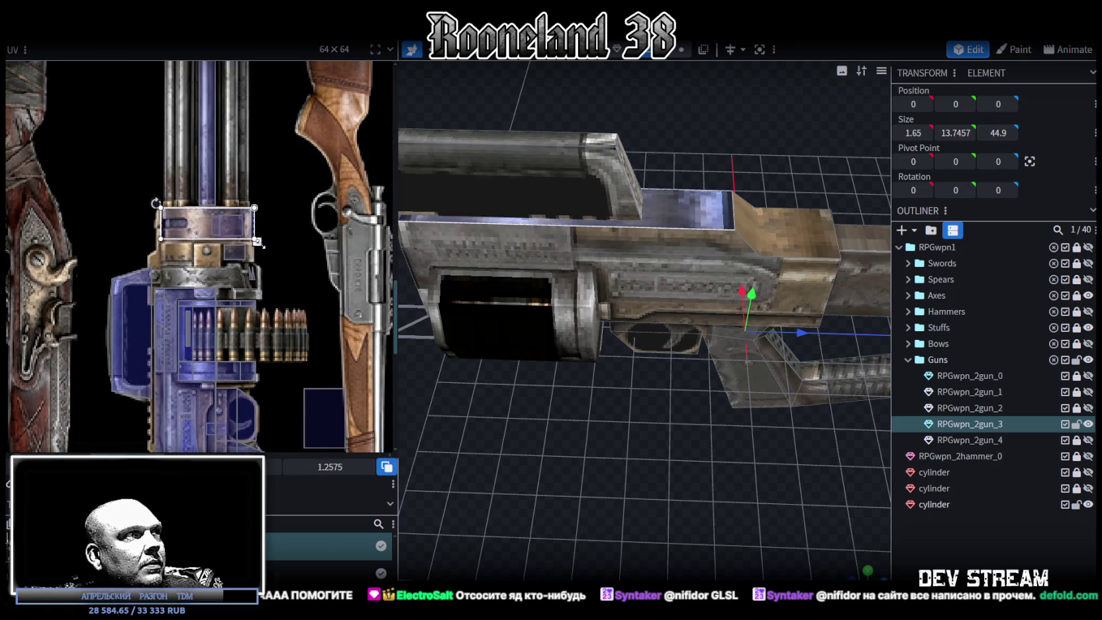
{"action": "scroll", "coordinate": [195, 223], "scroll_direction": "up", "scroll_amount": 3}
{"action": "left_click_drag", "start_coordinate": [195, 223], "coordinate": [154, 254]}
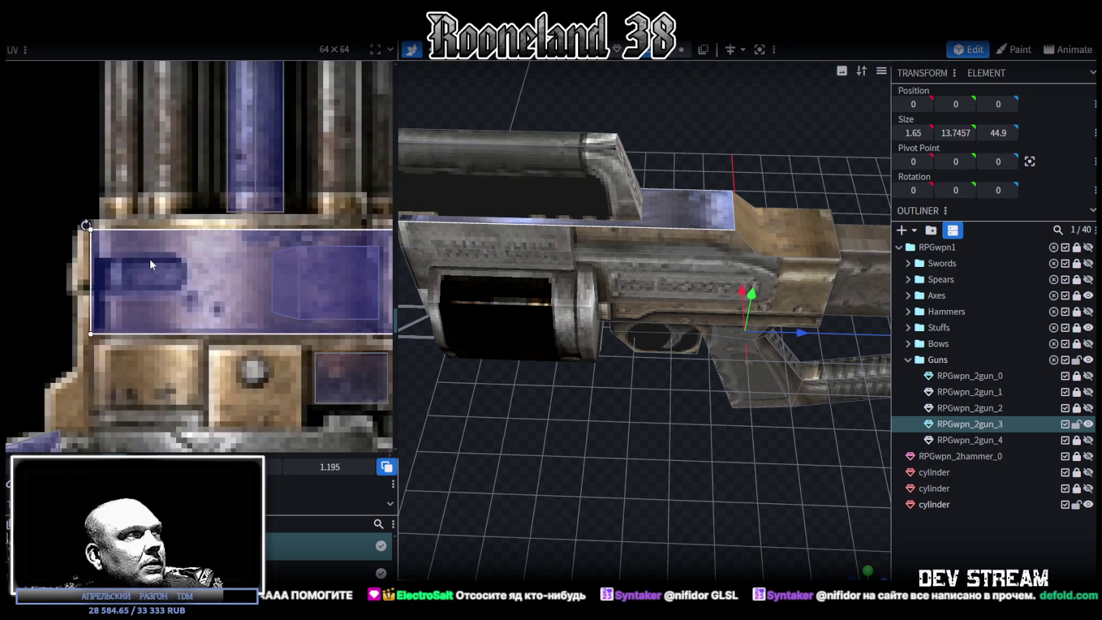
{"action": "middle_click_drag", "start_coordinate": [154, 254], "coordinate": [124, 253]}
{"action": "scroll", "coordinate": [248, 282], "scroll_direction": "up", "scroll_amount": 2}
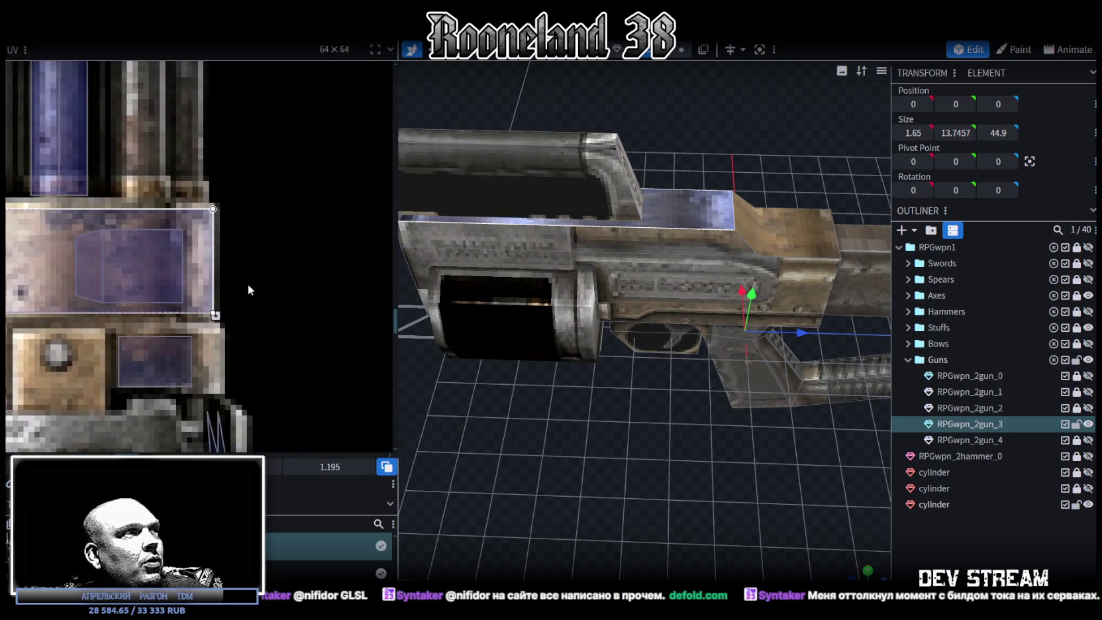
{"action": "scroll", "coordinate": [218, 311], "scroll_direction": "up", "scroll_amount": 1}
{"action": "left_click_drag", "start_coordinate": [206, 325], "coordinate": [207, 327]}
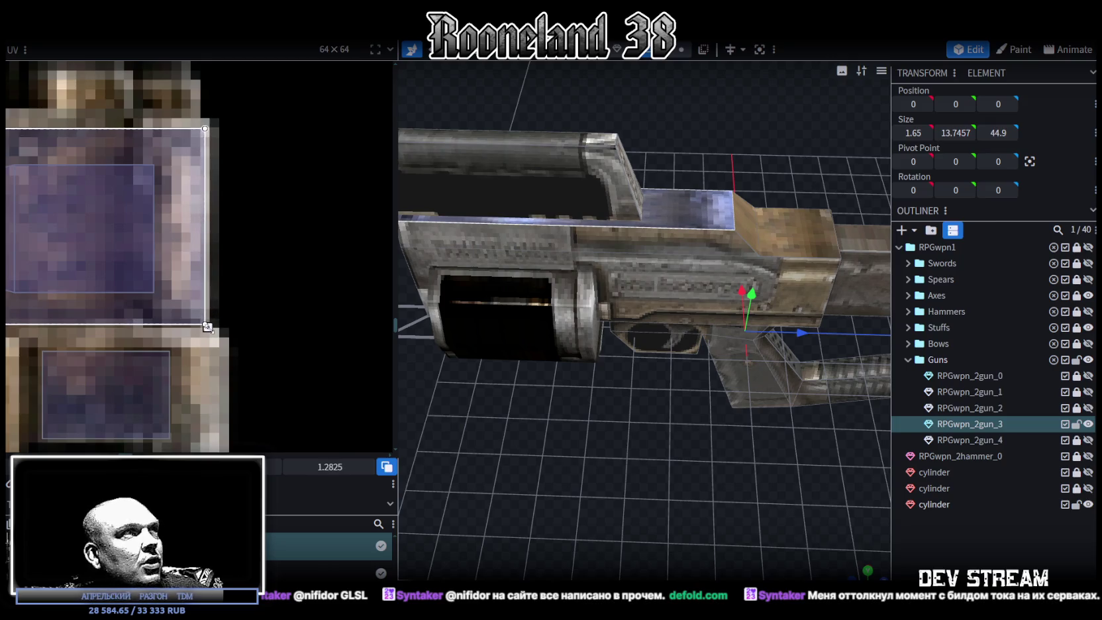
Unhide the second cylinder in the outliner and lock the last cylinder
{"action": "left_click", "coordinate": [959, 539]}
{"action": "mouse_move", "coordinate": [622, 431]}
{"action": "left_mouse_down"}
{"action": "mouse_move", "coordinate": [741, 271]}
{"action": "mouse_move", "coordinate": [731, 302]}
{"action": "left_mouse_up"}
{"action": "left_click", "coordinate": [740, 272]}
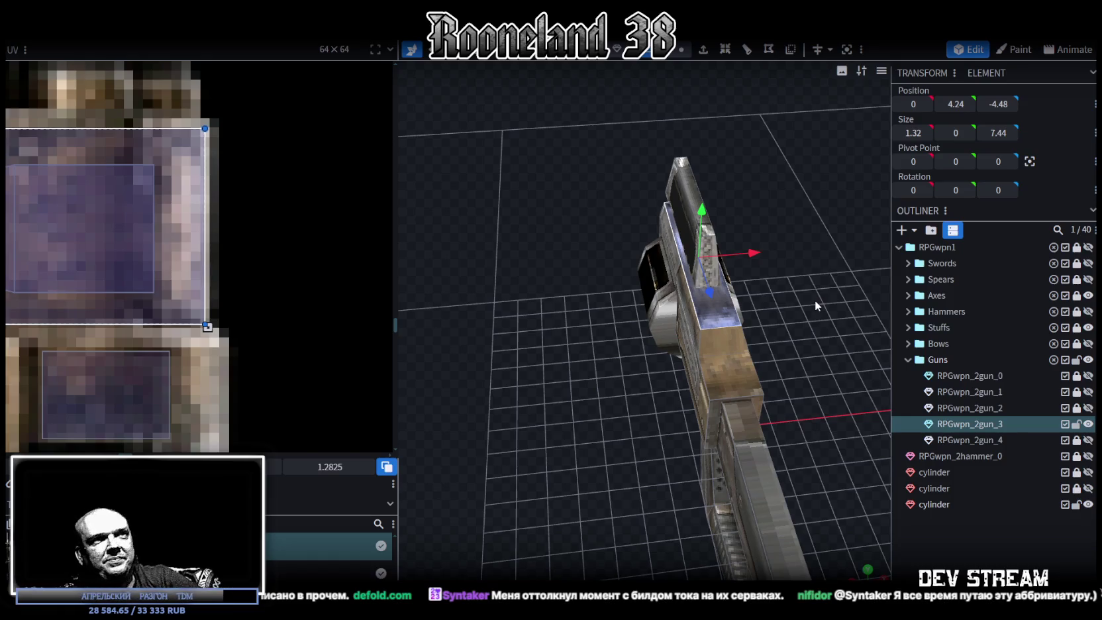
{"action": "left_click", "coordinate": [725, 369]}
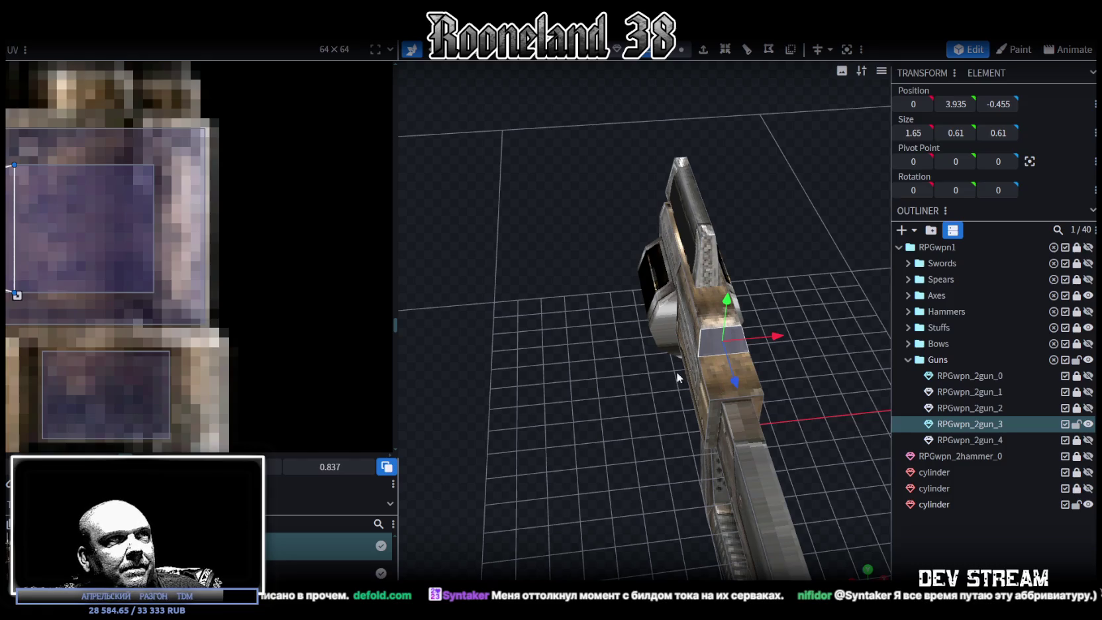
{"action": "left_click_drag", "start_coordinate": [675, 372], "coordinate": [701, 327]}
{"action": "left_click", "coordinate": [663, 227]}
{"action": "mouse_move", "coordinate": [662, 227]}
{"action": "left_mouse_down"}
{"action": "mouse_move", "coordinate": [726, 416]}
{"action": "mouse_move", "coordinate": [678, 435]}
{"action": "mouse_move", "coordinate": [778, 374]}
{"action": "mouse_move", "coordinate": [764, 471]}
{"action": "mouse_move", "coordinate": [729, 364]}
{"action": "left_mouse_up"}
{"action": "left_click", "coordinate": [729, 363]}
{"action": "scroll", "coordinate": [706, 427], "scroll_direction": "up", "scroll_amount": 3}
{"action": "mouse_move", "coordinate": [706, 427]}
{"action": "left_mouse_down"}
{"action": "mouse_move", "coordinate": [730, 454]}
{"action": "mouse_move", "coordinate": [766, 449]}
{"action": "left_mouse_up"}
{"action": "left_click", "coordinate": [1088, 488]}
{"action": "left_click", "coordinate": [1076, 505]}
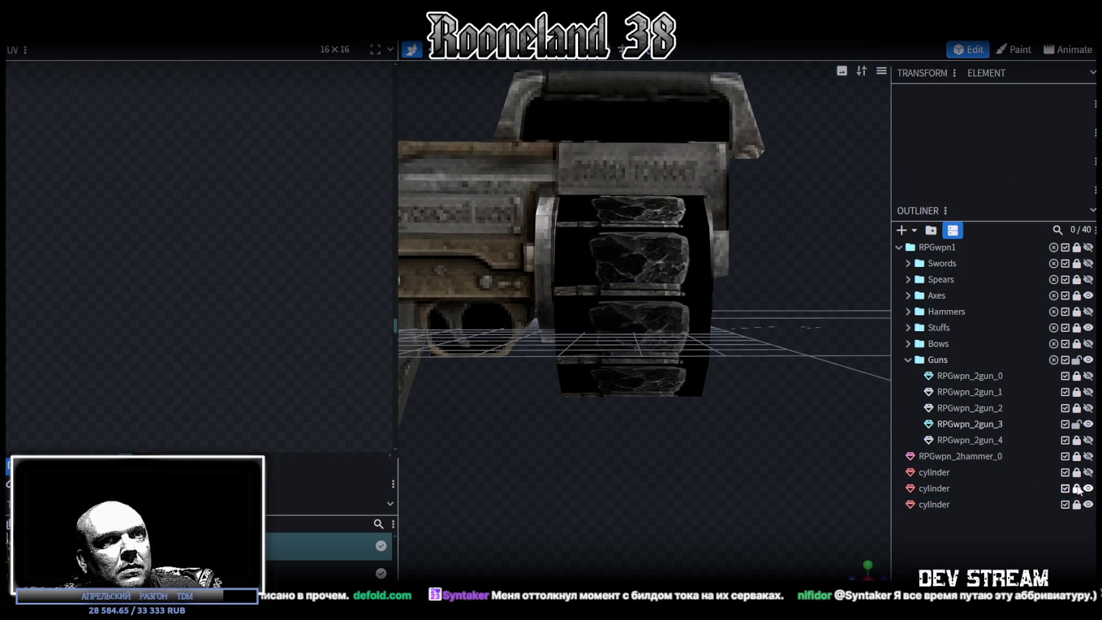
Resize the second cylinder to depth Z 2.42 and move it back to Z -0.1
{"action": "left_click", "coordinate": [925, 487]}
{"action": "mouse_move", "coordinate": [706, 357]}
{"action": "left_mouse_down"}
{"action": "mouse_move", "coordinate": [717, 395]}
{"action": "mouse_move", "coordinate": [747, 401]}
{"action": "left_mouse_up"}
{"action": "key", "text": "s"}
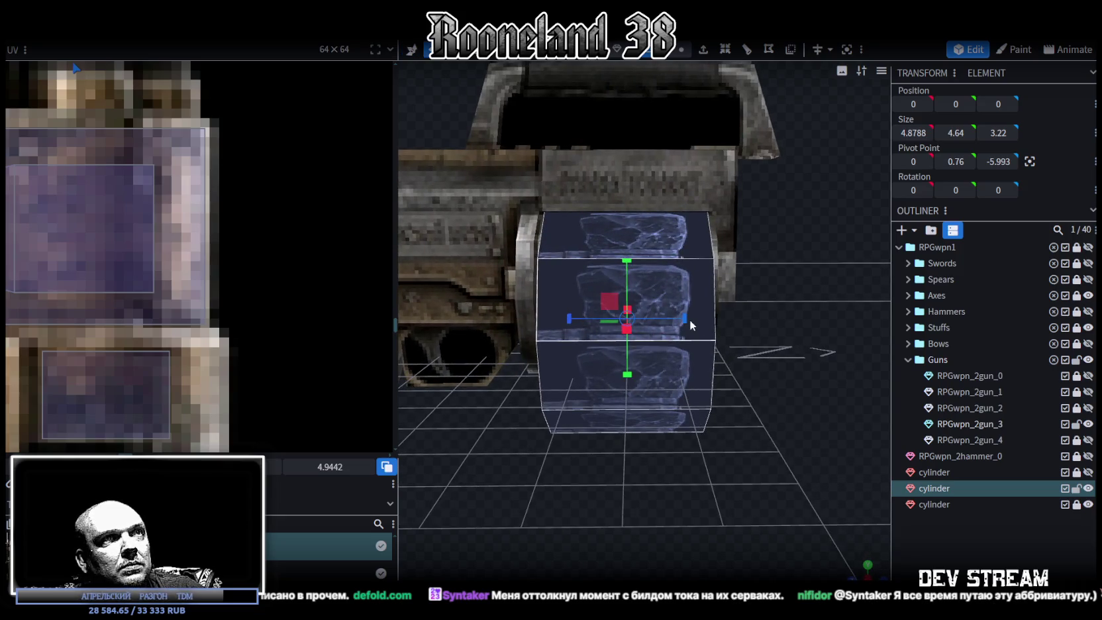
{"action": "left_click_drag", "start_coordinate": [689, 319], "coordinate": [669, 319]}
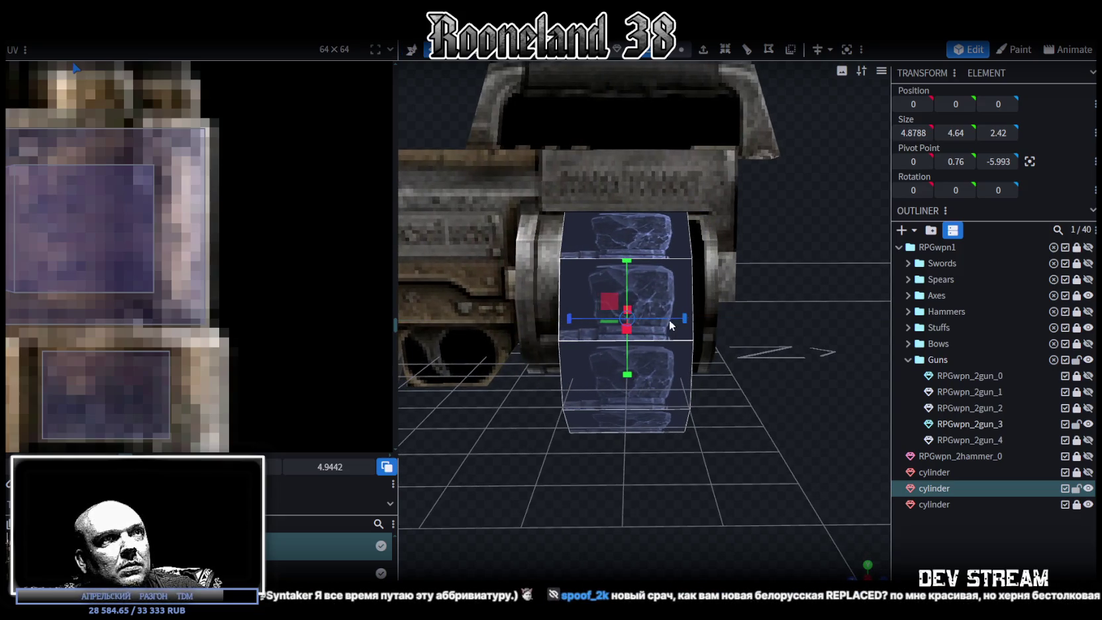
{"action": "key", "text": "v"}
{"action": "left_click_drag", "start_coordinate": [601, 317], "coordinate": [580, 319]}
{"action": "mouse_move", "coordinate": [579, 319]}
{"action": "middle_mouse_down"}
{"action": "mouse_move", "coordinate": [589, 396]}
{"action": "mouse_move", "coordinate": [662, 409]}
{"action": "mouse_move", "coordinate": [633, 385]}
{"action": "middle_mouse_up"}
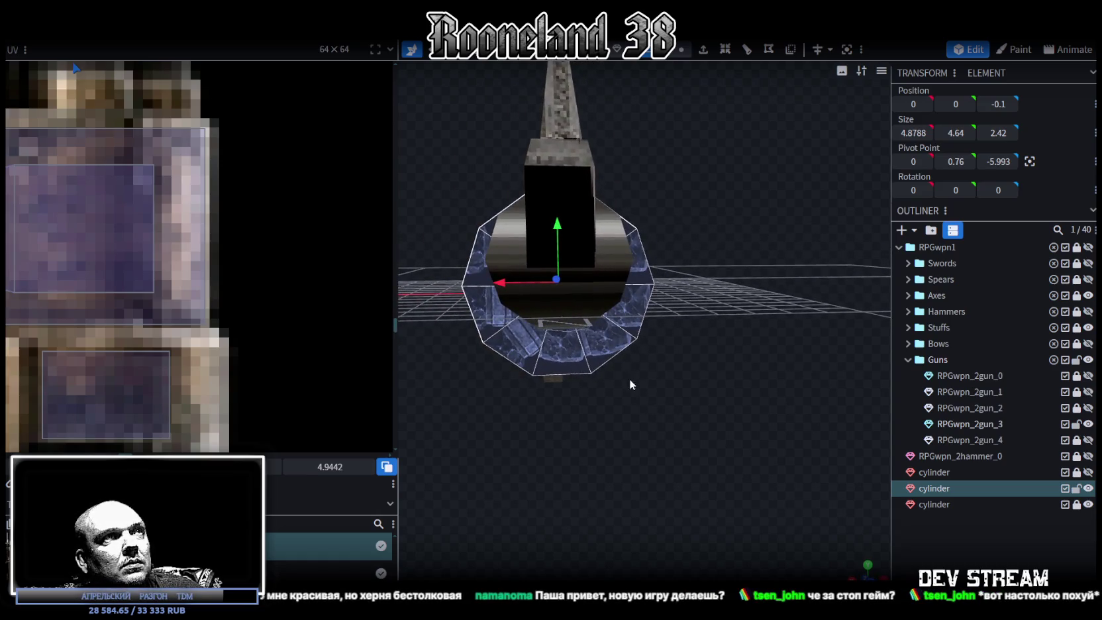
Lock the gun part RPGwpn_2gun_3 and select the cylinder's top face
{"action": "left_click", "coordinate": [1077, 425]}
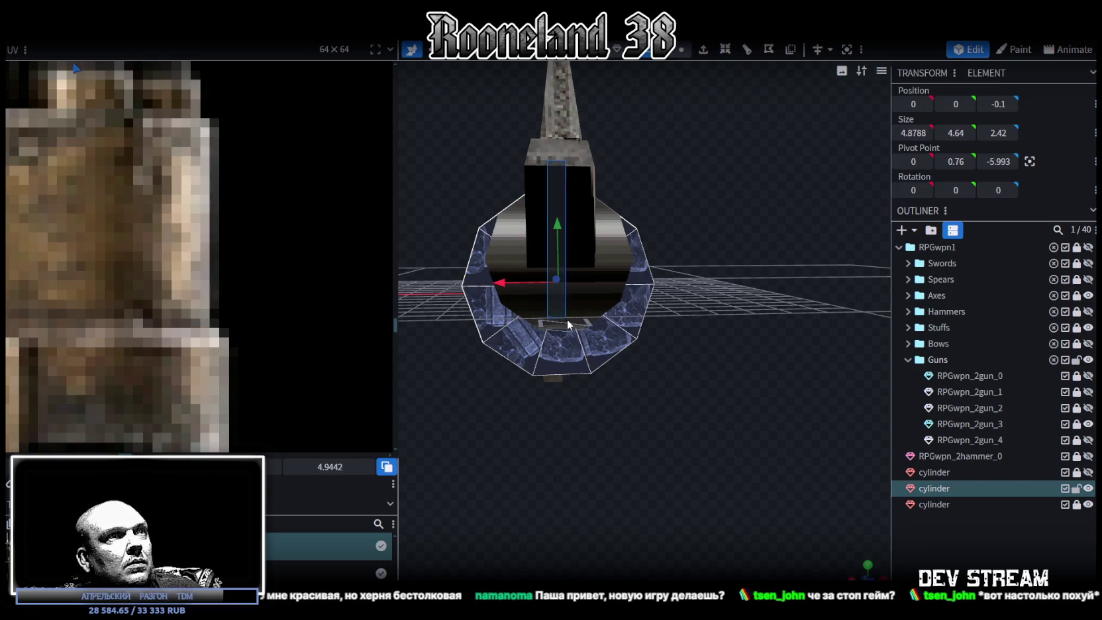
{"action": "left_click_drag", "start_coordinate": [646, 302], "coordinate": [977, 200]}
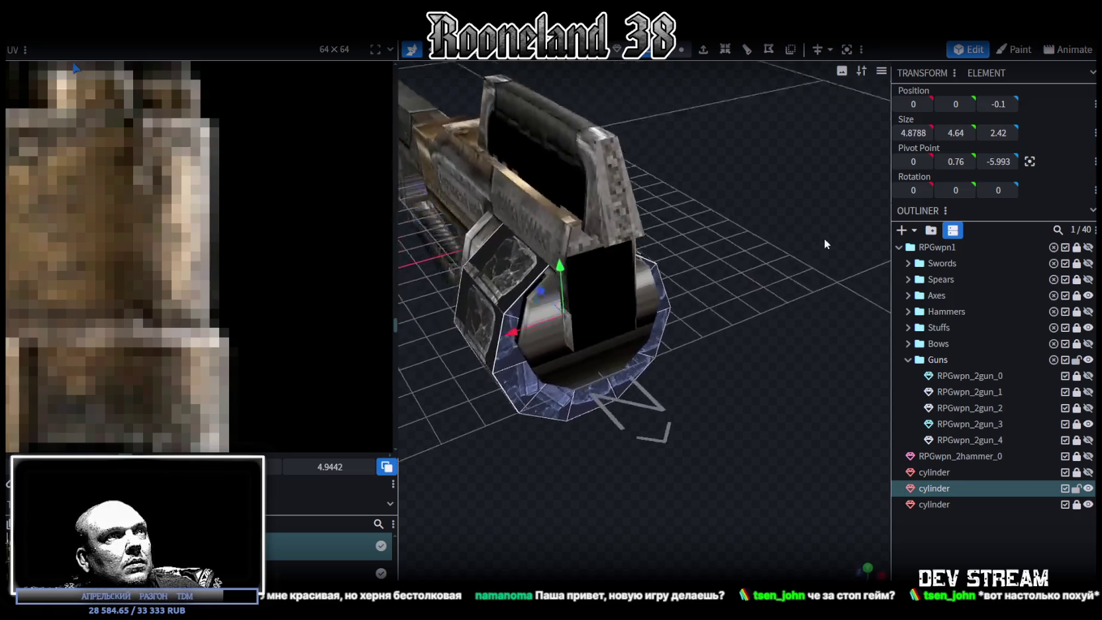
{"action": "mouse_move", "coordinate": [851, 235]}
{"action": "left_mouse_down"}
{"action": "mouse_move", "coordinate": [818, 252]}
{"action": "mouse_move", "coordinate": [661, 250]}
{"action": "mouse_move", "coordinate": [694, 288]}
{"action": "mouse_move", "coordinate": [743, 310]}
{"action": "mouse_move", "coordinate": [786, 310]}
{"action": "left_mouse_up"}
{"action": "left_click", "coordinate": [582, 202]}
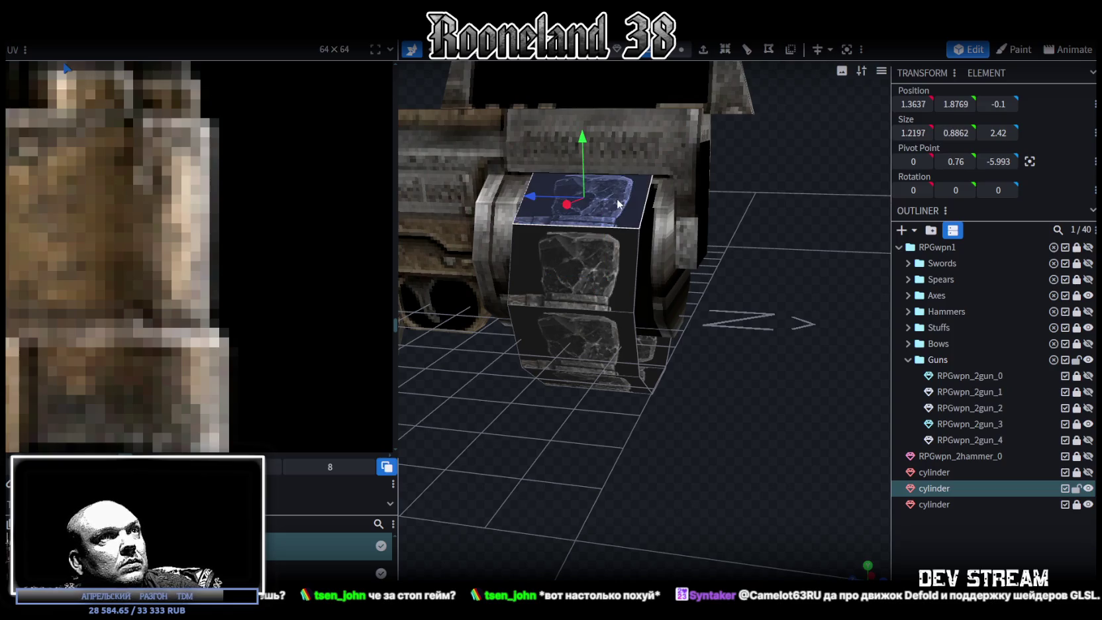
Select all the cylinder's faces and move their UV rectangle onto the gatling gun
{"action": "scroll", "coordinate": [237, 182], "scroll_direction": "down", "scroll_amount": 1}
{"action": "scroll", "coordinate": [237, 181], "scroll_direction": "down", "scroll_amount": 3}
{"action": "scroll", "coordinate": [229, 155], "scroll_direction": "down", "scroll_amount": 2}
{"action": "scroll", "coordinate": [228, 155], "scroll_direction": "down", "scroll_amount": 2}
{"action": "scroll", "coordinate": [172, 179], "scroll_direction": "up", "scroll_amount": 3}
{"action": "scroll", "coordinate": [159, 172], "scroll_direction": "up", "scroll_amount": 2}
{"action": "left_click", "coordinate": [138, 153]}
{"action": "scroll", "coordinate": [138, 152], "scroll_direction": "down", "scroll_amount": 3}
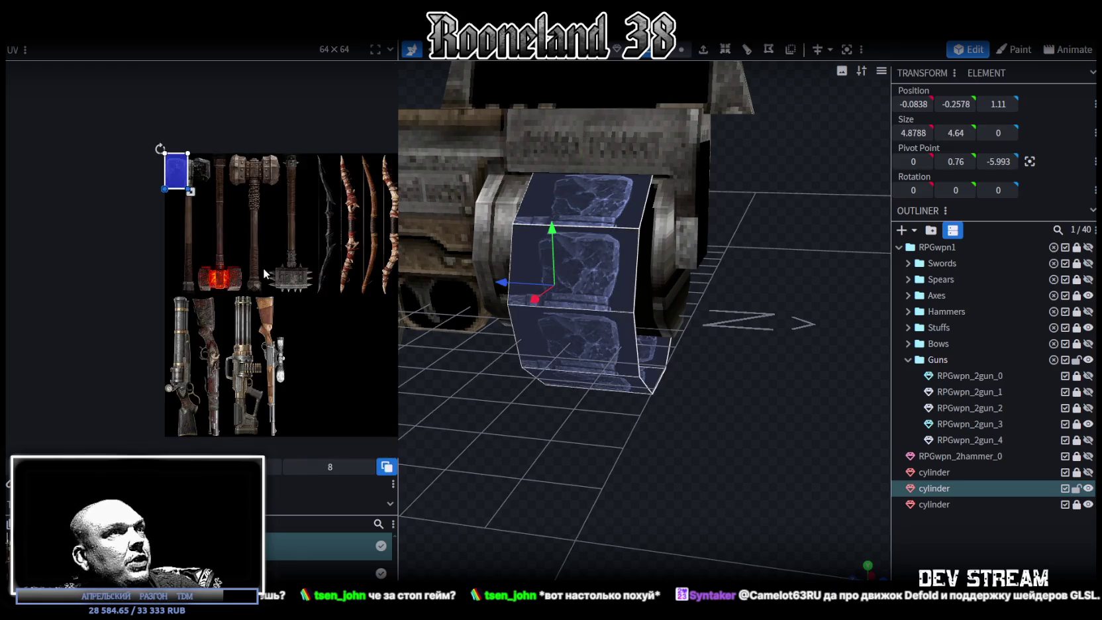
{"action": "scroll", "coordinate": [198, 199], "scroll_direction": "down", "scroll_amount": 1}
{"action": "left_click_drag", "start_coordinate": [157, 85], "coordinate": [261, 303]}
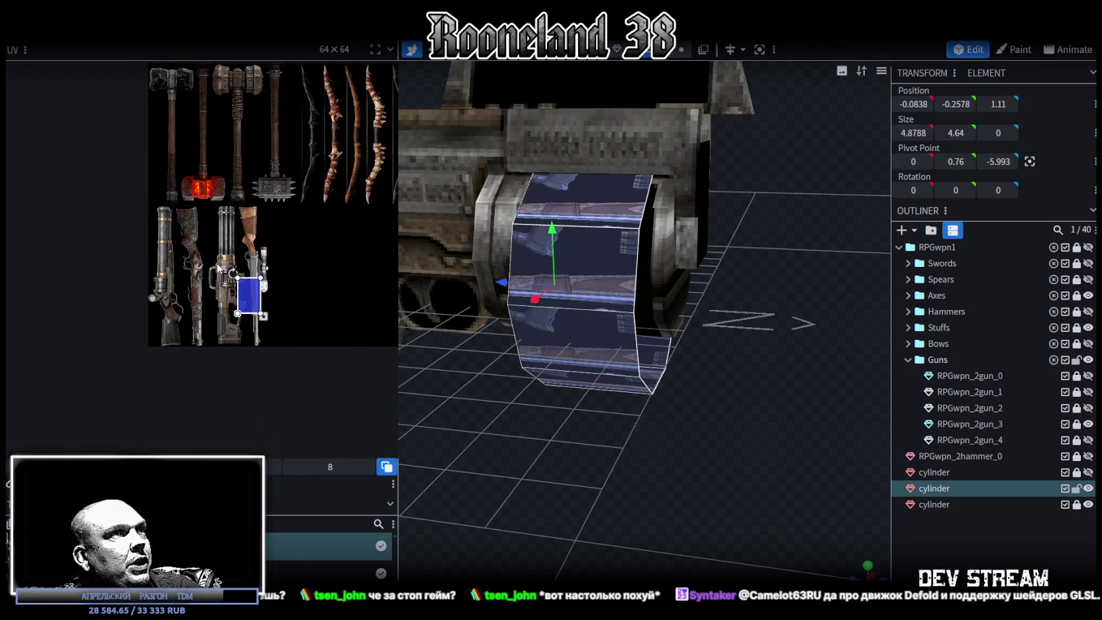
{"action": "scroll", "coordinate": [260, 302], "scroll_direction": "up", "scroll_amount": 3}
{"action": "scroll", "coordinate": [278, 318], "scroll_direction": "up", "scroll_amount": 2}
{"action": "mouse_move", "coordinate": [301, 347]}
{"action": "left_mouse_down"}
{"action": "mouse_move", "coordinate": [213, 322]}
{"action": "mouse_move", "coordinate": [248, 342]}
{"action": "mouse_move", "coordinate": [268, 325]}
{"action": "mouse_move", "coordinate": [223, 316]}
{"action": "left_mouse_up"}
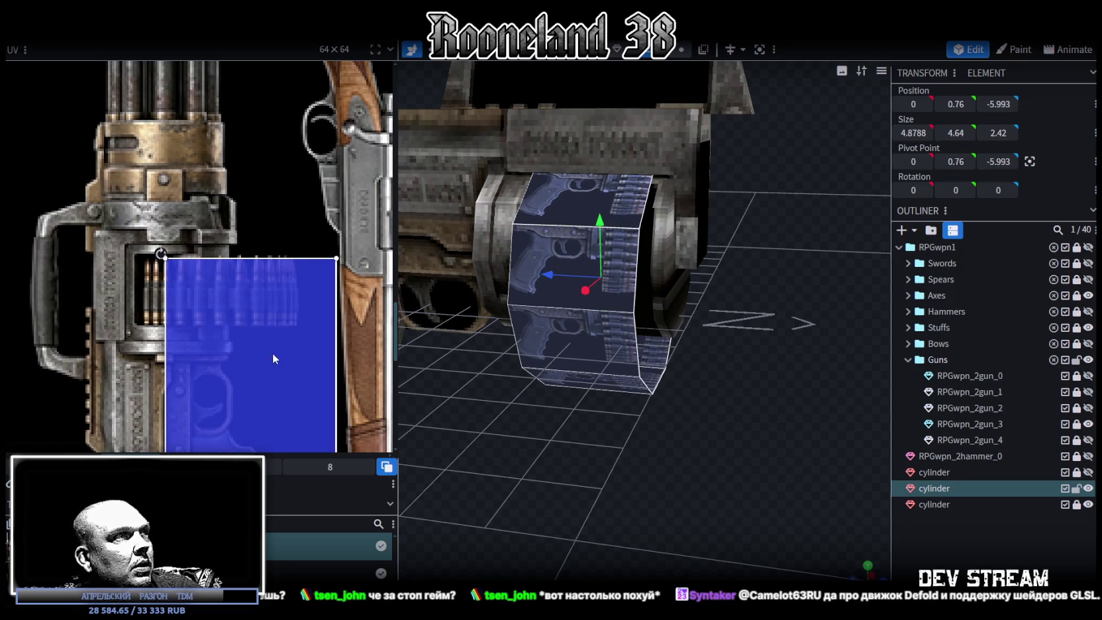
Resize and shift the UV rectangle to fit narrow and tall over the bullet rows
{"action": "scroll", "coordinate": [275, 357], "scroll_direction": "down", "scroll_amount": 3}
{"action": "mouse_move", "coordinate": [337, 402]}
{"action": "left_mouse_down"}
{"action": "mouse_move", "coordinate": [304, 255]}
{"action": "mouse_move", "coordinate": [240, 209]}
{"action": "mouse_move", "coordinate": [317, 220]}
{"action": "left_mouse_up"}
{"action": "scroll", "coordinate": [239, 209], "scroll_direction": "up", "scroll_amount": 1, "text": "ctrl"}
{"action": "scroll", "coordinate": [246, 215], "scroll_direction": "up", "scroll_amount": 3, "text": "ctrl"}
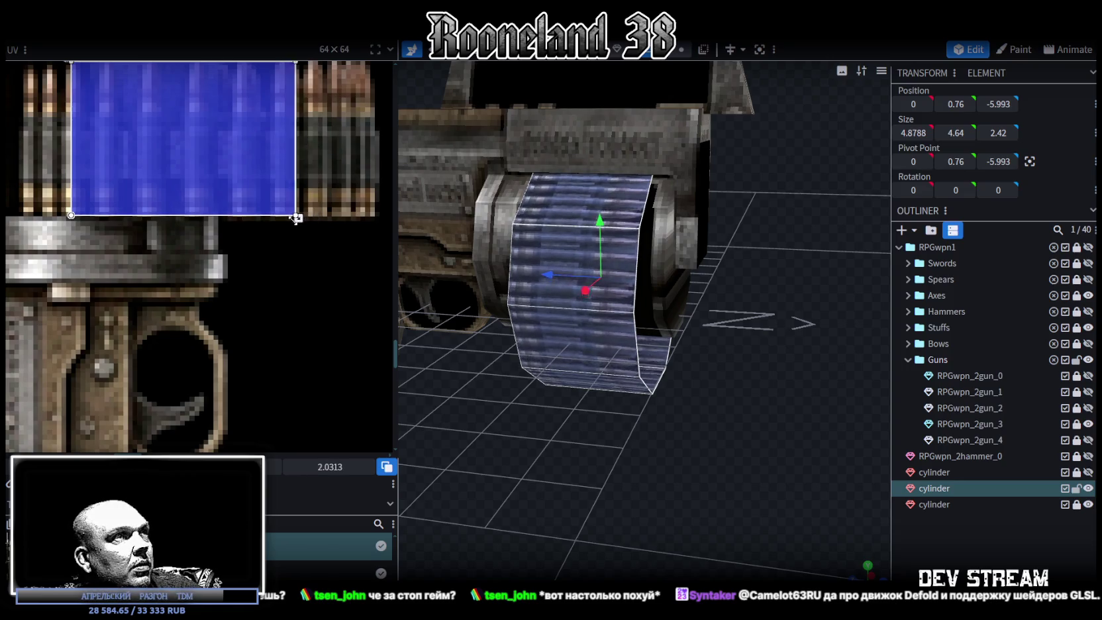
{"action": "left_click_drag", "start_coordinate": [317, 220], "coordinate": [264, 220]}
{"action": "left_click_drag", "start_coordinate": [165, 165], "coordinate": [203, 169]}
{"action": "middle_click_drag", "start_coordinate": [204, 172], "coordinate": [229, 256]}
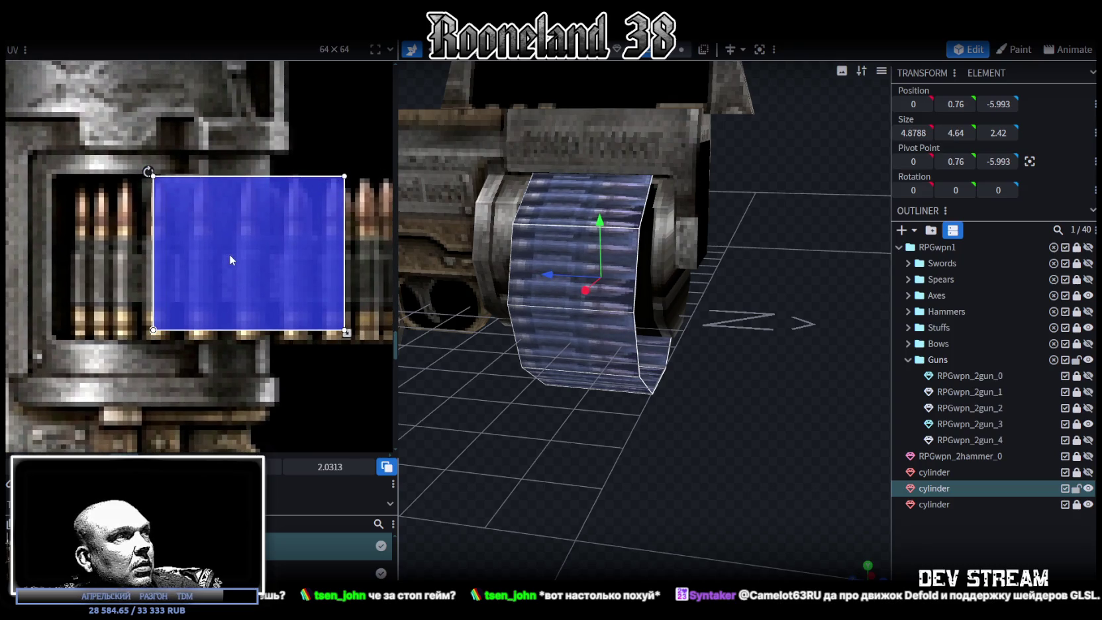
{"action": "middle_click_drag", "start_coordinate": [230, 254], "coordinate": [264, 286]}
{"action": "left_click_drag", "start_coordinate": [311, 324], "coordinate": [301, 339]}
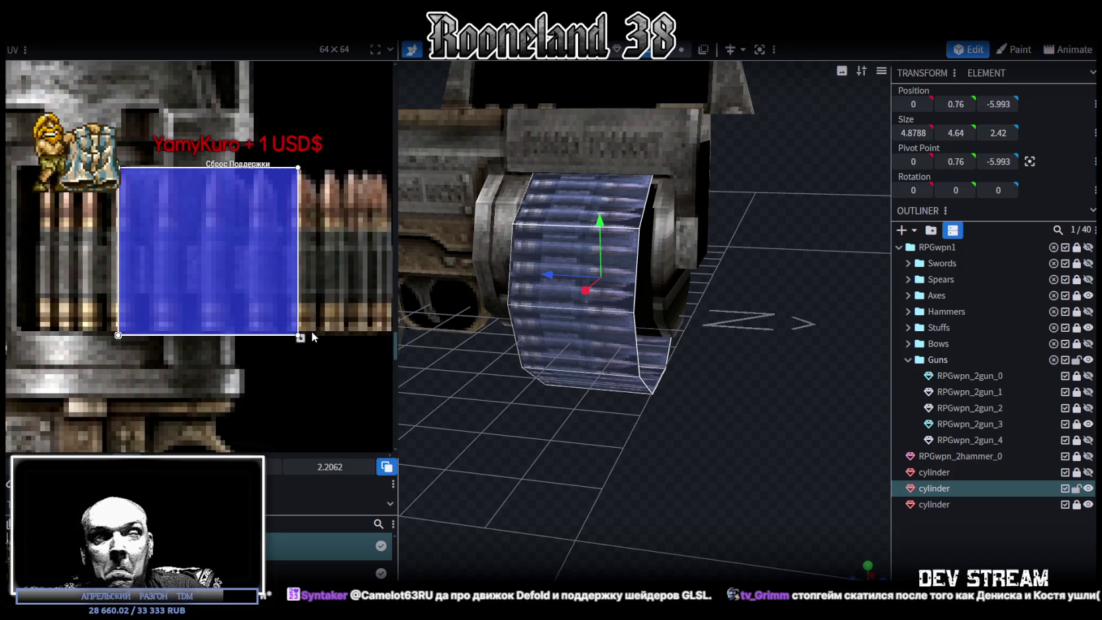
{"action": "scroll", "coordinate": [151, 320], "scroll_direction": "up", "scroll_amount": 2}
{"action": "middle_click_drag", "start_coordinate": [251, 320], "coordinate": [265, 362]}
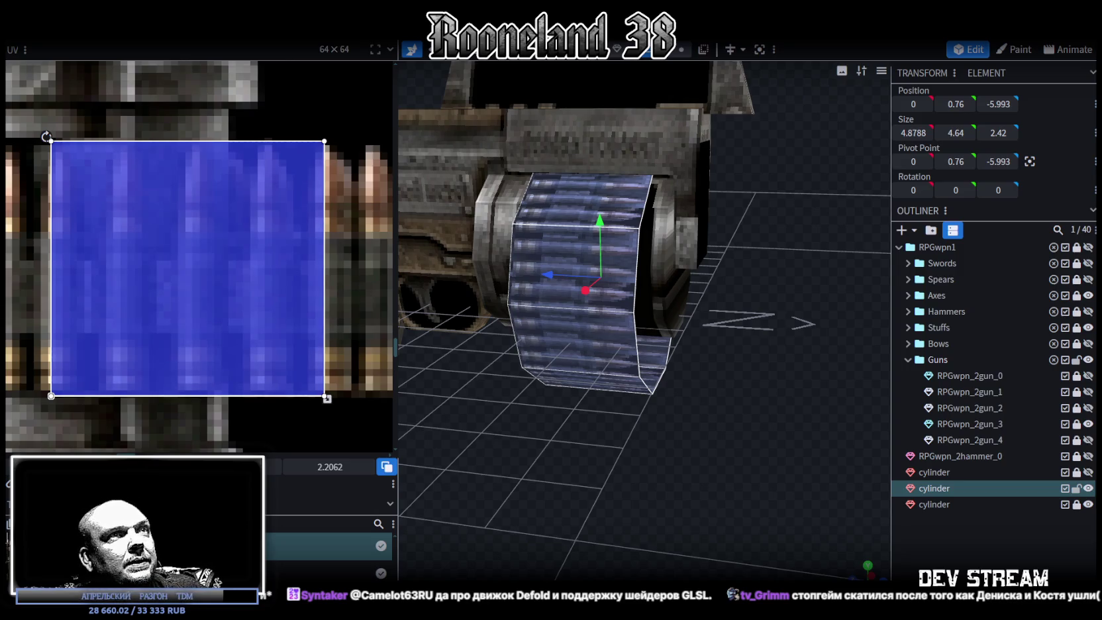
Select the drum cylinder's faces and shrink the drum by 0.2
{"action": "left_click", "coordinate": [813, 476]}
{"action": "mouse_move", "coordinate": [786, 461]}
{"action": "left_mouse_down"}
{"action": "mouse_move", "coordinate": [797, 486]}
{"action": "mouse_move", "coordinate": [723, 444]}
{"action": "mouse_move", "coordinate": [654, 434]}
{"action": "mouse_move", "coordinate": [661, 401]}
{"action": "mouse_move", "coordinate": [759, 403]}
{"action": "mouse_move", "coordinate": [762, 446]}
{"action": "mouse_move", "coordinate": [655, 448]}
{"action": "mouse_move", "coordinate": [603, 495]}
{"action": "mouse_move", "coordinate": [532, 510]}
{"action": "left_mouse_up"}
{"action": "left_click", "coordinate": [591, 290]}
{"action": "mouse_move", "coordinate": [619, 461]}
{"action": "left_mouse_down"}
{"action": "mouse_move", "coordinate": [540, 432]}
{"action": "mouse_move", "coordinate": [459, 448]}
{"action": "mouse_move", "coordinate": [616, 450]}
{"action": "mouse_move", "coordinate": [719, 426]}
{"action": "mouse_move", "coordinate": [699, 410]}
{"action": "mouse_move", "coordinate": [618, 427]}
{"action": "mouse_move", "coordinate": [629, 419]}
{"action": "mouse_move", "coordinate": [630, 314]}
{"action": "mouse_move", "coordinate": [721, 404]}
{"action": "mouse_move", "coordinate": [658, 410]}
{"action": "left_mouse_up"}
{"action": "left_click", "coordinate": [630, 314]}
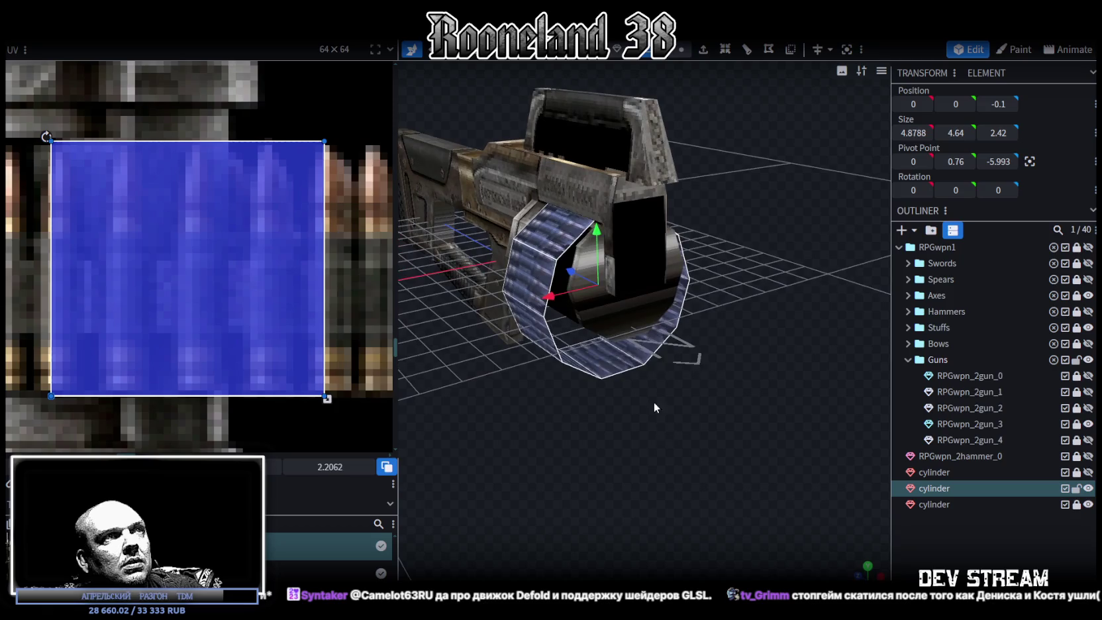
{"action": "left_click_drag", "start_coordinate": [582, 276], "coordinate": [579, 280]}
Raise the drum 0.1 on Y, then clear the selection
{"action": "key", "text": "v"}
{"action": "mouse_move", "coordinate": [702, 371]}
{"action": "left_mouse_down"}
{"action": "mouse_move", "coordinate": [738, 402]}
{"action": "mouse_move", "coordinate": [682, 356]}
{"action": "left_mouse_up"}
{"action": "left_click_drag", "start_coordinate": [595, 232], "coordinate": [596, 224]}
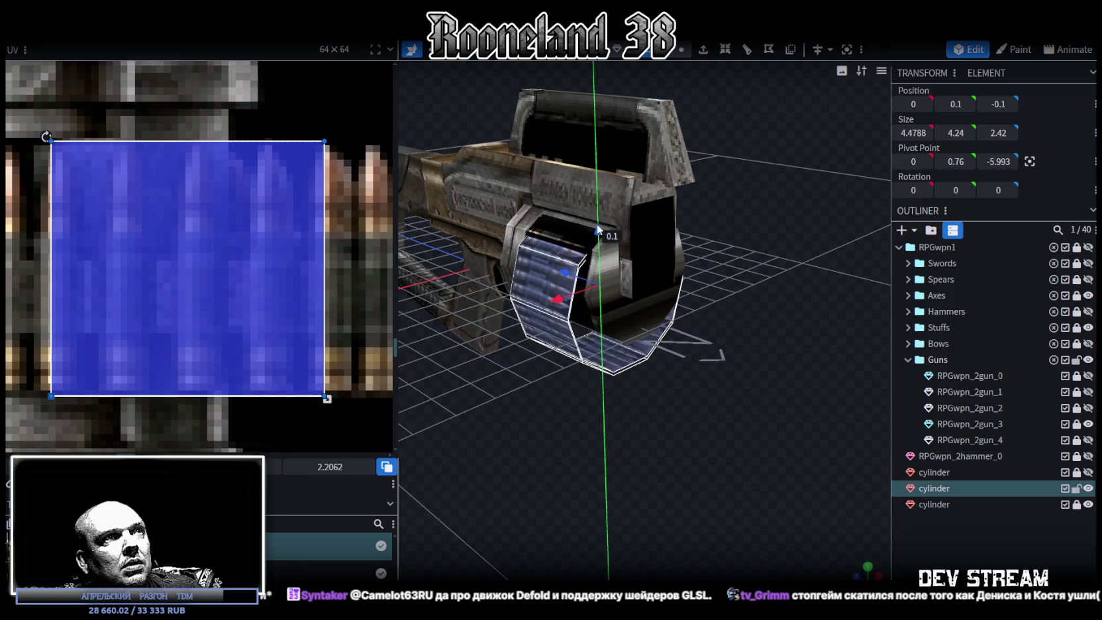
{"action": "mouse_move", "coordinate": [660, 306]}
{"action": "left_mouse_down"}
{"action": "mouse_move", "coordinate": [725, 395]}
{"action": "mouse_move", "coordinate": [760, 396]}
{"action": "mouse_move", "coordinate": [652, 434]}
{"action": "mouse_move", "coordinate": [687, 433]}
{"action": "left_mouse_up"}
{"action": "scroll", "coordinate": [685, 434], "scroll_direction": "up", "scroll_amount": 5}
{"action": "scroll", "coordinate": [688, 410], "scroll_direction": "down", "scroll_amount": 5}
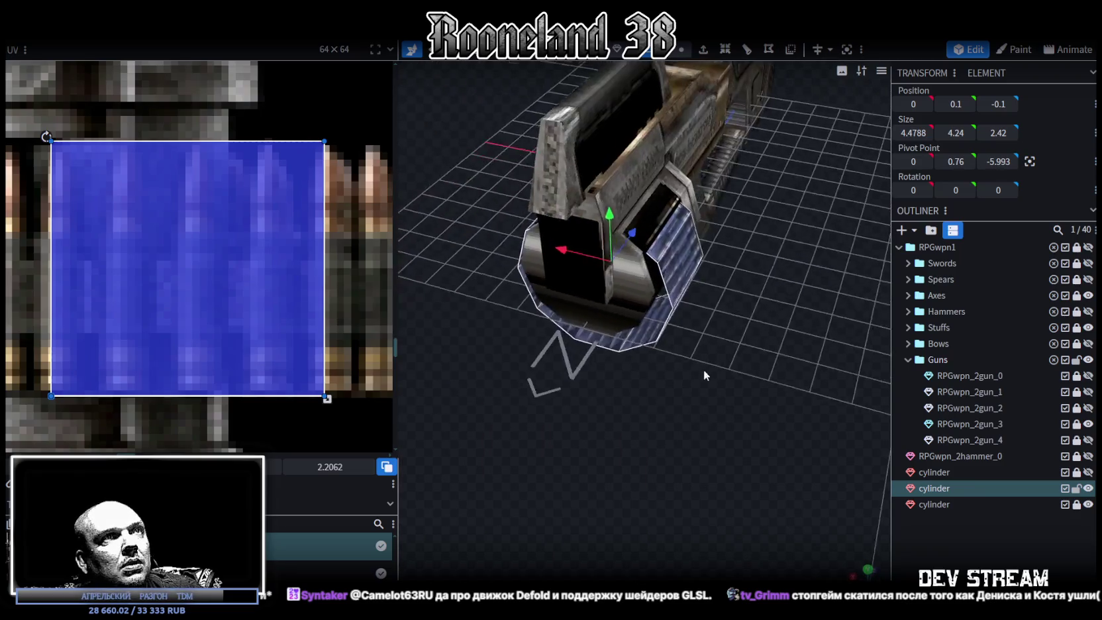
{"action": "left_click", "coordinate": [662, 291]}
{"action": "left_click_drag", "start_coordinate": [580, 492], "coordinate": [775, 479]}
{"action": "left_click", "coordinate": [633, 322]}
{"action": "mouse_move", "coordinate": [636, 324]}
{"action": "left_mouse_down"}
{"action": "mouse_move", "coordinate": [724, 395]}
{"action": "mouse_move", "coordinate": [712, 391]}
{"action": "mouse_move", "coordinate": [712, 438]}
{"action": "mouse_move", "coordinate": [762, 454]}
{"action": "left_mouse_up"}
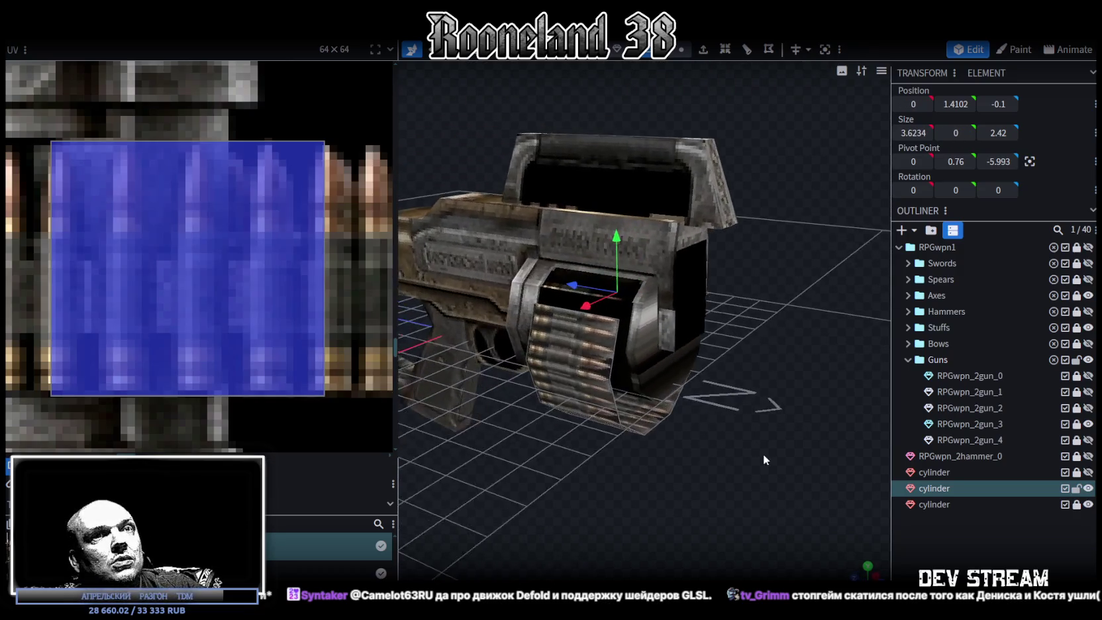
{"action": "key", "text": "Escape"}
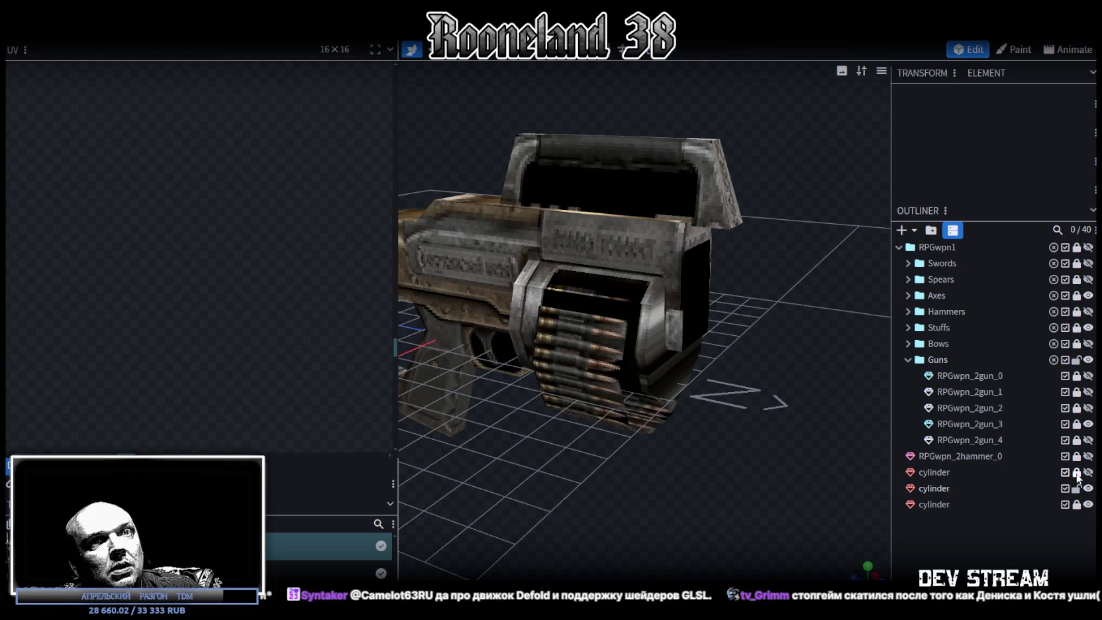
Merge the first two cylinders into one mesh and check the cylinders' visibility
{"action": "left_click", "coordinate": [932, 473]}
{"action": "left_click", "coordinate": [933, 488], "text": "ctrl"}
{"action": "right_click", "coordinate": [934, 488]}
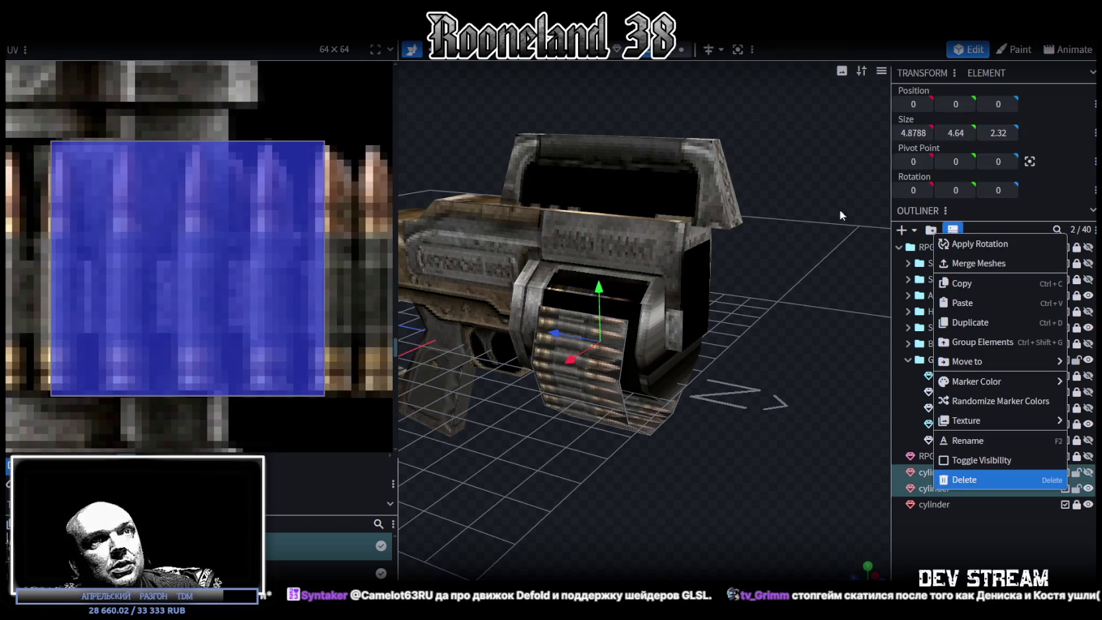
{"action": "left_click", "coordinate": [975, 264]}
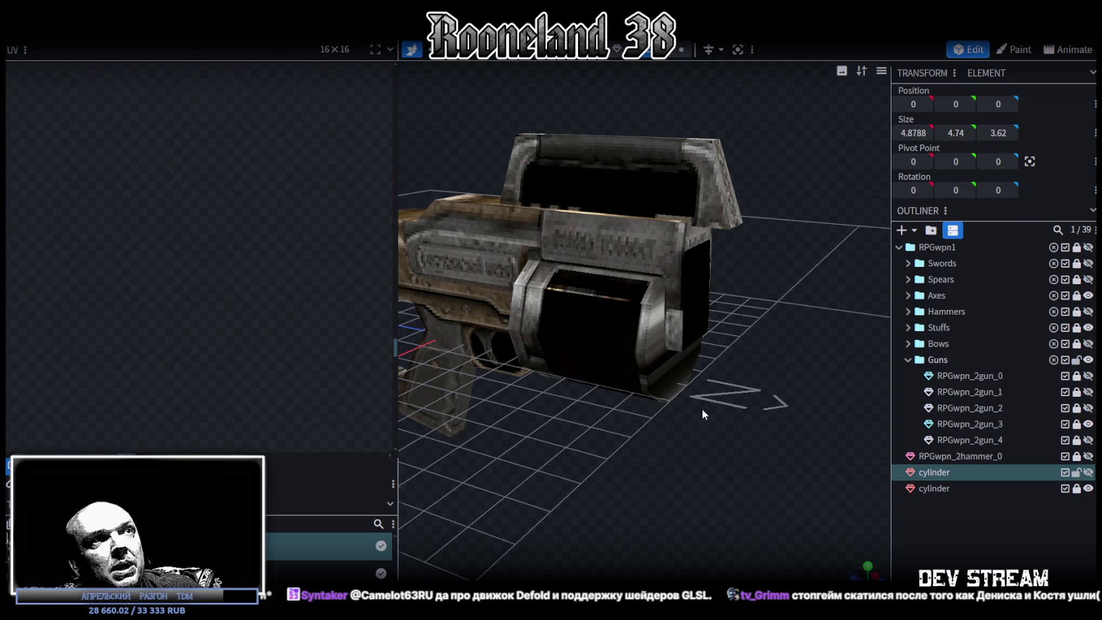
{"action": "scroll", "coordinate": [704, 408], "scroll_direction": "up", "scroll_amount": 3}
{"action": "left_click", "coordinate": [1088, 472]}
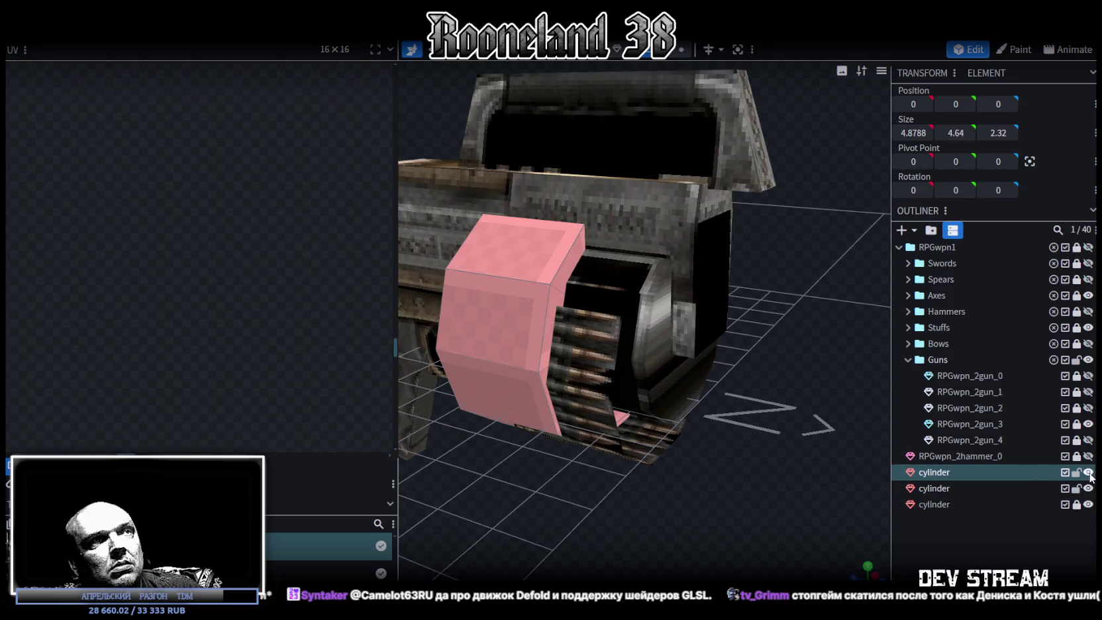
{"action": "left_click", "coordinate": [1087, 472]}
{"action": "left_click", "coordinate": [1087, 504]}
{"action": "left_click", "coordinate": [1088, 505]}
Merge the third cylinder's bullet strip into the drum shell with Merge Meshes
{"action": "left_click", "coordinate": [921, 505]}
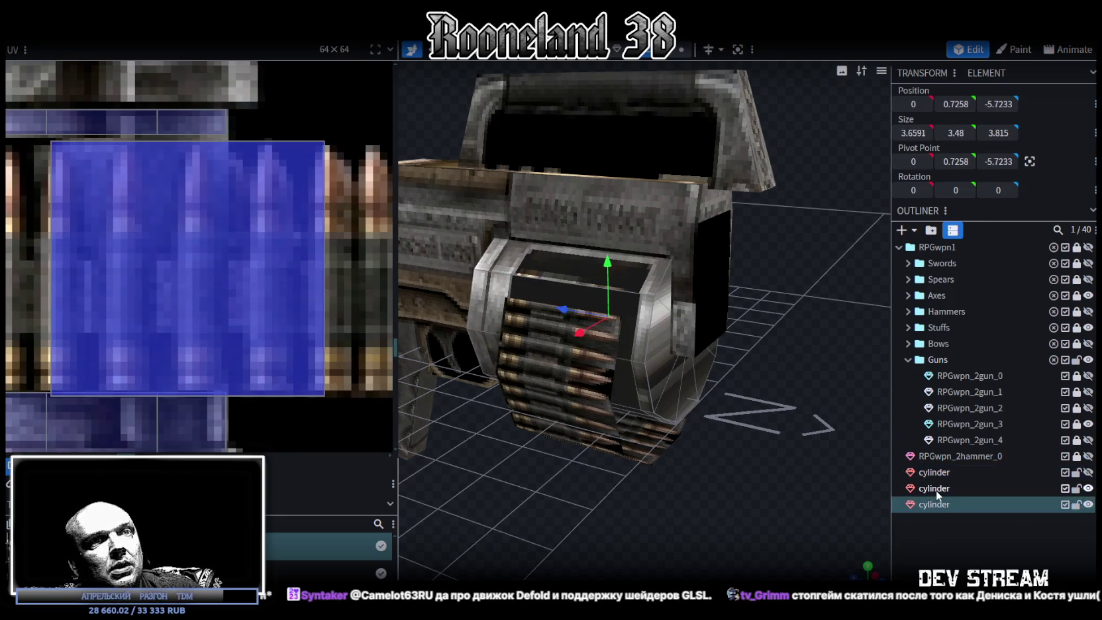
{"action": "left_click", "coordinate": [936, 488], "text": "ctrl"}
{"action": "right_click", "coordinate": [936, 489]}
{"action": "left_click", "coordinate": [982, 266]}
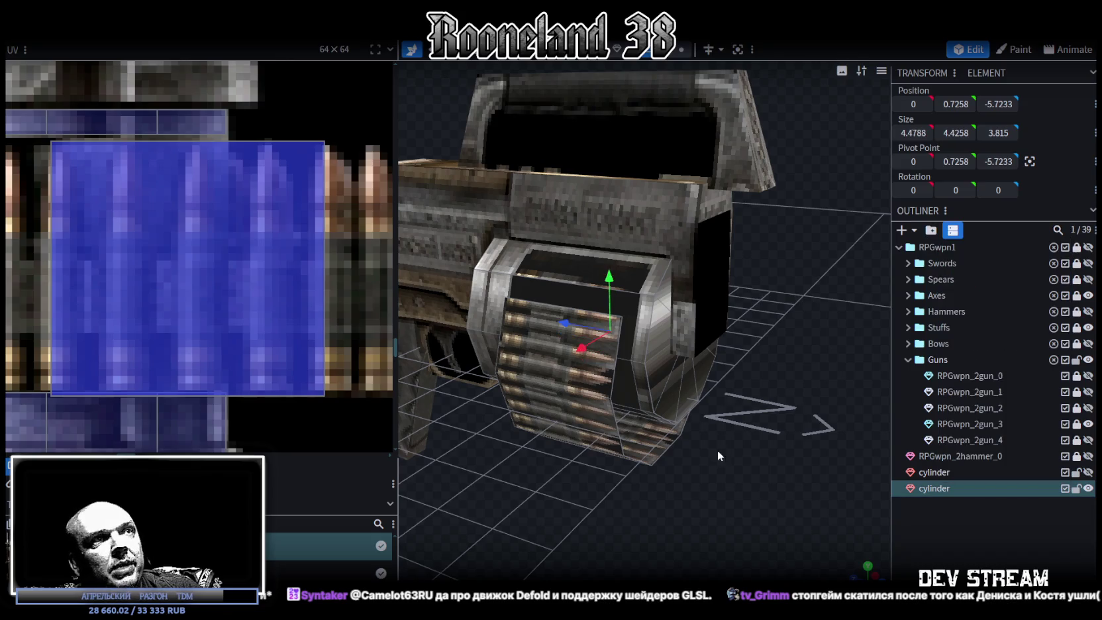
Click through the drum mesh's segments from several angles to inspect them
{"action": "mouse_move", "coordinate": [717, 449]}
{"action": "left_mouse_down"}
{"action": "mouse_move", "coordinate": [768, 427]}
{"action": "mouse_move", "coordinate": [764, 437]}
{"action": "left_mouse_up"}
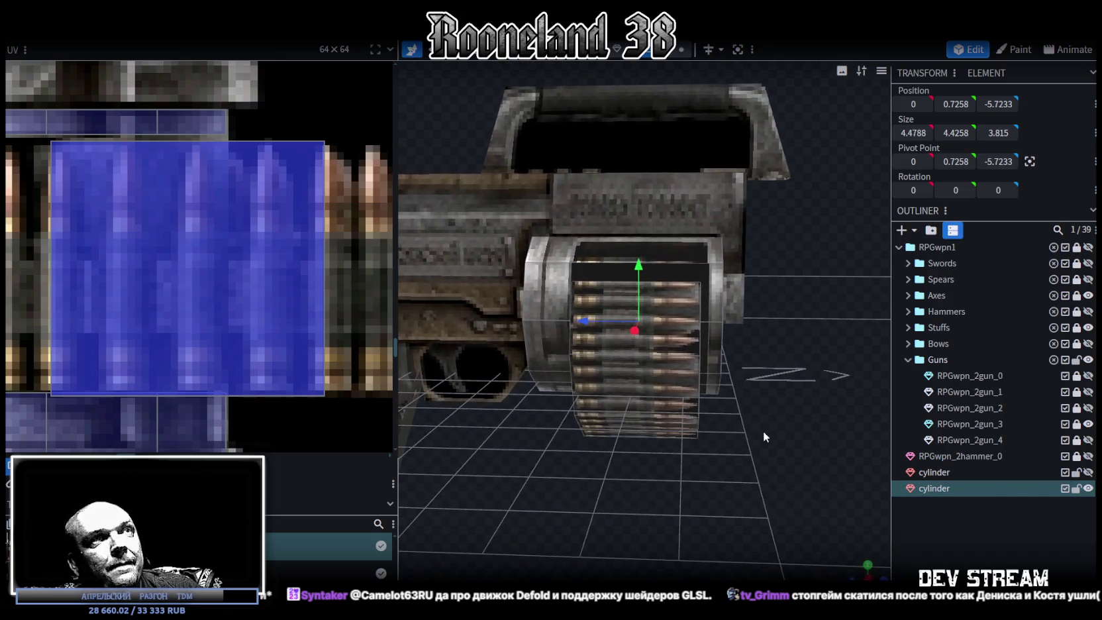
{"action": "left_click", "coordinate": [712, 292]}
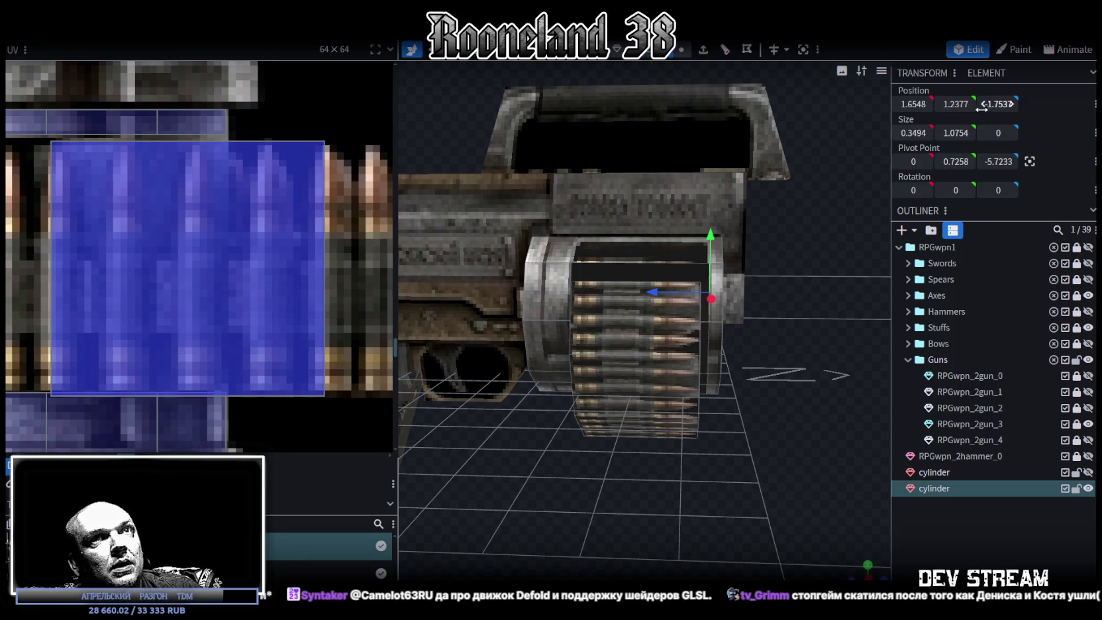
{"action": "mouse_move", "coordinate": [791, 454]}
{"action": "left_mouse_down"}
{"action": "mouse_move", "coordinate": [779, 454]}
{"action": "mouse_move", "coordinate": [669, 331]}
{"action": "left_mouse_up"}
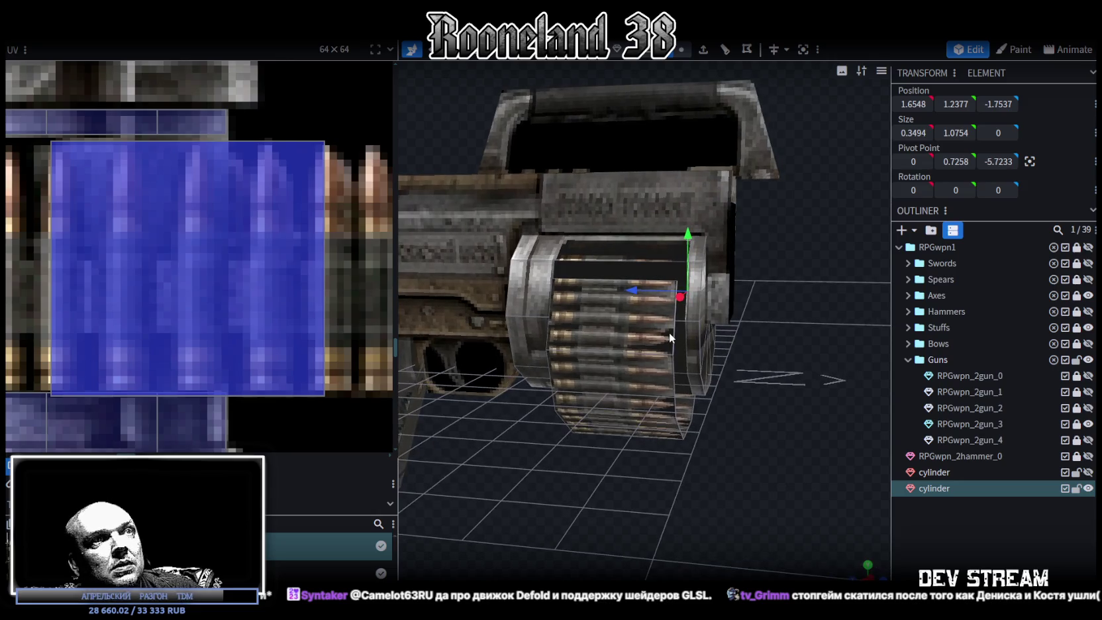
{"action": "left_click", "coordinate": [674, 329]}
{"action": "left_click", "coordinate": [678, 431], "text": "shift"}
{"action": "mouse_move", "coordinate": [677, 429]}
{"action": "left_mouse_down"}
{"action": "mouse_move", "coordinate": [689, 412]}
{"action": "mouse_move", "coordinate": [596, 410]}
{"action": "left_mouse_up"}
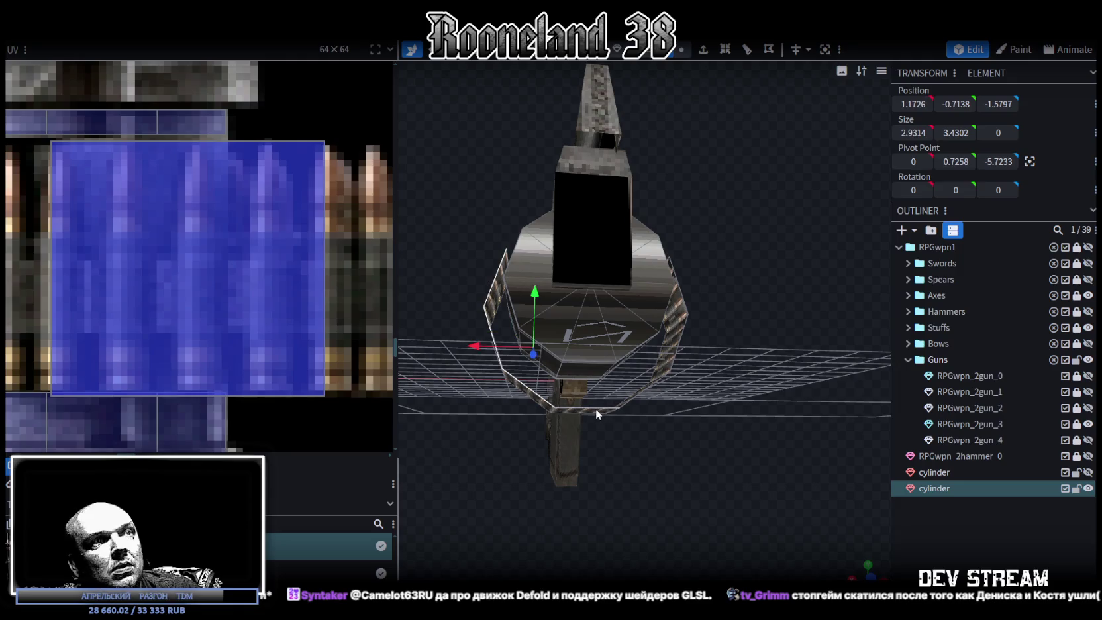
{"action": "left_click", "coordinate": [684, 295]}
{"action": "mouse_move", "coordinate": [683, 294]}
{"action": "left_mouse_down"}
{"action": "mouse_move", "coordinate": [763, 437]}
{"action": "mouse_move", "coordinate": [678, 405]}
{"action": "left_mouse_up"}
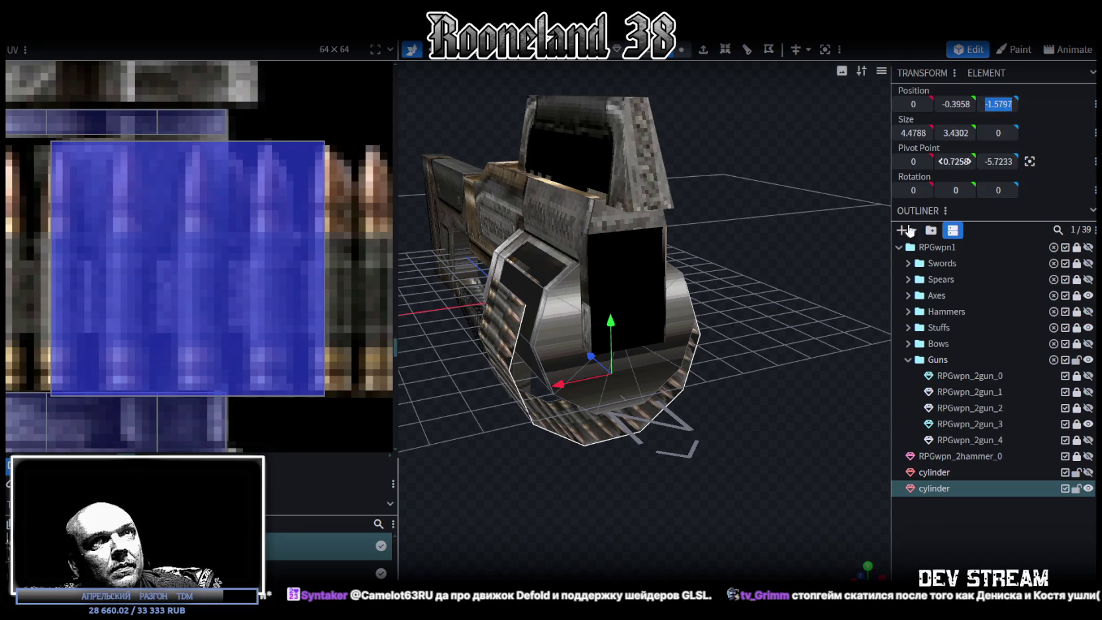
{"action": "scroll", "coordinate": [657, 513], "scroll_direction": "up", "scroll_amount": 5}
{"action": "type", "text": "-1.7537"}
{"action": "mouse_move", "coordinate": [656, 513]}
{"action": "left_mouse_down"}
{"action": "mouse_move", "coordinate": [756, 519]}
{"action": "mouse_move", "coordinate": [631, 368]}
{"action": "left_mouse_up"}
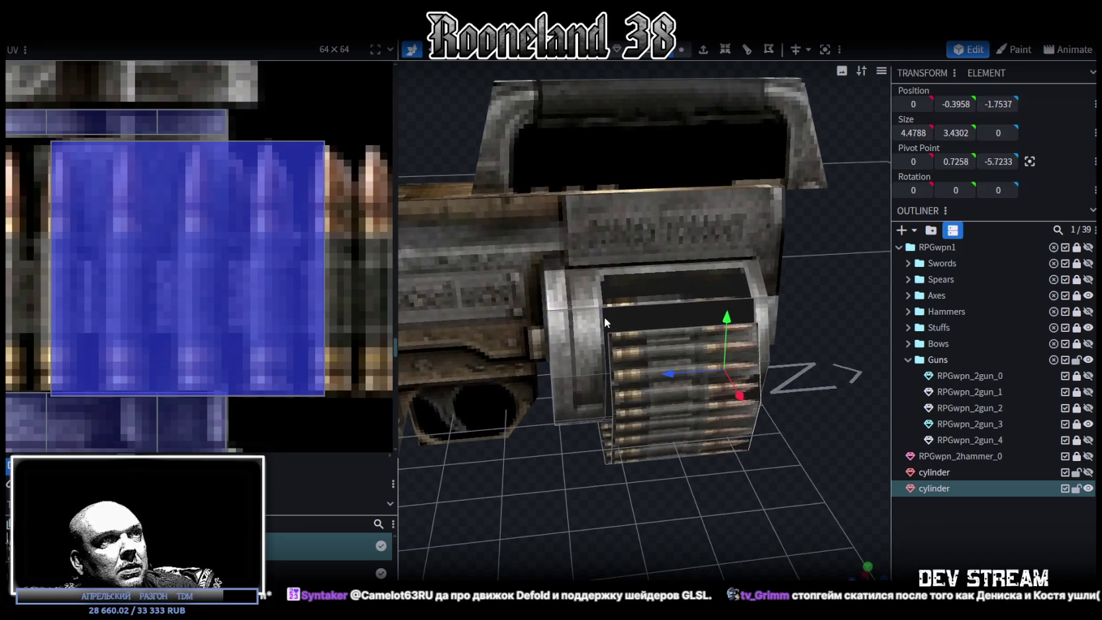
{"action": "left_click", "coordinate": [550, 349]}
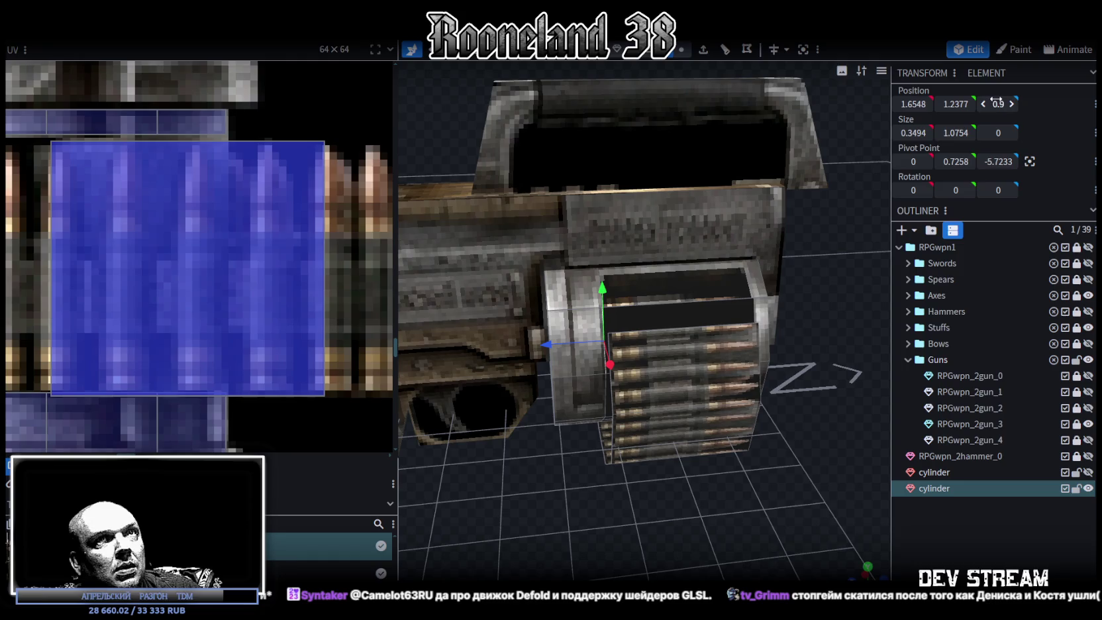
{"action": "left_click", "coordinate": [611, 430]}
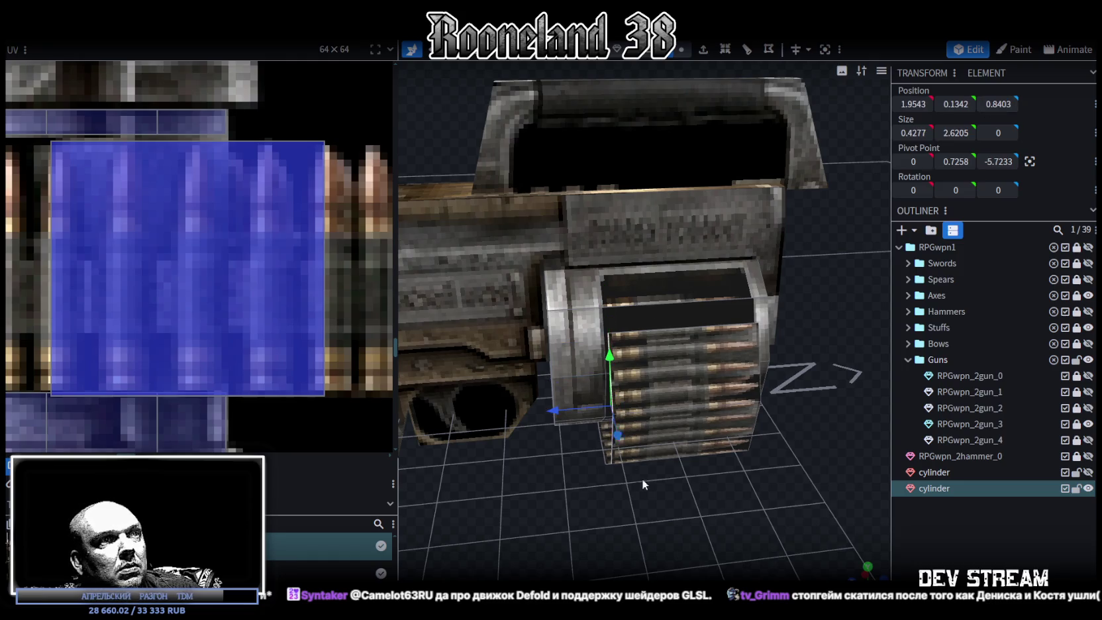
{"action": "left_click_drag", "start_coordinate": [628, 459], "coordinate": [723, 449]}
{"action": "left_click", "coordinate": [686, 336]}
{"action": "left_click", "coordinate": [638, 387]}
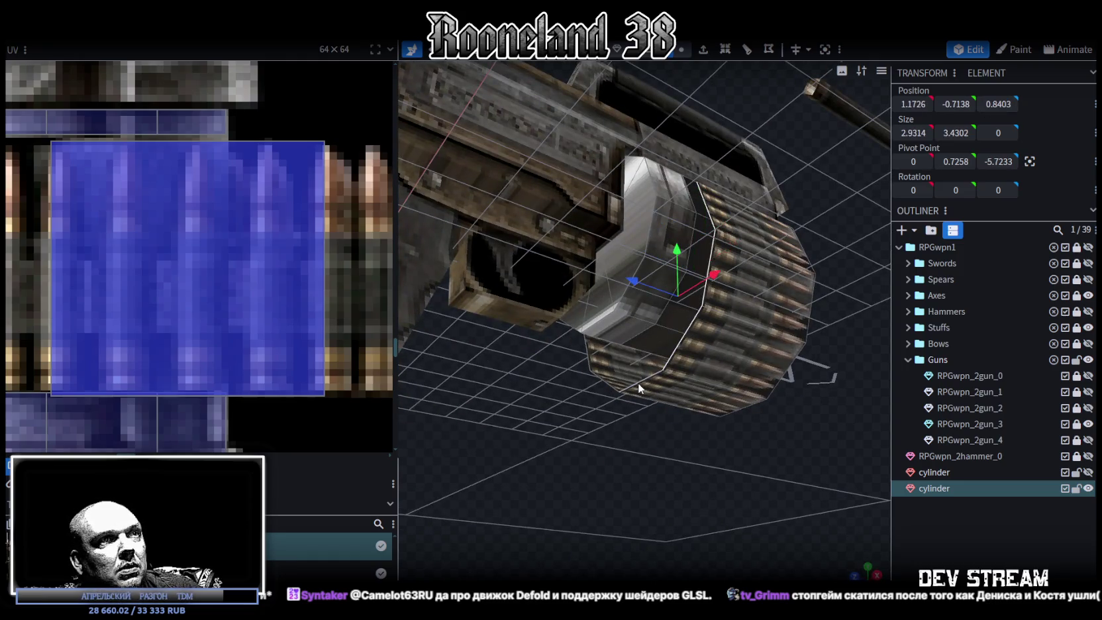
{"action": "left_click", "coordinate": [604, 380]}
{"action": "left_click", "coordinate": [722, 338]}
Select the matching drum segment and set its Position Z to 0.9
{"action": "left_click_drag", "start_coordinate": [722, 338], "coordinate": [648, 312]}
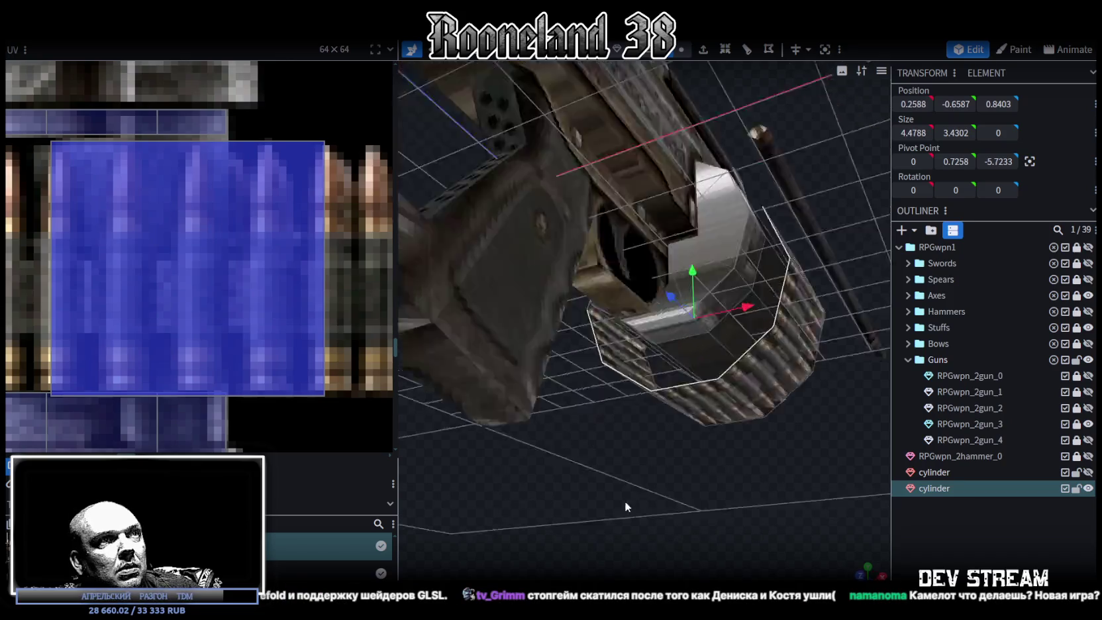
{"action": "left_click", "coordinate": [654, 313]}
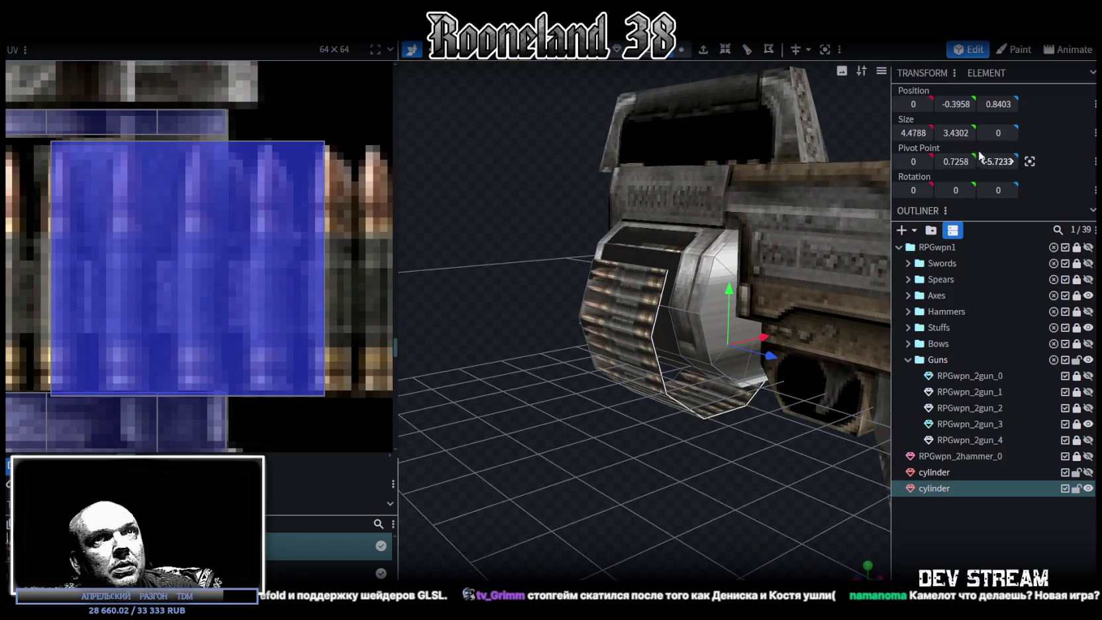
{"action": "type", "text": "0.9"}
{"action": "key", "text": "Return"}
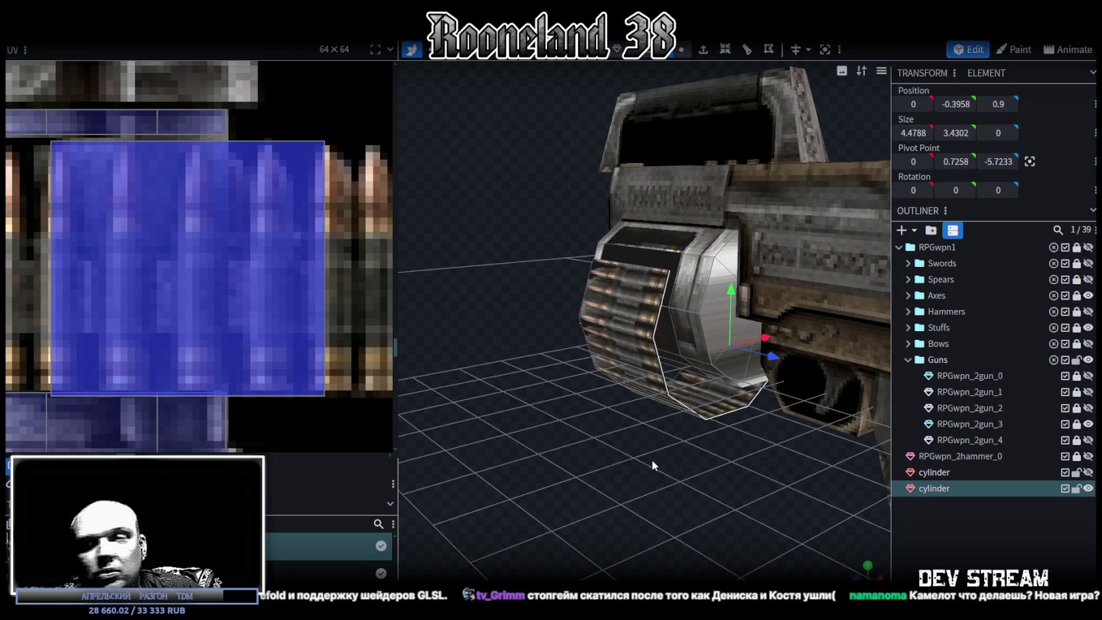
{"action": "scroll", "coordinate": [652, 464], "scroll_direction": "down", "scroll_amount": 5}
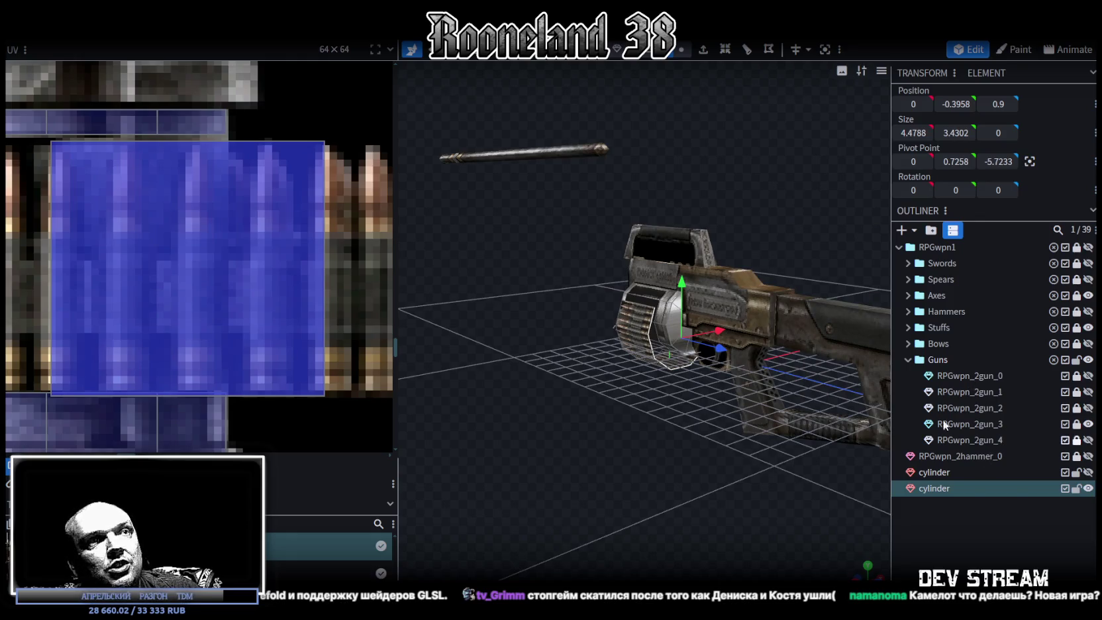
{"action": "scroll", "coordinate": [637, 431], "scroll_direction": "up", "scroll_amount": 5}
{"action": "left_click_drag", "start_coordinate": [637, 431], "coordinate": [396, 435]}
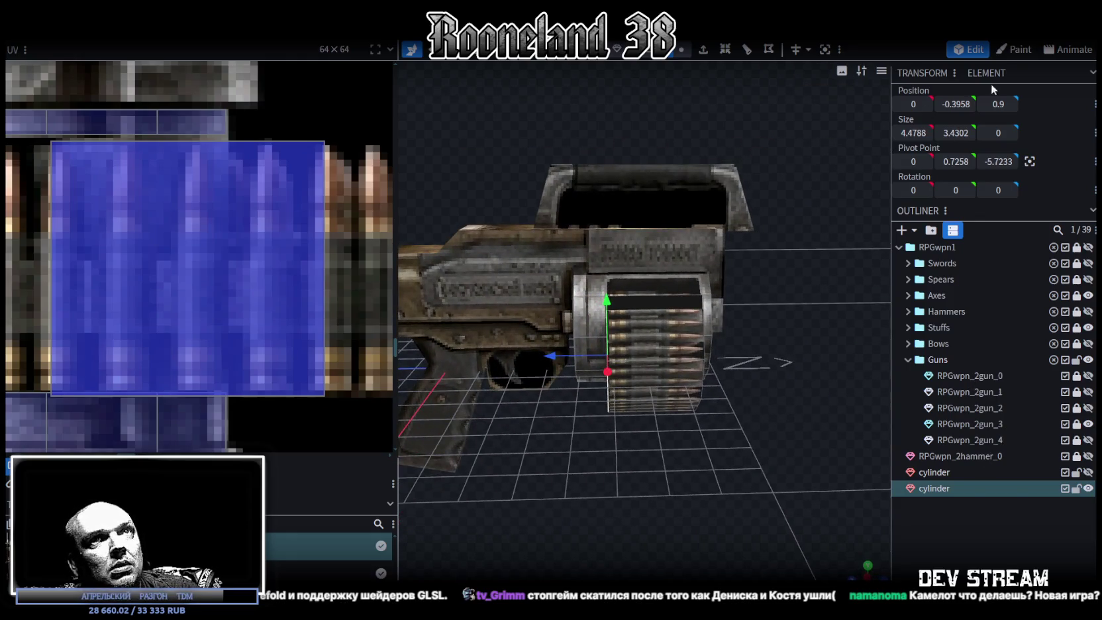
{"action": "scroll", "coordinate": [702, 442], "scroll_direction": "up", "scroll_amount": 5}
{"action": "scroll", "coordinate": [702, 442], "scroll_direction": "up", "scroll_amount": 2}
Merge the two vertices at the drum's top-right corner into a single point with Merge All
{"action": "scroll", "coordinate": [630, 290], "scroll_direction": "up", "scroll_amount": 3}
{"action": "left_click", "coordinate": [604, 280]}
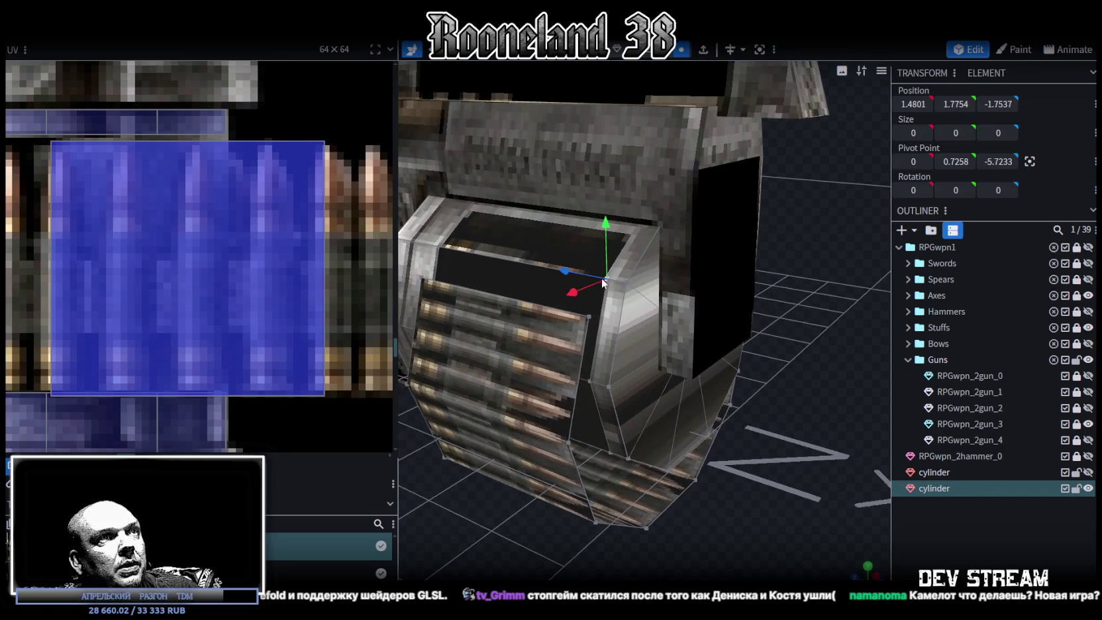
{"action": "left_click", "coordinate": [587, 316], "text": "shift"}
{"action": "right_click", "coordinate": [588, 317]}
{"action": "left_click", "coordinate": [736, 322]}
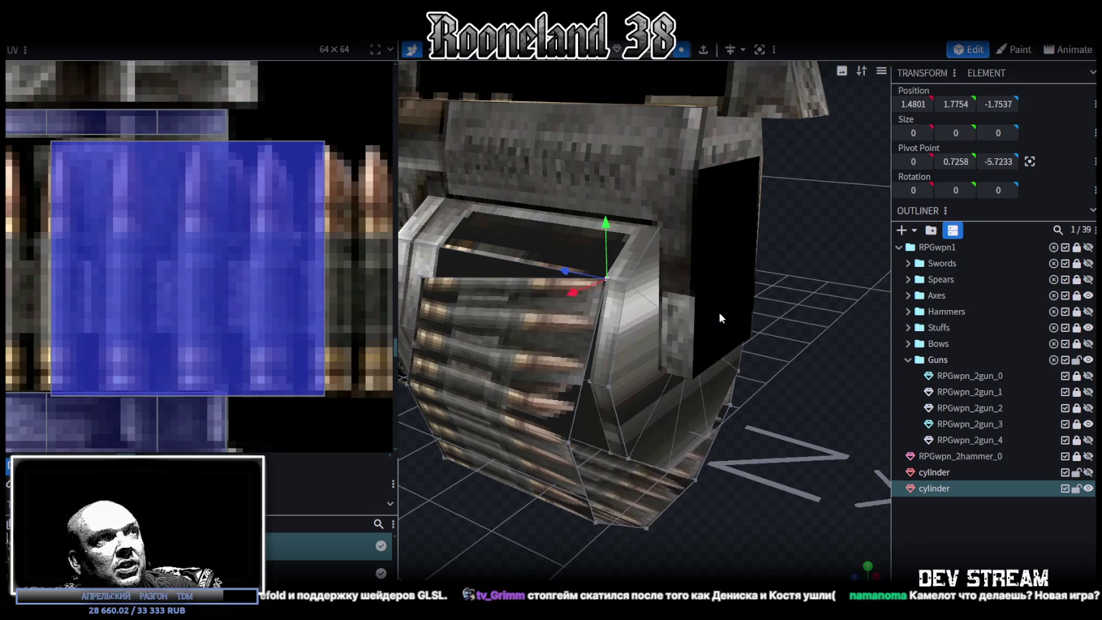
{"action": "right_click", "coordinate": [424, 281]}
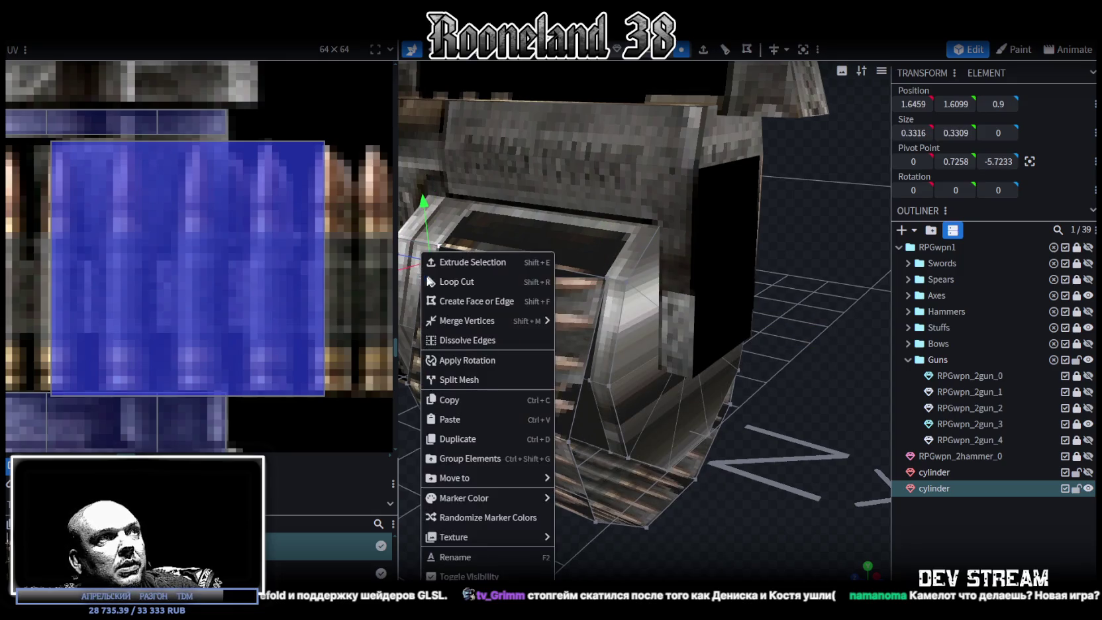
{"action": "left_click", "coordinate": [571, 323]}
Merge the remaining vertex pairs on the drum's other corners, then check the merged result
{"action": "left_click_drag", "start_coordinate": [793, 290], "coordinate": [627, 303]}
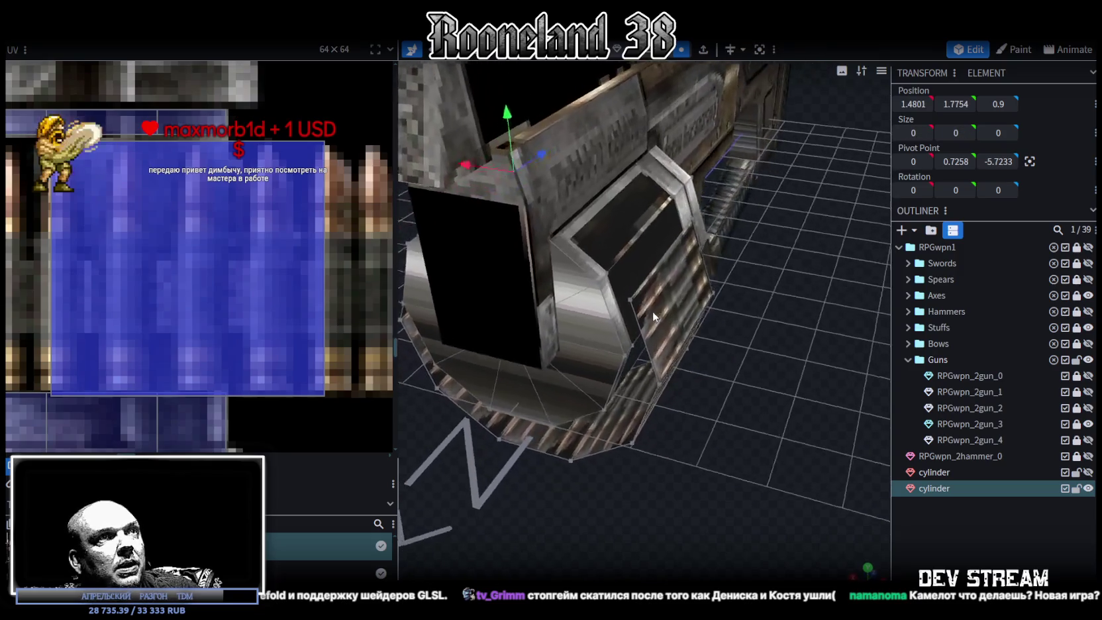
{"action": "left_click", "coordinate": [625, 301], "text": "shift"}
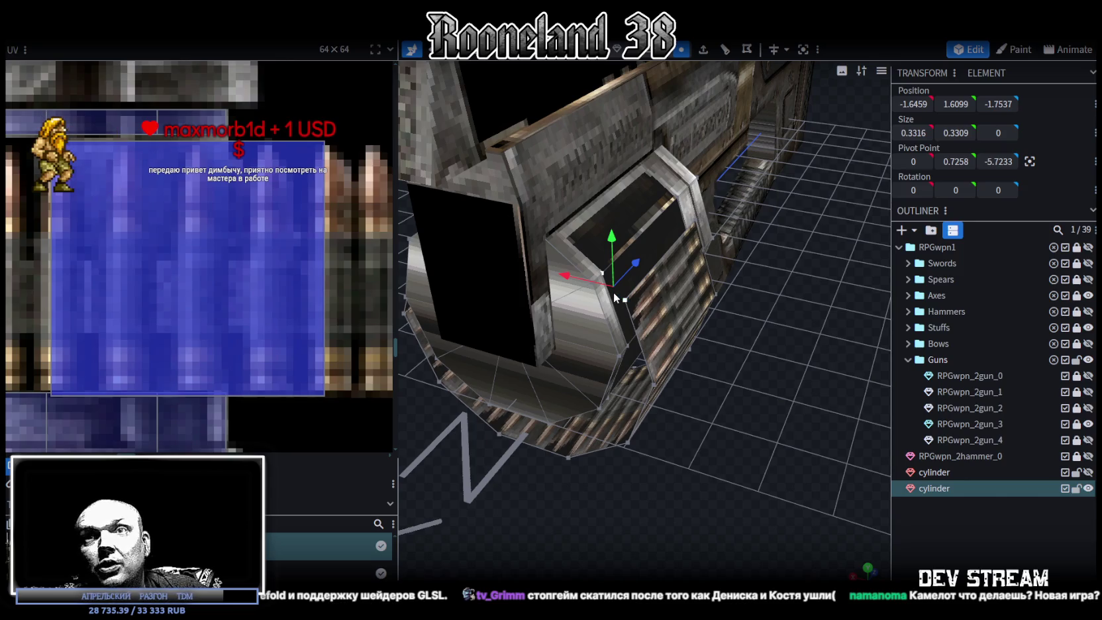
{"action": "right_click", "coordinate": [626, 299]}
{"action": "mouse_move", "coordinate": [680, 320]}
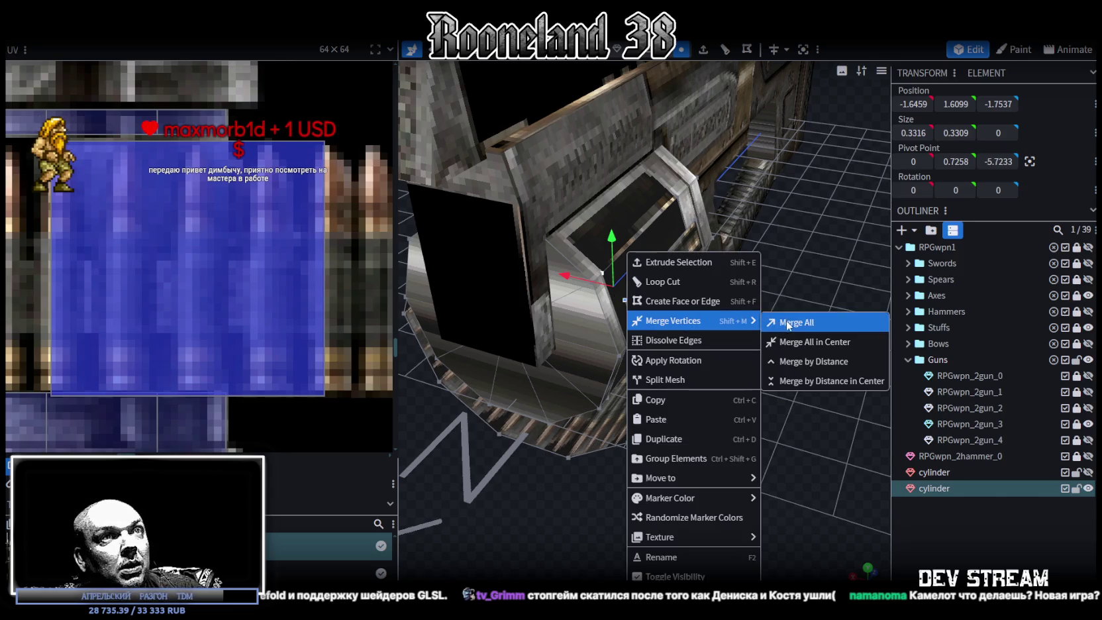
{"action": "left_click", "coordinate": [788, 324]}
{"action": "left_click_drag", "start_coordinate": [788, 324], "coordinate": [709, 230]}
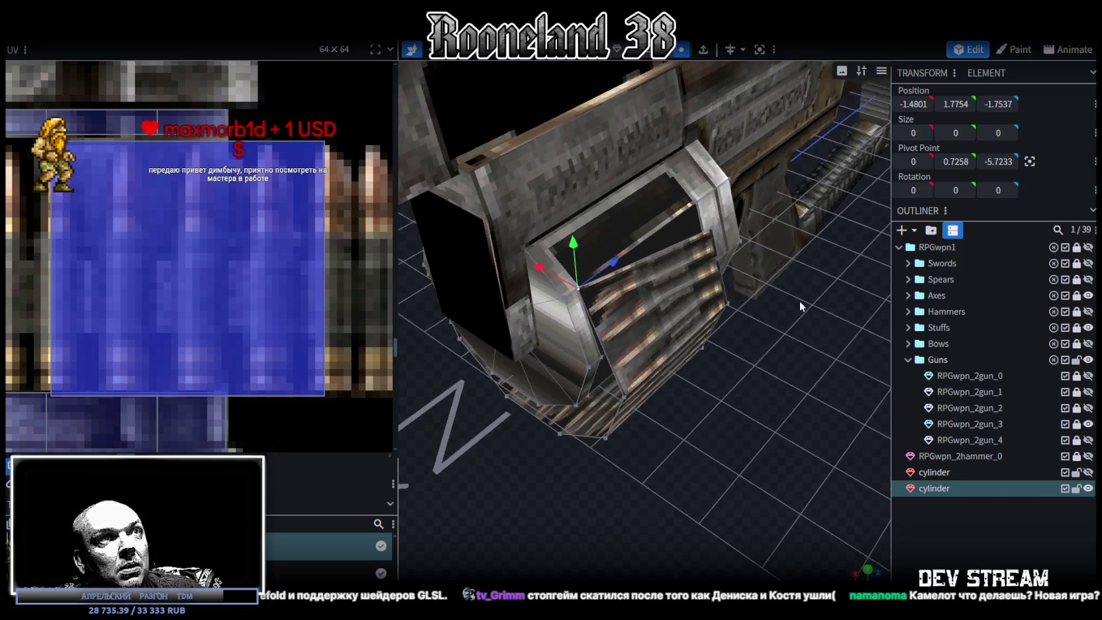
{"action": "right_click", "coordinate": [710, 231]}
{"action": "left_click", "coordinate": [808, 300]}
{"action": "mouse_move", "coordinate": [808, 299]}
{"action": "left_mouse_down"}
{"action": "mouse_move", "coordinate": [797, 345]}
{"action": "mouse_move", "coordinate": [834, 294]}
{"action": "mouse_move", "coordinate": [598, 66]}
{"action": "left_mouse_up"}
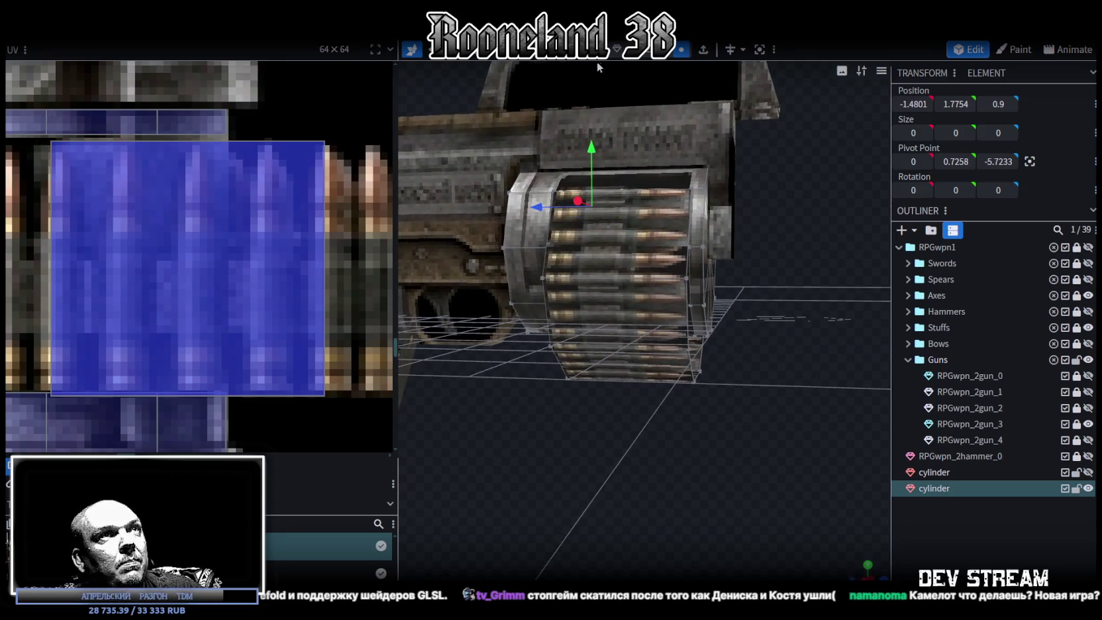
Select the drum's end-cap faces together, building the selection from low and end-on angles
{"action": "left_click", "coordinate": [637, 315]}
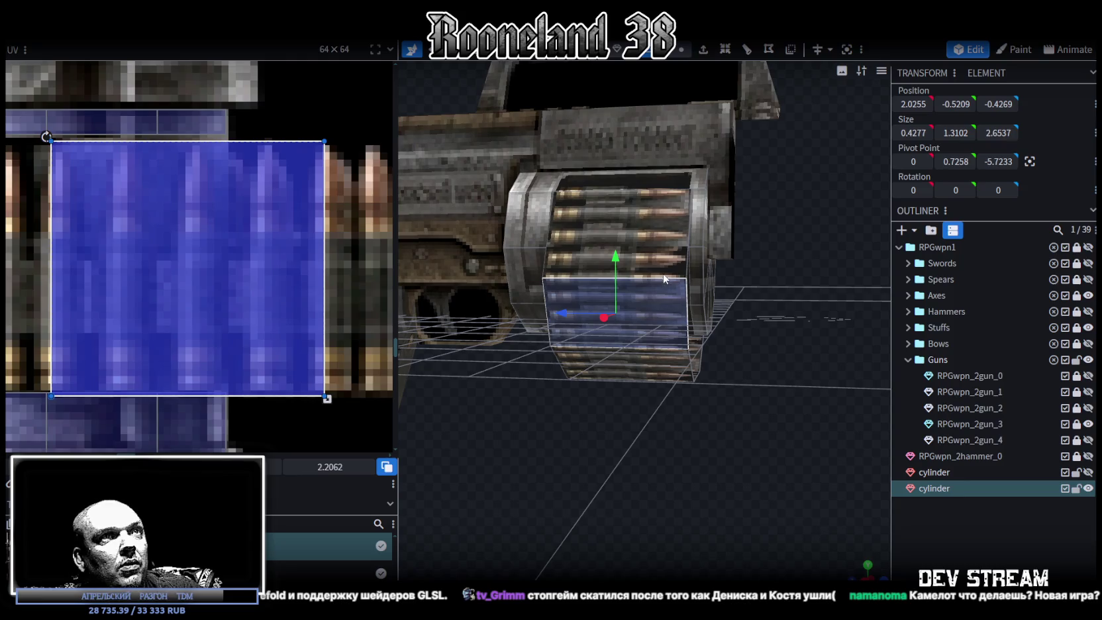
{"action": "left_click_drag", "start_coordinate": [774, 395], "coordinate": [664, 350]}
{"action": "left_click", "coordinate": [588, 352], "text": "shift"}
{"action": "left_click", "coordinate": [587, 353], "text": "shift"}
{"action": "mouse_move", "coordinate": [587, 353]}
{"action": "left_mouse_down"}
{"action": "mouse_move", "coordinate": [629, 331]}
{"action": "mouse_move", "coordinate": [731, 434]}
{"action": "mouse_move", "coordinate": [636, 318]}
{"action": "mouse_move", "coordinate": [632, 264]}
{"action": "mouse_move", "coordinate": [665, 303]}
{"action": "mouse_move", "coordinate": [530, 277]}
{"action": "mouse_move", "coordinate": [698, 315]}
{"action": "mouse_move", "coordinate": [631, 210]}
{"action": "mouse_move", "coordinate": [575, 202]}
{"action": "left_mouse_up"}
{"action": "left_click", "coordinate": [629, 331], "text": "shift"}
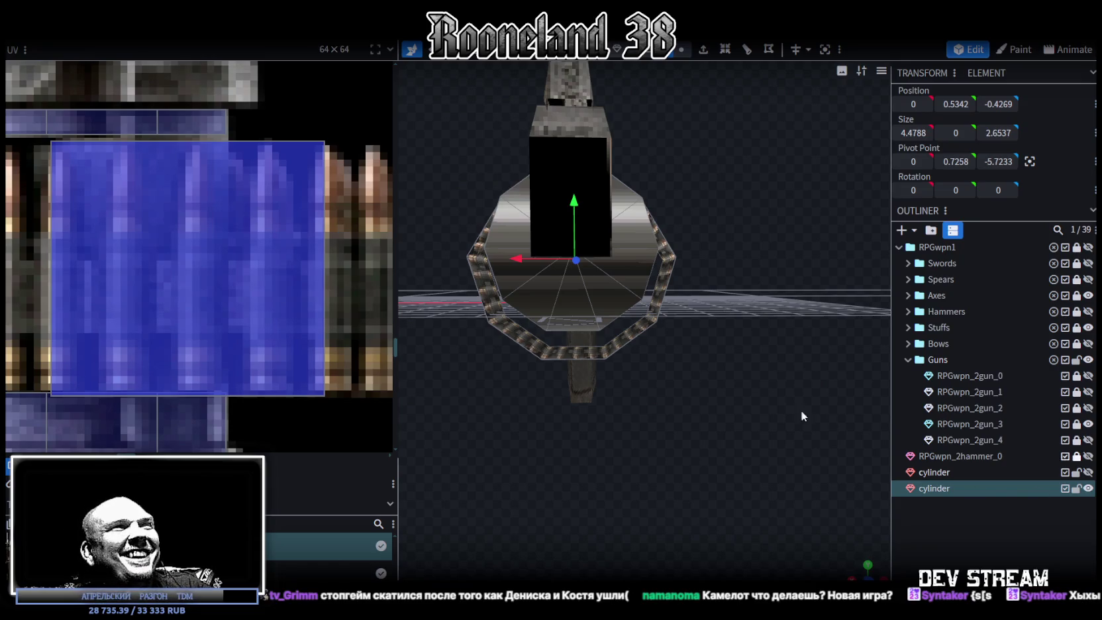
Resize the selected end-cap faces from 4.4788 down to 4.2788 wide, then inspect the drum
{"action": "left_click_drag", "start_coordinate": [831, 422], "coordinate": [678, 457]}
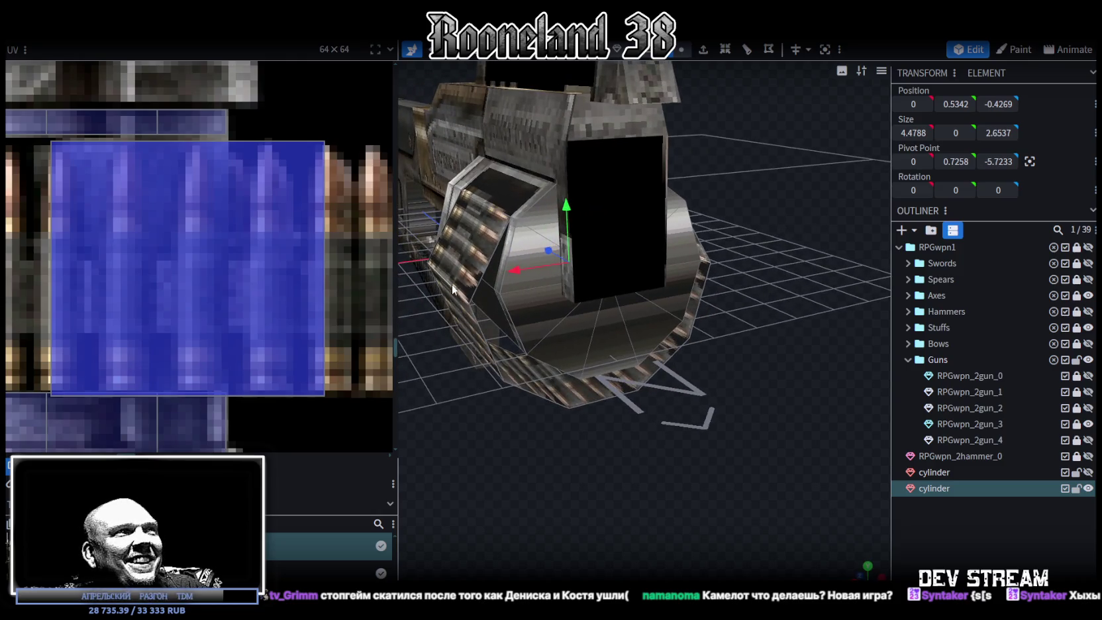
{"action": "key", "text": "s"}
{"action": "mouse_move", "coordinate": [620, 255]}
{"action": "left_mouse_down"}
{"action": "mouse_move", "coordinate": [675, 442]}
{"action": "mouse_move", "coordinate": [697, 437]}
{"action": "left_mouse_up"}
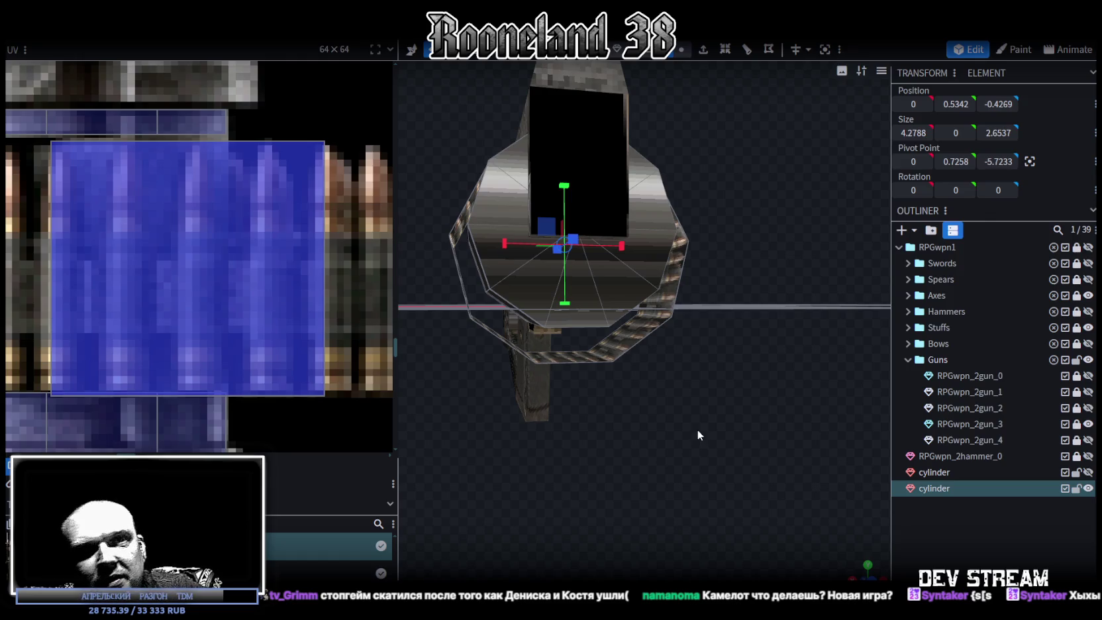
{"action": "mouse_move", "coordinate": [656, 464]}
{"action": "left_mouse_down"}
{"action": "mouse_move", "coordinate": [685, 508]}
{"action": "mouse_move", "coordinate": [641, 469]}
{"action": "mouse_move", "coordinate": [678, 490]}
{"action": "mouse_move", "coordinate": [685, 508]}
{"action": "left_mouse_up"}
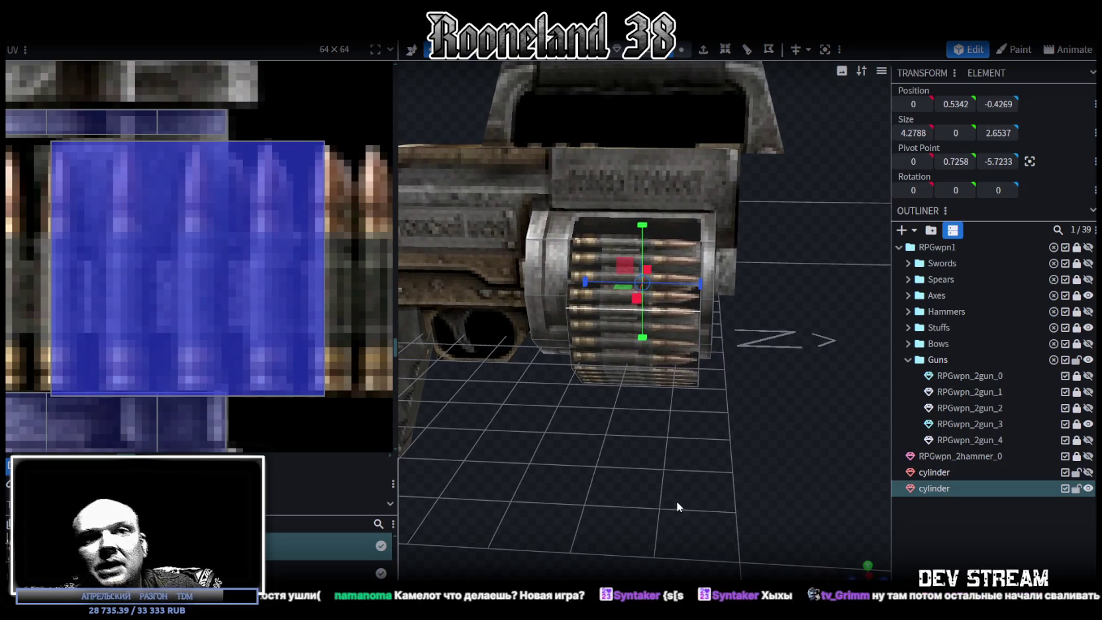
{"action": "mouse_move", "coordinate": [689, 460]}
{"action": "left_mouse_down"}
{"action": "mouse_move", "coordinate": [660, 439]}
{"action": "mouse_move", "coordinate": [779, 461]}
{"action": "mouse_move", "coordinate": [746, 488]}
{"action": "mouse_move", "coordinate": [690, 489]}
{"action": "left_mouse_up"}
{"action": "scroll", "coordinate": [697, 446], "scroll_direction": "down", "scroll_amount": 5}
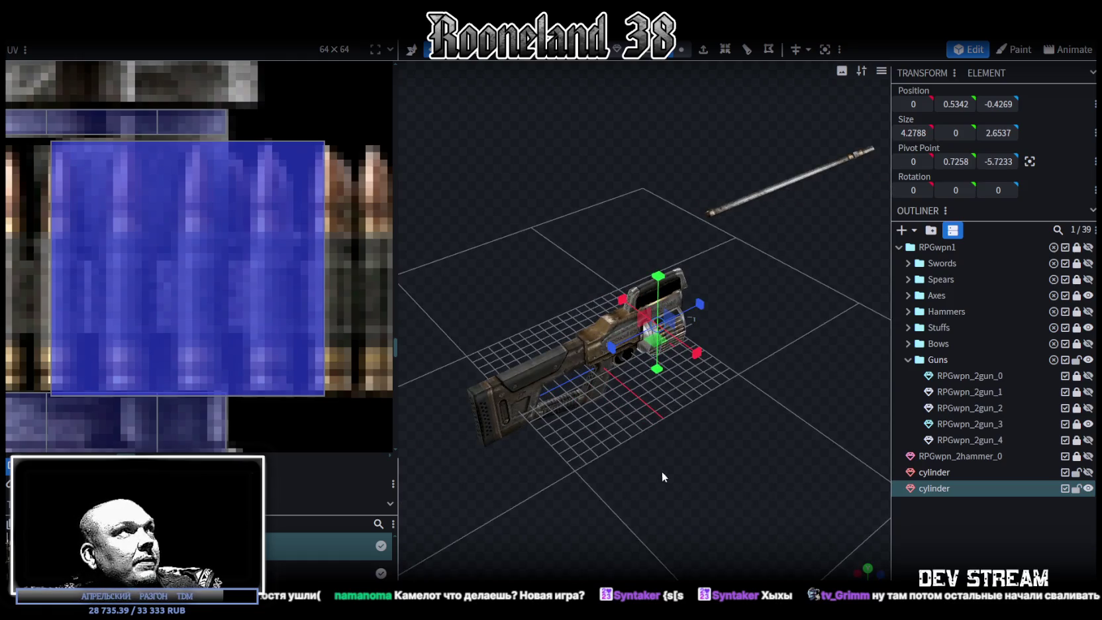
Save both the RPG weapon and TDMgun projects, then bring the Unity editor forward
{"action": "key", "text": "ctrl+s"}
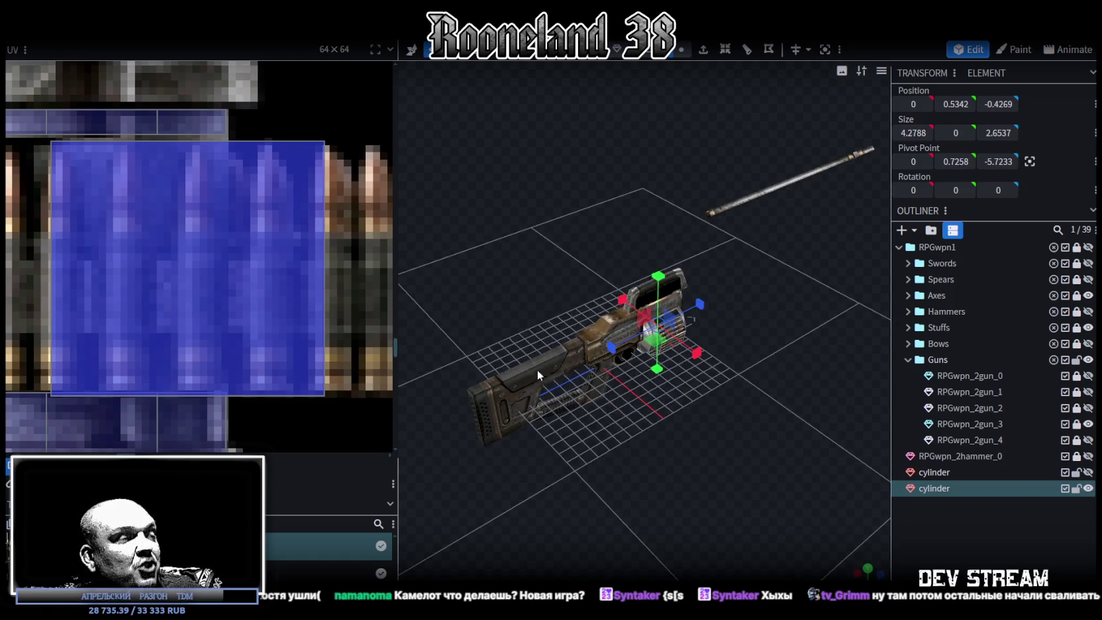
{"action": "key", "text": "ctrl+Tab"}
{"action": "key", "text": "ctrl+s"}
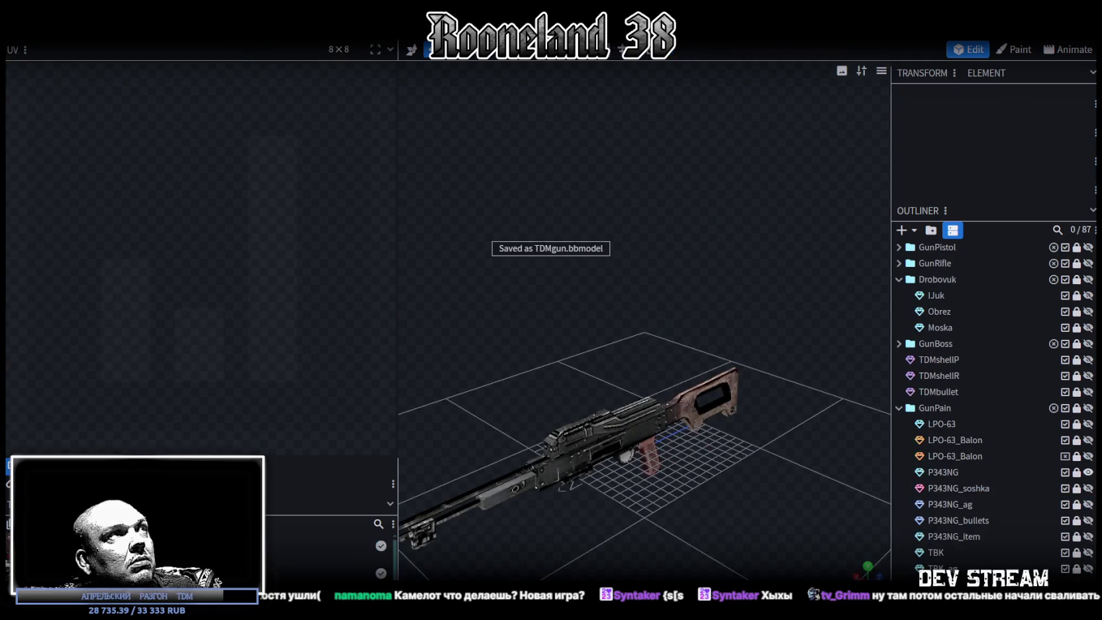
{"action": "key", "text": "ctrl+Tab"}
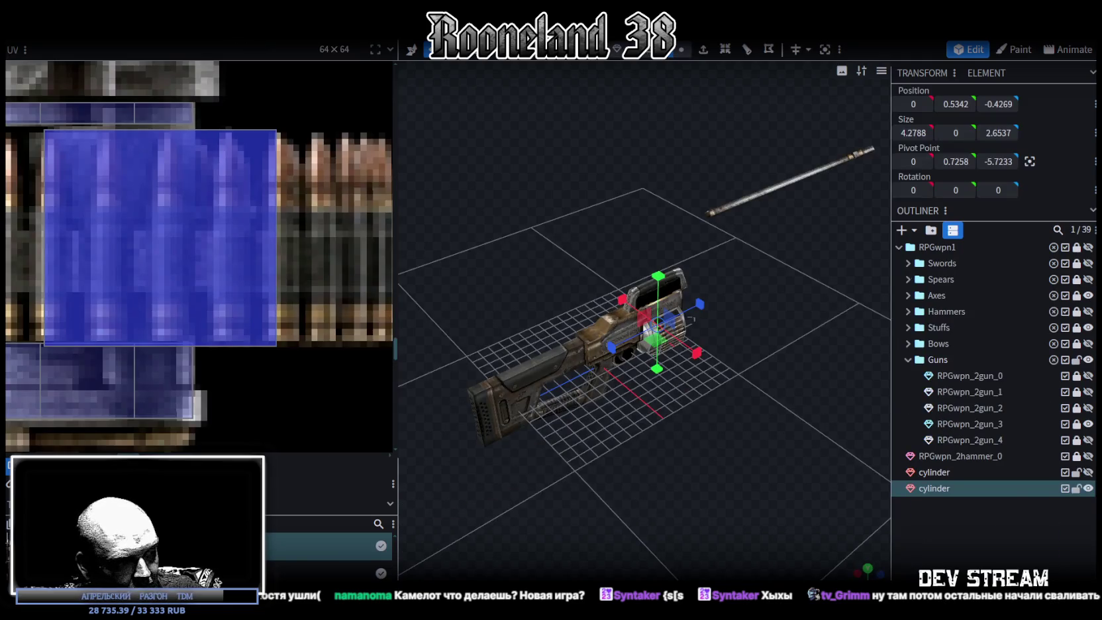
{"action": "key", "text": "alt+Tab"}
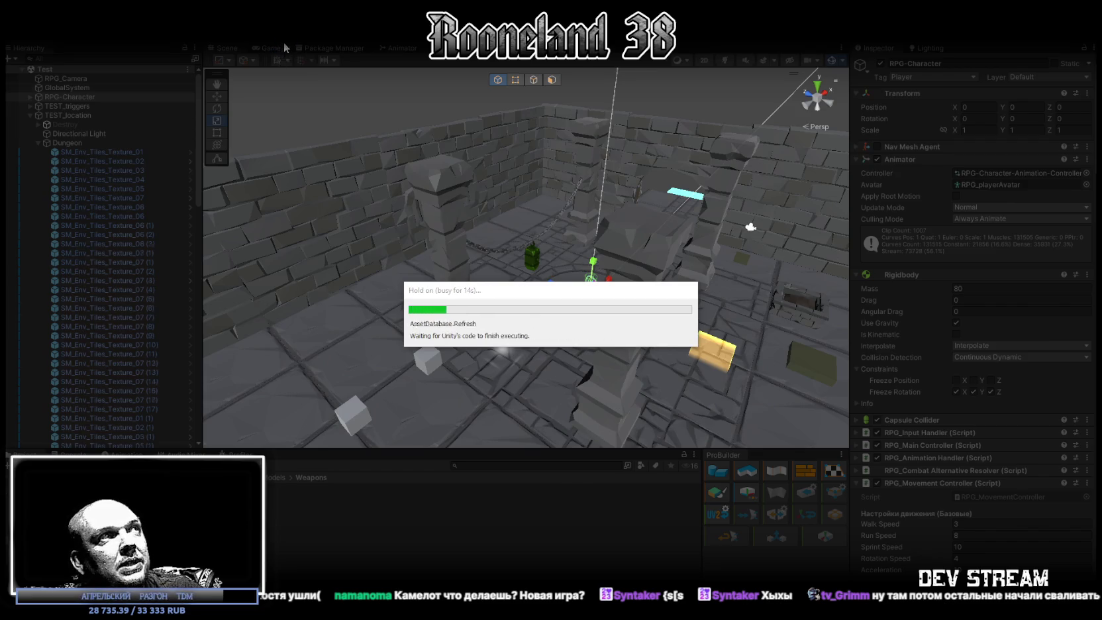
Maximize the Game view, make the knight attack, exit Play mode and switch to the RPG_WW_ZAVOZ sheet
{"action": "double_click", "coordinate": [267, 47]}
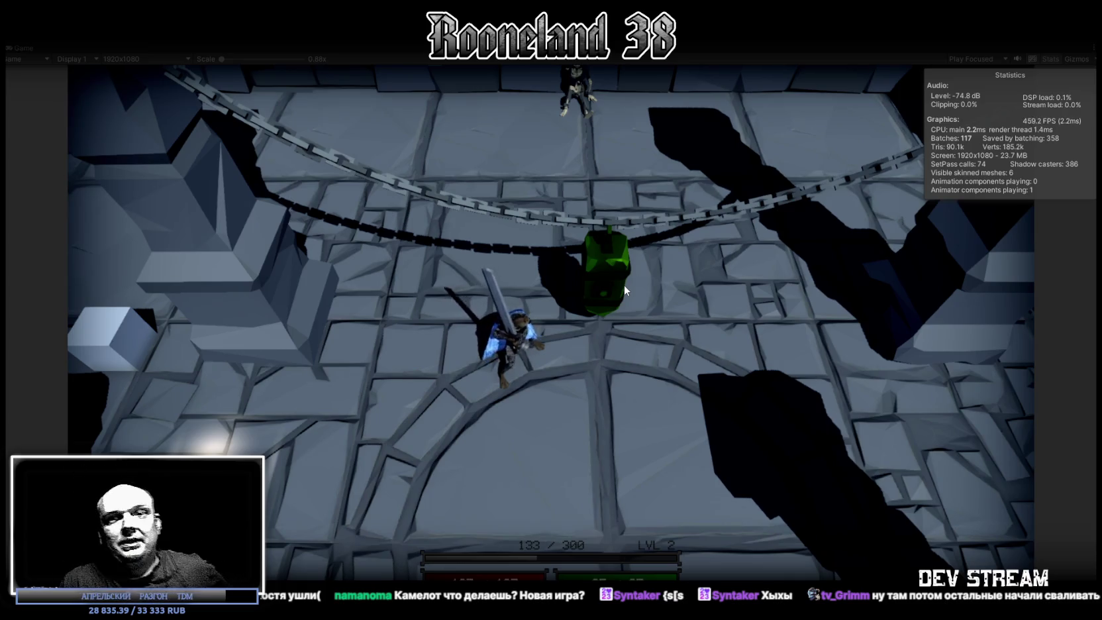
{"action": "left_click", "coordinate": [624, 285]}
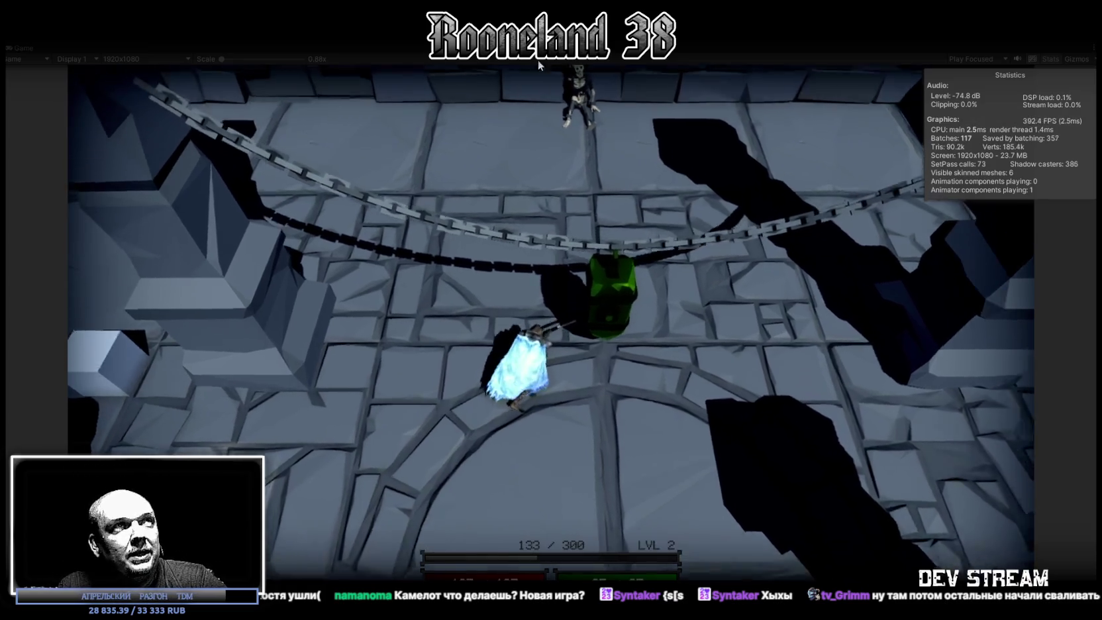
{"action": "key", "text": "ctrl+p"}
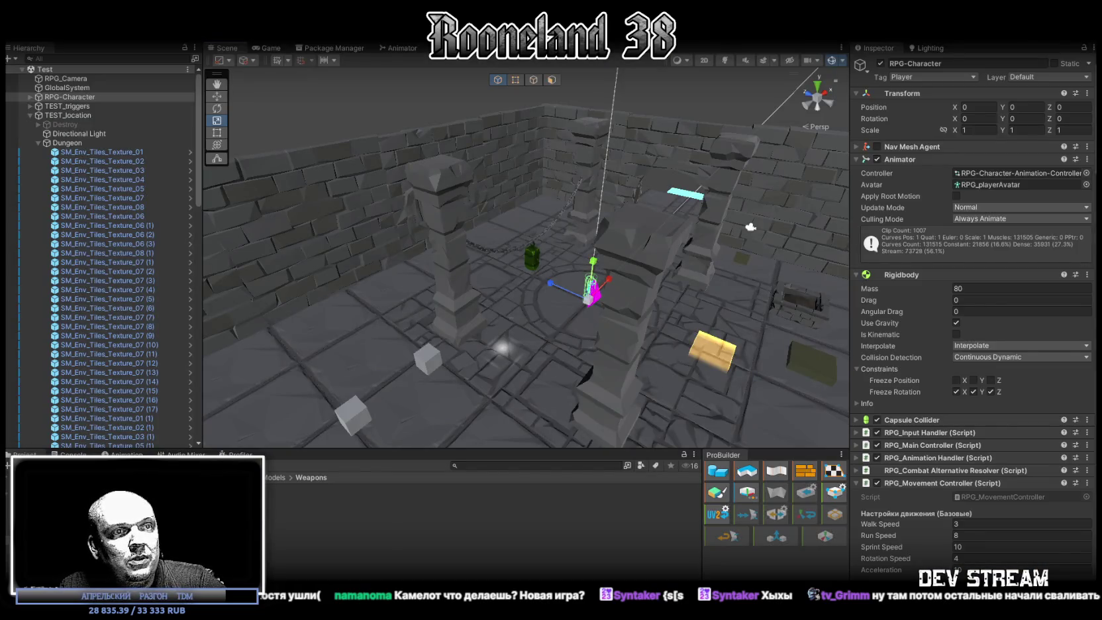
{"action": "key", "text": "alt+Tab"}
{"action": "scroll", "coordinate": [143, 171], "scroll_direction": "down", "scroll_amount": 5}
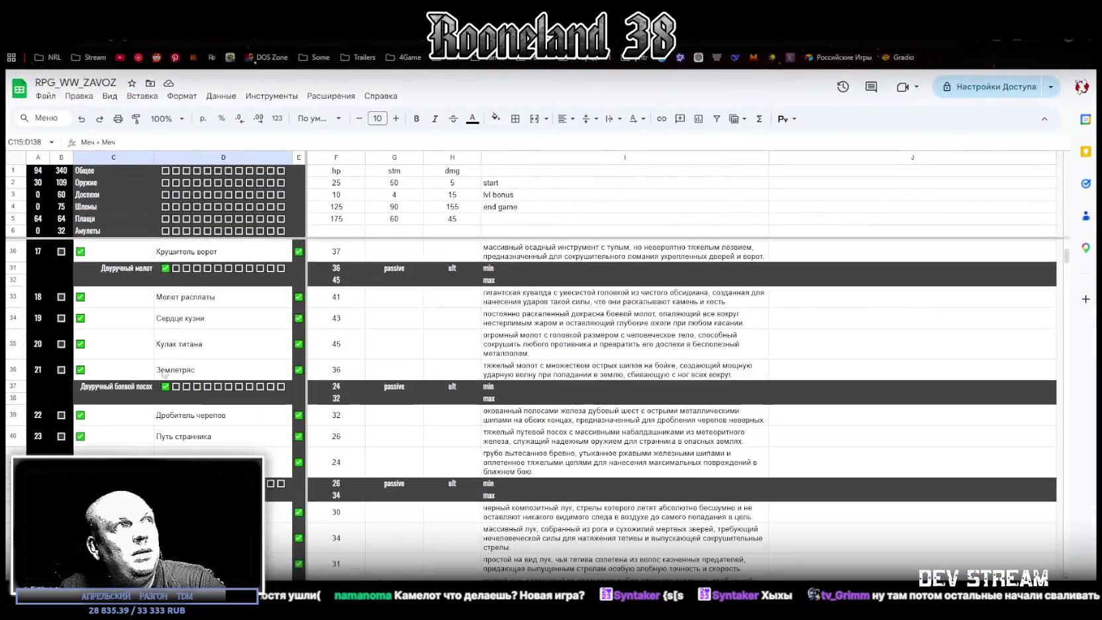
Inspect the COUNTIFS category count formulas in cells B2 through B6
{"action": "scroll", "coordinate": [143, 172], "scroll_direction": "up", "scroll_amount": 2}
{"action": "left_click", "coordinate": [63, 185]}
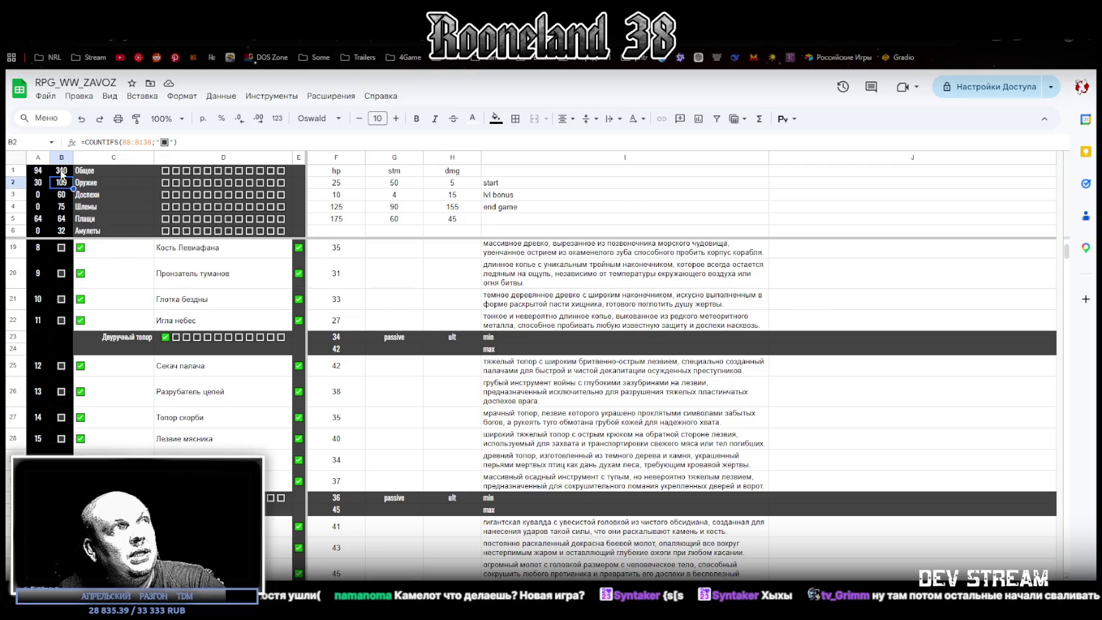
{"action": "left_click", "coordinate": [66, 198]}
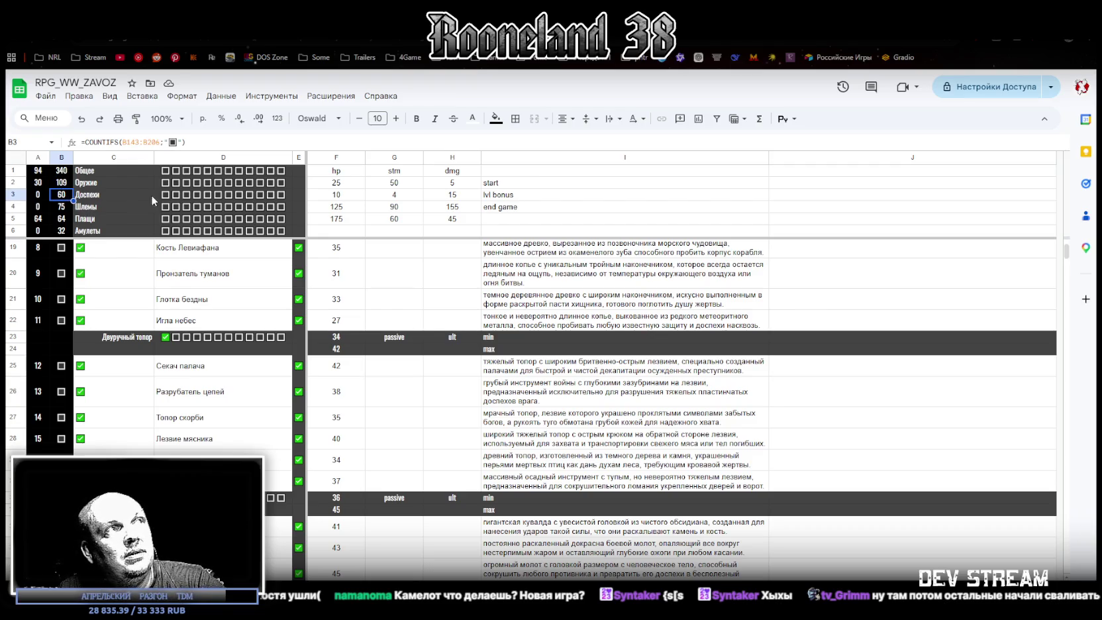
{"action": "left_click", "coordinate": [62, 209]}
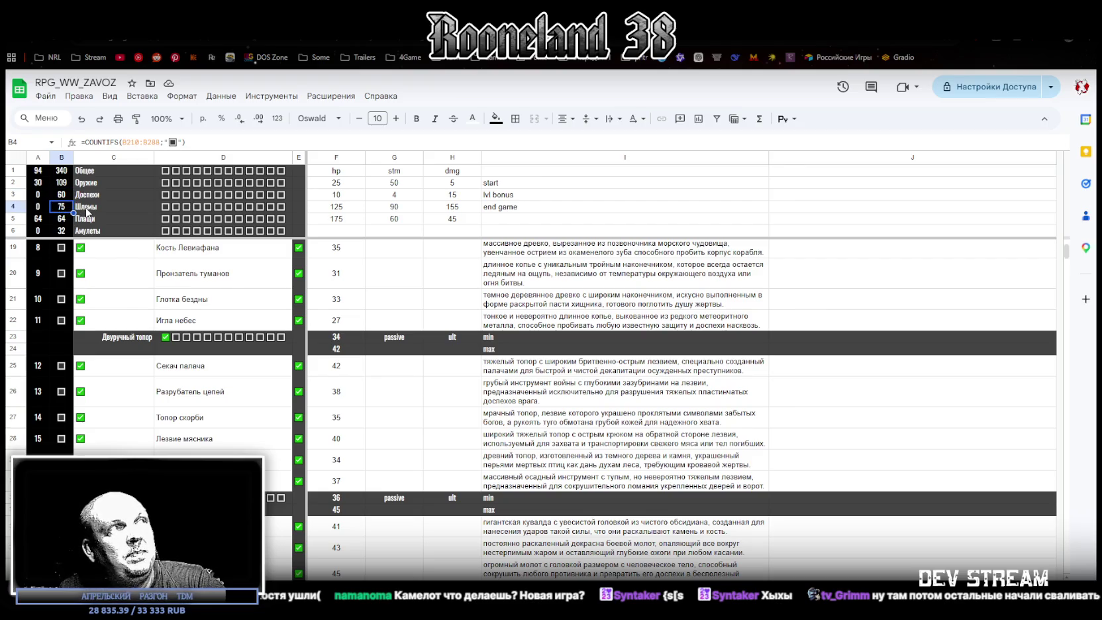
{"action": "left_click", "coordinate": [62, 220]}
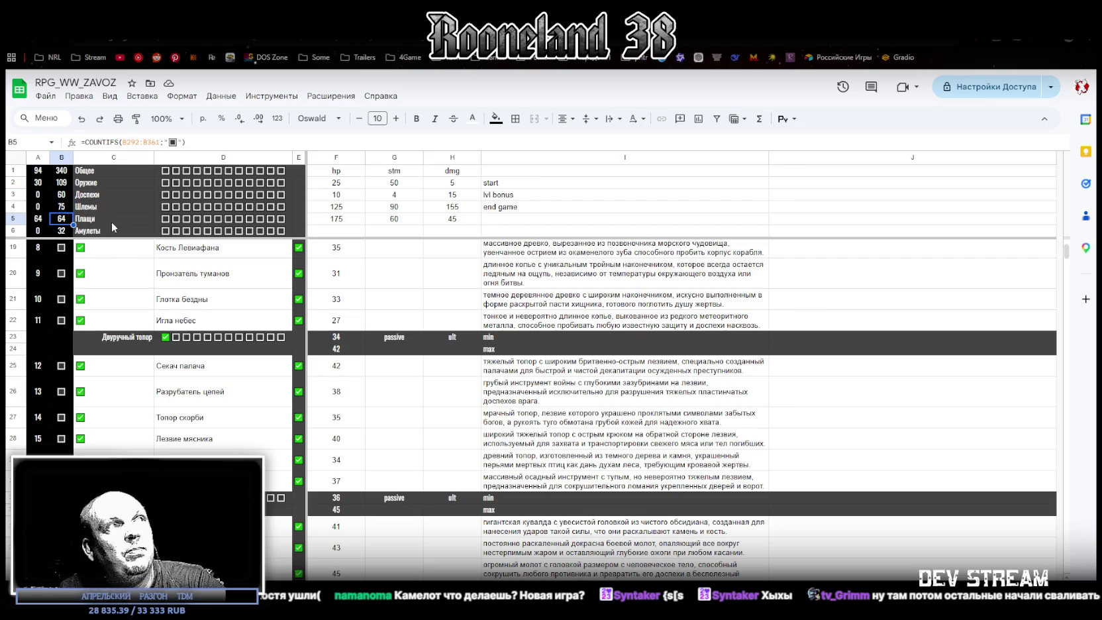
{"action": "left_click", "coordinate": [63, 231]}
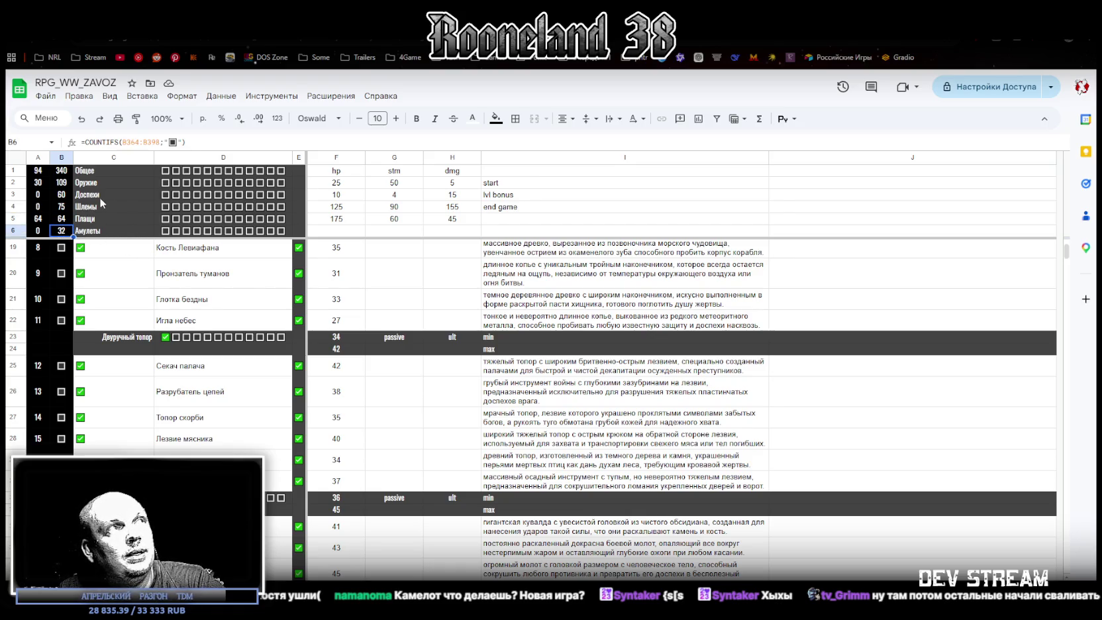
Scroll through the weapon rows without changes, then return to Unity
{"action": "scroll", "coordinate": [263, 383], "scroll_direction": "down", "scroll_amount": 5}
{"action": "scroll", "coordinate": [272, 372], "scroll_direction": "down", "scroll_amount": 5}
{"action": "scroll", "coordinate": [277, 385], "scroll_direction": "down", "scroll_amount": 4}
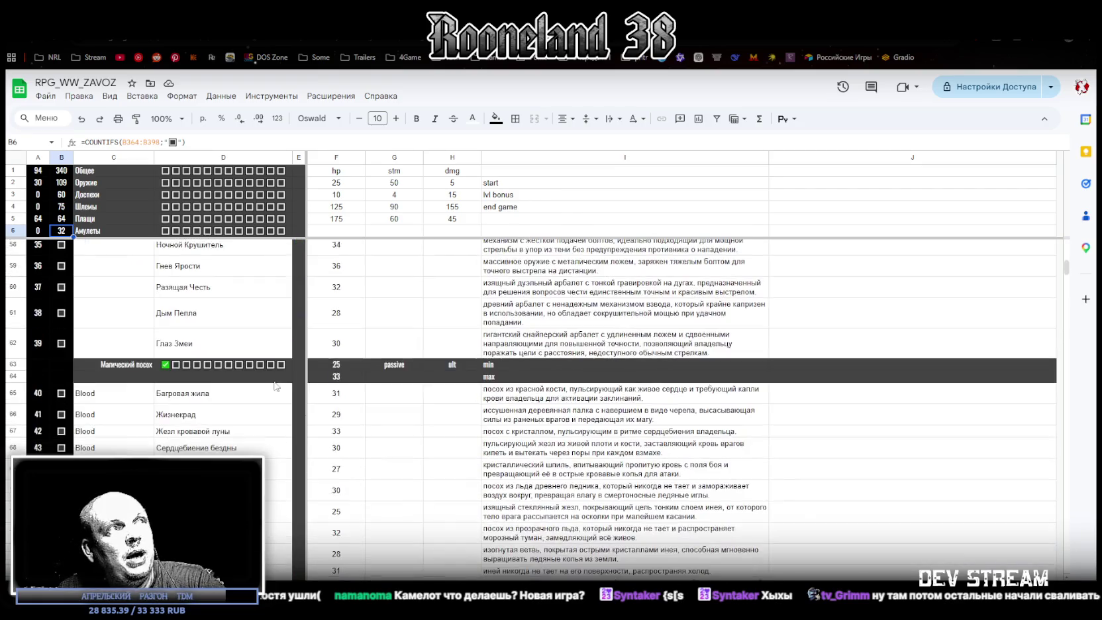
{"action": "scroll", "coordinate": [254, 351], "scroll_direction": "up", "scroll_amount": 6}
{"action": "scroll", "coordinate": [252, 349], "scroll_direction": "up", "scroll_amount": 6}
{"action": "scroll", "coordinate": [249, 346], "scroll_direction": "up", "scroll_amount": 6}
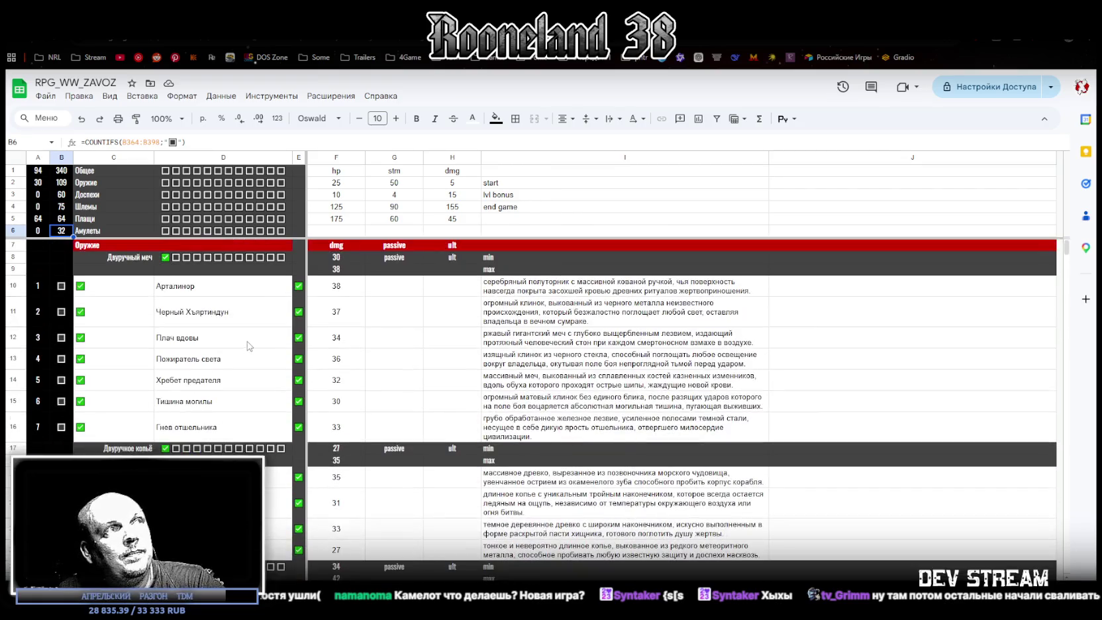
{"action": "scroll", "coordinate": [213, 342], "scroll_direction": "down", "scroll_amount": 2}
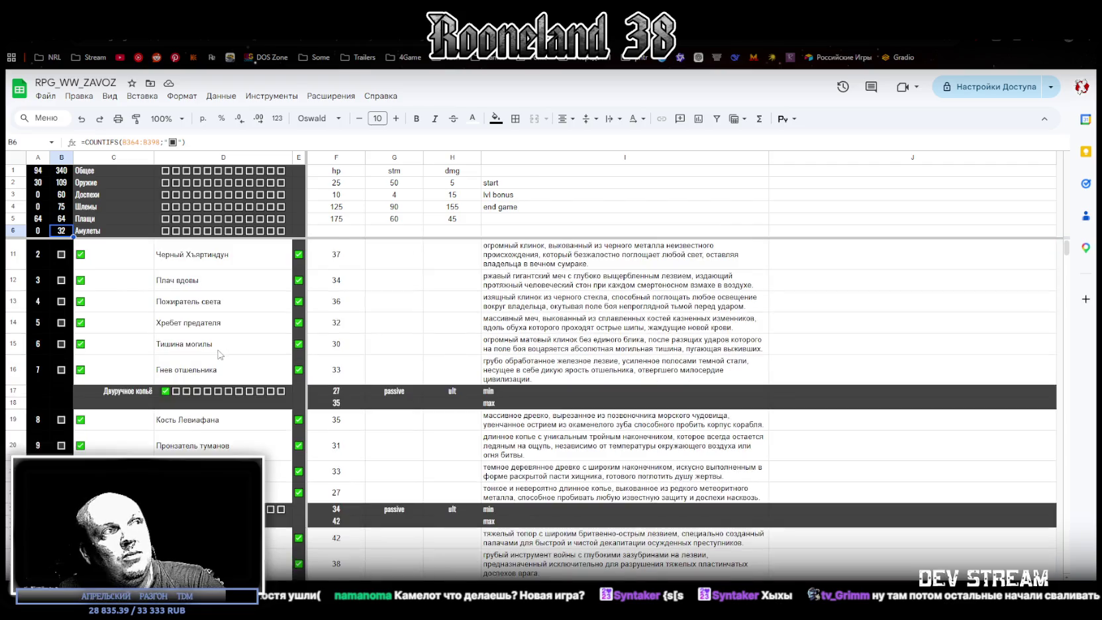
{"action": "scroll", "coordinate": [221, 356], "scroll_direction": "down", "scroll_amount": 1}
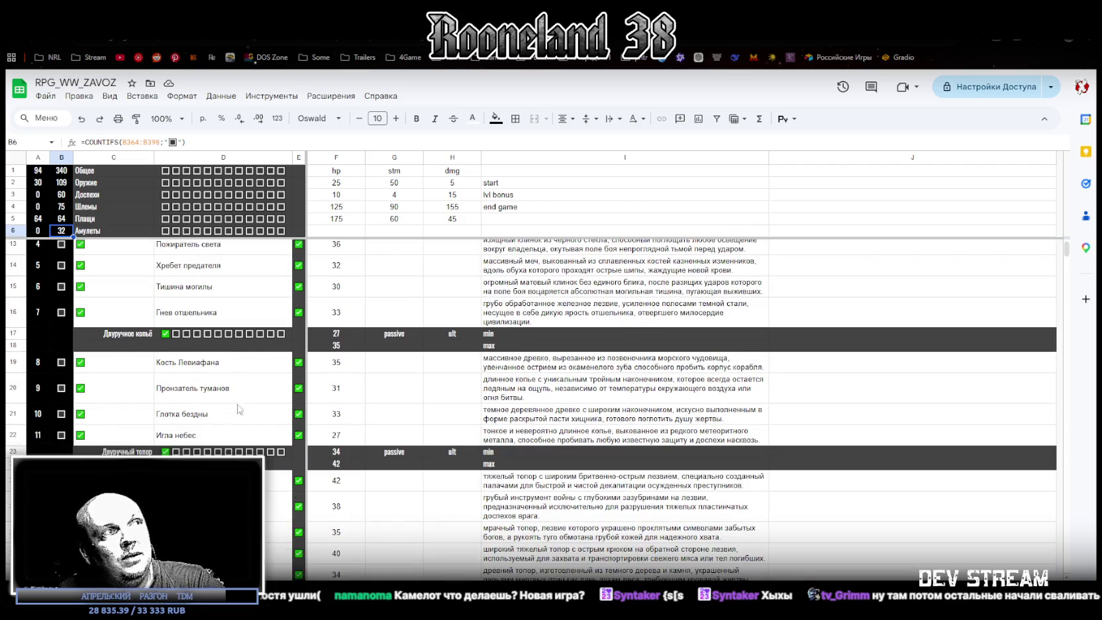
{"action": "scroll", "coordinate": [153, 399], "scroll_direction": "down", "scroll_amount": 2}
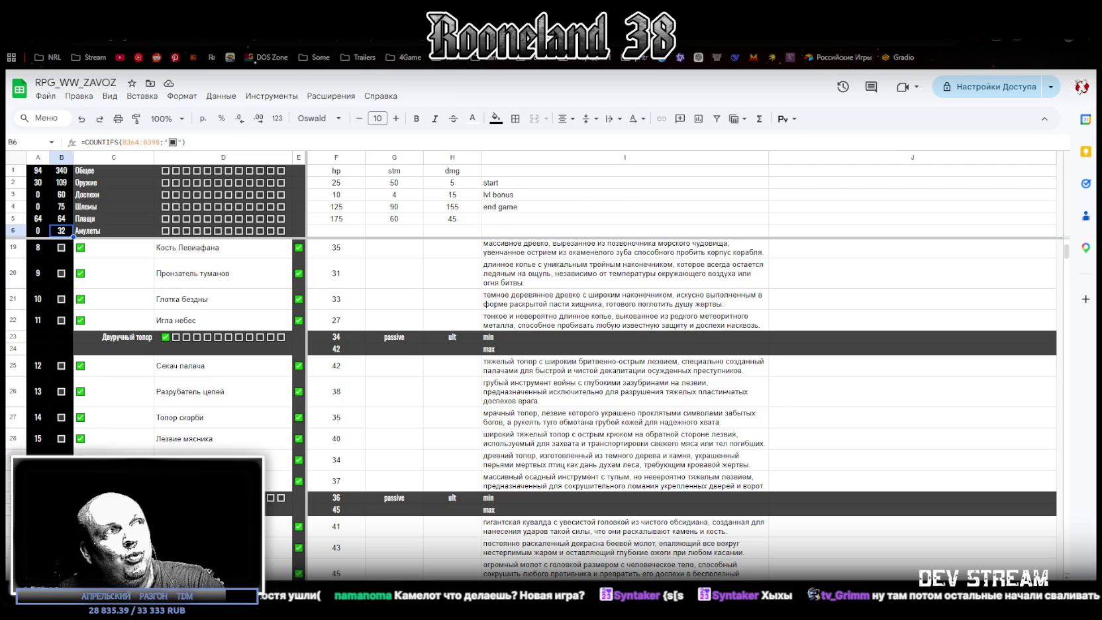
{"action": "scroll", "coordinate": [133, 411], "scroll_direction": "down", "scroll_amount": 3}
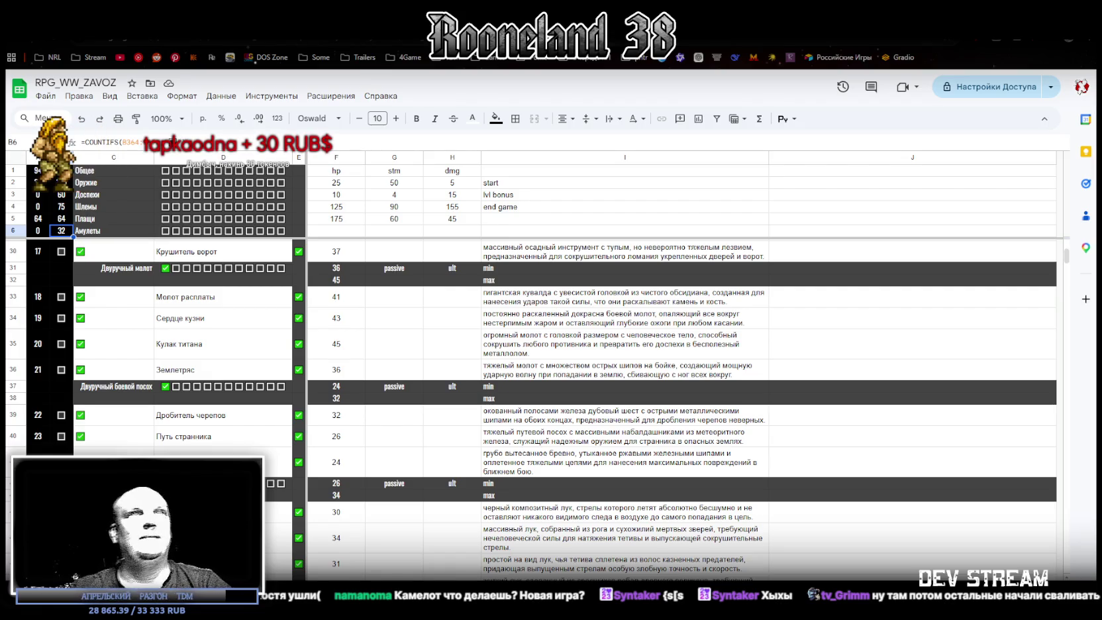
{"action": "key", "text": "alt+Tab"}
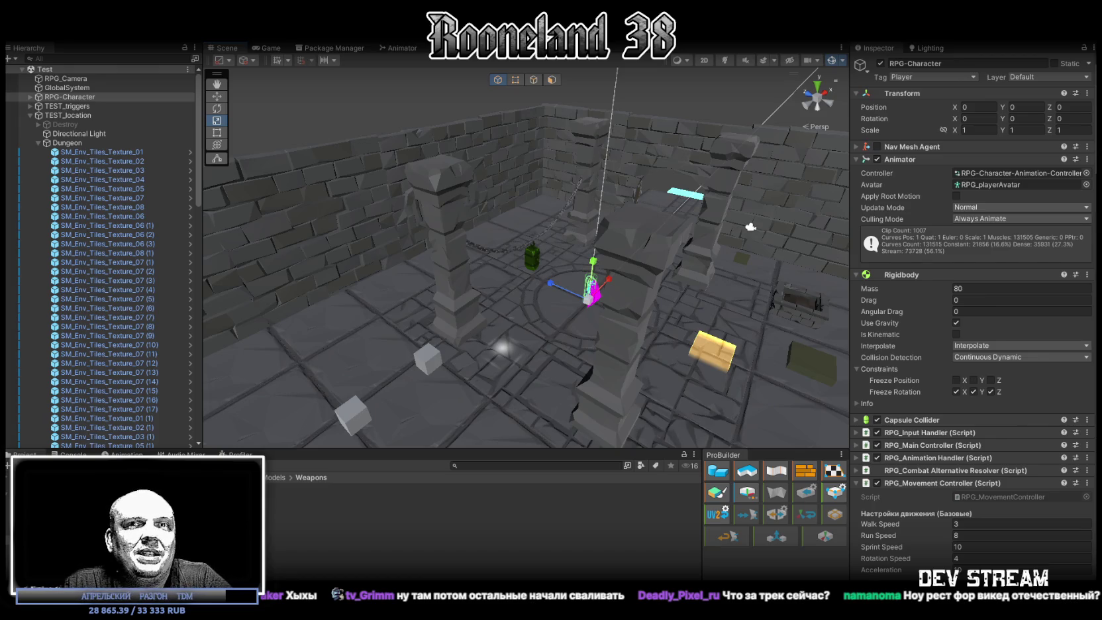
{"action": "left_click_drag", "start_coordinate": [626, 187], "coordinate": [584, 299], "text": "alt"}
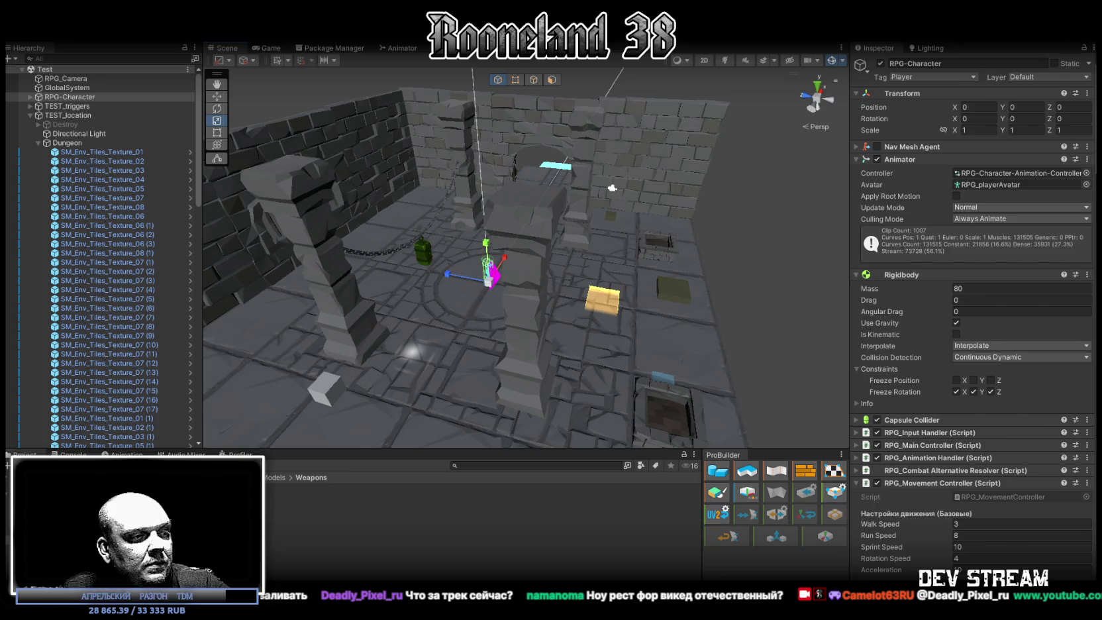
Save the gun as RPGweapon.bbmodel, widen the 3D view and zoom out to show the full texture sheet
{"action": "key", "text": "alt+Tab"}
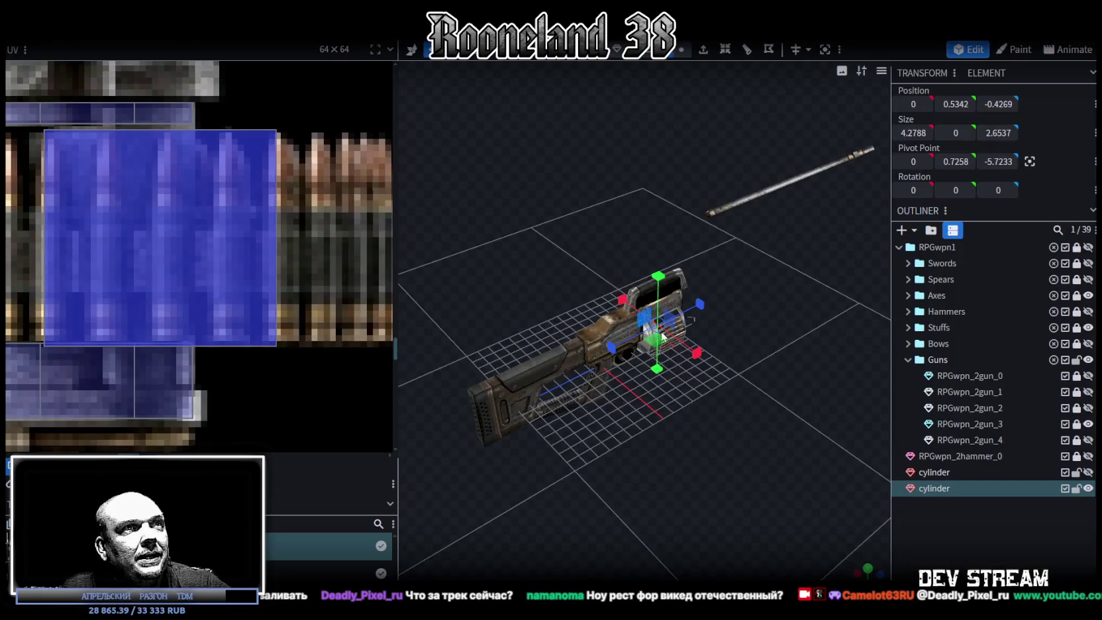
{"action": "scroll", "coordinate": [662, 335], "scroll_direction": "up", "scroll_amount": 5}
{"action": "key", "text": "ctrl+s"}
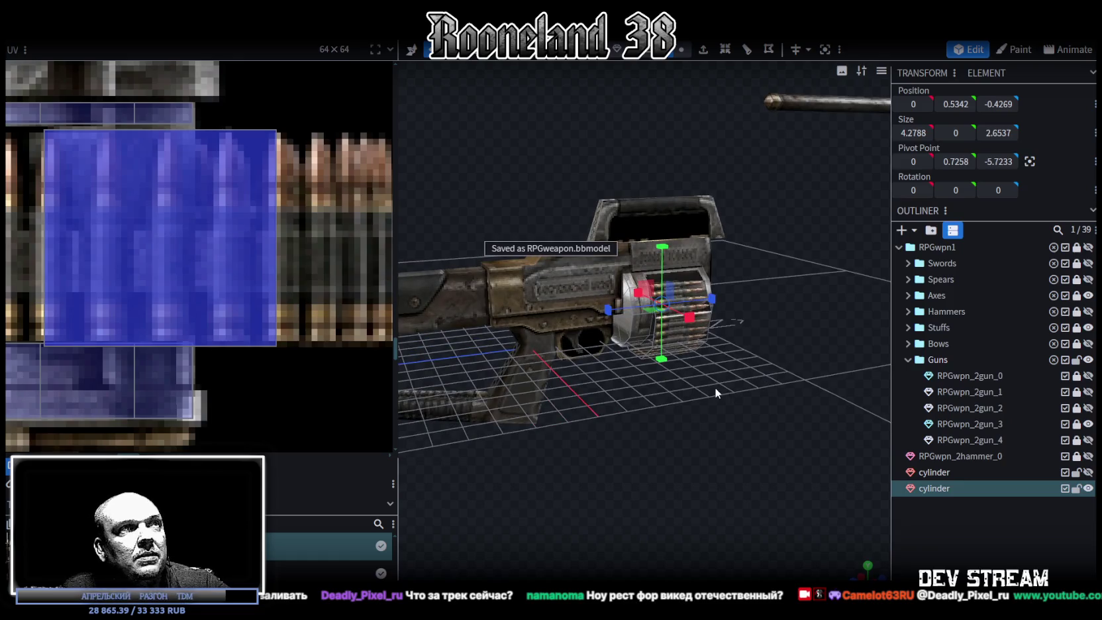
{"action": "left_click_drag", "start_coordinate": [720, 415], "coordinate": [768, 445]}
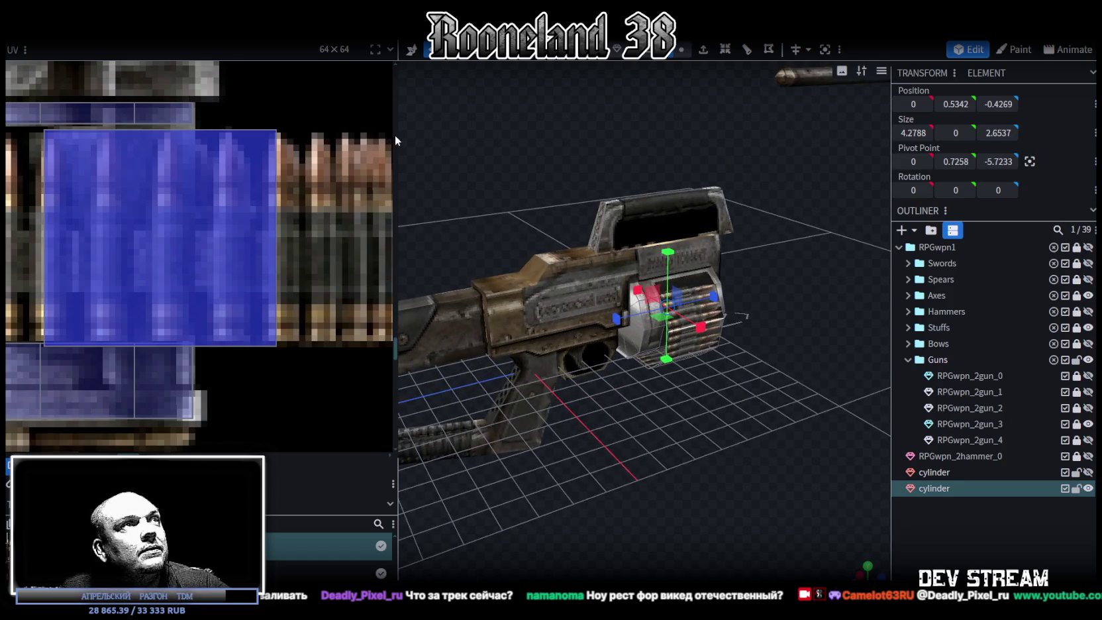
{"action": "left_click_drag", "start_coordinate": [398, 133], "coordinate": [244, 133]}
{"action": "scroll", "coordinate": [143, 219], "scroll_direction": "down", "scroll_amount": 3}
{"action": "scroll", "coordinate": [143, 219], "scroll_direction": "down", "scroll_amount": 2}
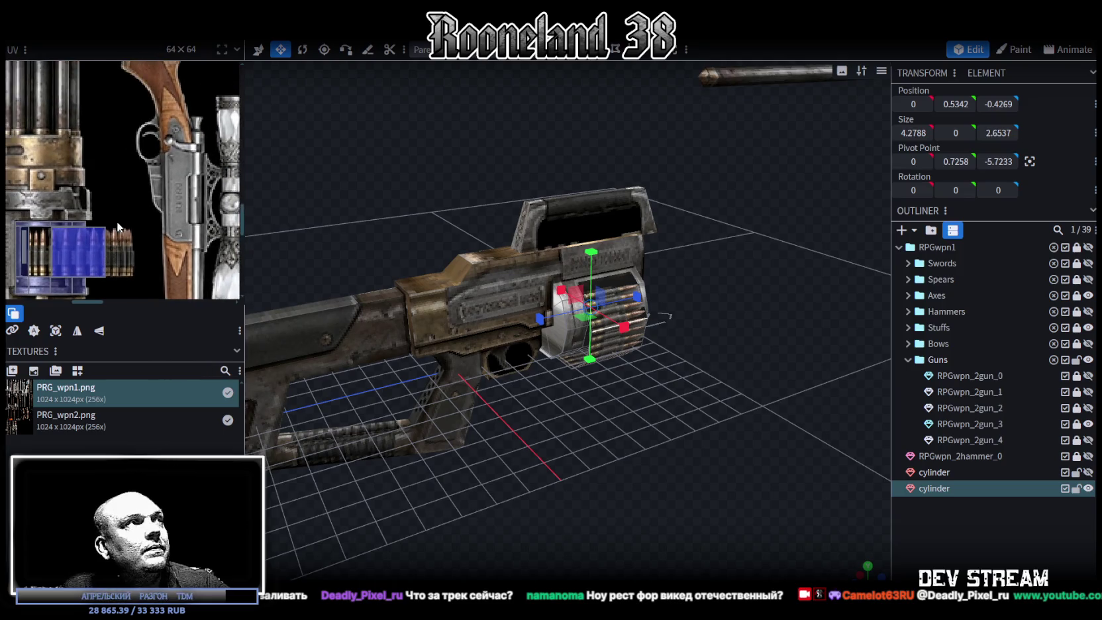
{"action": "scroll", "coordinate": [143, 219], "scroll_direction": "down", "scroll_amount": 2}
{"action": "mouse_move", "coordinate": [745, 472]}
{"action": "left_mouse_down"}
{"action": "mouse_move", "coordinate": [755, 449]}
{"action": "mouse_move", "coordinate": [712, 417]}
{"action": "mouse_move", "coordinate": [635, 265]}
{"action": "left_mouse_up"}
{"action": "scroll", "coordinate": [755, 450], "scroll_direction": "up", "scroll_amount": 2}
{"action": "scroll", "coordinate": [706, 411], "scroll_direction": "up", "scroll_amount": 2}
{"action": "scroll", "coordinate": [626, 50], "scroll_direction": "down", "scroll_amount": 1}
Select outer and inner faces of the drum cylinder from below and from the side
{"action": "left_click", "coordinate": [546, 226]}
{"action": "left_click", "coordinate": [563, 245]}
{"action": "left_click", "coordinate": [562, 334]}
{"action": "left_click", "coordinate": [561, 334], "text": "shift"}
{"action": "left_click_drag", "start_coordinate": [561, 335], "coordinate": [773, 363]}
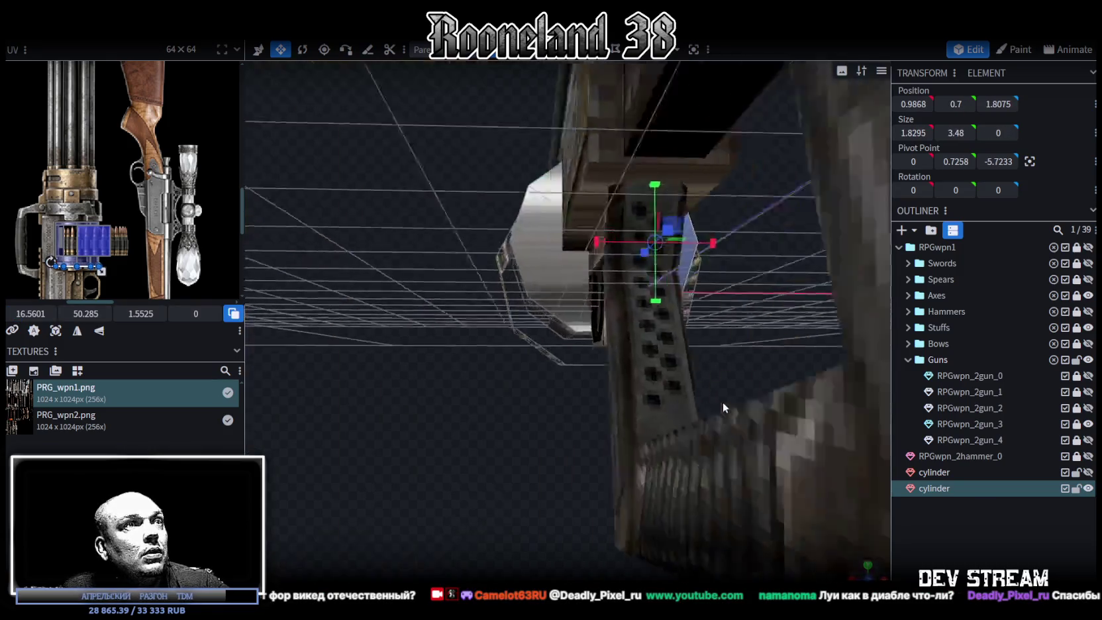
{"action": "left_click", "coordinate": [670, 246]}
{"action": "left_click", "coordinate": [633, 202], "text": "shift"}
{"action": "left_click", "coordinate": [631, 153], "text": "shift"}
{"action": "left_click", "coordinate": [631, 153], "text": "shift"}
{"action": "mouse_move", "coordinate": [618, 170]}
{"action": "left_mouse_down"}
{"action": "mouse_move", "coordinate": [565, 455]}
{"action": "mouse_move", "coordinate": [582, 472]}
{"action": "mouse_move", "coordinate": [536, 480]}
{"action": "mouse_move", "coordinate": [486, 451]}
{"action": "left_mouse_up"}
{"action": "left_click", "coordinate": [537, 197]}
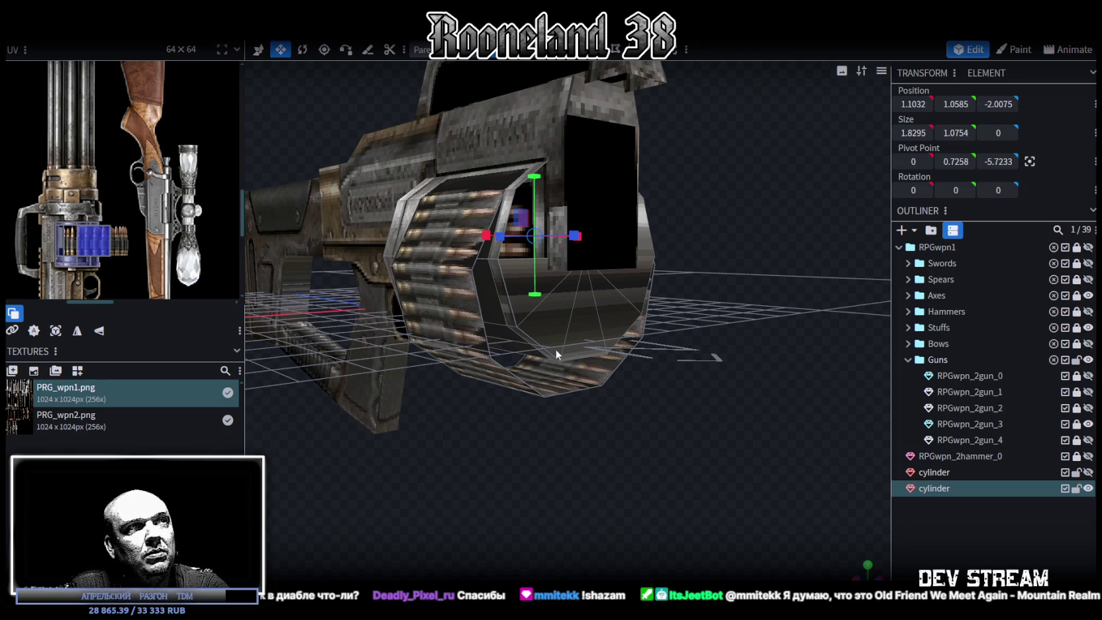
From the gun's opposite side, select the black box face inside the drum and octagonal frame faces
{"action": "mouse_move", "coordinate": [655, 406]}
{"action": "left_mouse_down"}
{"action": "mouse_move", "coordinate": [542, 424]}
{"action": "mouse_move", "coordinate": [580, 295]}
{"action": "left_mouse_up"}
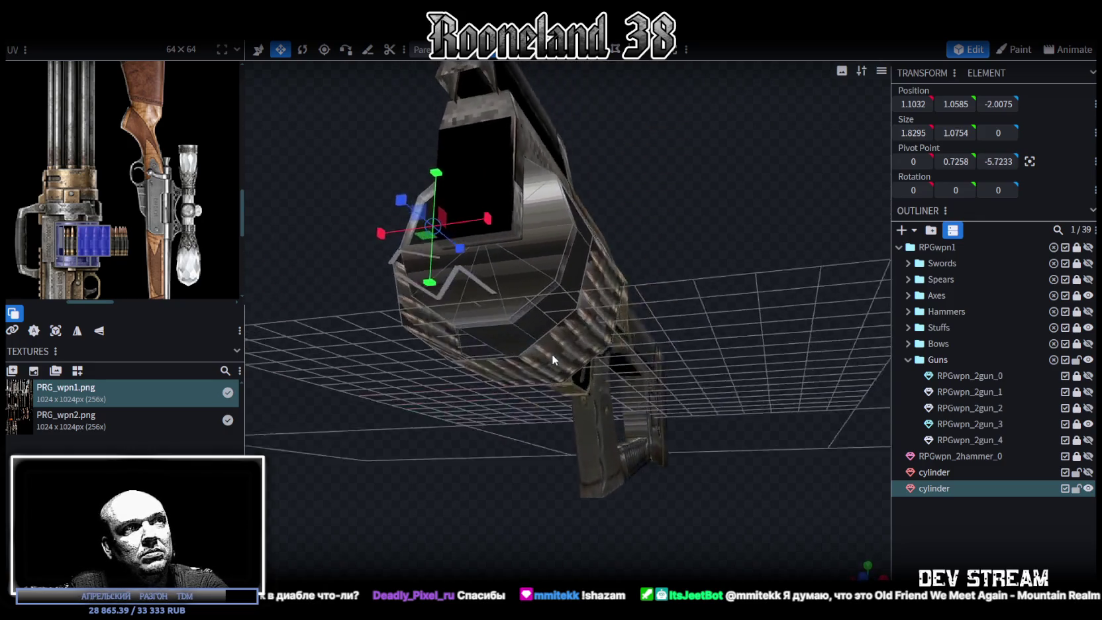
{"action": "left_click", "coordinate": [568, 224]}
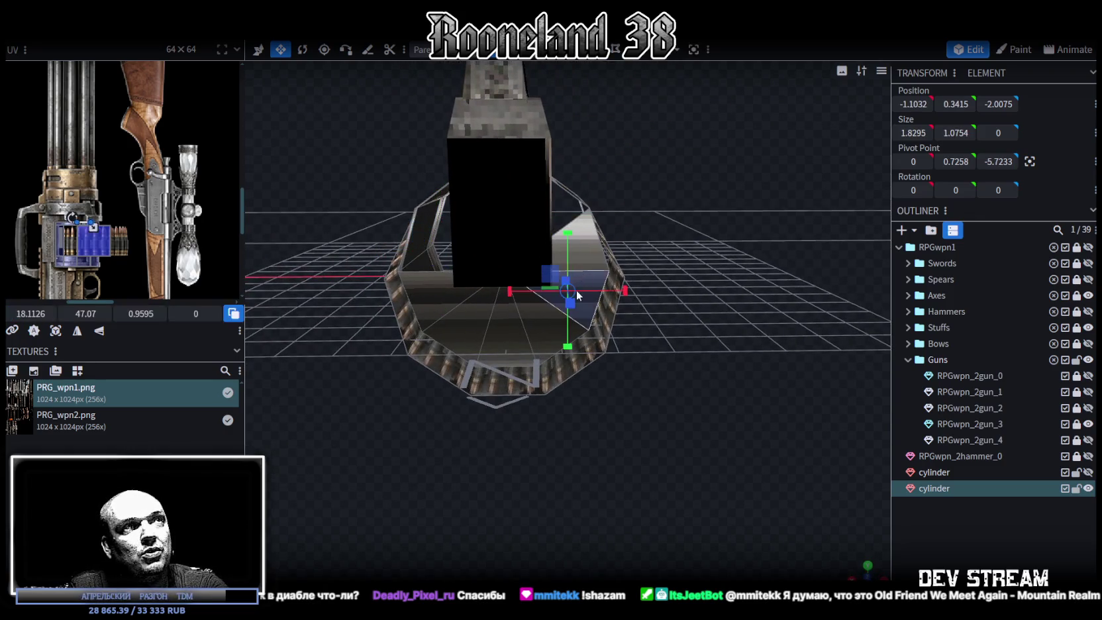
{"action": "left_click", "coordinate": [539, 334]}
{"action": "left_click", "coordinate": [501, 356]}
{"action": "left_click", "coordinate": [501, 356]}
{"action": "left_click", "coordinate": [501, 356]}
{"action": "left_click", "coordinate": [503, 348]}
{"action": "mouse_move", "coordinate": [503, 348]}
{"action": "left_mouse_down"}
{"action": "mouse_move", "coordinate": [694, 378]}
{"action": "mouse_move", "coordinate": [729, 345]}
{"action": "mouse_move", "coordinate": [733, 382]}
{"action": "mouse_move", "coordinate": [537, 250]}
{"action": "mouse_move", "coordinate": [583, 306]}
{"action": "mouse_move", "coordinate": [502, 247]}
{"action": "left_mouse_up"}
{"action": "scroll", "coordinate": [748, 320], "scroll_direction": "up", "scroll_amount": 5}
{"action": "left_click", "coordinate": [454, 226]}
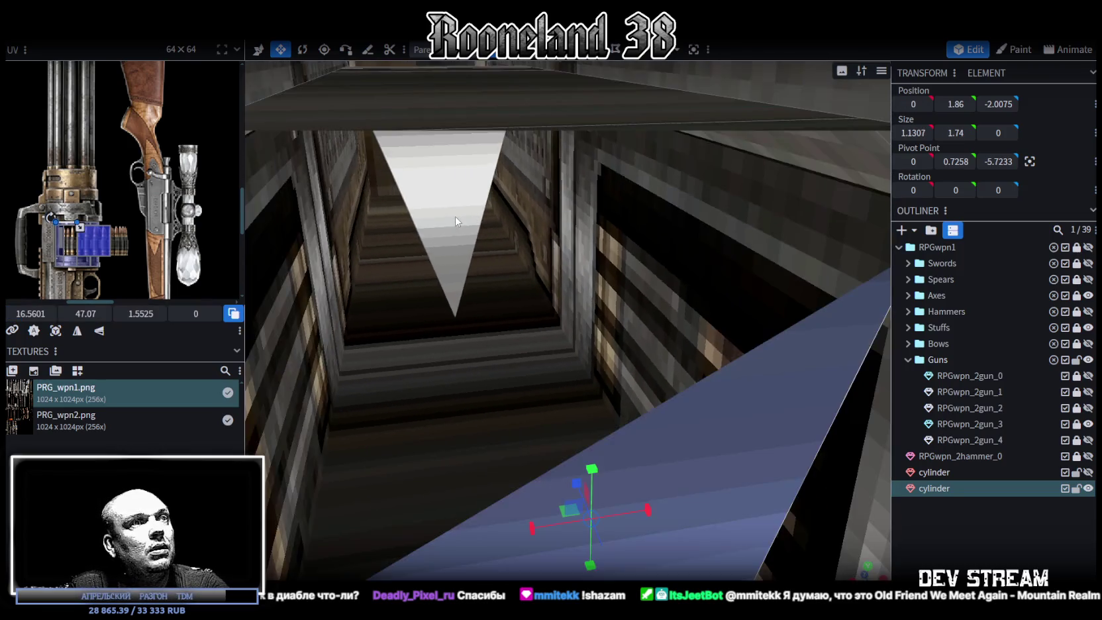
Face the octagonal frame, then select the cone element and the drum element
{"action": "scroll", "coordinate": [480, 230], "scroll_direction": "up", "scroll_amount": 3}
{"action": "scroll", "coordinate": [481, 237], "scroll_direction": "down", "scroll_amount": 5}
{"action": "mouse_move", "coordinate": [665, 264]}
{"action": "left_mouse_down"}
{"action": "mouse_move", "coordinate": [703, 228]}
{"action": "mouse_move", "coordinate": [685, 230]}
{"action": "mouse_move", "coordinate": [682, 251]}
{"action": "left_mouse_up"}
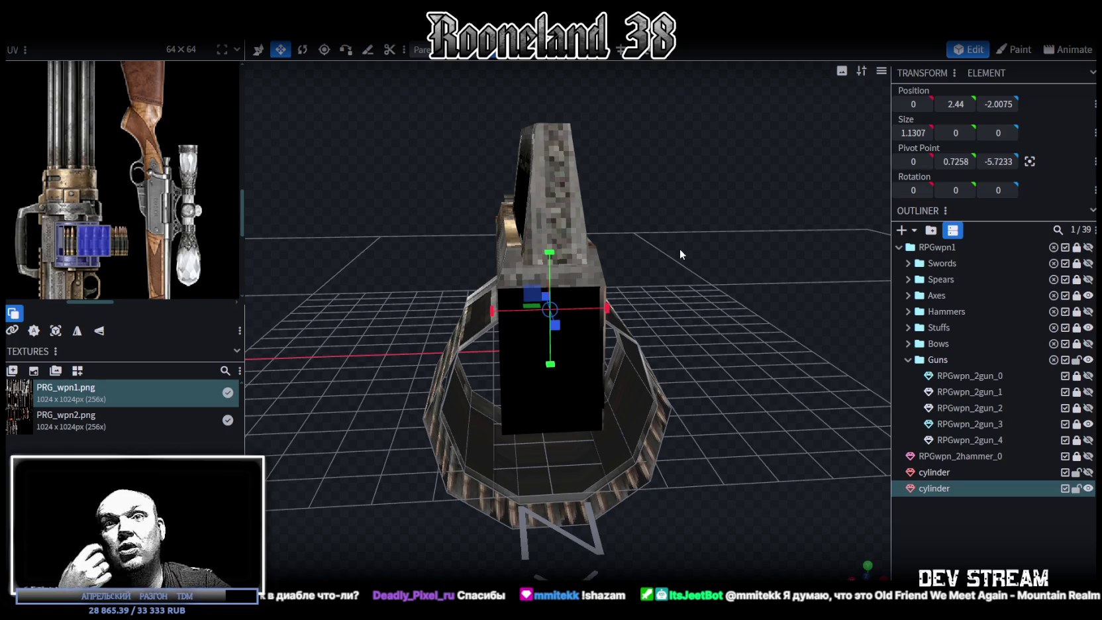
{"action": "mouse_move", "coordinate": [553, 224]}
{"action": "left_mouse_down"}
{"action": "mouse_move", "coordinate": [579, 353]}
{"action": "mouse_move", "coordinate": [556, 323]}
{"action": "mouse_move", "coordinate": [506, 306]}
{"action": "mouse_move", "coordinate": [502, 324]}
{"action": "mouse_move", "coordinate": [459, 312]}
{"action": "mouse_move", "coordinate": [629, 299]}
{"action": "mouse_move", "coordinate": [547, 174]}
{"action": "mouse_move", "coordinate": [736, 347]}
{"action": "mouse_move", "coordinate": [785, 291]}
{"action": "mouse_move", "coordinate": [795, 295]}
{"action": "mouse_move", "coordinate": [818, 254]}
{"action": "mouse_move", "coordinate": [808, 221]}
{"action": "mouse_move", "coordinate": [752, 244]}
{"action": "mouse_move", "coordinate": [548, 281]}
{"action": "left_mouse_up"}
{"action": "left_click", "coordinate": [735, 347]}
{"action": "scroll", "coordinate": [753, 365], "scroll_direction": "down", "scroll_amount": 5}
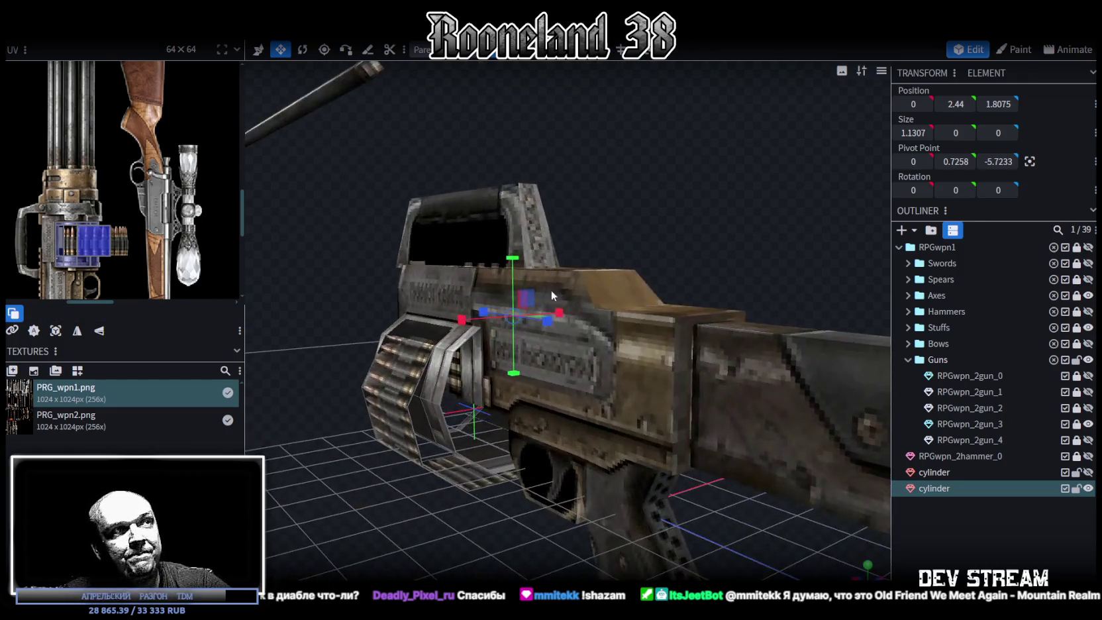
{"action": "left_click_drag", "start_coordinate": [466, 316], "coordinate": [448, 339]}
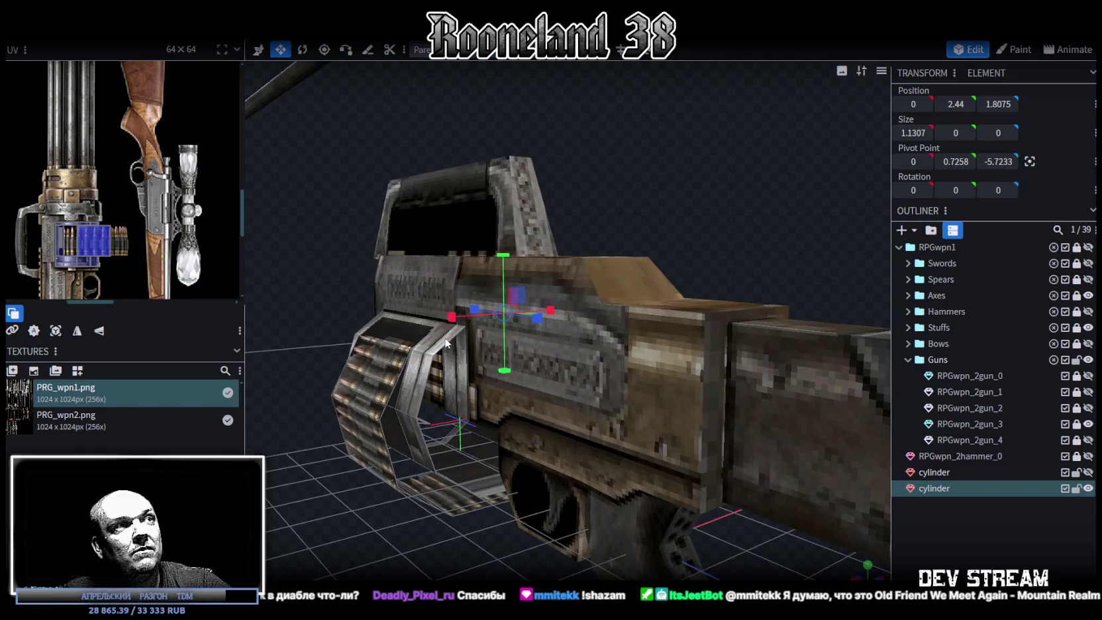
{"action": "left_click", "coordinate": [448, 338]}
{"action": "mouse_move", "coordinate": [673, 246]}
{"action": "left_mouse_down"}
{"action": "mouse_move", "coordinate": [703, 134]}
{"action": "mouse_move", "coordinate": [727, 121]}
{"action": "mouse_move", "coordinate": [727, 131]}
{"action": "mouse_move", "coordinate": [727, 110]}
{"action": "mouse_move", "coordinate": [565, 364]}
{"action": "left_mouse_up"}
{"action": "left_click", "coordinate": [627, 272]}
Select gun elements on the other side, then the drum frame's edge and its wide face
{"action": "left_click", "coordinate": [455, 329]}
{"action": "mouse_move", "coordinate": [457, 331]}
{"action": "left_mouse_down"}
{"action": "mouse_move", "coordinate": [677, 337]}
{"action": "mouse_move", "coordinate": [622, 384]}
{"action": "mouse_move", "coordinate": [609, 412]}
{"action": "left_mouse_up"}
{"action": "left_click", "coordinate": [637, 351]}
{"action": "left_click", "coordinate": [601, 412]}
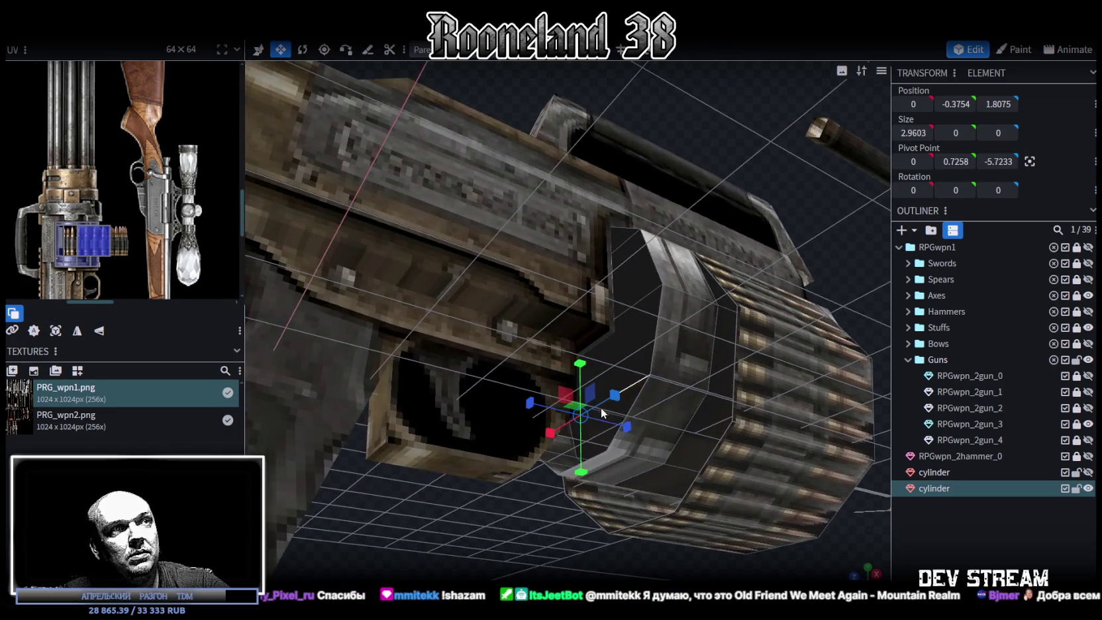
{"action": "left_click", "coordinate": [596, 462]}
{"action": "scroll", "coordinate": [595, 462], "scroll_direction": "down", "scroll_amount": 5}
{"action": "left_click_drag", "start_coordinate": [595, 462], "coordinate": [731, 486]}
{"action": "scroll", "coordinate": [730, 486], "scroll_direction": "up", "scroll_amount": 2}
{"action": "scroll", "coordinate": [710, 483], "scroll_direction": "up", "scroll_amount": 3}
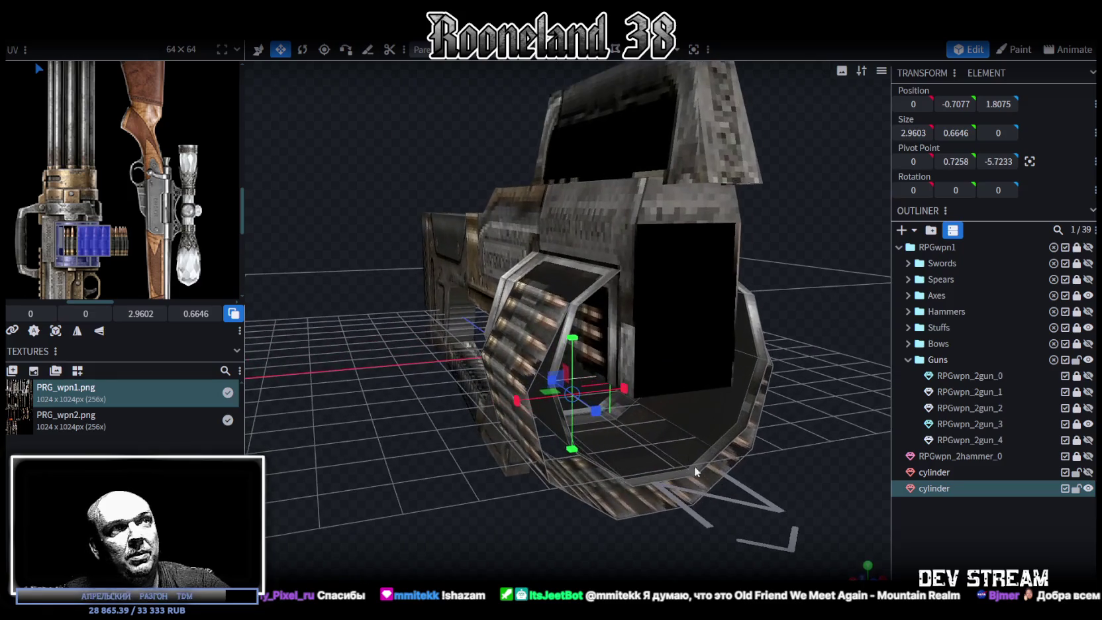
{"action": "left_click", "coordinate": [600, 283]}
{"action": "left_click_drag", "start_coordinate": [600, 284], "coordinate": [746, 286]}
{"action": "left_click", "coordinate": [528, 318]}
{"action": "mouse_move", "coordinate": [528, 318]}
{"action": "left_mouse_down"}
{"action": "mouse_move", "coordinate": [788, 347]}
{"action": "mouse_move", "coordinate": [513, 332]}
{"action": "left_mouse_up"}
From a three-quarter side view, select the lower inner faces of the drum
{"action": "left_click_drag", "start_coordinate": [707, 315], "coordinate": [835, 289]}
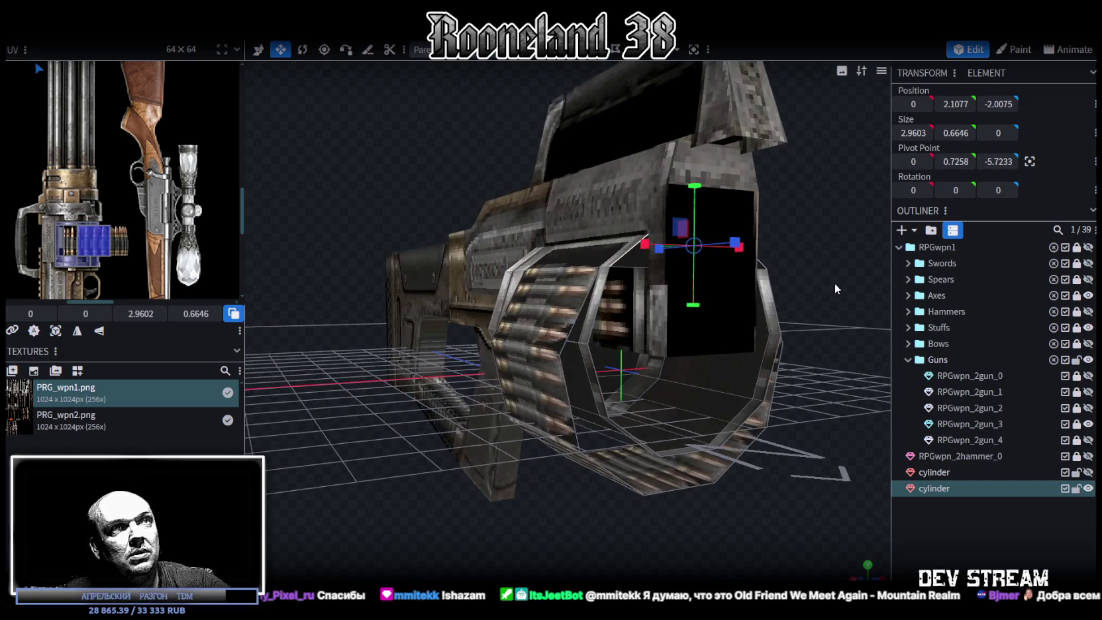
{"action": "left_click", "coordinate": [619, 307]}
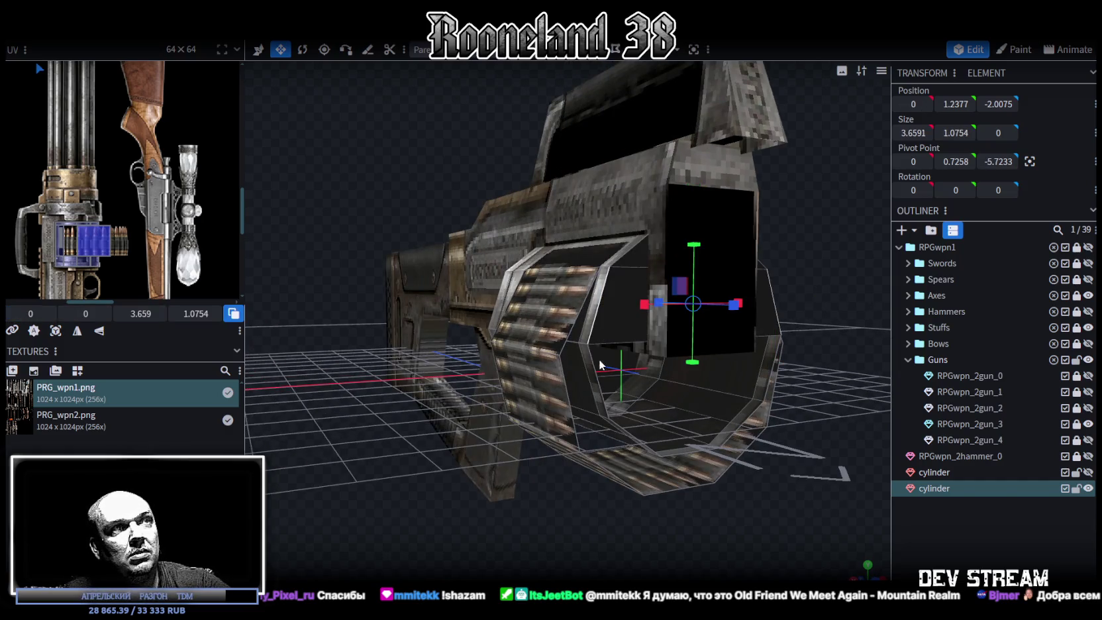
{"action": "left_click", "coordinate": [599, 384]}
{"action": "left_click", "coordinate": [695, 411]}
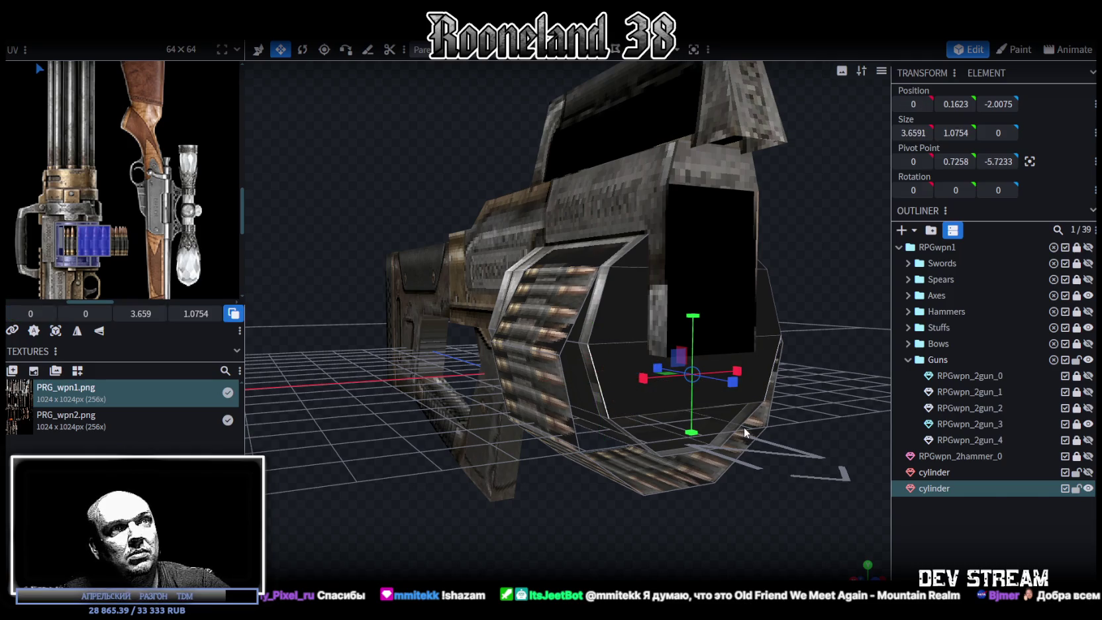
{"action": "left_click", "coordinate": [713, 447]}
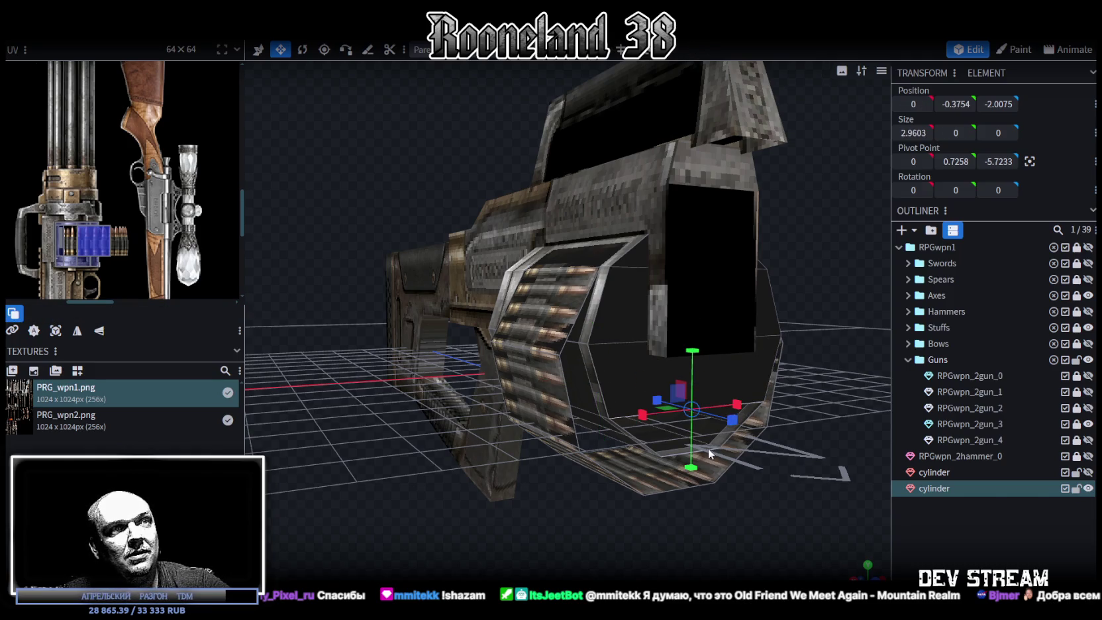
{"action": "left_click", "coordinate": [709, 454]}
{"action": "scroll", "coordinate": [817, 355], "scroll_direction": "down", "scroll_amount": 2}
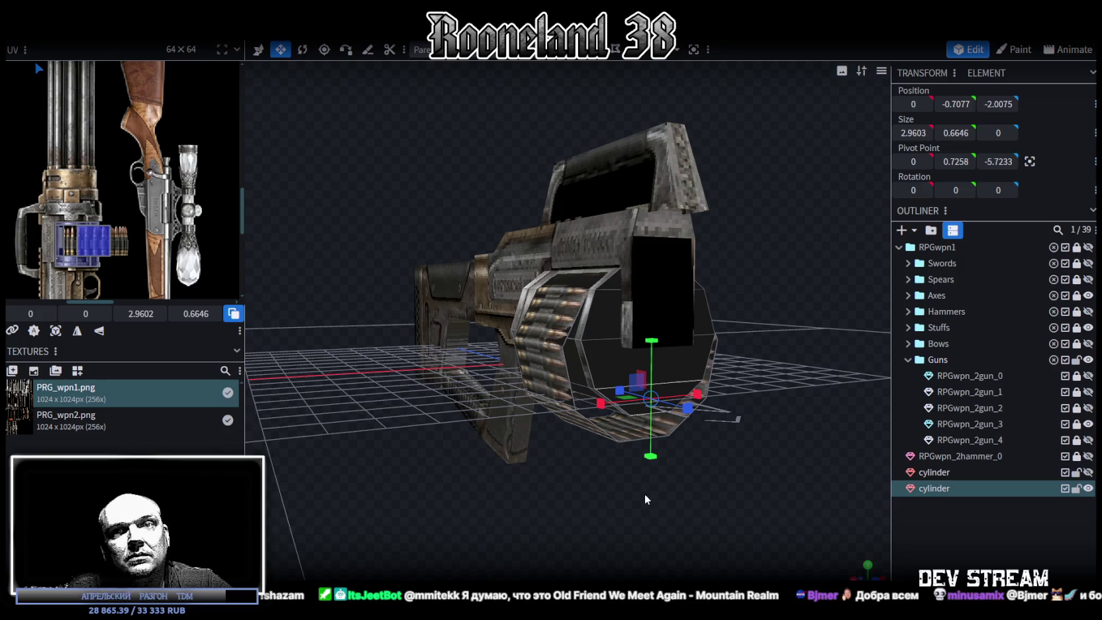
{"action": "mouse_move", "coordinate": [635, 490]}
{"action": "left_mouse_down"}
{"action": "mouse_move", "coordinate": [624, 501]}
{"action": "mouse_move", "coordinate": [654, 508]}
{"action": "mouse_move", "coordinate": [659, 522]}
{"action": "left_mouse_up"}
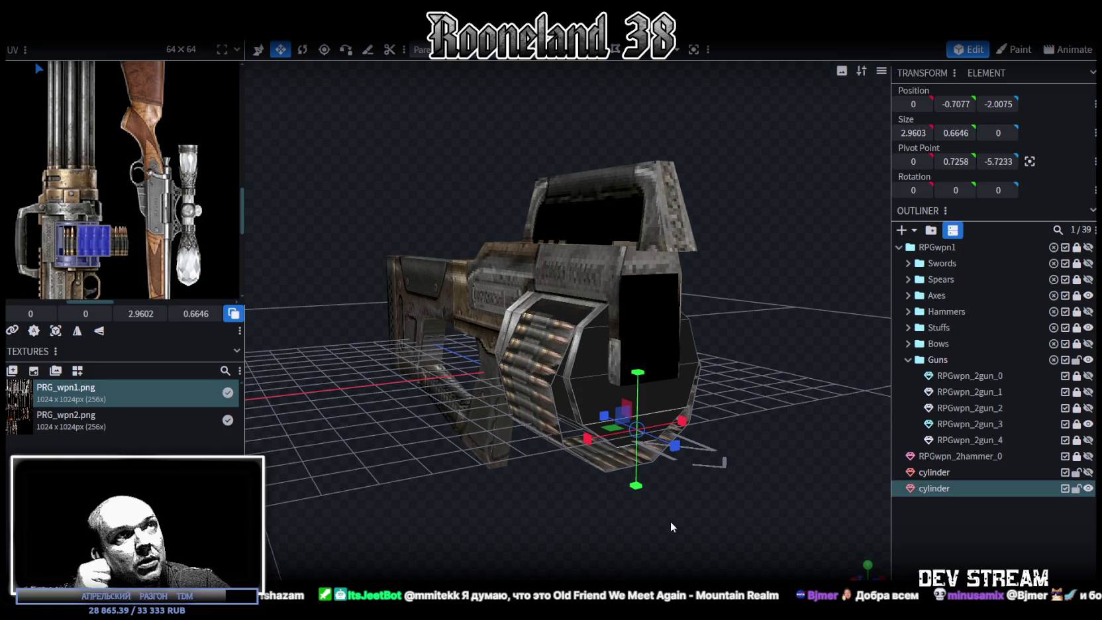
{"action": "scroll", "coordinate": [596, 331], "scroll_direction": "up", "scroll_amount": 3}
Select the drum's octagonal end-cap piece and view it from the front-left
{"action": "left_click", "coordinate": [613, 331]}
{"action": "left_click", "coordinate": [610, 408]}
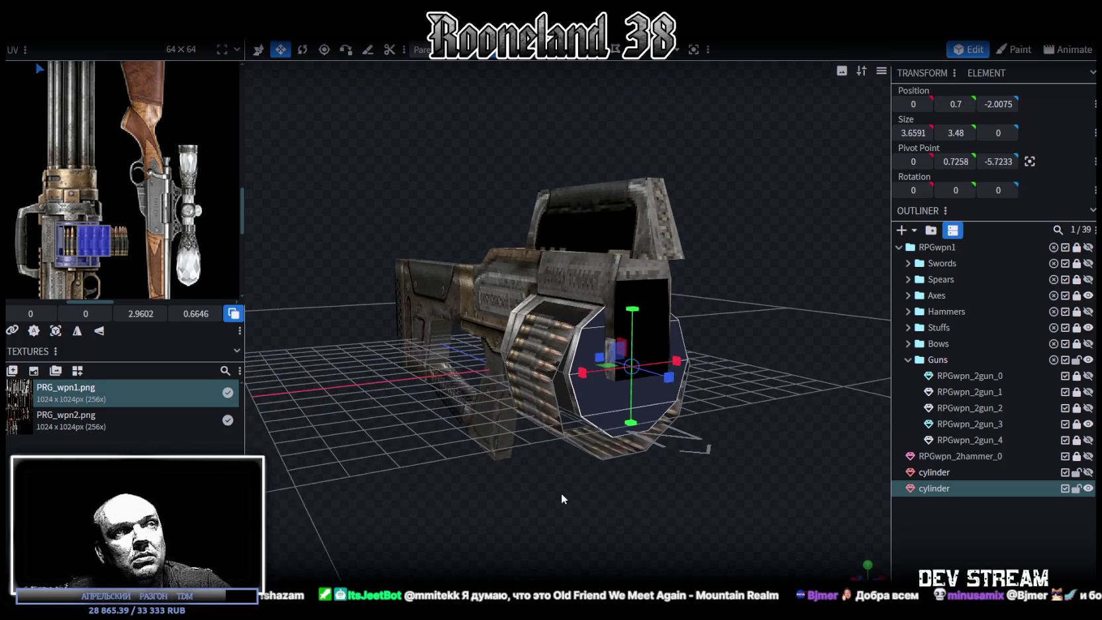
{"action": "left_click_drag", "start_coordinate": [610, 407], "coordinate": [686, 425]}
{"action": "left_click", "coordinate": [647, 351]}
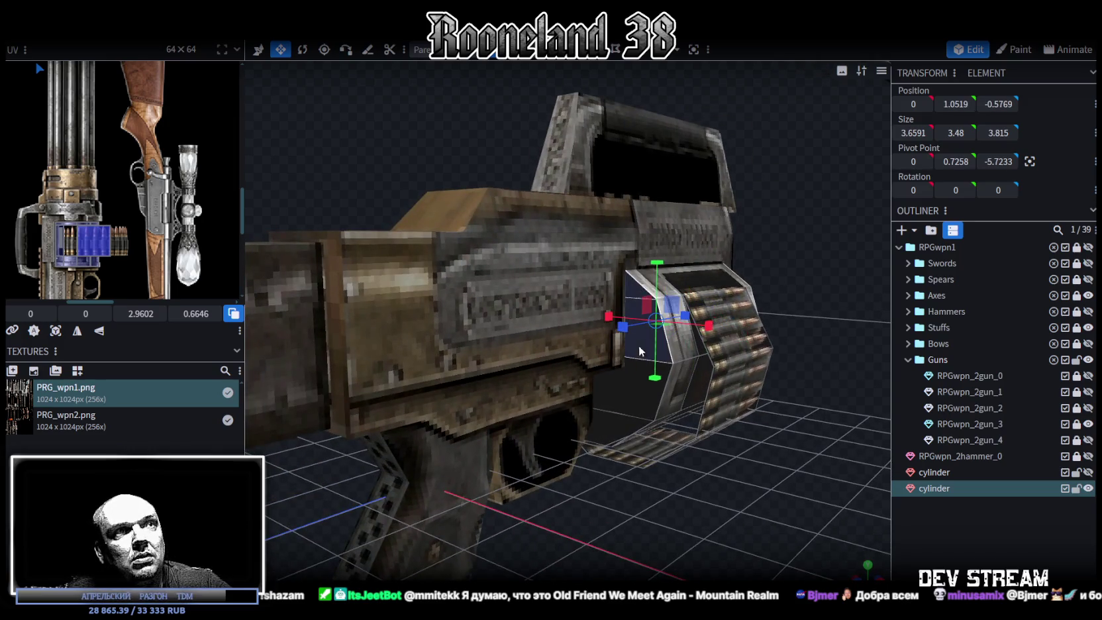
{"action": "left_click_drag", "start_coordinate": [699, 502], "coordinate": [785, 553]}
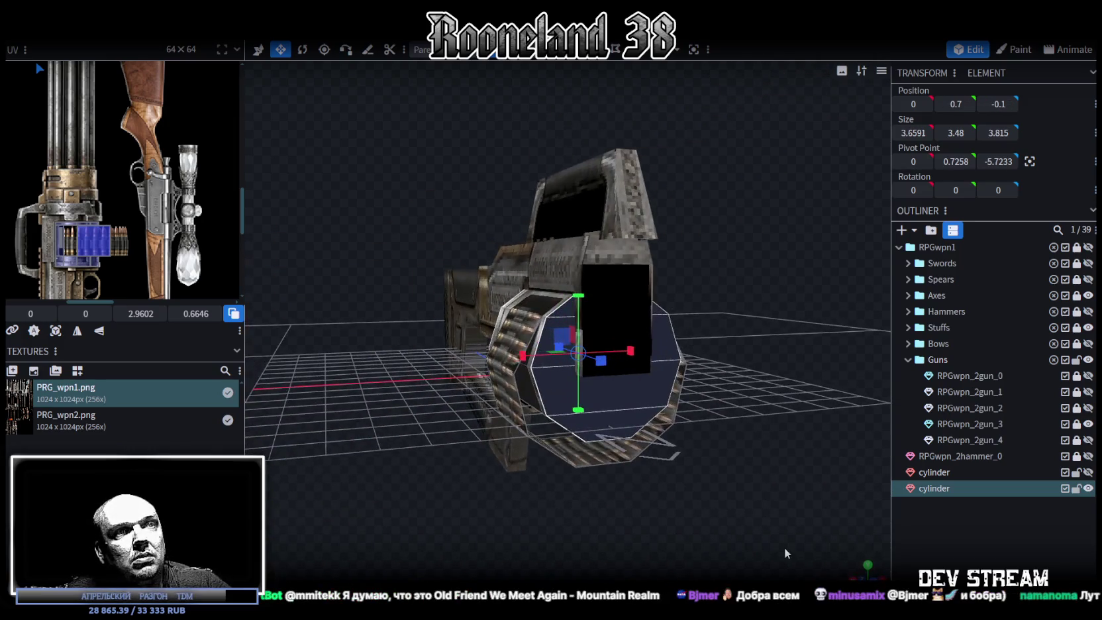
In front orthographic view, move the end cap's UV box across the texture onto the gun's ammo box
{"action": "key", "text": "KP_1"}
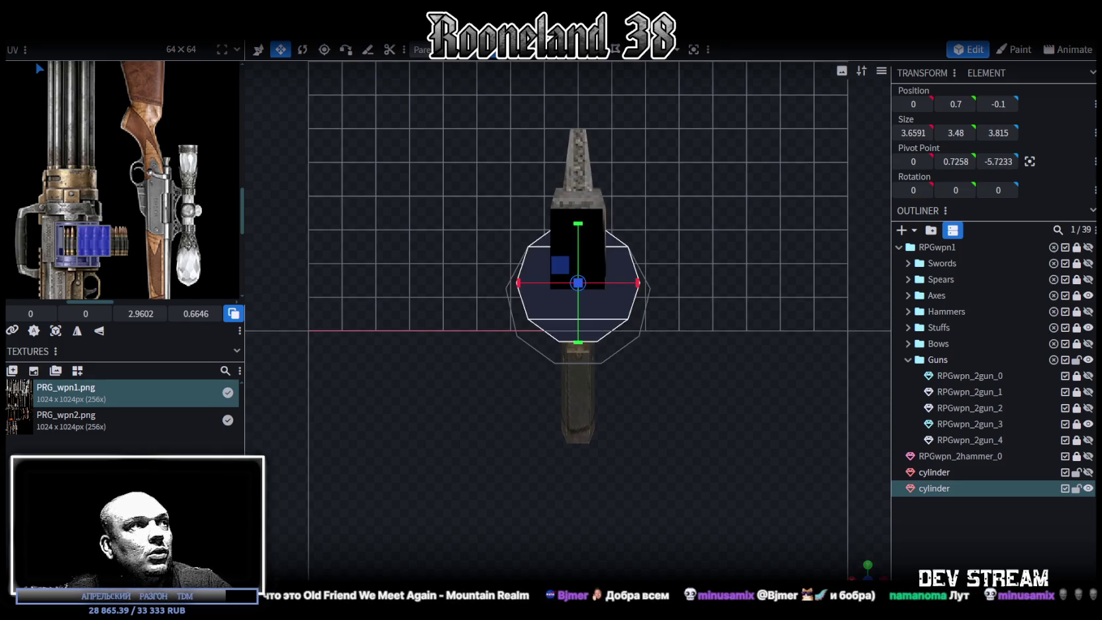
{"action": "left_click", "coordinate": [34, 330]}
{"action": "scroll", "coordinate": [127, 221], "scroll_direction": "down", "scroll_amount": 3}
{"action": "scroll", "coordinate": [96, 119], "scroll_direction": "up", "scroll_amount": 3}
{"action": "scroll", "coordinate": [96, 119], "scroll_direction": "up", "scroll_amount": 2}
{"action": "left_click_drag", "start_coordinate": [162, 129], "coordinate": [197, 275]}
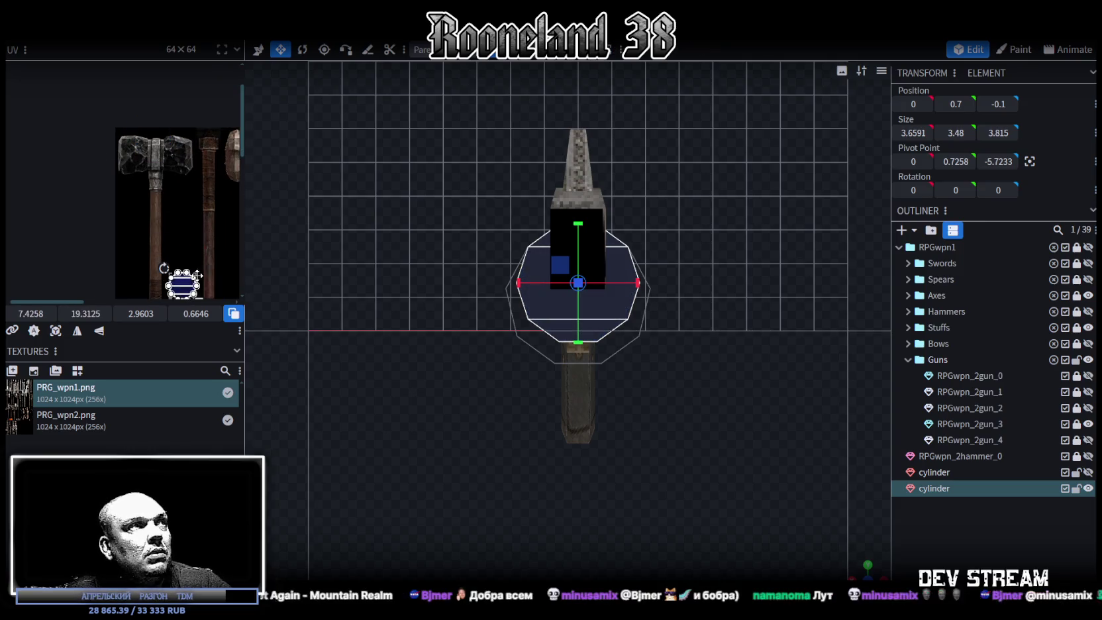
{"action": "middle_click_drag", "start_coordinate": [198, 274], "coordinate": [88, 96]}
{"action": "left_click_drag", "start_coordinate": [79, 106], "coordinate": [139, 221]}
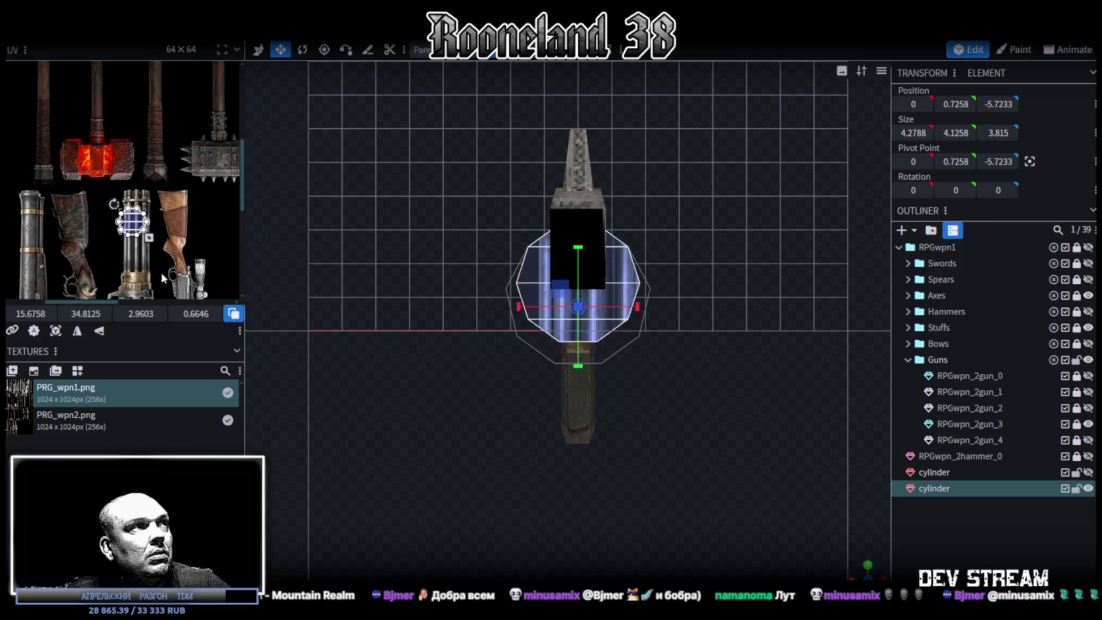
{"action": "middle_click_drag", "start_coordinate": [162, 278], "coordinate": [137, 109]}
{"action": "left_click_drag", "start_coordinate": [122, 77], "coordinate": [133, 165]}
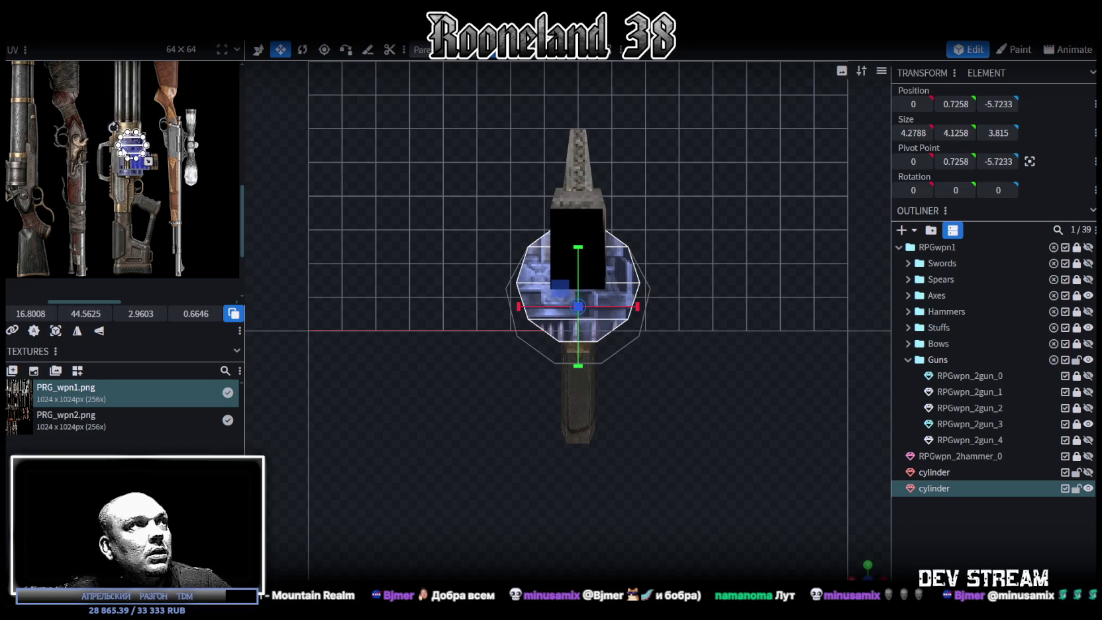
Widen the UV editor to check the ammo-box mapping, then deselect the cylinder
{"action": "scroll", "coordinate": [133, 166], "scroll_direction": "up", "scroll_amount": 4}
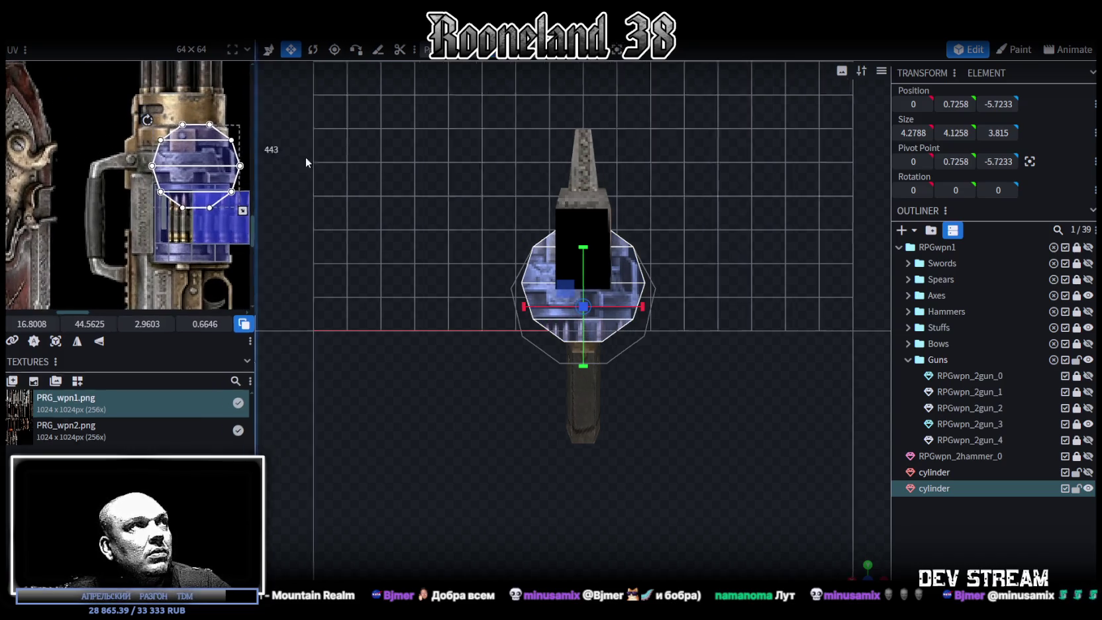
{"action": "left_click_drag", "start_coordinate": [242, 142], "coordinate": [660, 152]}
{"action": "scroll", "coordinate": [397, 379], "scroll_direction": "down", "scroll_amount": 4}
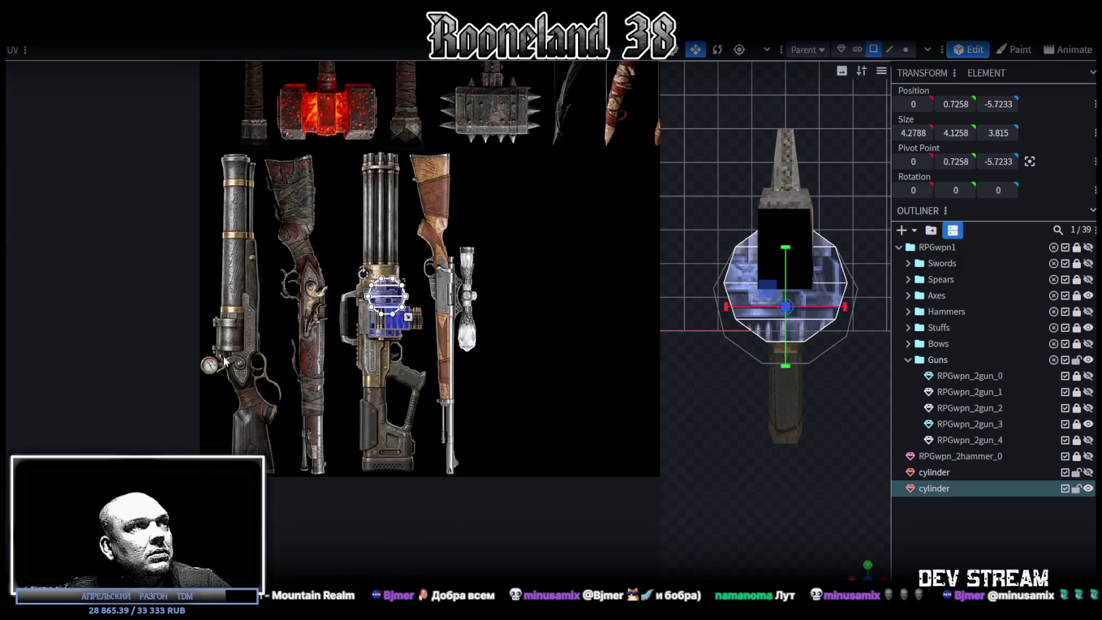
{"action": "scroll", "coordinate": [235, 364], "scroll_direction": "up", "scroll_amount": 3}
{"action": "scroll", "coordinate": [250, 366], "scroll_direction": "down", "scroll_amount": 2}
{"action": "scroll", "coordinate": [397, 351], "scroll_direction": "up", "scroll_amount": 2}
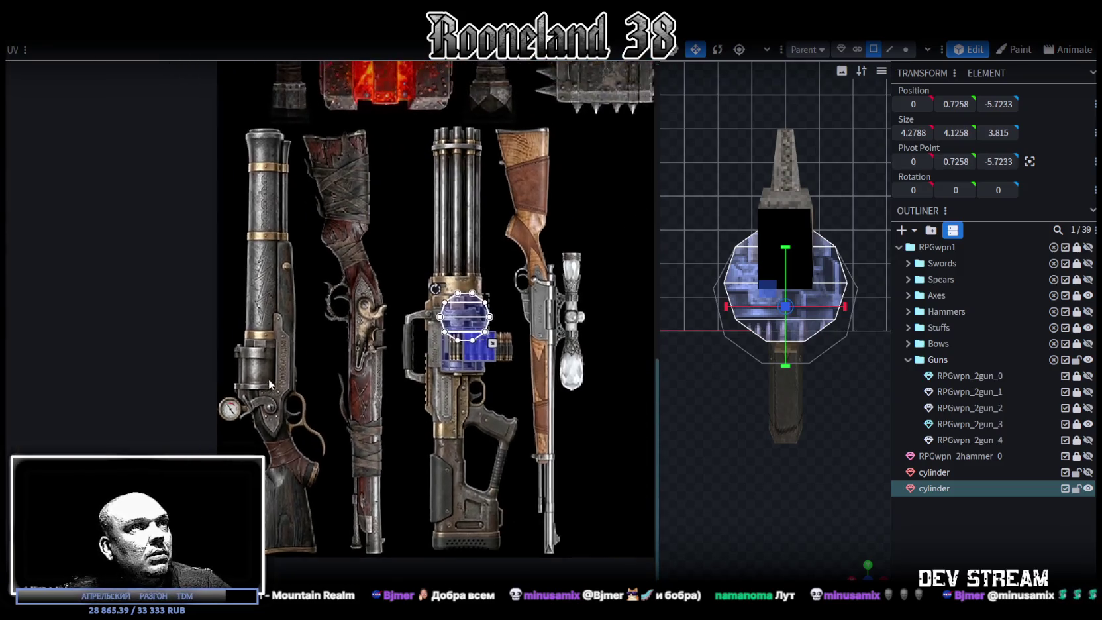
{"action": "scroll", "coordinate": [464, 358], "scroll_direction": "up", "scroll_amount": 2}
{"action": "scroll", "coordinate": [478, 362], "scroll_direction": "up", "scroll_amount": 1}
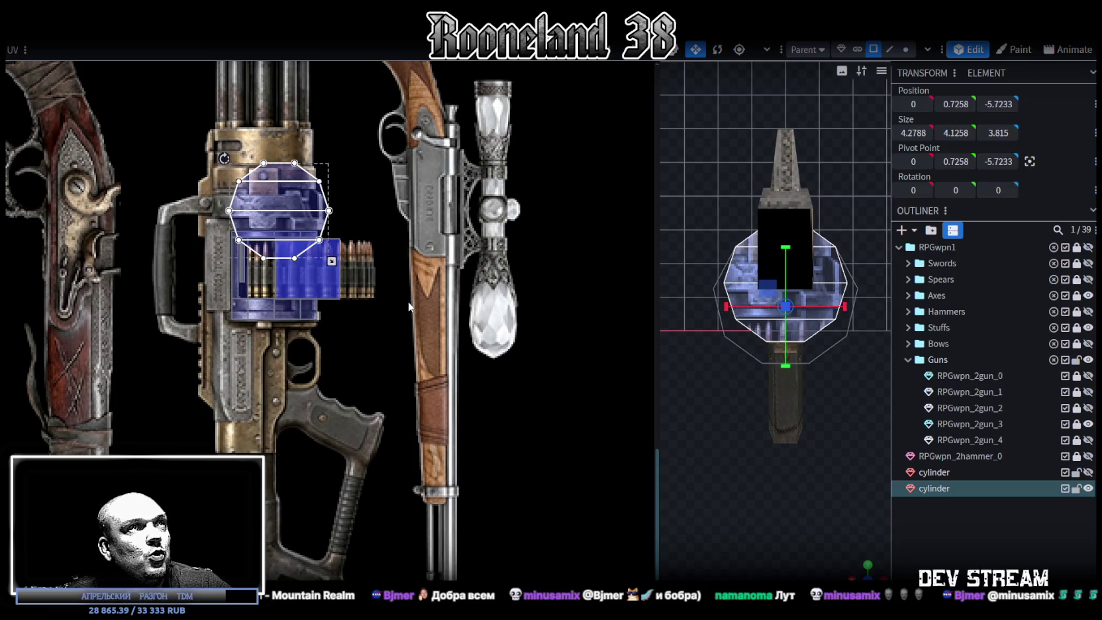
{"action": "scroll", "coordinate": [416, 307], "scroll_direction": "down", "scroll_amount": 1}
{"action": "scroll", "coordinate": [462, 313], "scroll_direction": "up", "scroll_amount": 3}
{"action": "left_click", "coordinate": [762, 490]}
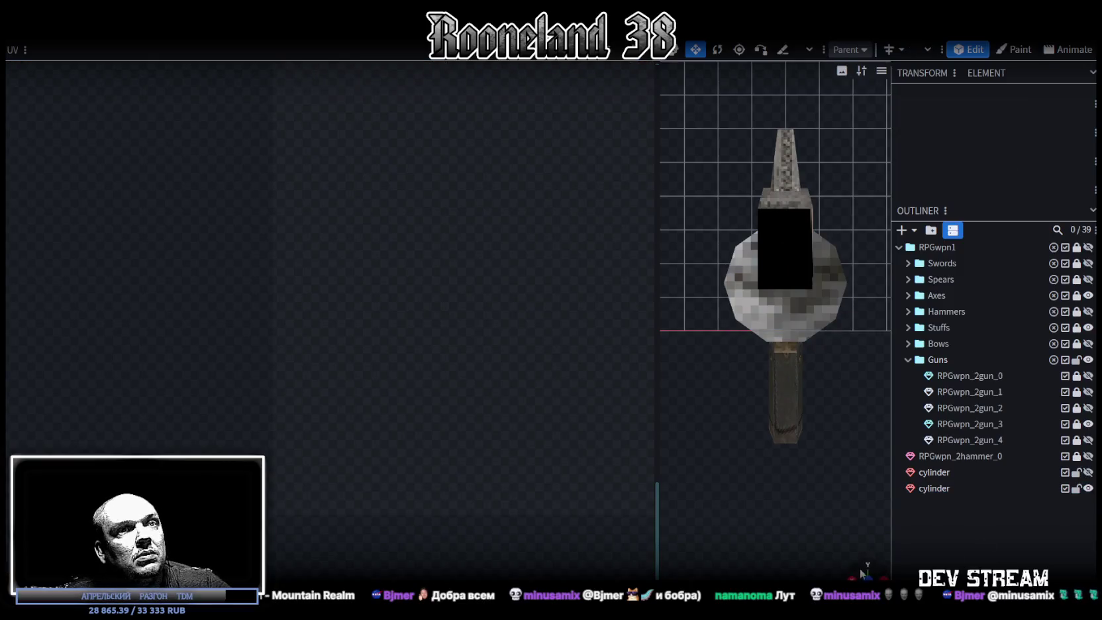
Enlarge the 3D view, turn the gun to face the drum, and select its end cap cylinder
{"action": "scroll", "coordinate": [761, 463], "scroll_direction": "up", "scroll_amount": 3}
{"action": "mouse_move", "coordinate": [742, 483]}
{"action": "left_mouse_down"}
{"action": "mouse_move", "coordinate": [775, 445]}
{"action": "mouse_move", "coordinate": [872, 458]}
{"action": "left_mouse_up"}
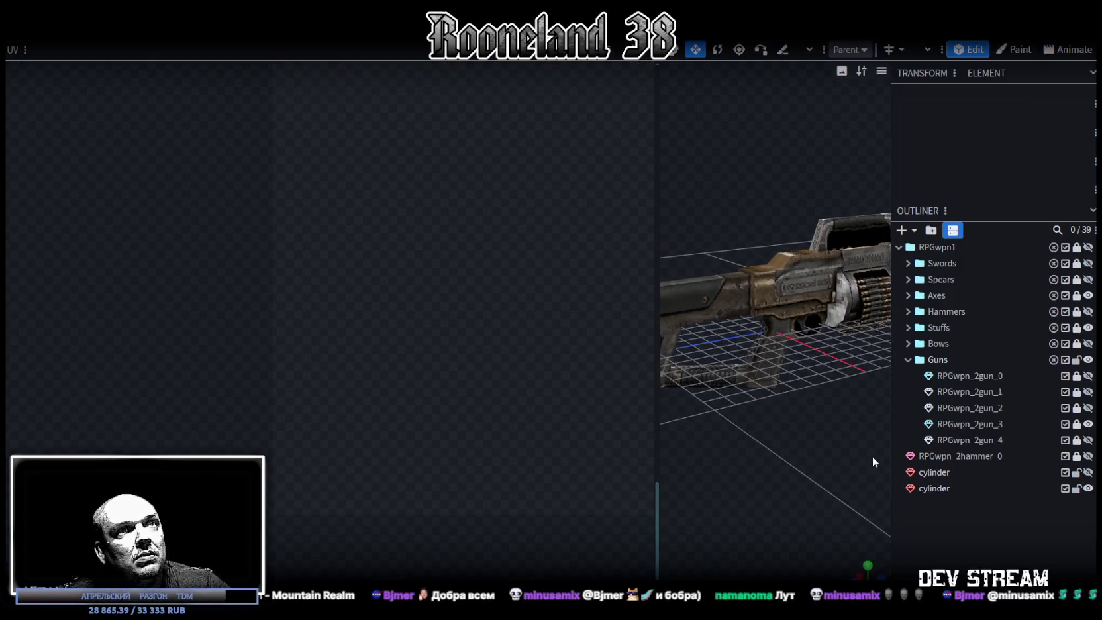
{"action": "left_click_drag", "start_coordinate": [654, 306], "coordinate": [334, 304]}
{"action": "scroll", "coordinate": [725, 407], "scroll_direction": "up", "scroll_amount": 2}
{"action": "mouse_move", "coordinate": [729, 403]}
{"action": "left_mouse_down"}
{"action": "mouse_move", "coordinate": [432, 405]}
{"action": "mouse_move", "coordinate": [480, 407]}
{"action": "mouse_move", "coordinate": [634, 374]}
{"action": "left_mouse_up"}
{"action": "left_click", "coordinate": [633, 374]}
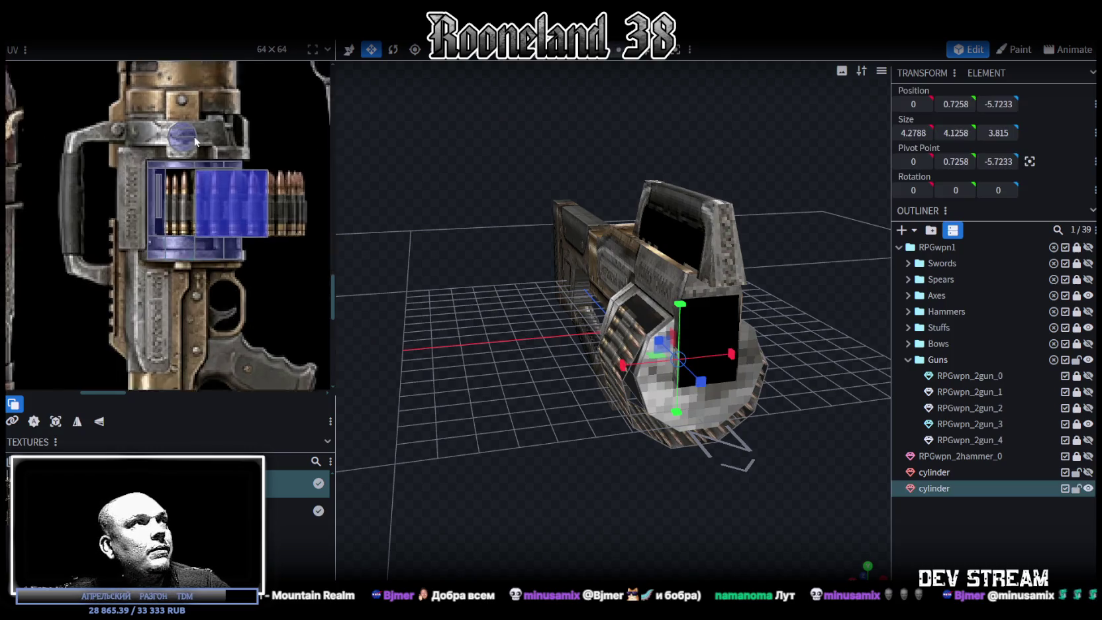
Move the cap's UV mapping onto the grey metal bar and shrink it to about half size
{"action": "scroll", "coordinate": [203, 159], "scroll_direction": "up", "scroll_amount": 3}
{"action": "scroll", "coordinate": [212, 168], "scroll_direction": "down", "scroll_amount": 3}
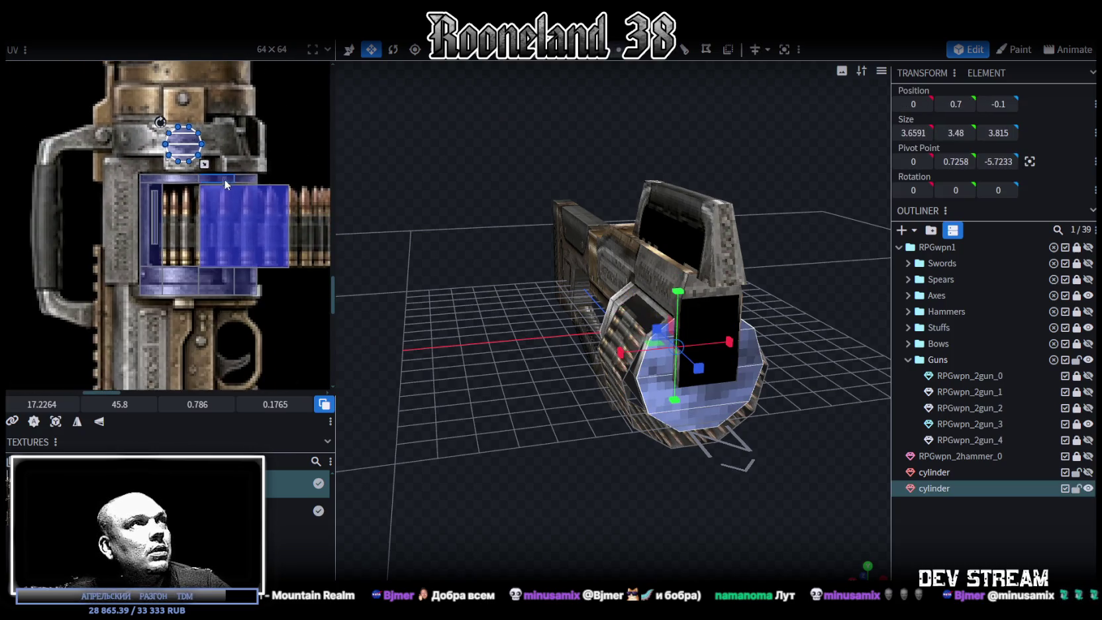
{"action": "scroll", "coordinate": [225, 243], "scroll_direction": "down", "scroll_amount": 2}
{"action": "scroll", "coordinate": [230, 235], "scroll_direction": "up", "scroll_amount": 1}
{"action": "scroll", "coordinate": [238, 166], "scroll_direction": "up", "scroll_amount": 2}
{"action": "scroll", "coordinate": [239, 306], "scroll_direction": "up", "scroll_amount": 2}
{"action": "scroll", "coordinate": [235, 378], "scroll_direction": "up", "scroll_amount": 1}
{"action": "scroll", "coordinate": [201, 310], "scroll_direction": "down", "scroll_amount": 3}
{"action": "scroll", "coordinate": [245, 196], "scroll_direction": "down", "scroll_amount": 3}
{"action": "scroll", "coordinate": [255, 163], "scroll_direction": "down", "scroll_amount": 2}
{"action": "middle_click_drag", "start_coordinate": [255, 163], "coordinate": [312, 233]}
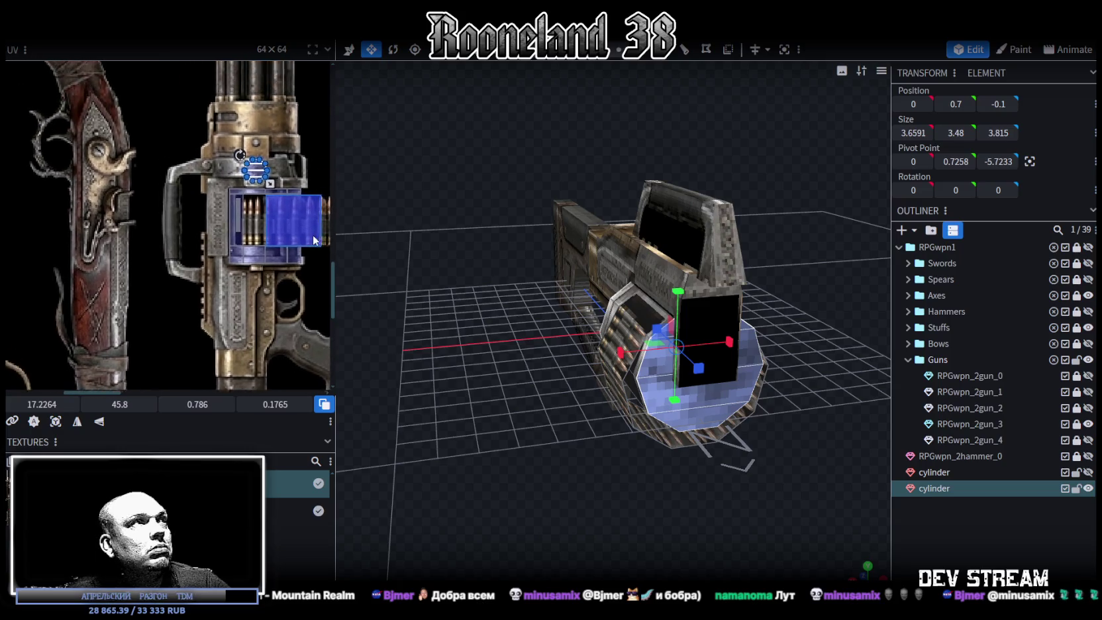
{"action": "scroll", "coordinate": [254, 180], "scroll_direction": "up", "scroll_amount": 2}
{"action": "scroll", "coordinate": [252, 183], "scroll_direction": "up", "scroll_amount": 2}
{"action": "left_click_drag", "start_coordinate": [249, 193], "coordinate": [108, 196]}
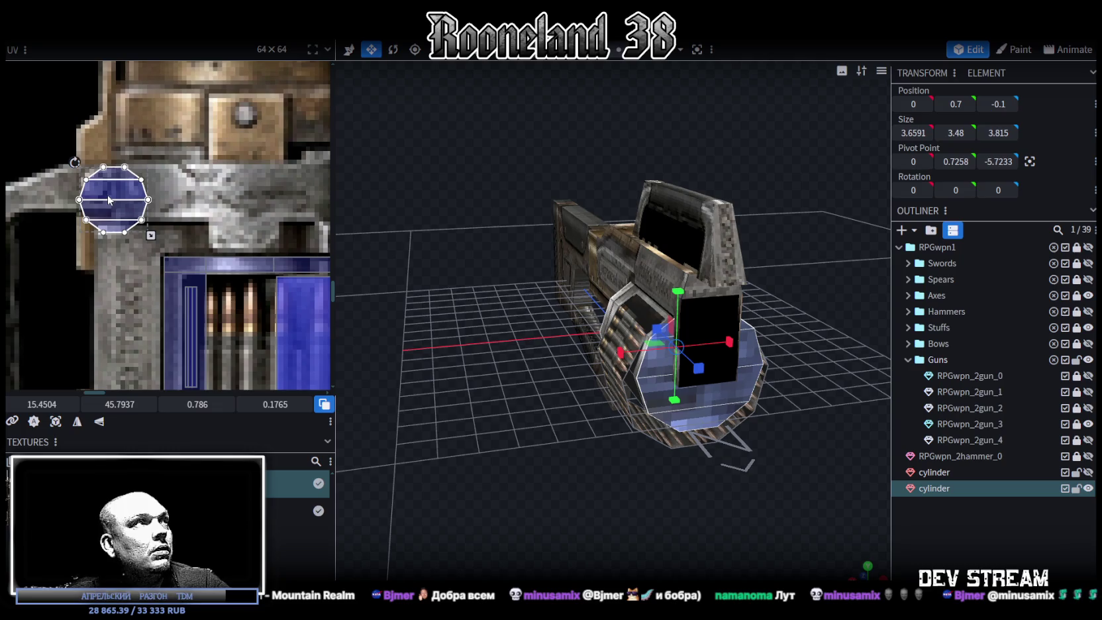
{"action": "mouse_move", "coordinate": [148, 236]}
{"action": "left_mouse_down"}
{"action": "mouse_move", "coordinate": [118, 226]}
{"action": "mouse_move", "coordinate": [97, 200]}
{"action": "left_mouse_up"}
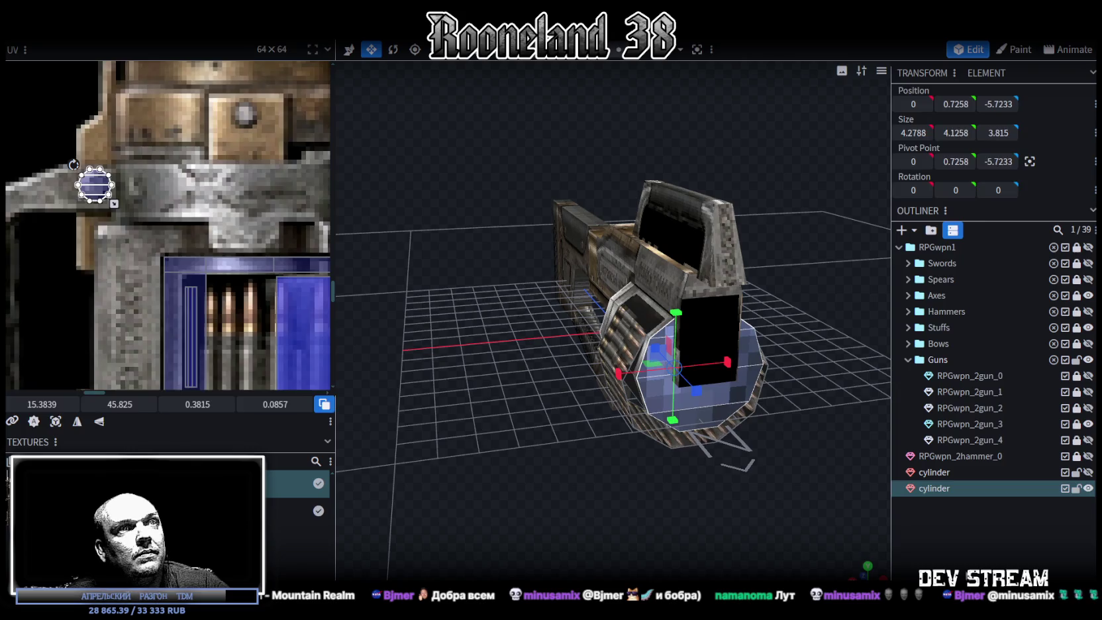
Select all of the cylinder's faces with Ctrl+A and shift their mapping across the grey metal
{"action": "left_click", "coordinate": [640, 368]}
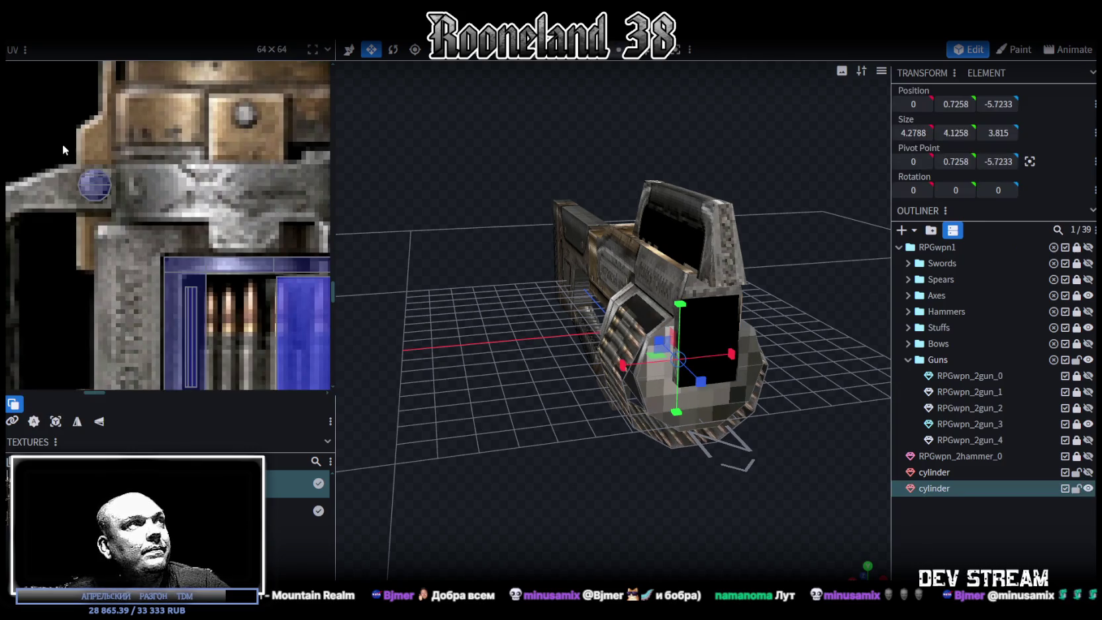
{"action": "key", "text": "ctrl+a"}
{"action": "scroll", "coordinate": [149, 220], "scroll_direction": "up", "scroll_amount": 2}
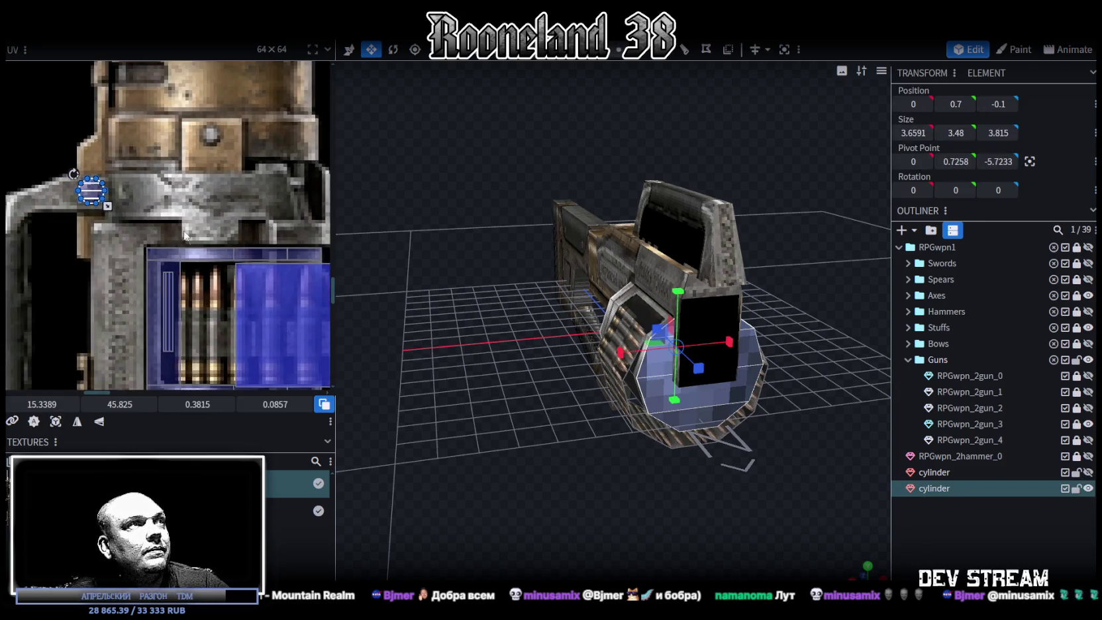
{"action": "mouse_move", "coordinate": [95, 192]}
{"action": "left_mouse_down"}
{"action": "mouse_move", "coordinate": [257, 229]}
{"action": "mouse_move", "coordinate": [230, 253]}
{"action": "left_mouse_up"}
{"action": "scroll", "coordinate": [236, 236], "scroll_direction": "up", "scroll_amount": 2}
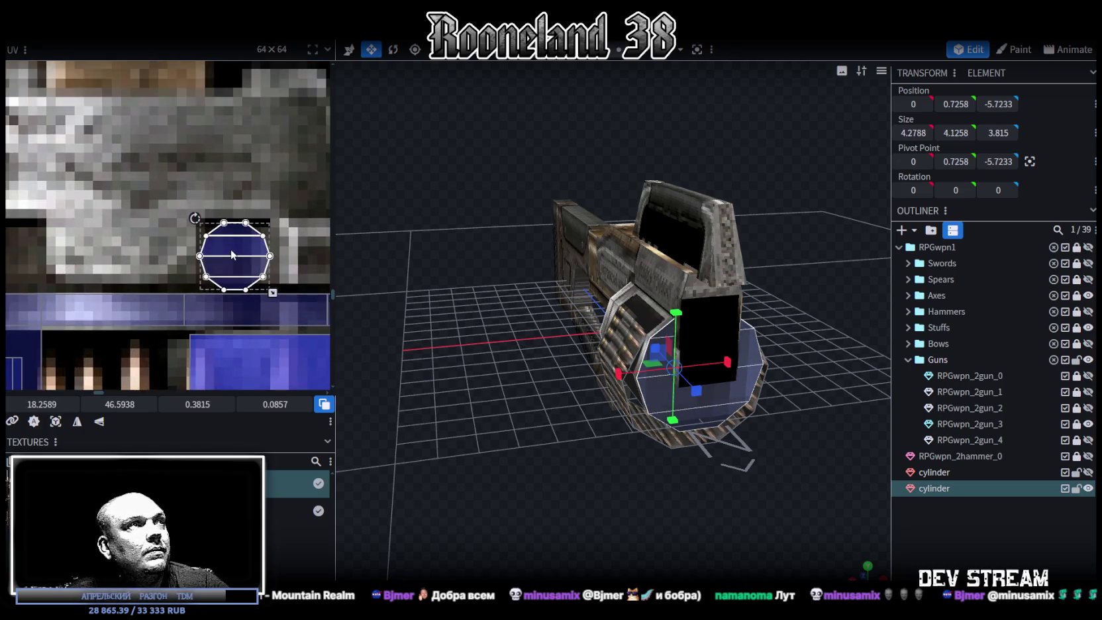
Deselect everything and orbit in close to inspect the grey drum magazine
{"action": "left_click", "coordinate": [582, 505]}
{"action": "mouse_move", "coordinate": [582, 506]}
{"action": "left_mouse_down"}
{"action": "mouse_move", "coordinate": [776, 477]}
{"action": "mouse_move", "coordinate": [754, 442]}
{"action": "mouse_move", "coordinate": [680, 495]}
{"action": "mouse_move", "coordinate": [609, 478]}
{"action": "mouse_move", "coordinate": [553, 409]}
{"action": "mouse_move", "coordinate": [565, 486]}
{"action": "mouse_move", "coordinate": [715, 483]}
{"action": "left_mouse_up"}
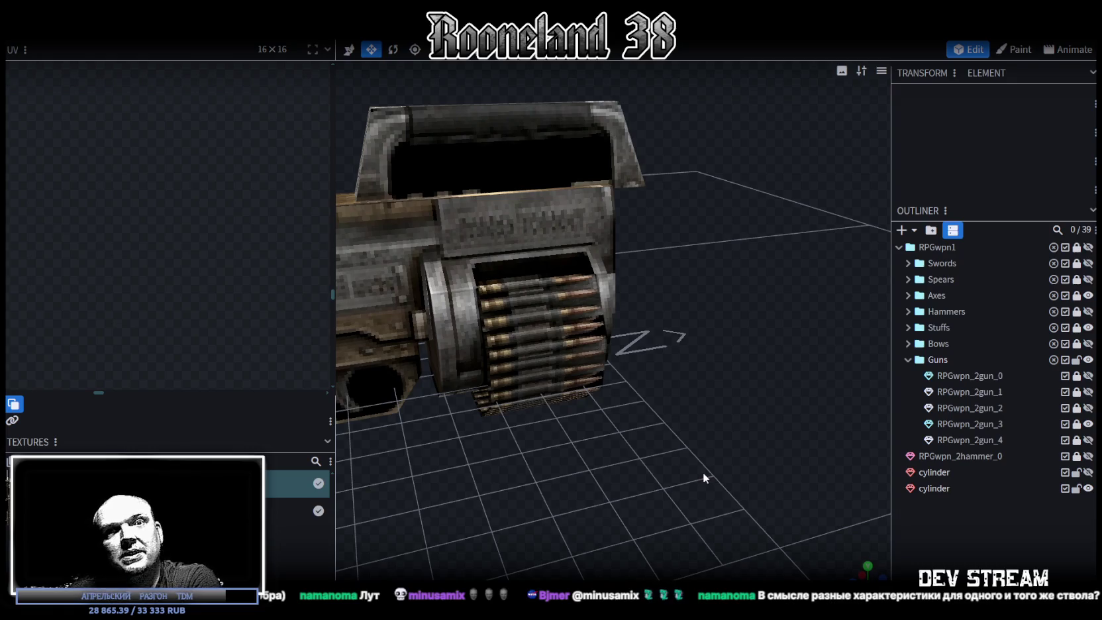
{"action": "mouse_move", "coordinate": [703, 471]}
{"action": "left_mouse_down"}
{"action": "mouse_move", "coordinate": [689, 451]}
{"action": "mouse_move", "coordinate": [551, 411]}
{"action": "mouse_move", "coordinate": [649, 439]}
{"action": "mouse_move", "coordinate": [736, 444]}
{"action": "mouse_move", "coordinate": [727, 449]}
{"action": "left_mouse_up"}
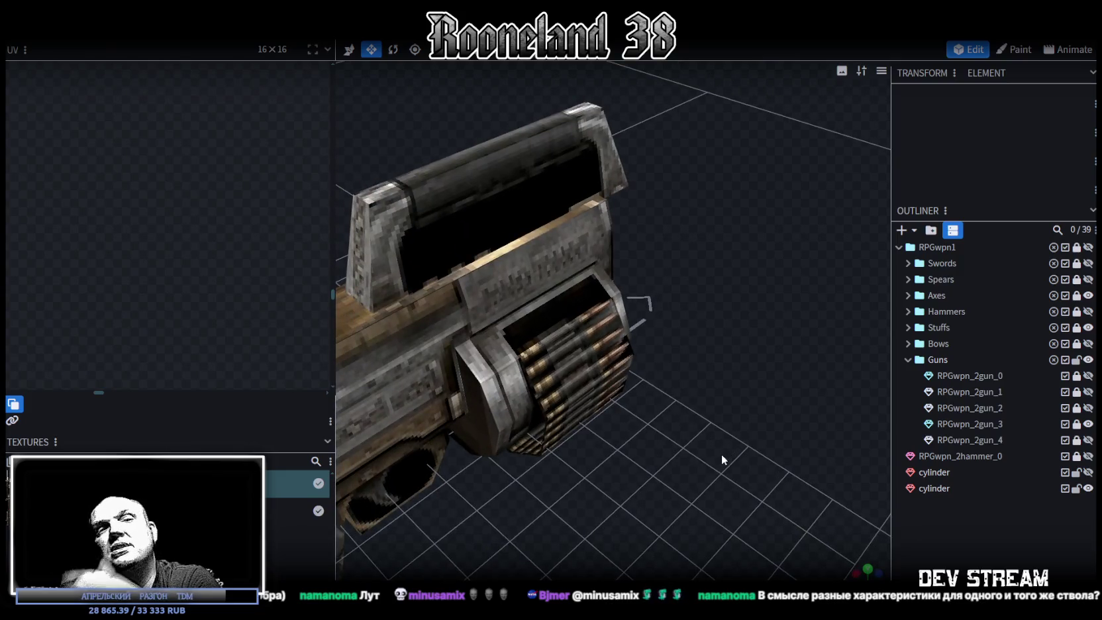
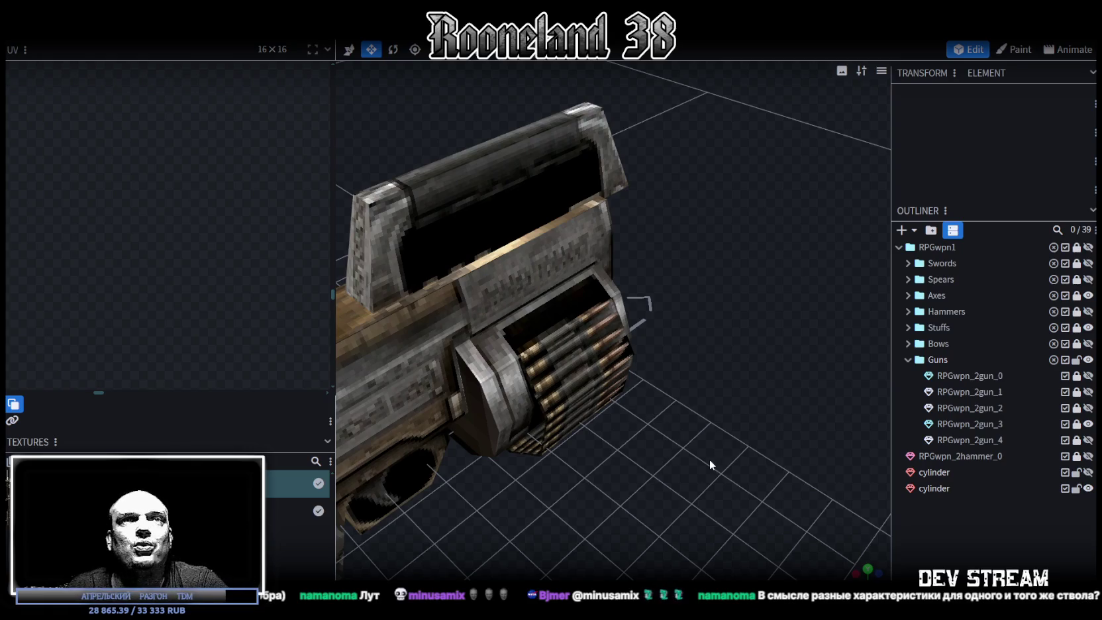
Zoom in on the ammo drum and select its cylinder for inspection
{"action": "mouse_move", "coordinate": [704, 456]}
{"action": "left_mouse_down"}
{"action": "mouse_move", "coordinate": [708, 446]}
{"action": "mouse_move", "coordinate": [677, 482]}
{"action": "mouse_move", "coordinate": [668, 478]}
{"action": "mouse_move", "coordinate": [562, 335]}
{"action": "left_mouse_up"}
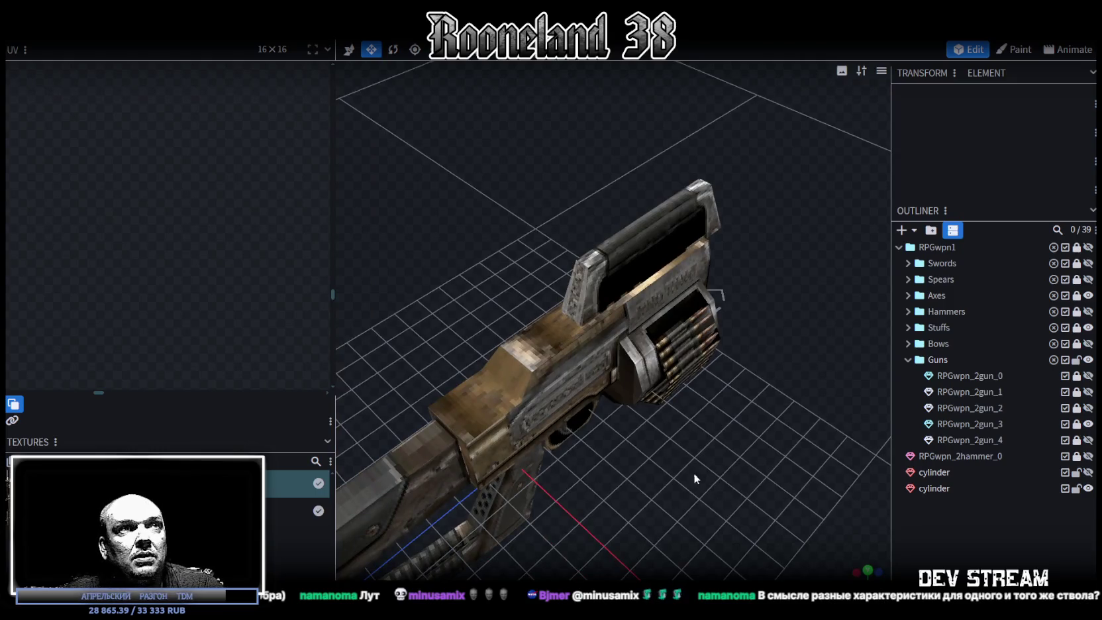
{"action": "scroll", "coordinate": [692, 473], "scroll_direction": "up", "scroll_amount": 3}
{"action": "mouse_move", "coordinate": [693, 472]}
{"action": "left_mouse_down"}
{"action": "mouse_move", "coordinate": [546, 456]}
{"action": "mouse_move", "coordinate": [516, 435]}
{"action": "mouse_move", "coordinate": [539, 419]}
{"action": "mouse_move", "coordinate": [661, 500]}
{"action": "mouse_move", "coordinate": [680, 478]}
{"action": "mouse_move", "coordinate": [692, 400]}
{"action": "mouse_move", "coordinate": [734, 383]}
{"action": "mouse_move", "coordinate": [788, 411]}
{"action": "mouse_move", "coordinate": [778, 441]}
{"action": "mouse_move", "coordinate": [758, 451]}
{"action": "mouse_move", "coordinate": [667, 361]}
{"action": "left_mouse_up"}
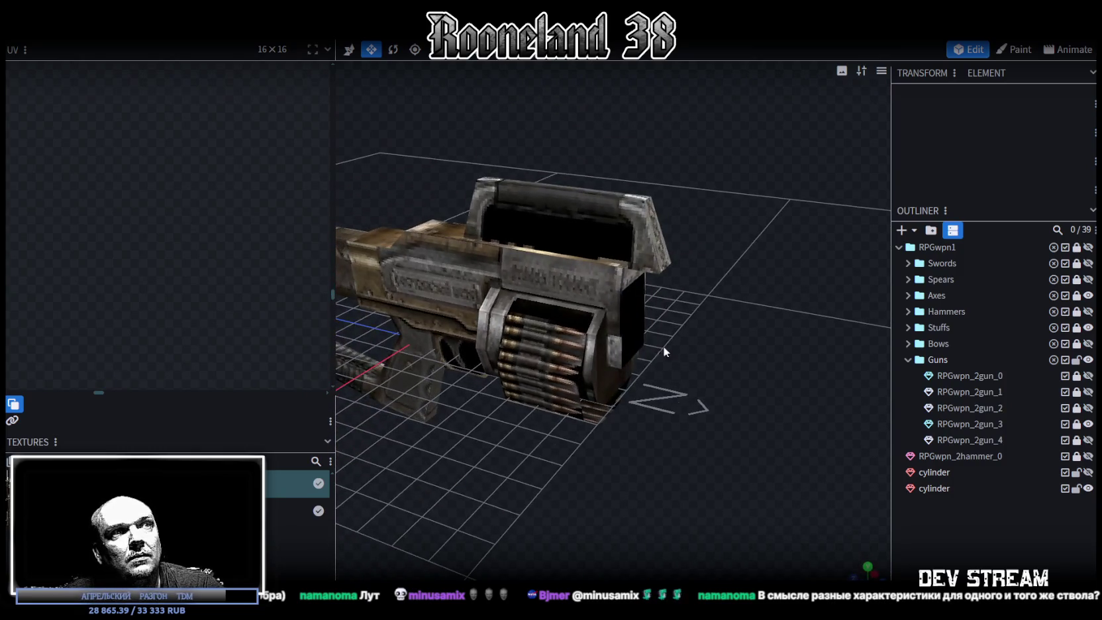
{"action": "left_click", "coordinate": [637, 313]}
{"action": "left_click_drag", "start_coordinate": [599, 458], "coordinate": [324, 305]}
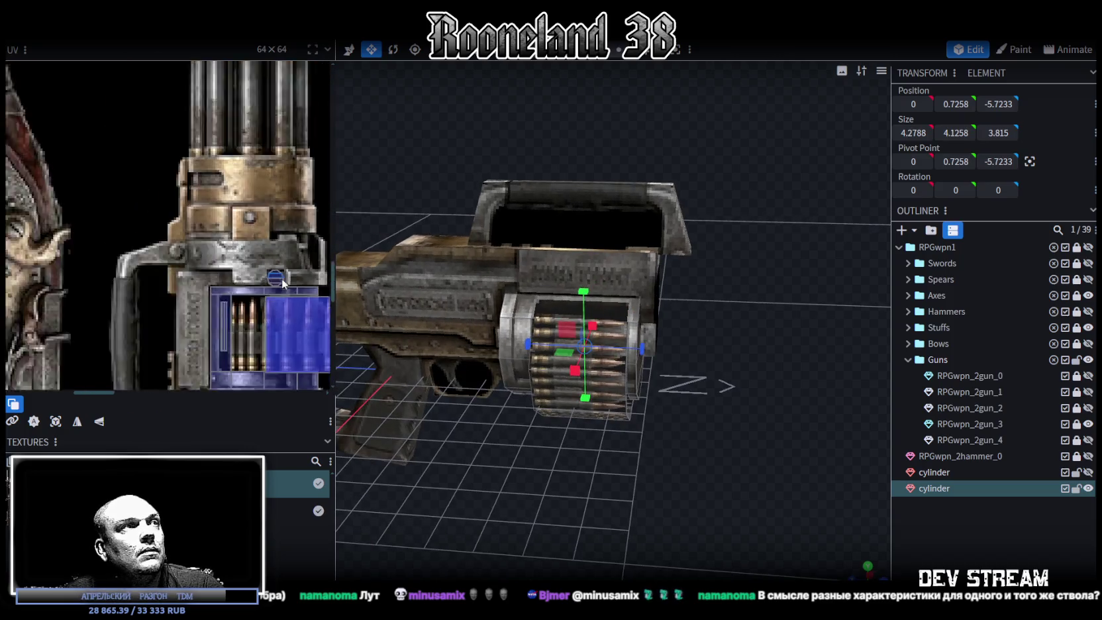
{"action": "scroll", "coordinate": [245, 239], "scroll_direction": "down", "scroll_amount": 2}
{"action": "mouse_move", "coordinate": [722, 382]}
{"action": "left_mouse_down"}
{"action": "mouse_move", "coordinate": [711, 329]}
{"action": "mouse_move", "coordinate": [735, 313]}
{"action": "mouse_move", "coordinate": [703, 329]}
{"action": "mouse_move", "coordinate": [757, 353]}
{"action": "left_mouse_up"}
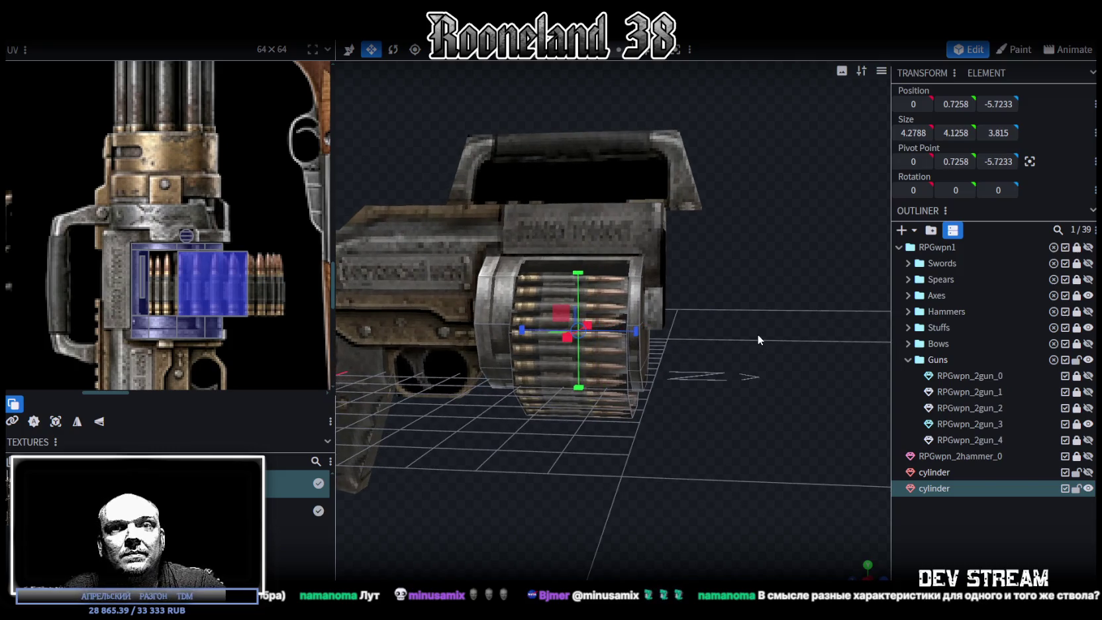
{"action": "scroll", "coordinate": [736, 375], "scroll_direction": "up", "scroll_amount": 2}
{"action": "scroll", "coordinate": [744, 376], "scroll_direction": "up", "scroll_amount": 2}
{"action": "scroll", "coordinate": [729, 355], "scroll_direction": "up", "scroll_amount": 1}
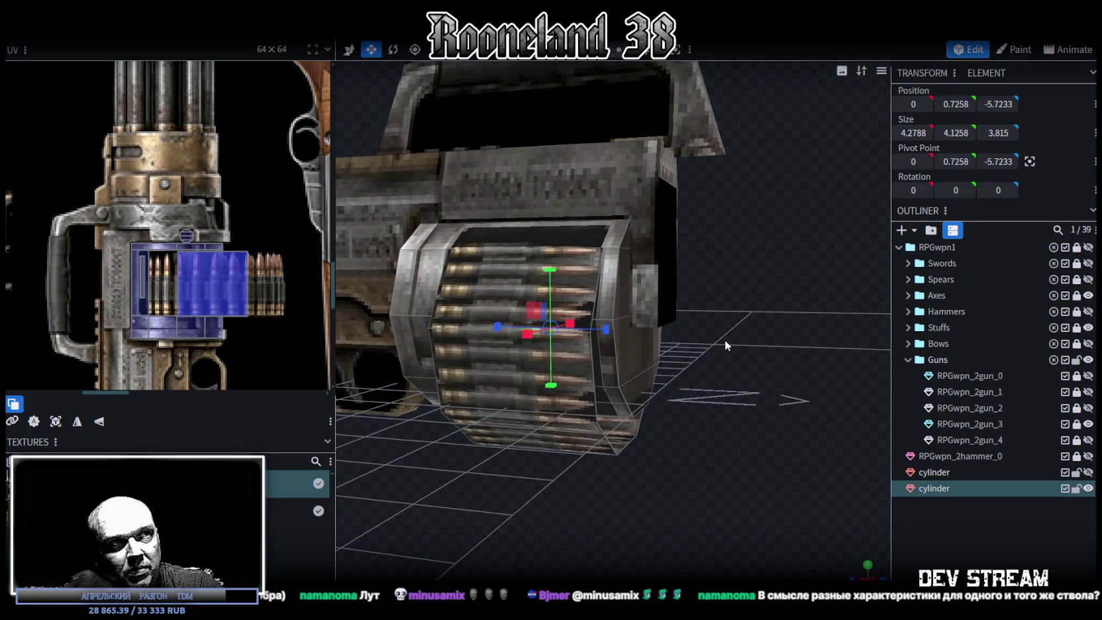
{"action": "mouse_move", "coordinate": [725, 340]}
{"action": "left_mouse_down"}
{"action": "mouse_move", "coordinate": [708, 388]}
{"action": "mouse_move", "coordinate": [725, 444]}
{"action": "mouse_move", "coordinate": [596, 319]}
{"action": "left_mouse_up"}
Inspect two of the drum's faces, then unhide the first cylinder in the Outliner
{"action": "left_click", "coordinate": [596, 300]}
{"action": "left_click", "coordinate": [595, 340]}
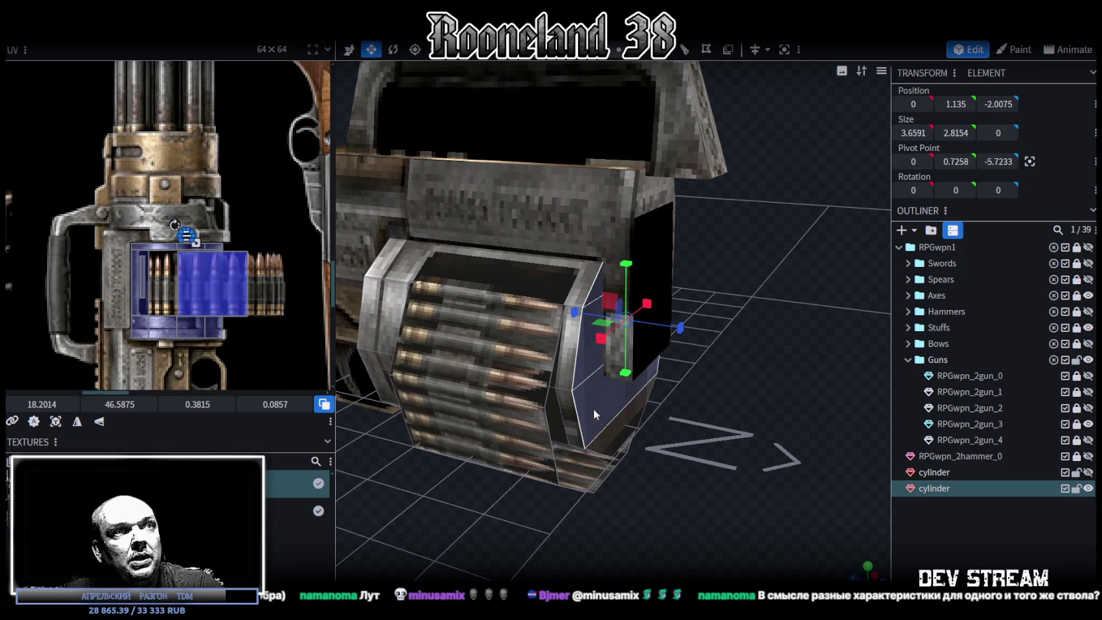
{"action": "mouse_move", "coordinate": [663, 430]}
{"action": "left_mouse_down"}
{"action": "mouse_move", "coordinate": [770, 389]}
{"action": "mouse_move", "coordinate": [734, 373]}
{"action": "mouse_move", "coordinate": [752, 366]}
{"action": "left_mouse_up"}
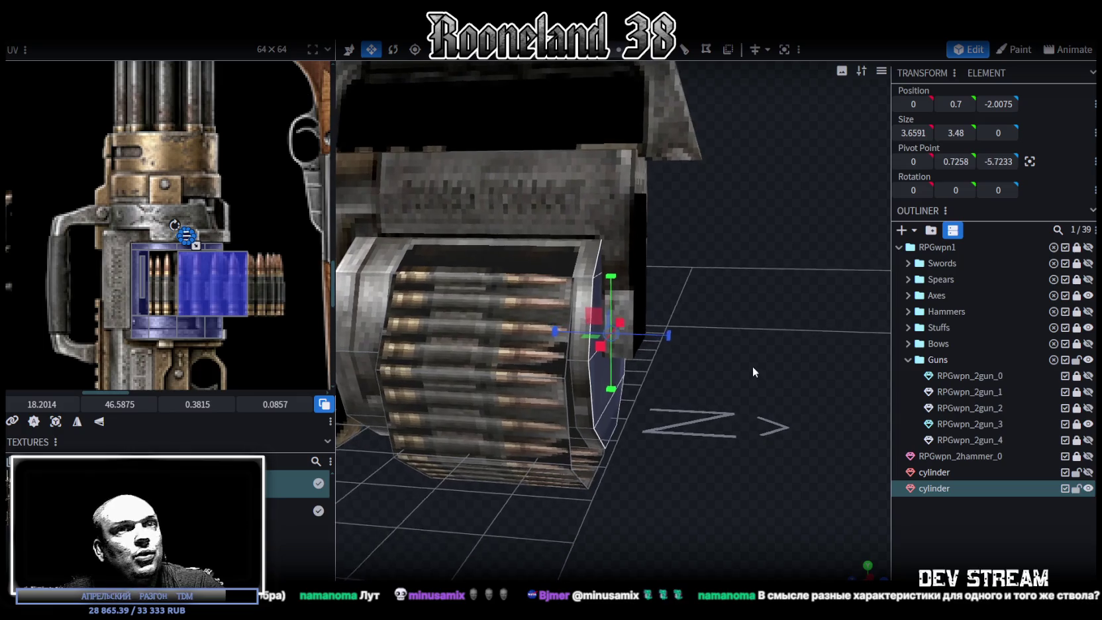
{"action": "left_click", "coordinate": [1085, 473]}
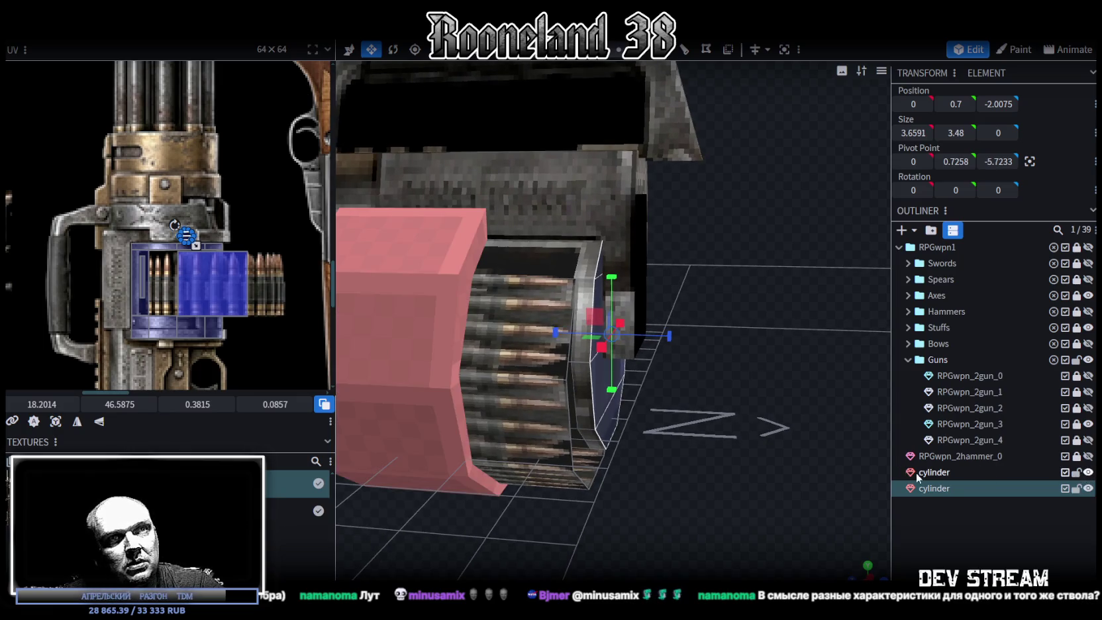
Move the first cylinder onto the drum front at depth -9.043 and apply the PRG_wpn2.png texture
{"action": "double_click", "coordinate": [917, 472]}
{"action": "key", "text": "v"}
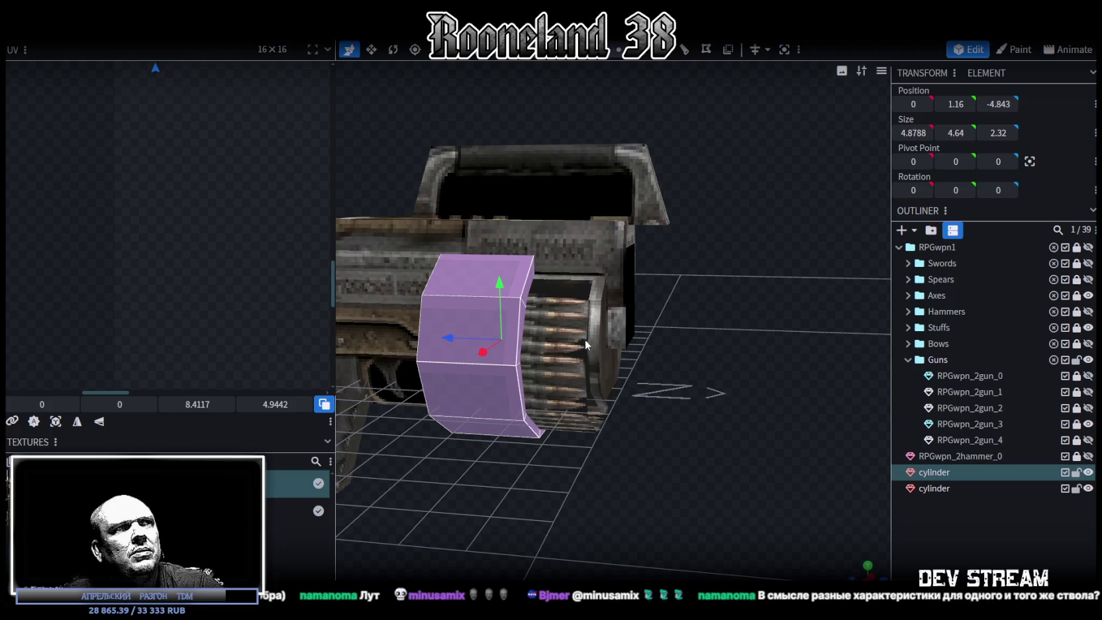
{"action": "left_click_drag", "start_coordinate": [457, 338], "coordinate": [616, 361]}
{"action": "left_click_drag", "start_coordinate": [761, 403], "coordinate": [737, 404]}
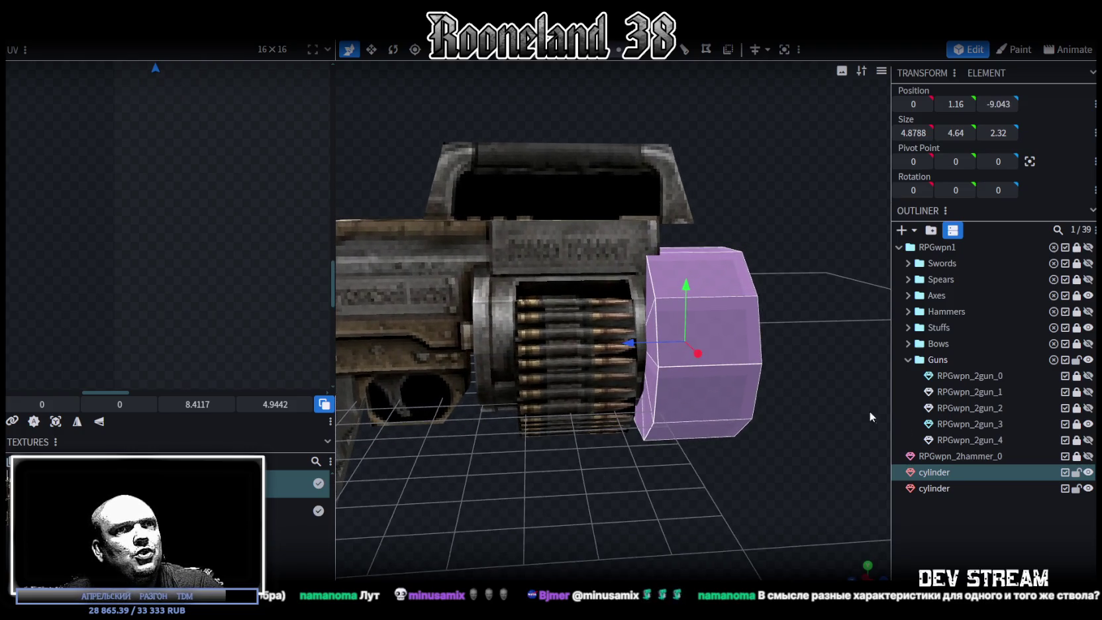
{"action": "right_click", "coordinate": [925, 470]}
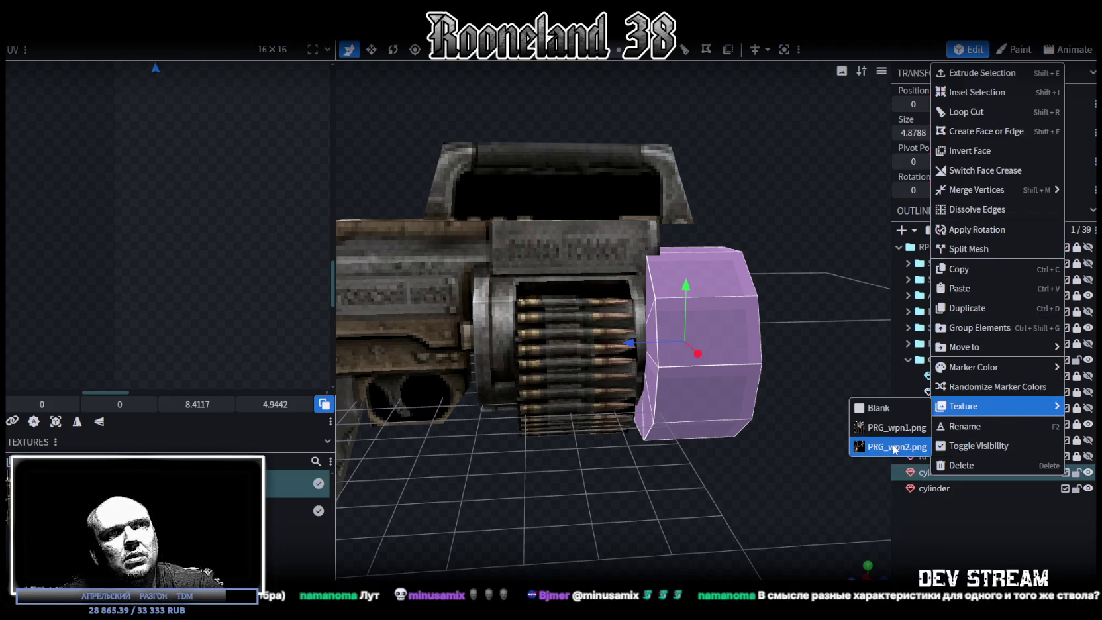
{"action": "left_click", "coordinate": [880, 447]}
Raise the cylinder to height 1.96, keeping it at depth -9.043 against the drum
{"action": "mouse_move", "coordinate": [806, 374]}
{"action": "left_mouse_down"}
{"action": "mouse_move", "coordinate": [787, 378]}
{"action": "mouse_move", "coordinate": [796, 359]}
{"action": "mouse_move", "coordinate": [781, 375]}
{"action": "mouse_move", "coordinate": [792, 376]}
{"action": "mouse_move", "coordinate": [721, 328]}
{"action": "left_mouse_up"}
{"action": "left_click_drag", "start_coordinate": [538, 286], "coordinate": [734, 301]}
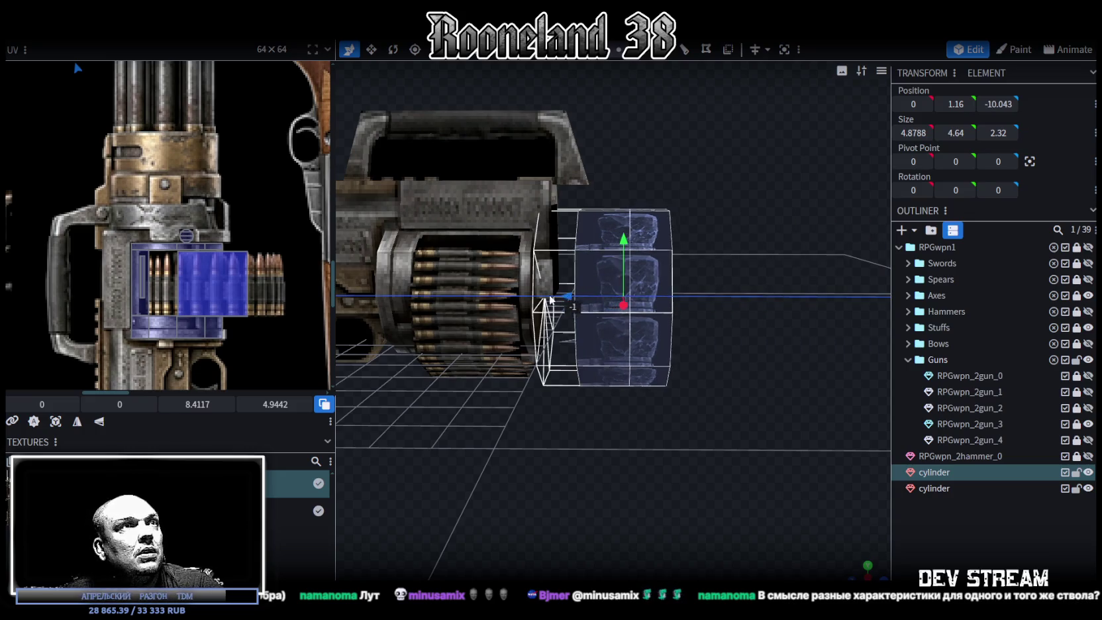
{"action": "left_click_drag", "start_coordinate": [752, 301], "coordinate": [529, 297]}
{"action": "left_click_drag", "start_coordinate": [706, 319], "coordinate": [757, 345]}
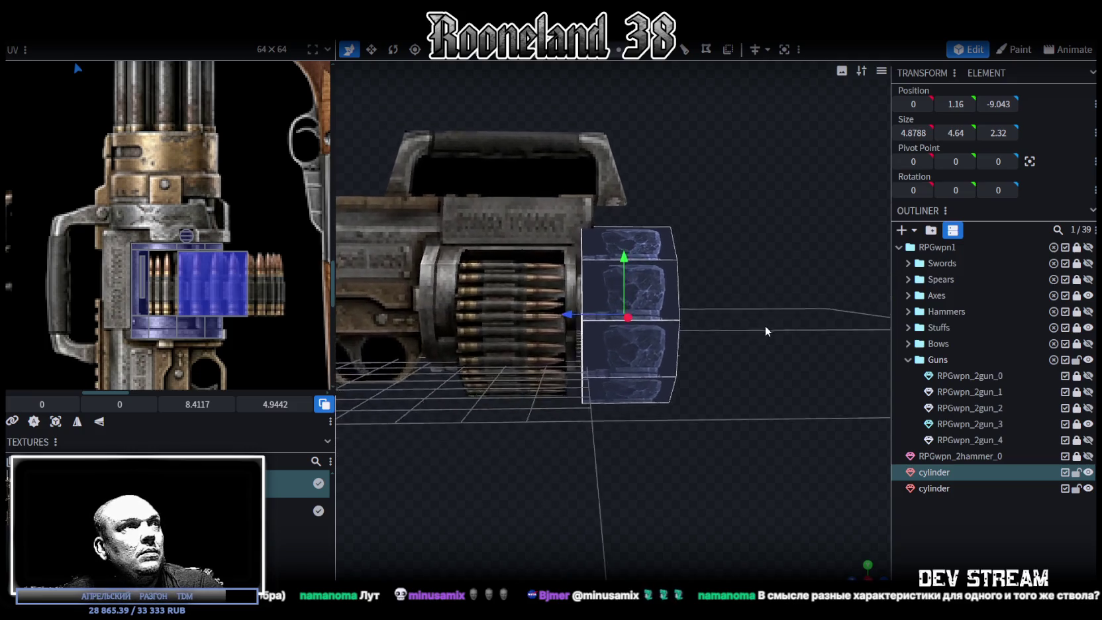
{"action": "scroll", "coordinate": [760, 331], "scroll_direction": "up", "scroll_amount": 3}
{"action": "left_click_drag", "start_coordinate": [630, 265], "coordinate": [635, 226]}
{"action": "left_click_drag", "start_coordinate": [792, 272], "coordinate": [805, 280]}
{"action": "left_click_drag", "start_coordinate": [579, 315], "coordinate": [616, 308]}
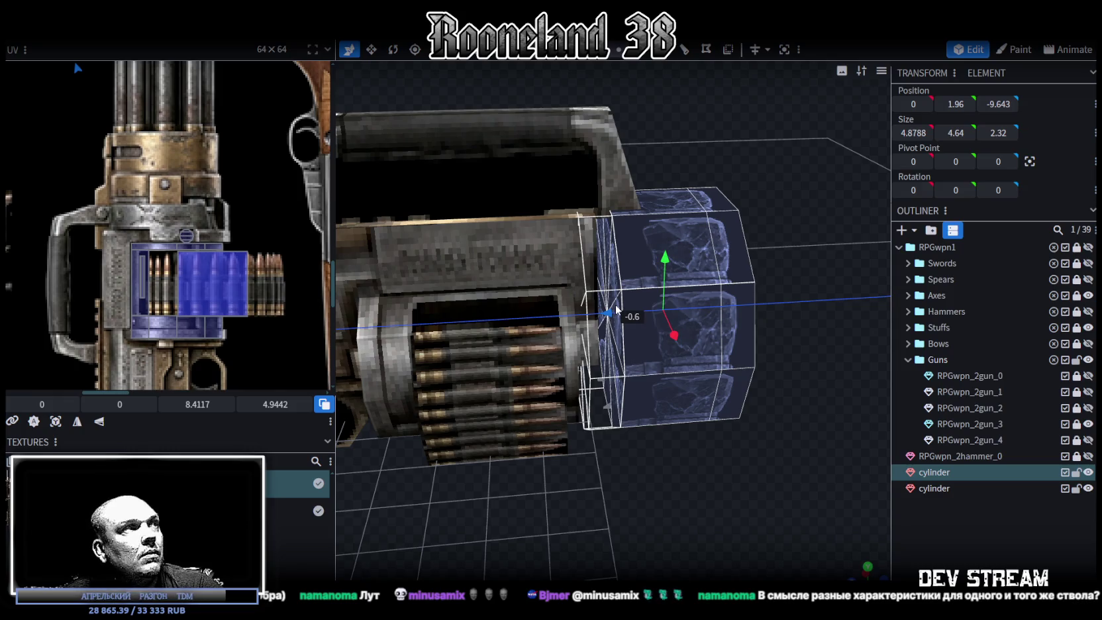
{"action": "left_click_drag", "start_coordinate": [614, 308], "coordinate": [588, 313]}
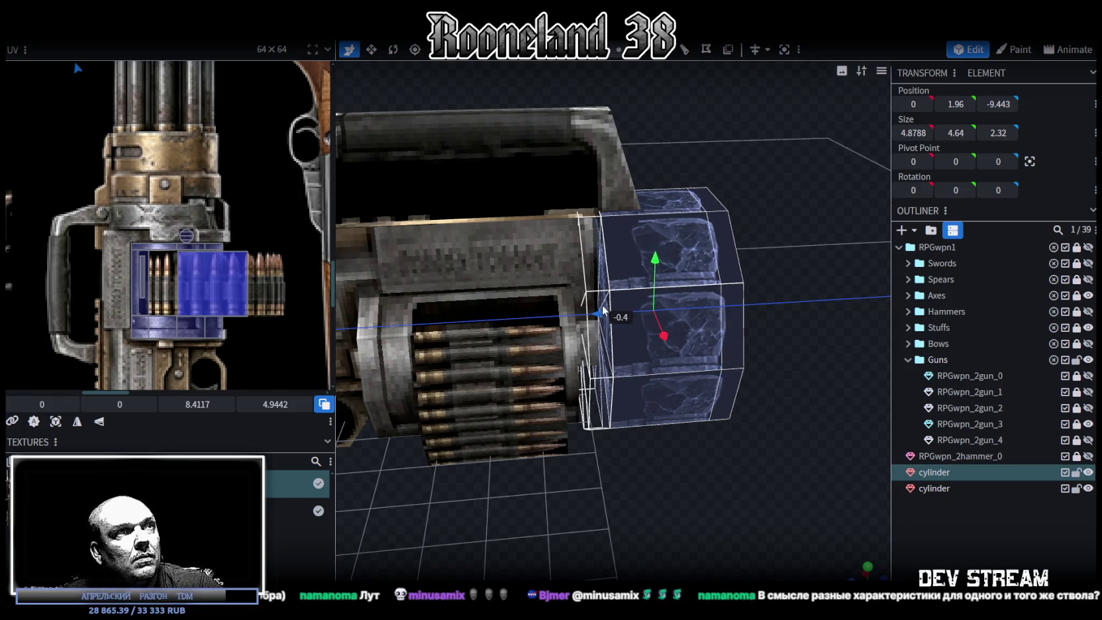
{"action": "left_click_drag", "start_coordinate": [767, 362], "coordinate": [773, 328]}
{"action": "scroll", "coordinate": [771, 365], "scroll_direction": "up", "scroll_amount": 3}
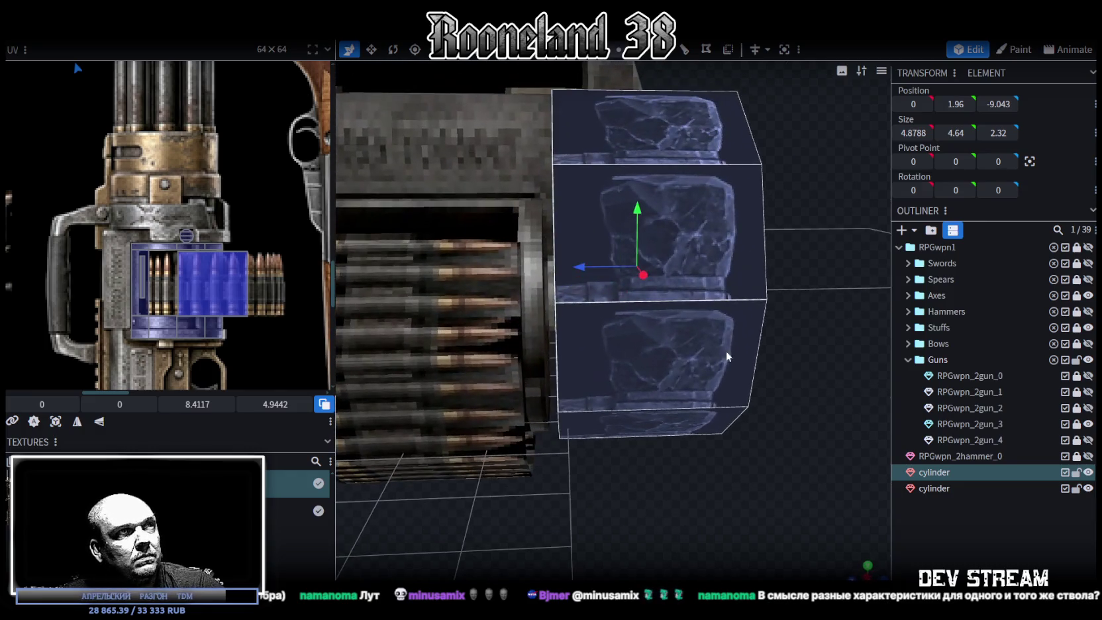
{"action": "left_click", "coordinate": [572, 269]}
{"action": "scroll", "coordinate": [708, 373], "scroll_direction": "down", "scroll_amount": 5}
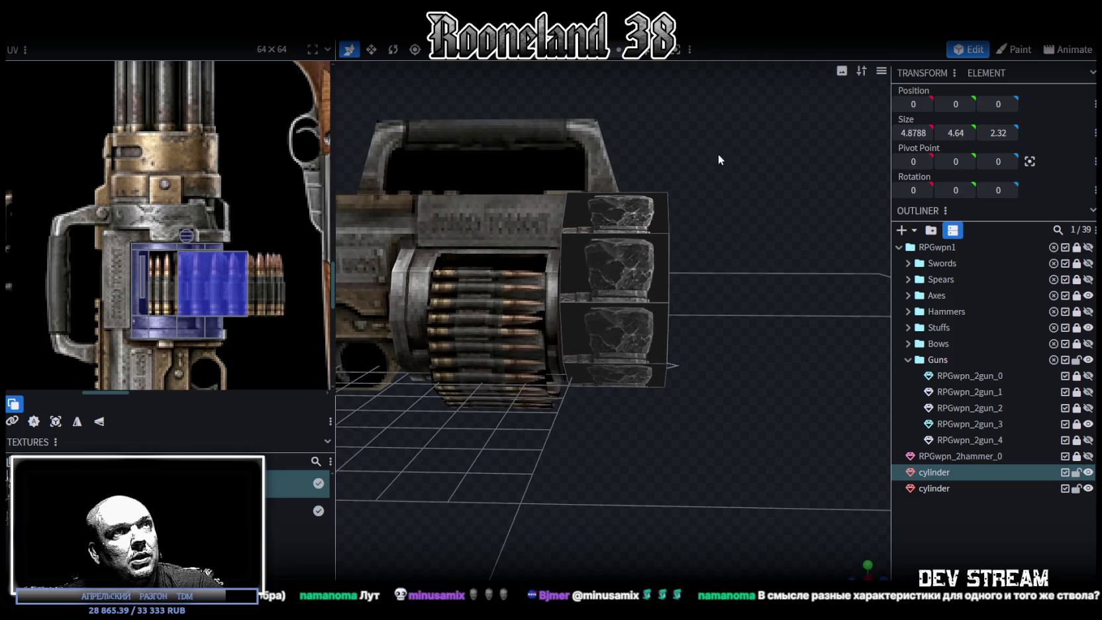
Undo the stray edits and move the cylinder forward to depth -10.043
{"action": "left_click", "coordinate": [596, 311]}
{"action": "left_click_drag", "start_coordinate": [588, 313], "coordinate": [693, 304]}
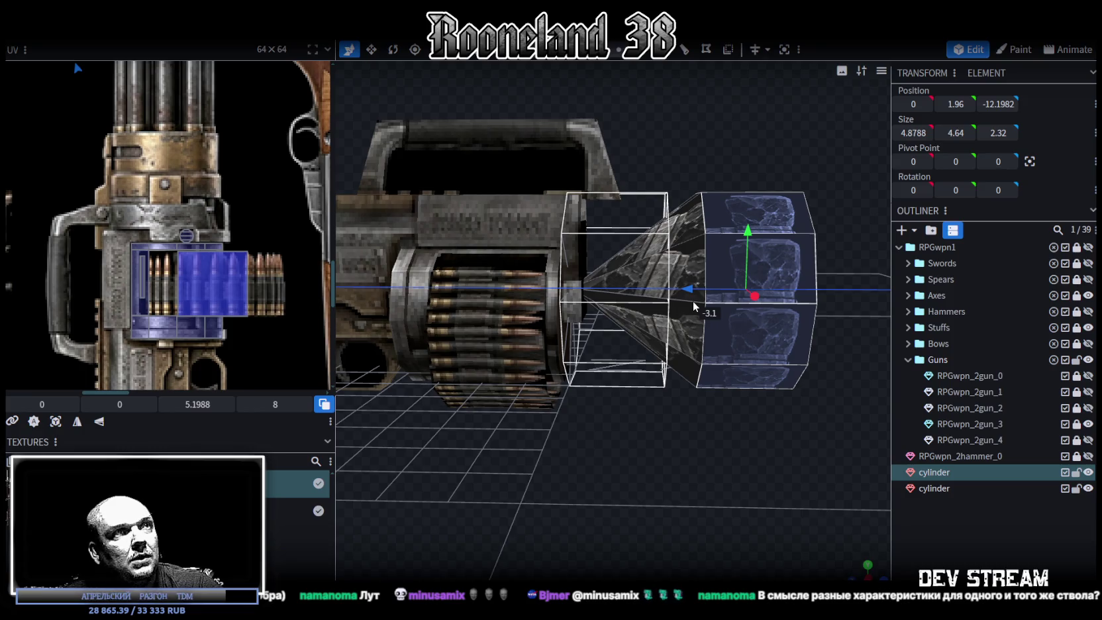
{"action": "key", "text": "ctrl+z"}
{"action": "key", "text": "ctrl+z"}
{"action": "key", "text": "ctrl+z"}
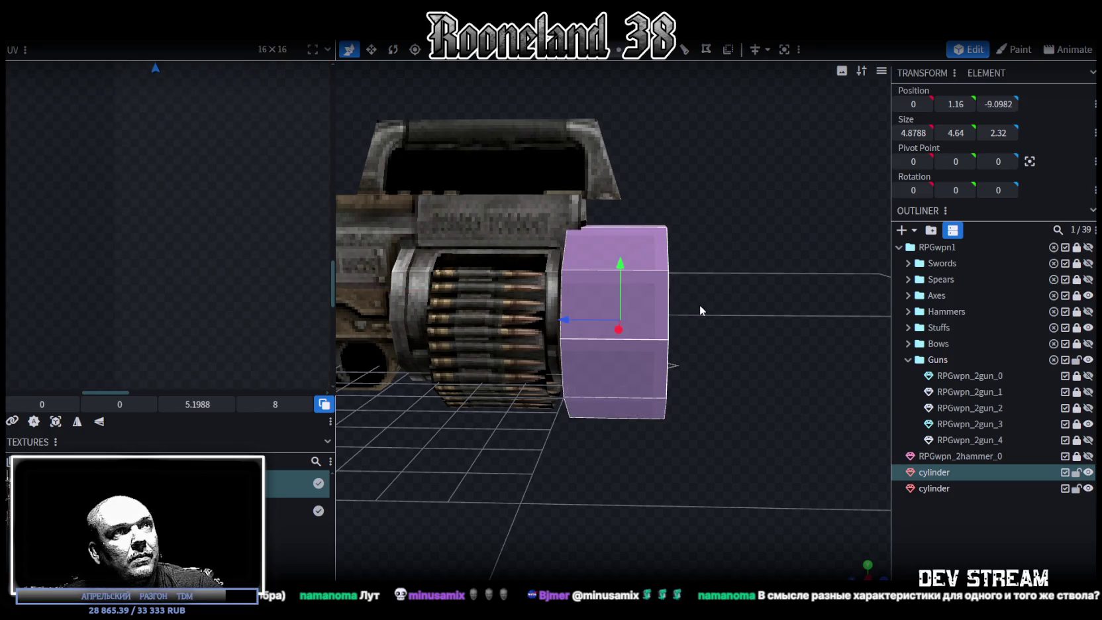
{"action": "left_click_drag", "start_coordinate": [697, 272], "coordinate": [713, 261]}
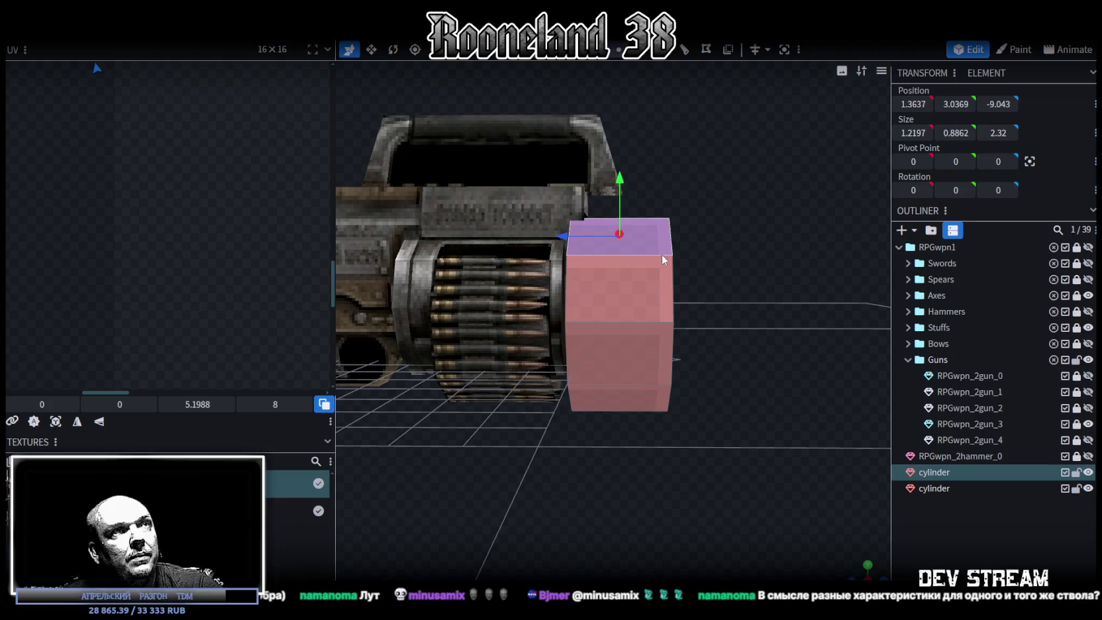
{"action": "left_click_drag", "start_coordinate": [568, 314], "coordinate": [616, 323]}
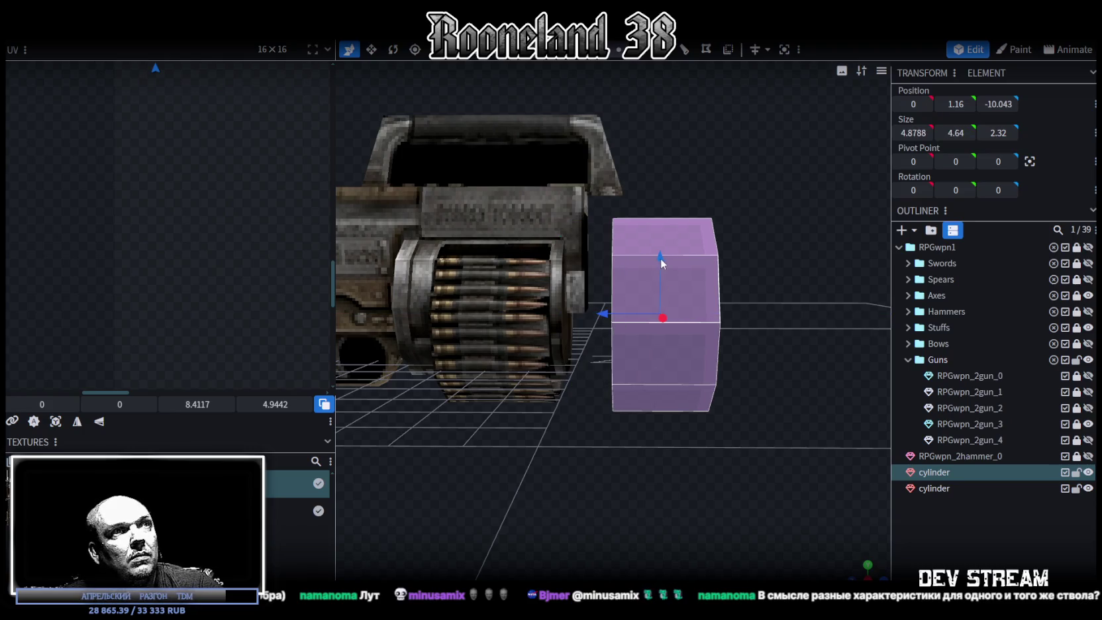
{"action": "left_click_drag", "start_coordinate": [660, 263], "coordinate": [668, 238]}
{"action": "mouse_move", "coordinate": [678, 423]}
{"action": "left_mouse_down"}
{"action": "mouse_move", "coordinate": [685, 410]}
{"action": "mouse_move", "coordinate": [670, 428]}
{"action": "left_mouse_up"}
{"action": "key", "text": "ctrl+z"}
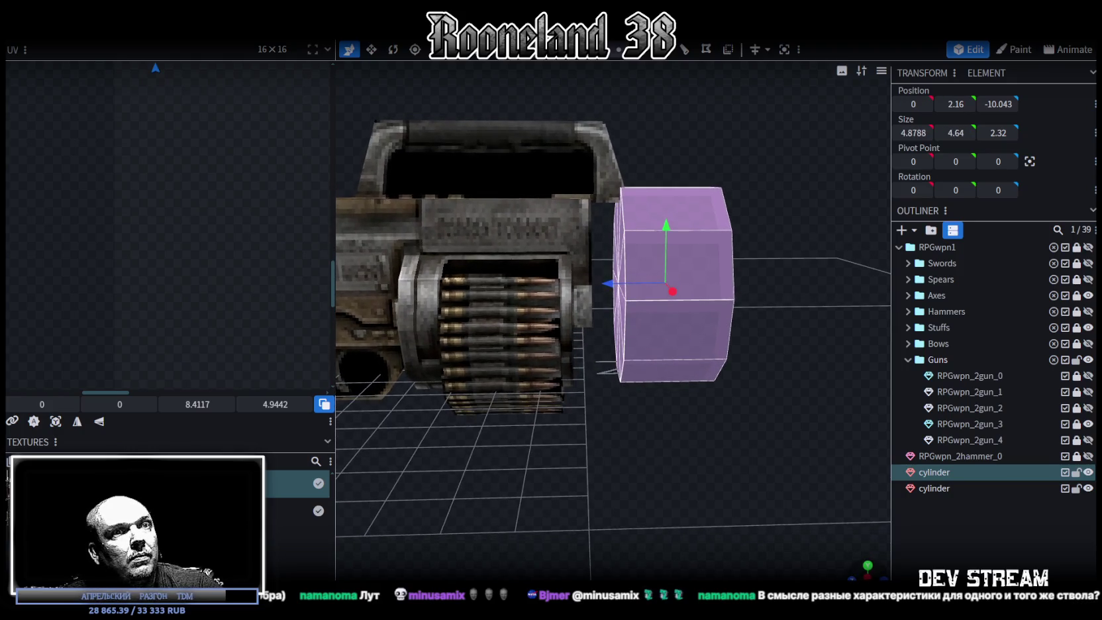
Reapply the gun texture to the cylinder from the side view
{"action": "key", "text": "KP_3"}
{"action": "scroll", "coordinate": [753, 475], "scroll_direction": "down", "scroll_amount": 2}
{"action": "right_click", "coordinate": [940, 473]}
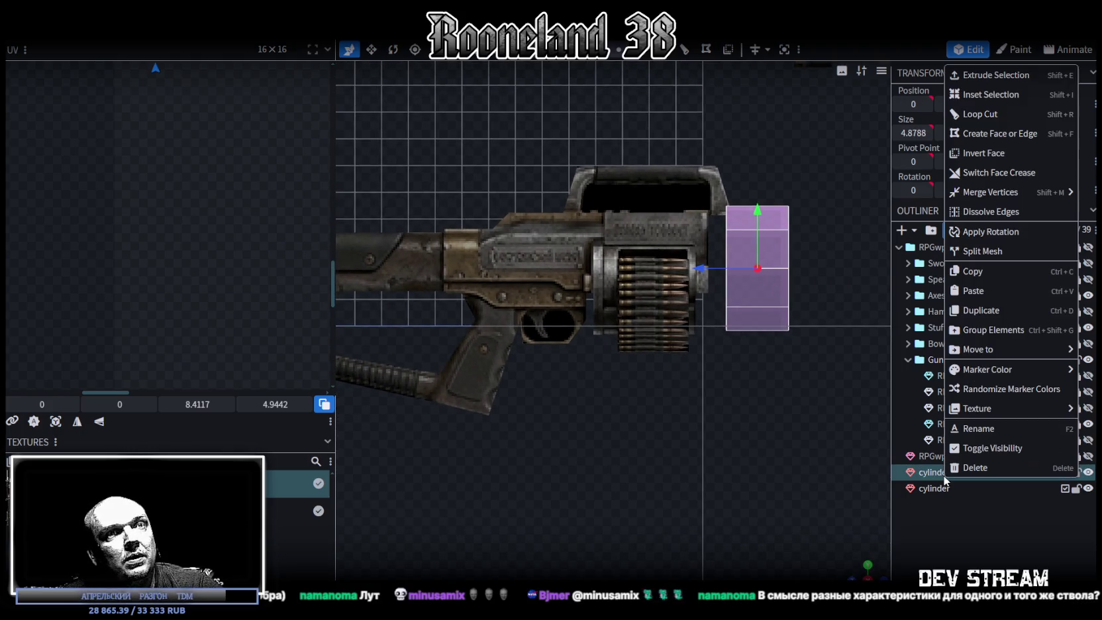
{"action": "left_click", "coordinate": [894, 449]}
{"action": "scroll", "coordinate": [755, 415], "scroll_direction": "up", "scroll_amount": 2}
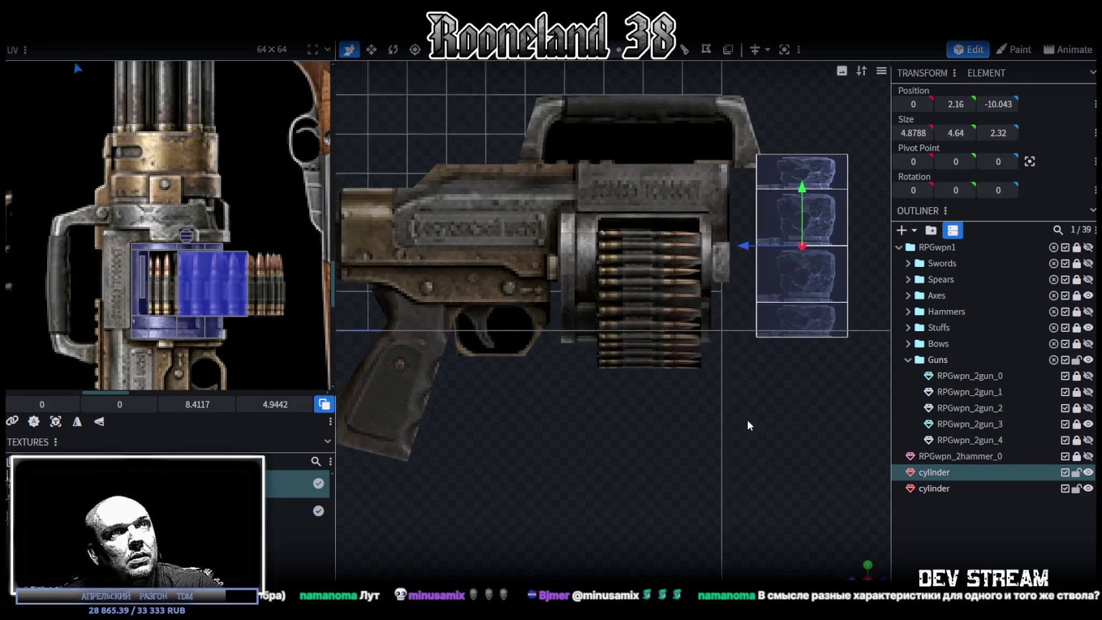
{"action": "right_click_drag", "start_coordinate": [699, 450], "coordinate": [688, 451]}
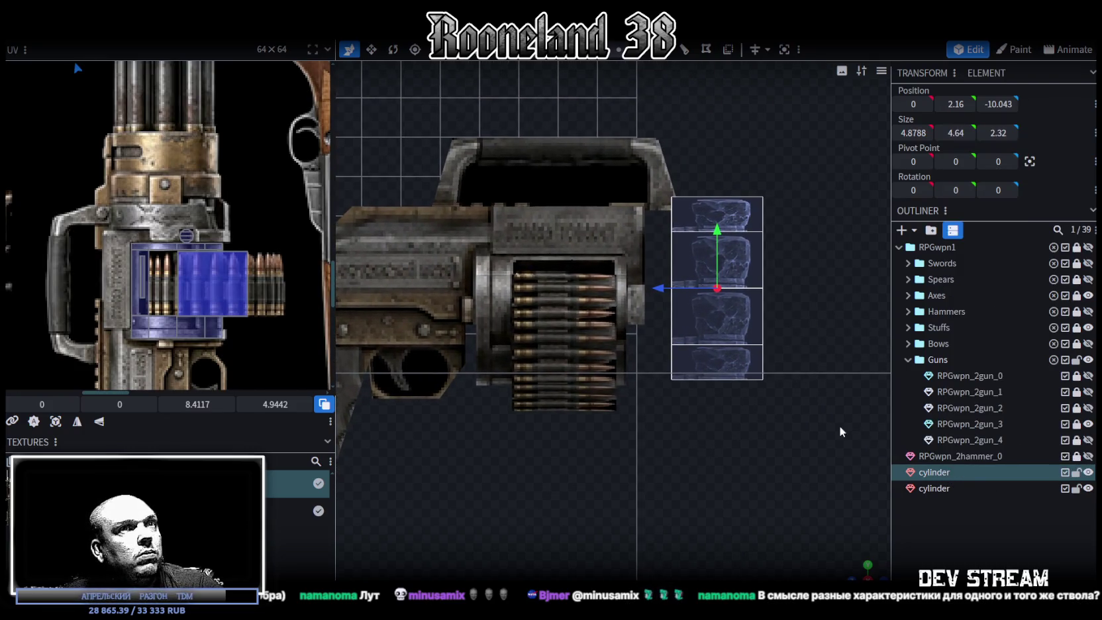
{"action": "left_click_drag", "start_coordinate": [861, 573], "coordinate": [881, 583]}
Scale the cylinder to 0.8 around the selection centre with Transform > Scale
{"action": "left_click", "coordinate": [142, 26]}
{"action": "left_click", "coordinate": [258, 66]}
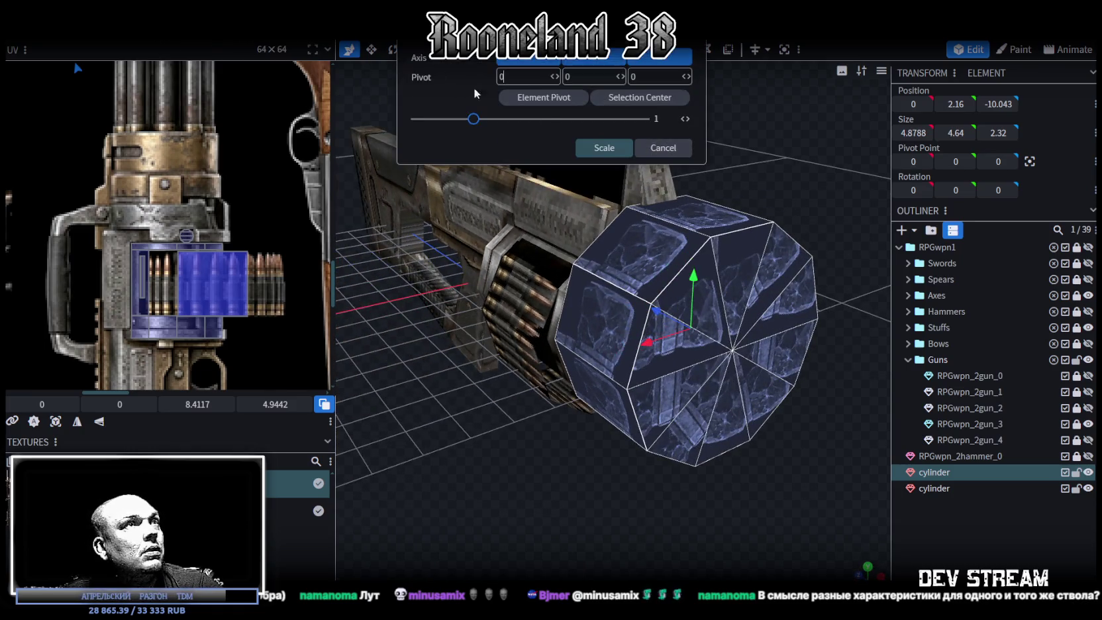
{"action": "left_click", "coordinate": [614, 100]}
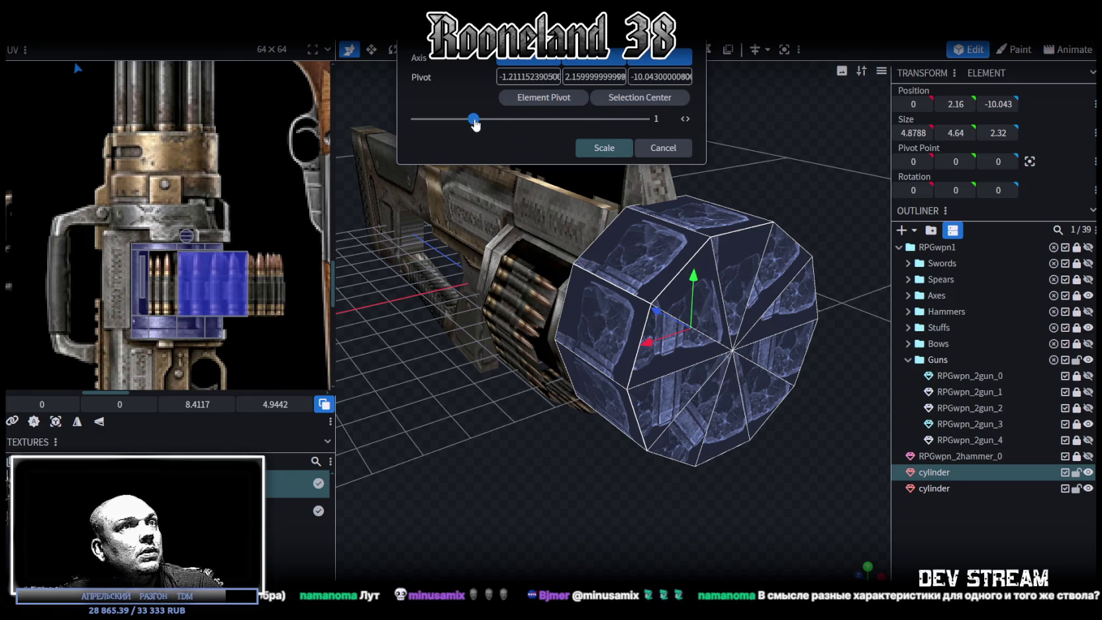
{"action": "left_click_drag", "start_coordinate": [473, 119], "coordinate": [463, 120]}
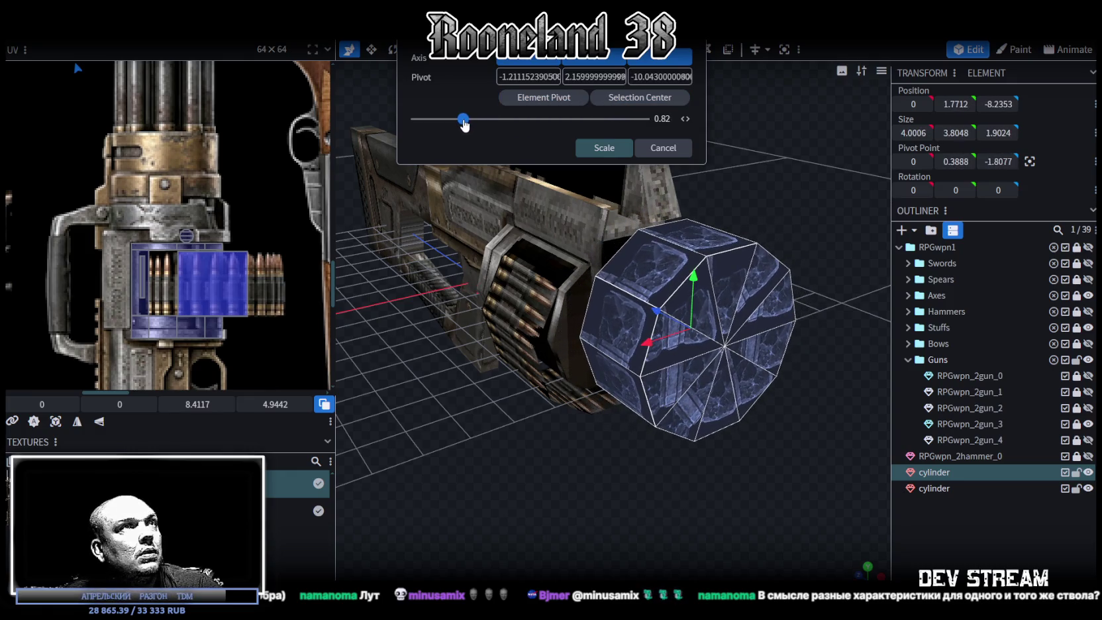
{"action": "left_click_drag", "start_coordinate": [464, 125], "coordinate": [463, 126]}
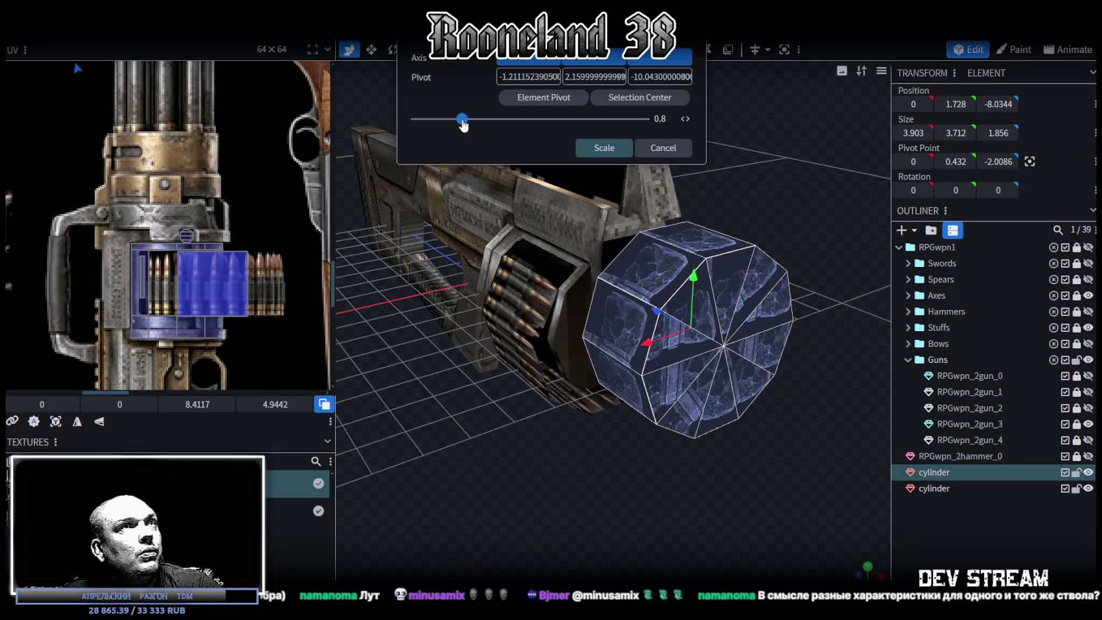
{"action": "left_click", "coordinate": [594, 147]}
{"action": "left_click_drag", "start_coordinate": [594, 293], "coordinate": [670, 448]}
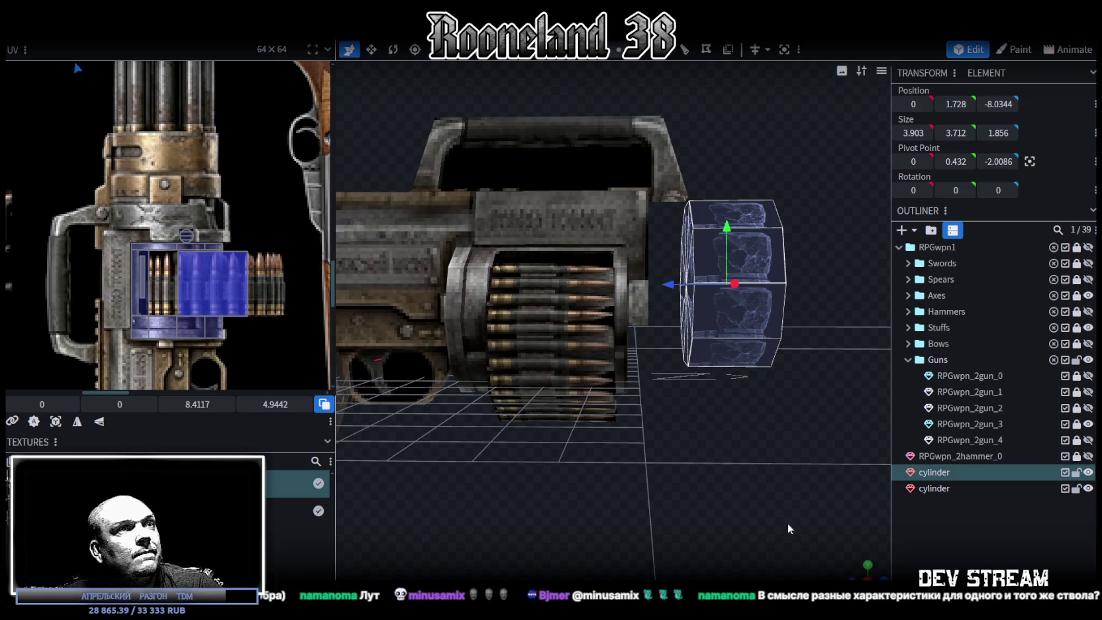
Raise the cylinder on Y and push it forward against the drum front
{"action": "key", "text": "KP_3"}
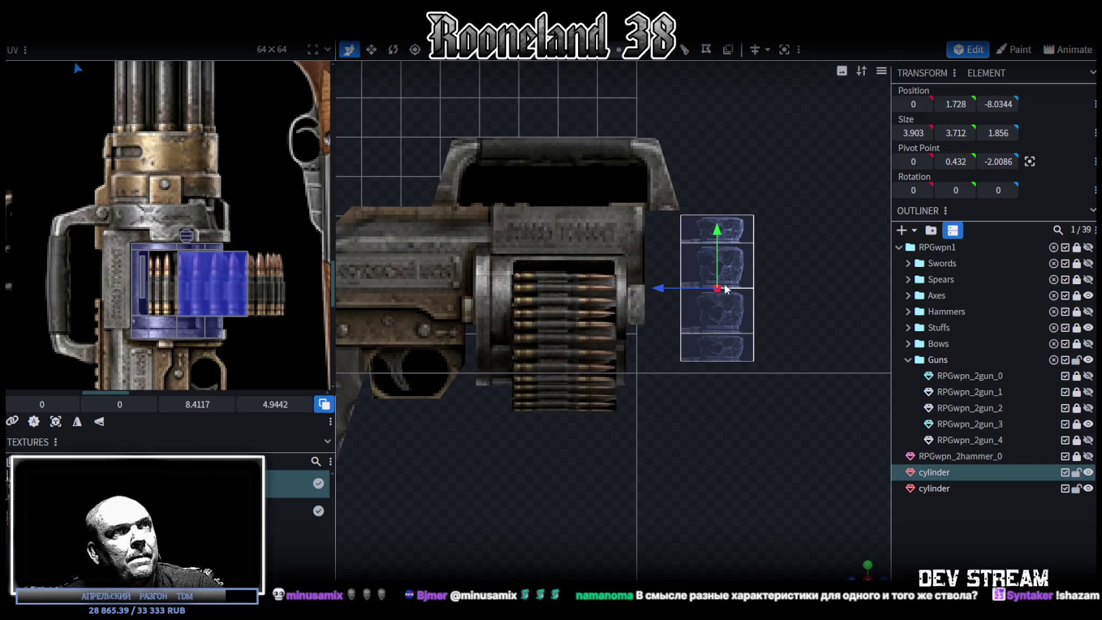
{"action": "left_click_drag", "start_coordinate": [719, 238], "coordinate": [718, 220]}
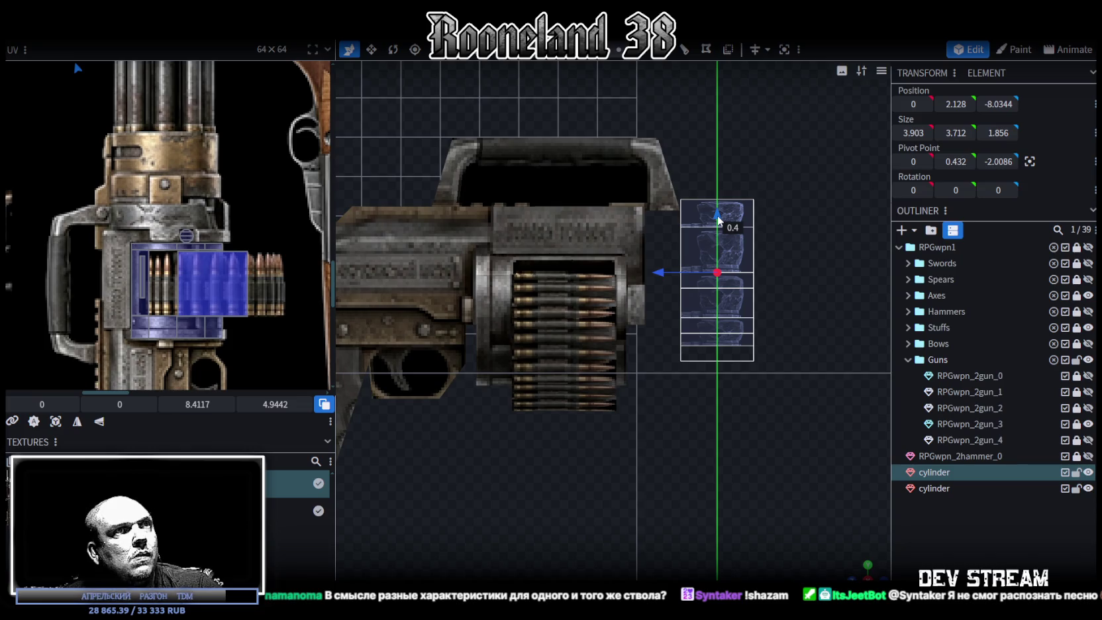
{"action": "left_click_drag", "start_coordinate": [718, 221], "coordinate": [719, 225]}
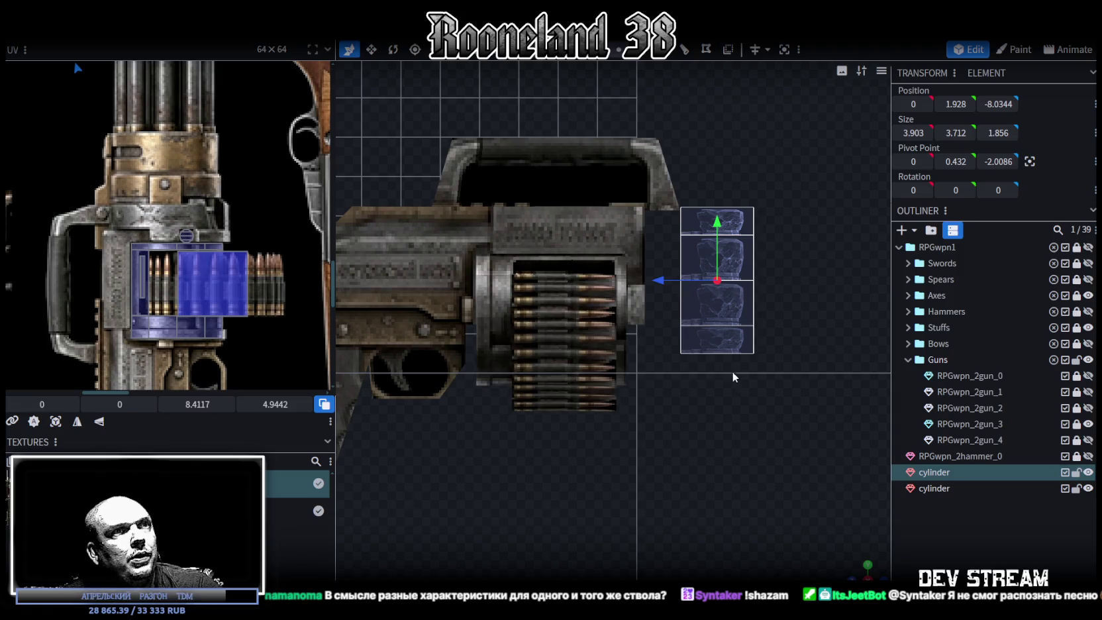
{"action": "left_click_drag", "start_coordinate": [856, 567], "coordinate": [805, 497]}
{"action": "mouse_move", "coordinate": [724, 483]}
{"action": "left_mouse_down"}
{"action": "mouse_move", "coordinate": [718, 245]}
{"action": "mouse_move", "coordinate": [652, 264]}
{"action": "left_mouse_up"}
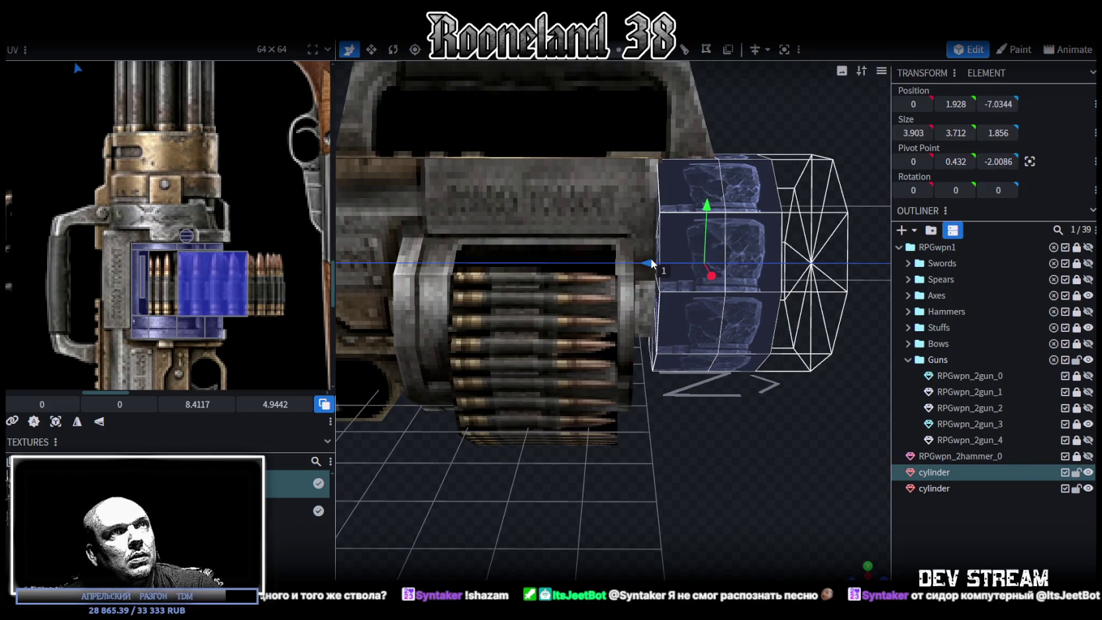
{"action": "left_click_drag", "start_coordinate": [650, 264], "coordinate": [651, 264]}
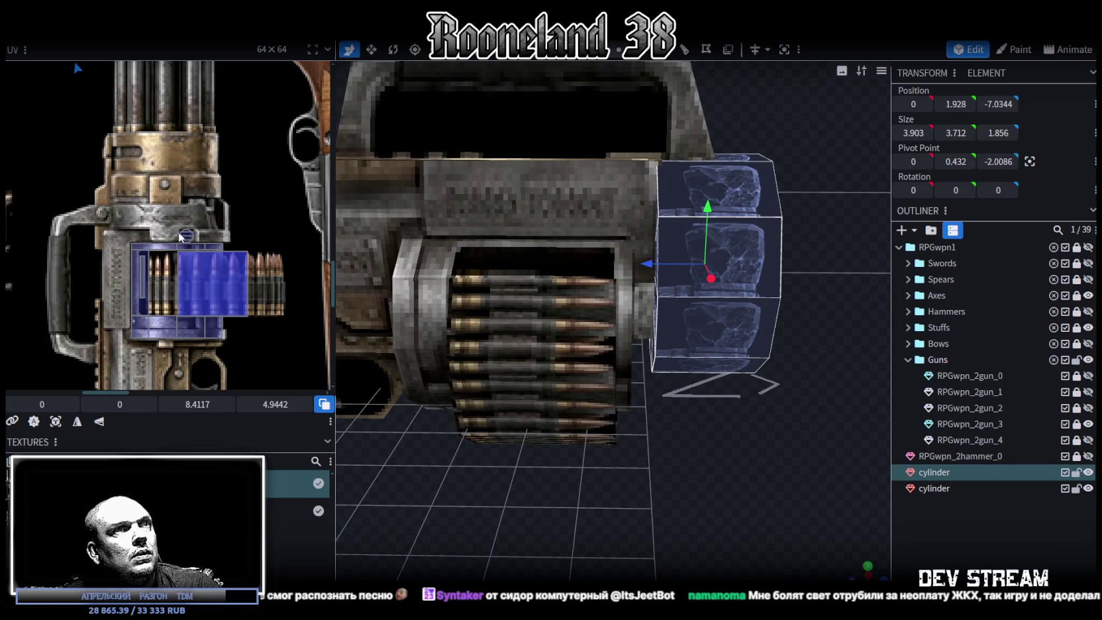
Stretch the selected part of the cylinder to a width of 3.903
{"action": "mouse_move", "coordinate": [728, 516]}
{"action": "left_mouse_down"}
{"action": "mouse_move", "coordinate": [689, 448]}
{"action": "mouse_move", "coordinate": [717, 514]}
{"action": "mouse_move", "coordinate": [686, 462]}
{"action": "left_mouse_up"}
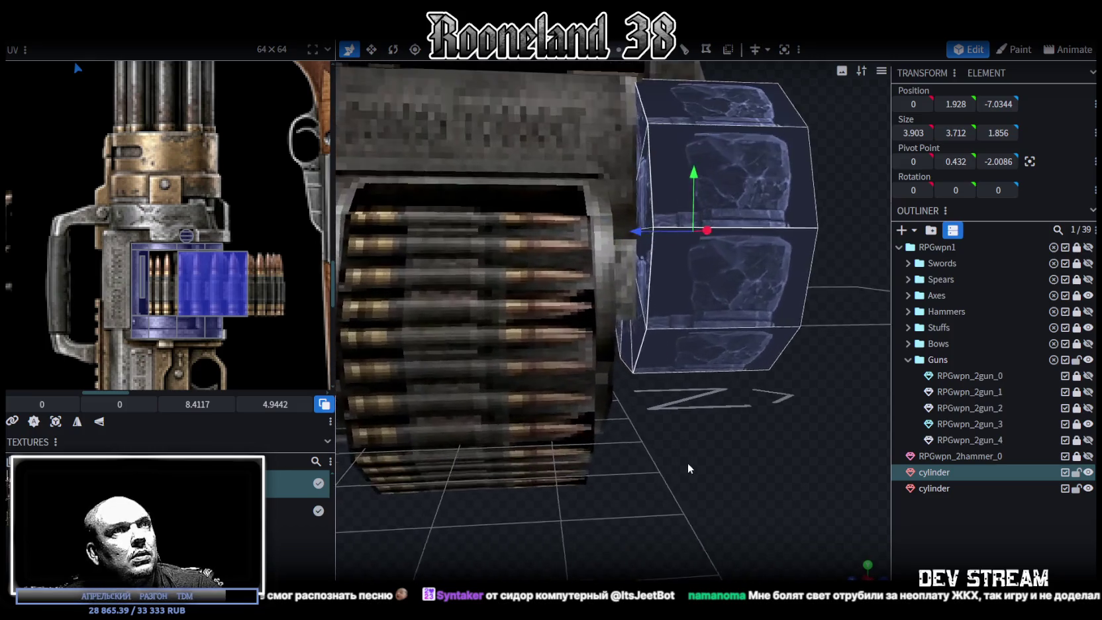
{"action": "left_click", "coordinate": [637, 263]}
{"action": "mouse_move", "coordinate": [660, 498]}
{"action": "left_mouse_down"}
{"action": "mouse_move", "coordinate": [800, 434]}
{"action": "mouse_move", "coordinate": [532, 516]}
{"action": "mouse_move", "coordinate": [570, 499]}
{"action": "mouse_move", "coordinate": [577, 211]}
{"action": "left_mouse_up"}
{"action": "left_click", "coordinate": [598, 336]}
{"action": "mouse_move", "coordinate": [488, 536]}
{"action": "left_mouse_down"}
{"action": "mouse_move", "coordinate": [759, 518]}
{"action": "mouse_move", "coordinate": [729, 525]}
{"action": "left_mouse_up"}
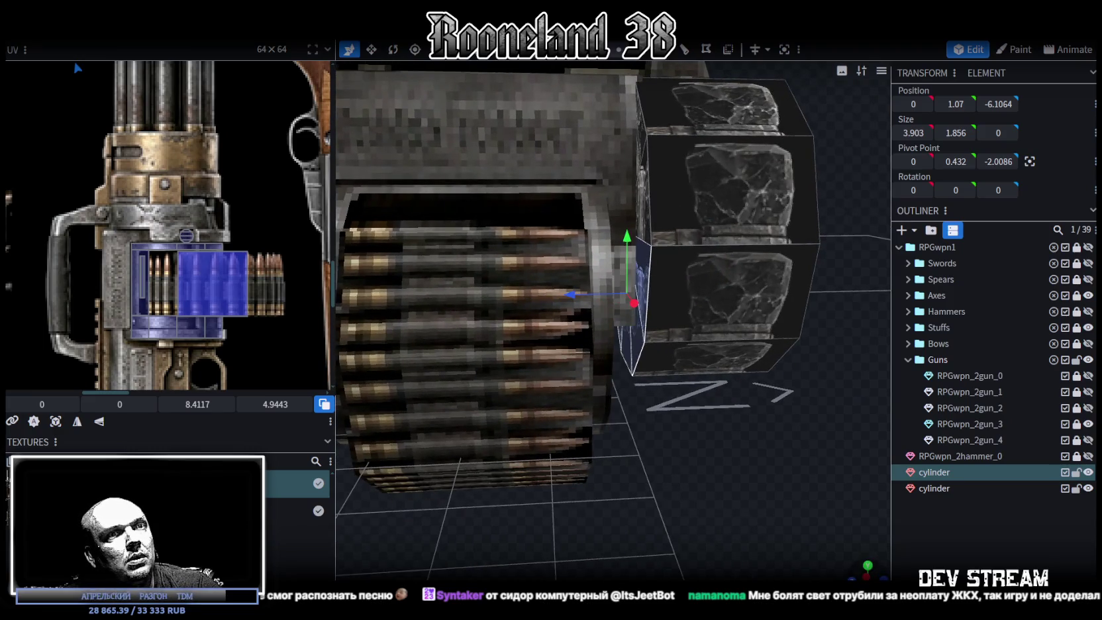
Extrude the cylinder's front face 0.4 along Z+
{"action": "key", "text": "KP_3"}
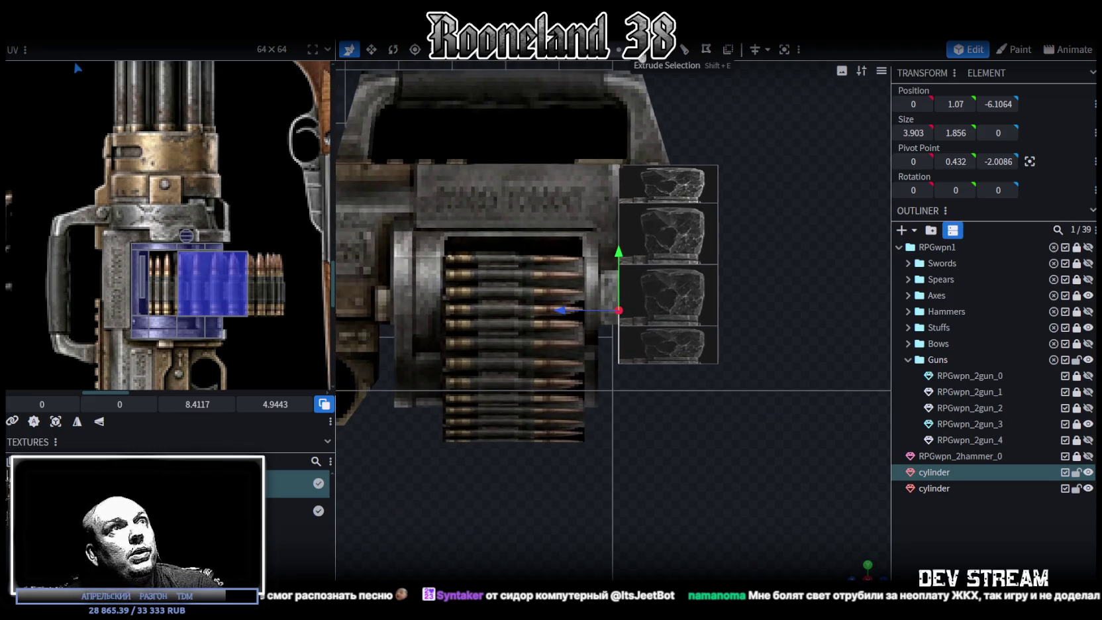
{"action": "left_click", "coordinate": [641, 57]}
{"action": "left_click", "coordinate": [660, 576]}
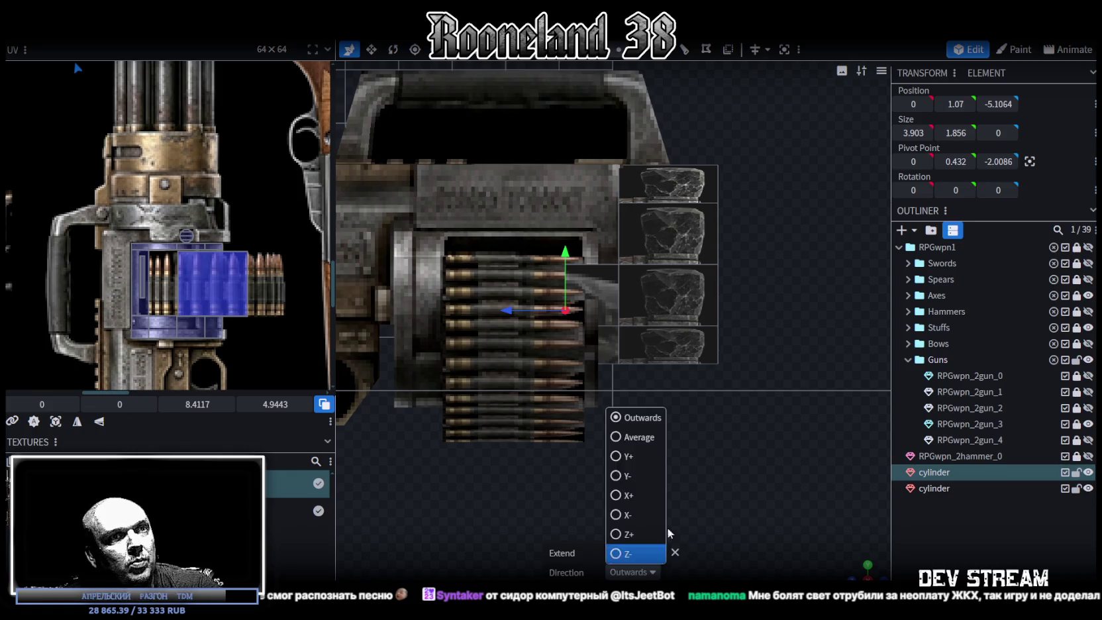
{"action": "left_click", "coordinate": [623, 535]}
{"action": "left_click", "coordinate": [620, 552]}
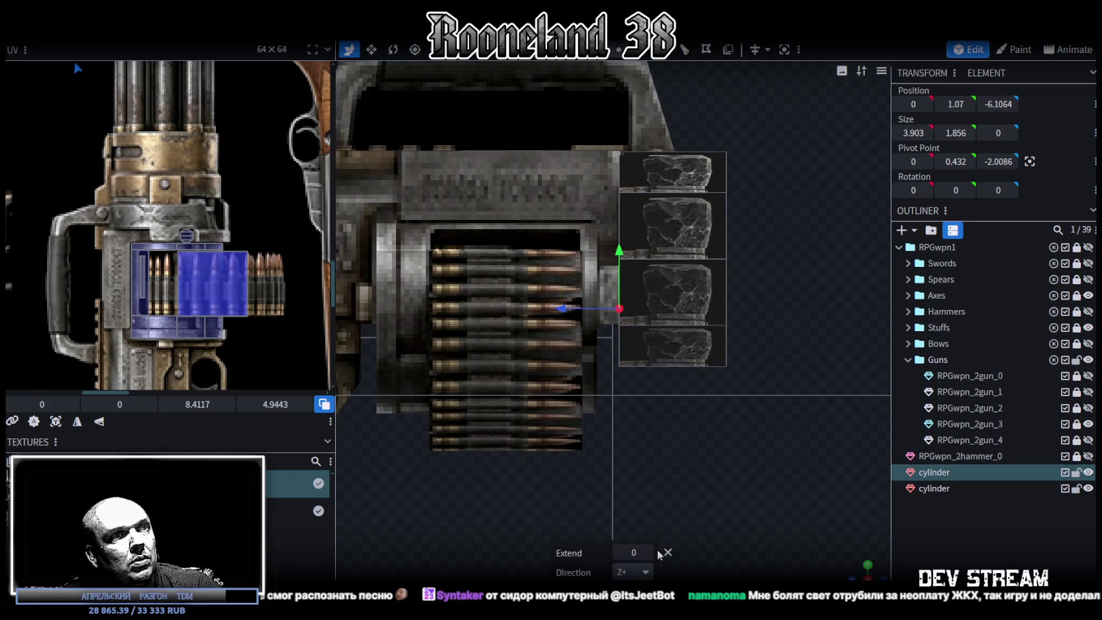
{"action": "left_click_drag", "start_coordinate": [649, 555], "coordinate": [637, 552]}
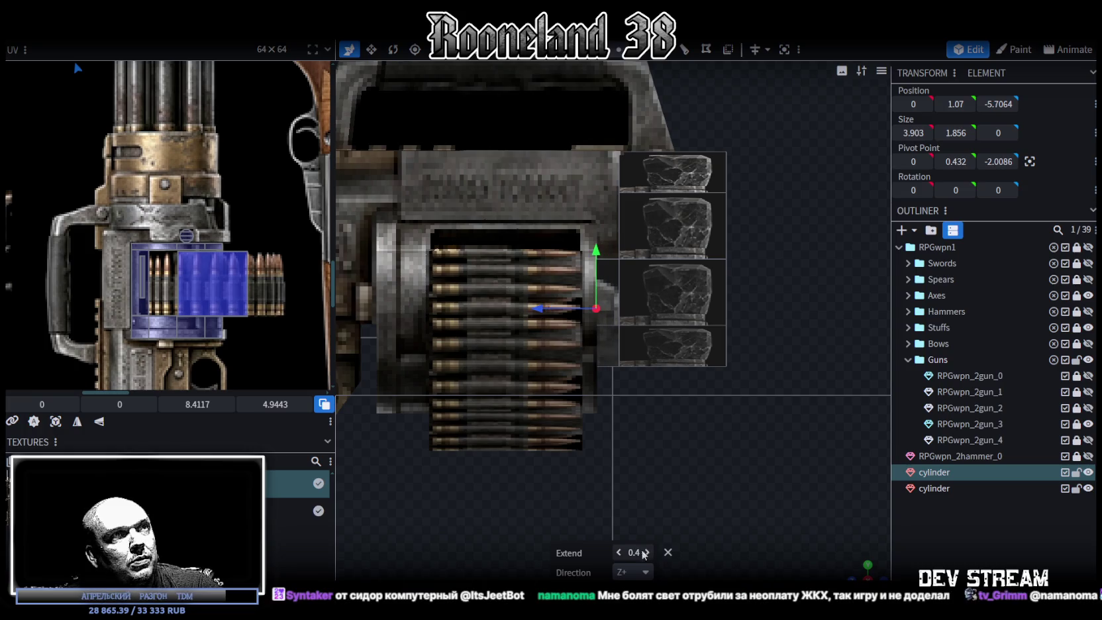
{"action": "mouse_move", "coordinate": [814, 473]}
{"action": "left_mouse_down"}
{"action": "mouse_move", "coordinate": [680, 454]}
{"action": "mouse_move", "coordinate": [582, 456]}
{"action": "left_mouse_up"}
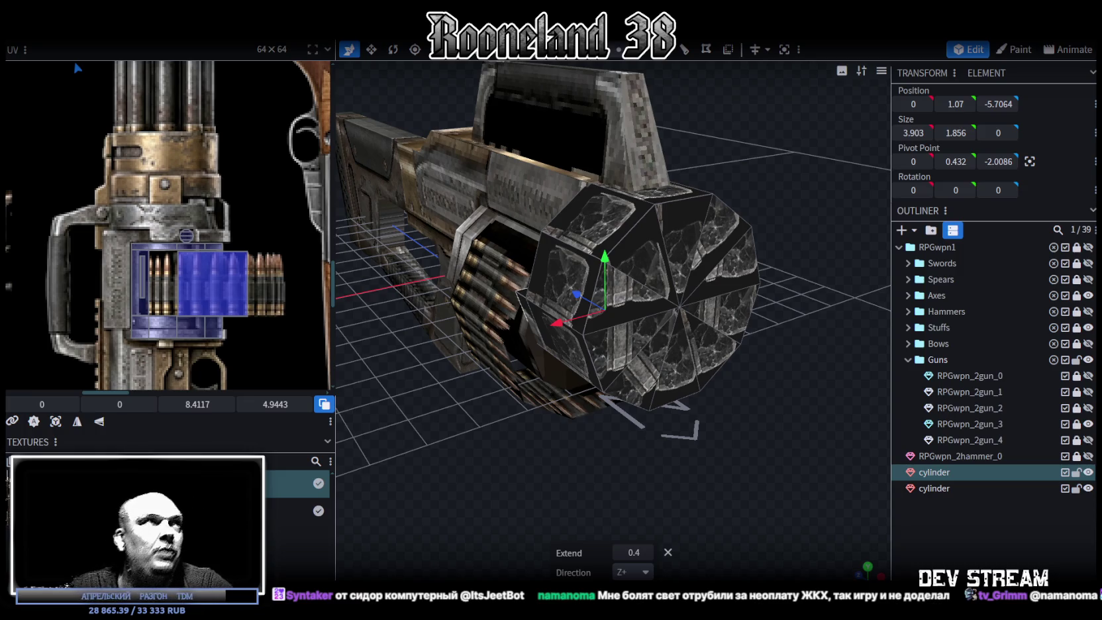
Push the extruded part back along Z and select all of the cylinder's faces
{"action": "key", "text": "KP_3"}
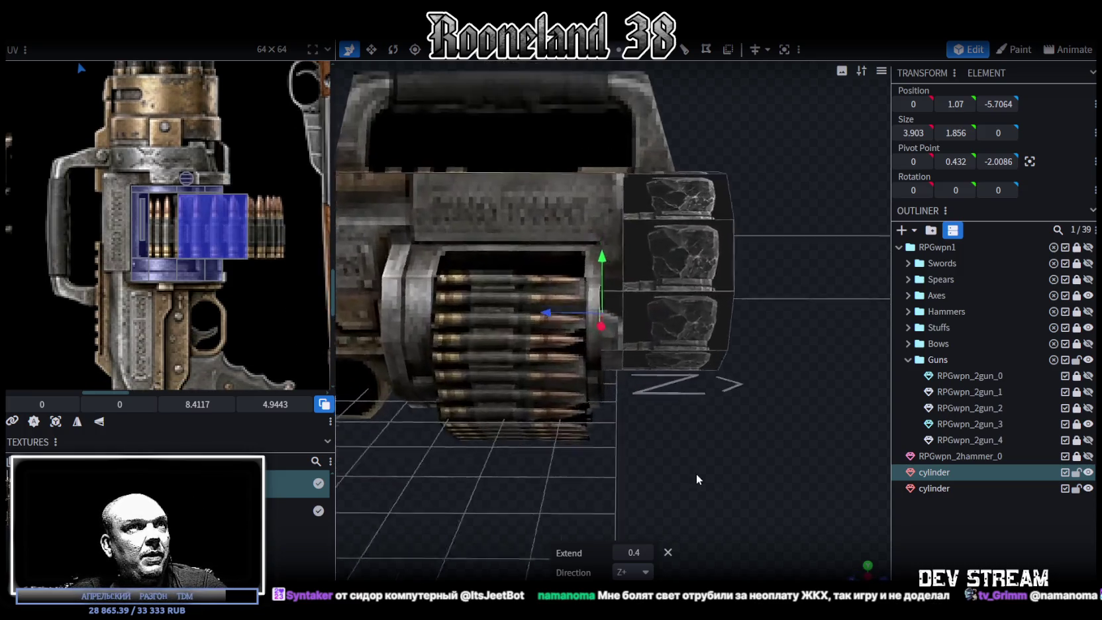
{"action": "left_click_drag", "start_coordinate": [701, 479], "coordinate": [727, 480]}
{"action": "left_click_drag", "start_coordinate": [721, 400], "coordinate": [744, 395]}
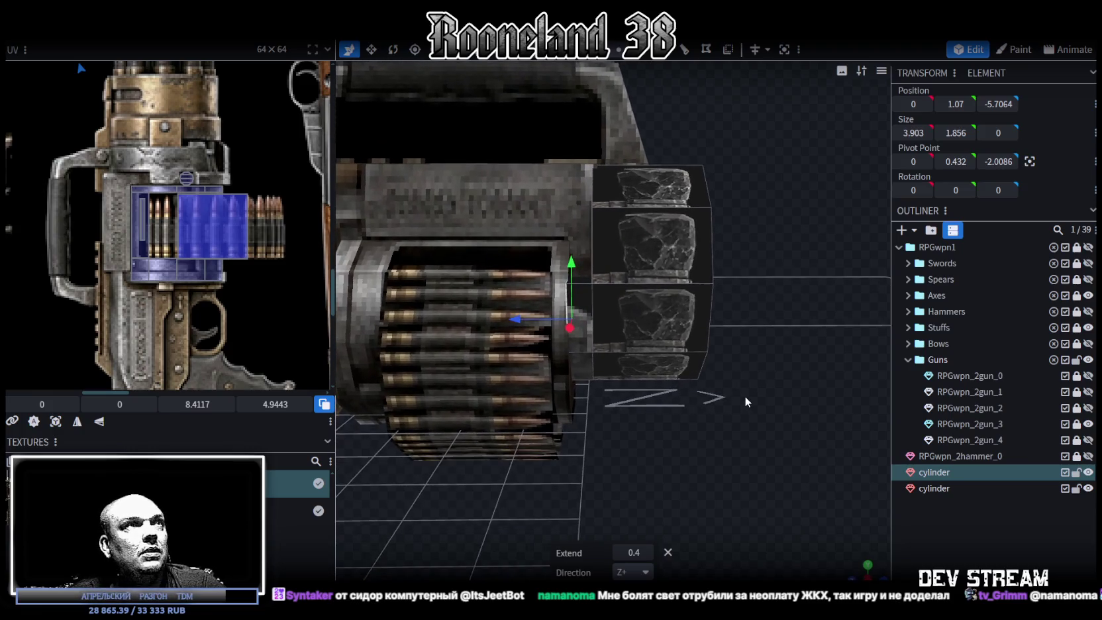
{"action": "left_click_drag", "start_coordinate": [775, 294], "coordinate": [728, 252]}
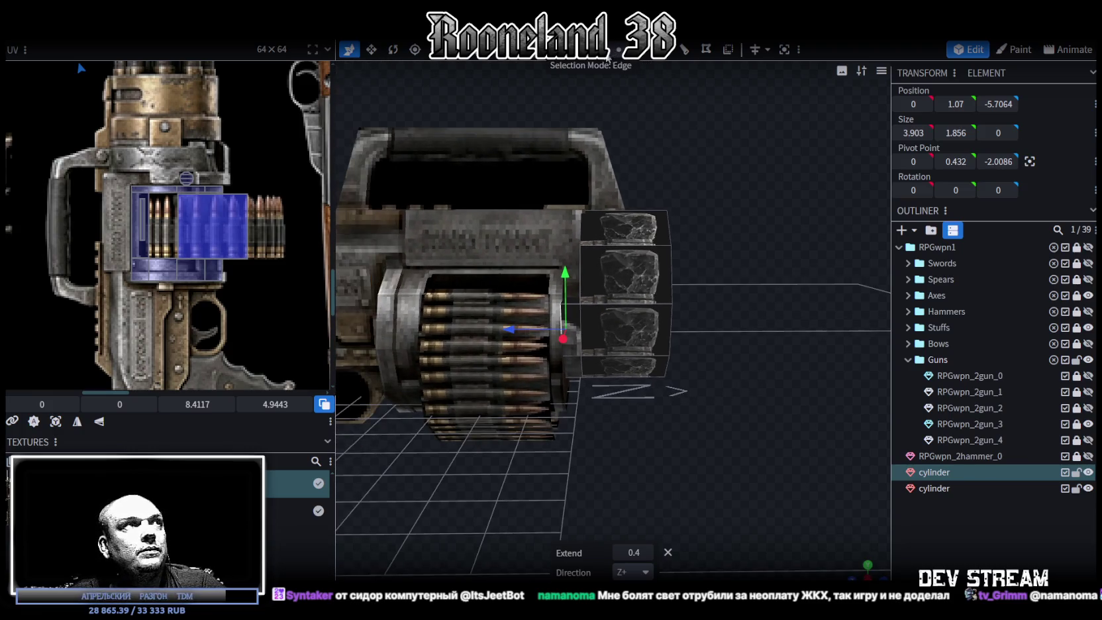
{"action": "mouse_move", "coordinate": [663, 150]}
{"action": "left_mouse_down"}
{"action": "mouse_move", "coordinate": [694, 208]}
{"action": "mouse_move", "coordinate": [620, 460]}
{"action": "left_mouse_up"}
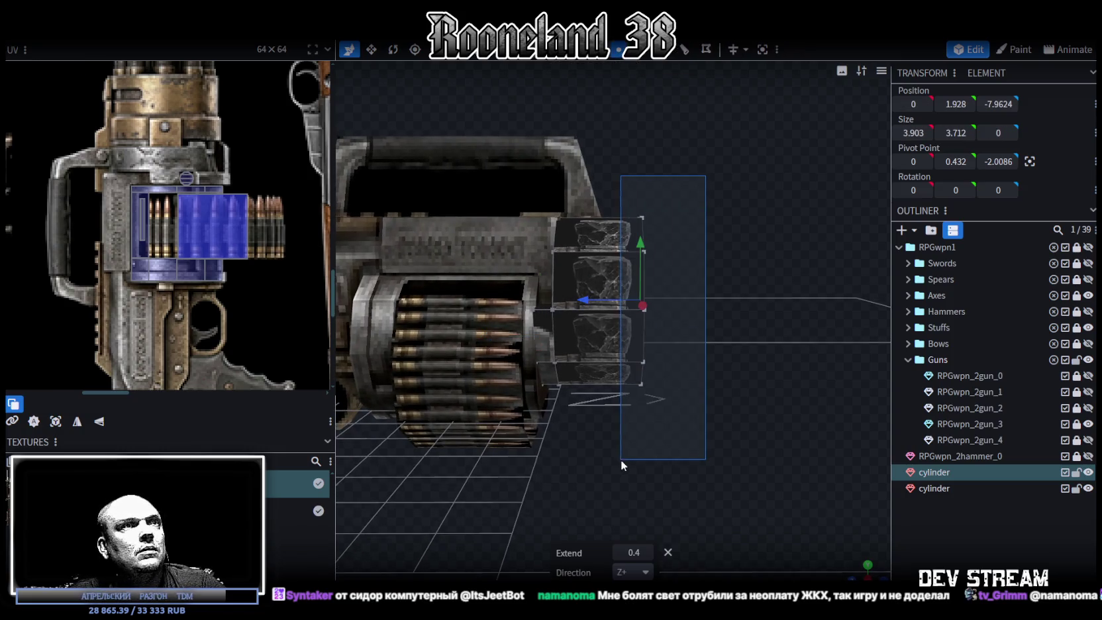
{"action": "mouse_move", "coordinate": [685, 420]}
{"action": "left_mouse_down"}
{"action": "mouse_move", "coordinate": [673, 382]}
{"action": "mouse_move", "coordinate": [585, 293]}
{"action": "mouse_move", "coordinate": [572, 309]}
{"action": "left_mouse_up"}
{"action": "left_click_drag", "start_coordinate": [697, 218], "coordinate": [701, 259]}
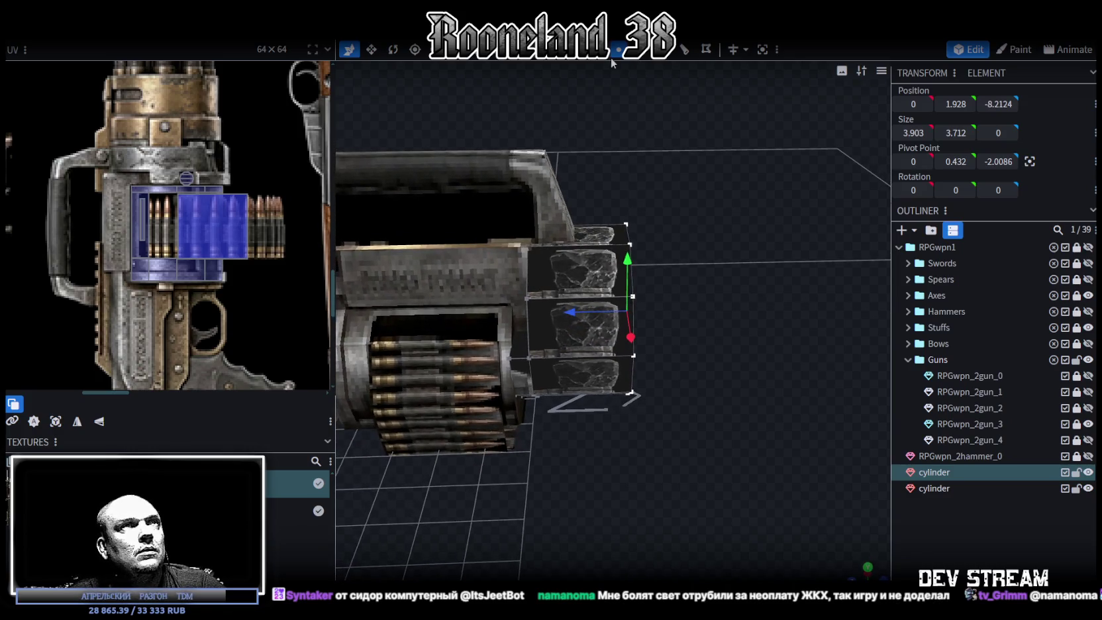
{"action": "left_click", "coordinate": [583, 245]}
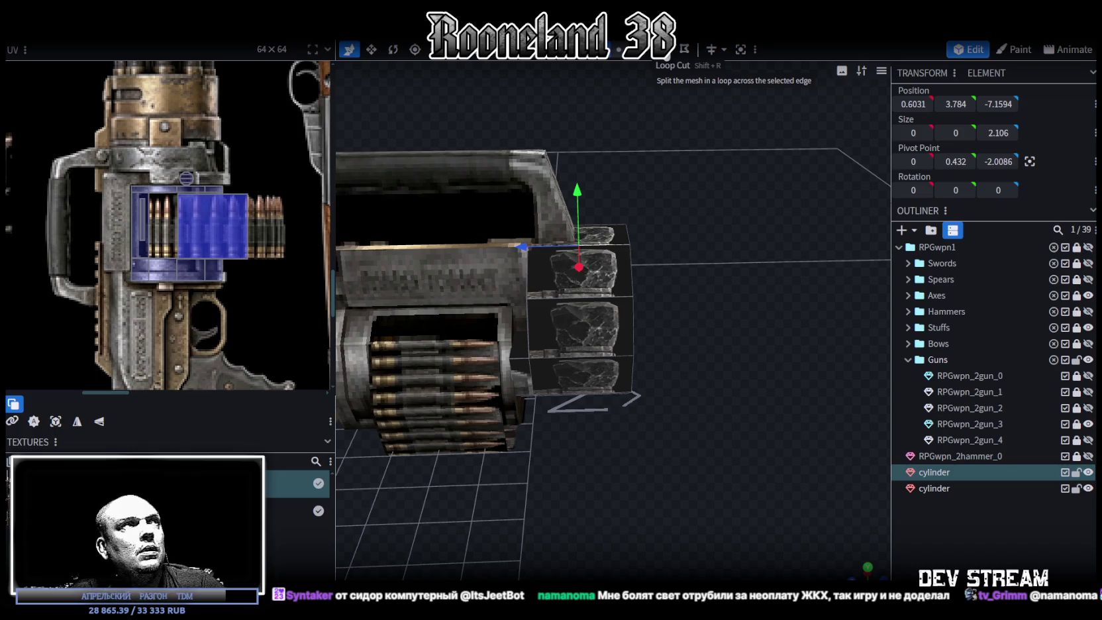
{"action": "mouse_move", "coordinate": [626, 277]}
{"action": "left_mouse_down"}
{"action": "mouse_move", "coordinate": [650, 240]}
{"action": "mouse_move", "coordinate": [668, 344]}
{"action": "mouse_move", "coordinate": [650, 288]}
{"action": "left_mouse_up"}
{"action": "key", "text": "4"}
{"action": "key", "text": "ctrl+a"}
{"action": "mouse_move", "coordinate": [689, 197]}
{"action": "left_mouse_down"}
{"action": "mouse_move", "coordinate": [513, 227]}
{"action": "mouse_move", "coordinate": [640, 170]}
{"action": "mouse_move", "coordinate": [676, 243]}
{"action": "mouse_move", "coordinate": [698, 240]}
{"action": "mouse_move", "coordinate": [687, 397]}
{"action": "left_mouse_up"}
{"action": "scroll", "coordinate": [640, 170], "scroll_direction": "up", "scroll_amount": 3}
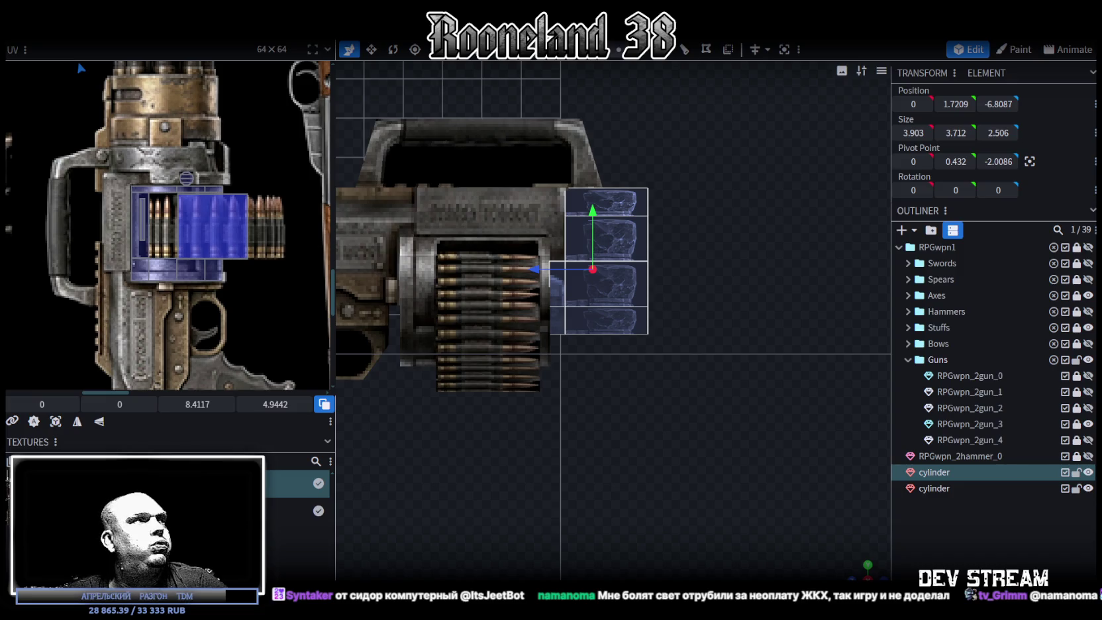
Project the selected faces' UVs from view and move the island onto the minigun texture
{"action": "left_click", "coordinate": [56, 422]}
{"action": "scroll", "coordinate": [154, 298], "scroll_direction": "down", "scroll_amount": 5}
{"action": "scroll", "coordinate": [154, 298], "scroll_direction": "down", "scroll_amount": 2}
{"action": "left_click_drag", "start_coordinate": [107, 144], "coordinate": [177, 298]}
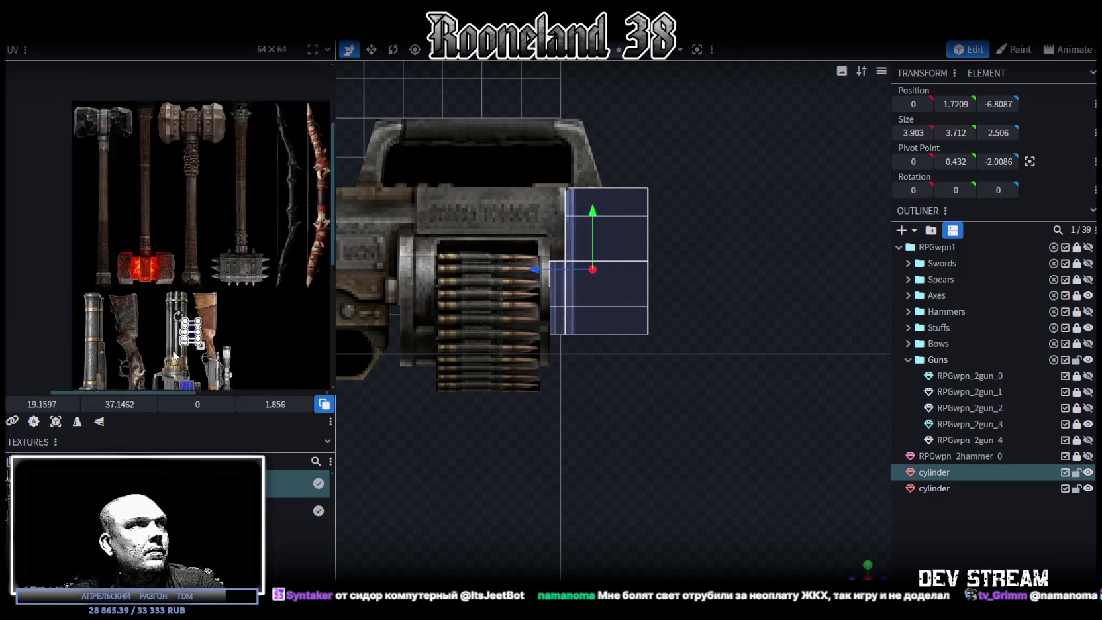
{"action": "scroll", "coordinate": [223, 298], "scroll_direction": "up", "scroll_amount": 5}
{"action": "left_click_drag", "start_coordinate": [230, 158], "coordinate": [210, 238]}
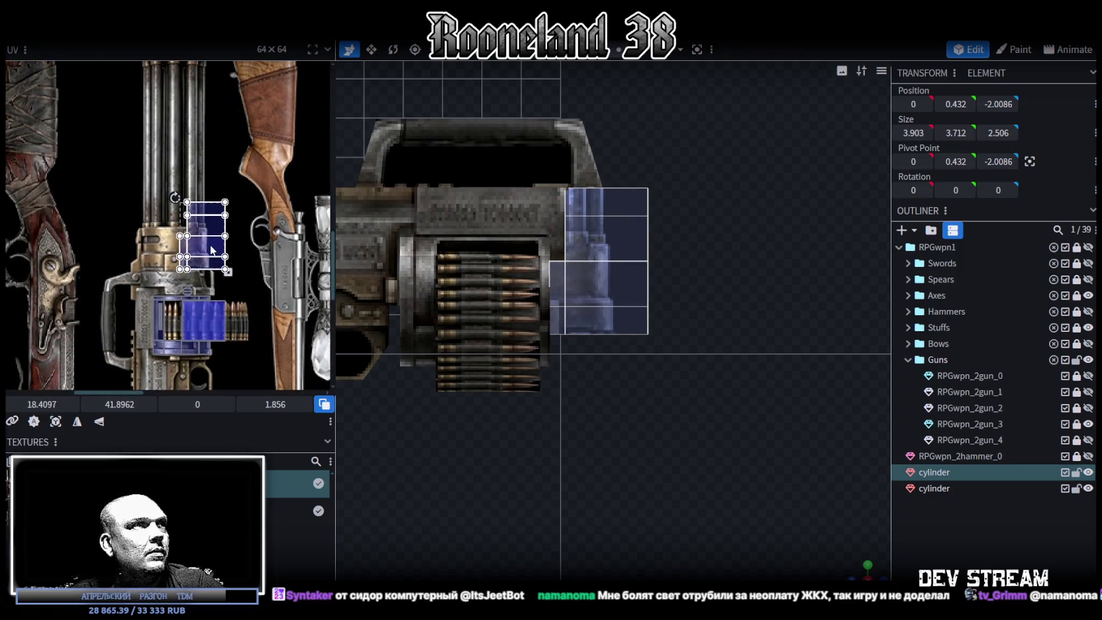
Rotate the UV island, place it on the minigun body and shorten it from the bottom
{"action": "right_click", "coordinate": [210, 235]}
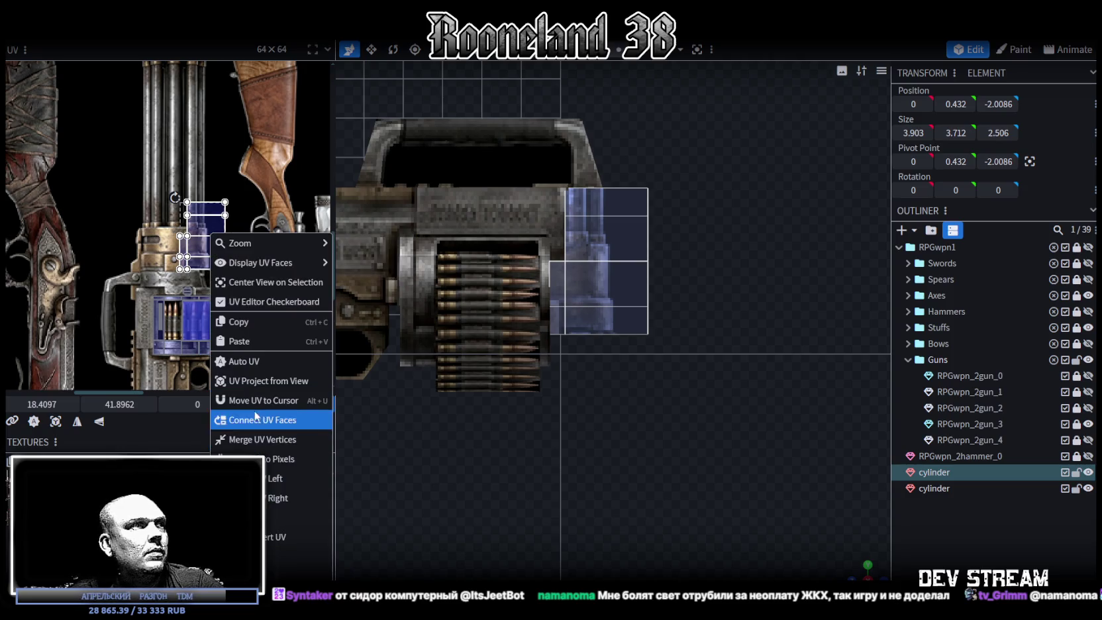
{"action": "left_click", "coordinate": [255, 478]}
{"action": "mouse_move", "coordinate": [224, 250]}
{"action": "left_mouse_down"}
{"action": "mouse_move", "coordinate": [191, 277]}
{"action": "mouse_move", "coordinate": [200, 273]}
{"action": "left_mouse_up"}
{"action": "scroll", "coordinate": [191, 277], "scroll_direction": "up", "scroll_amount": 3}
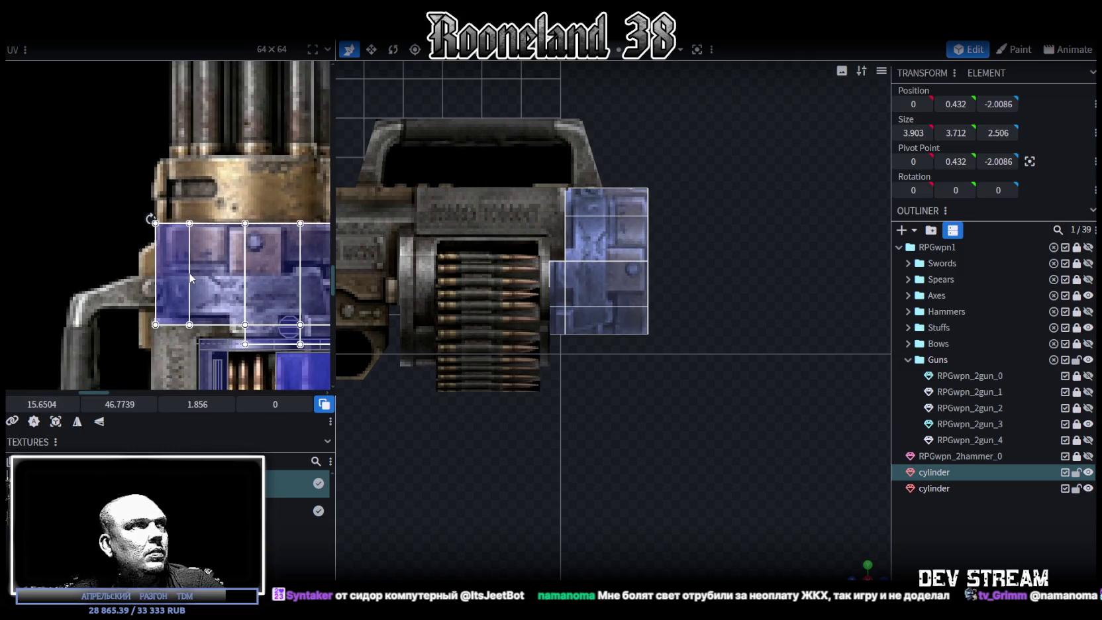
{"action": "scroll", "coordinate": [200, 273], "scroll_direction": "down", "scroll_amount": 2}
{"action": "scroll", "coordinate": [264, 300], "scroll_direction": "up", "scroll_amount": 2}
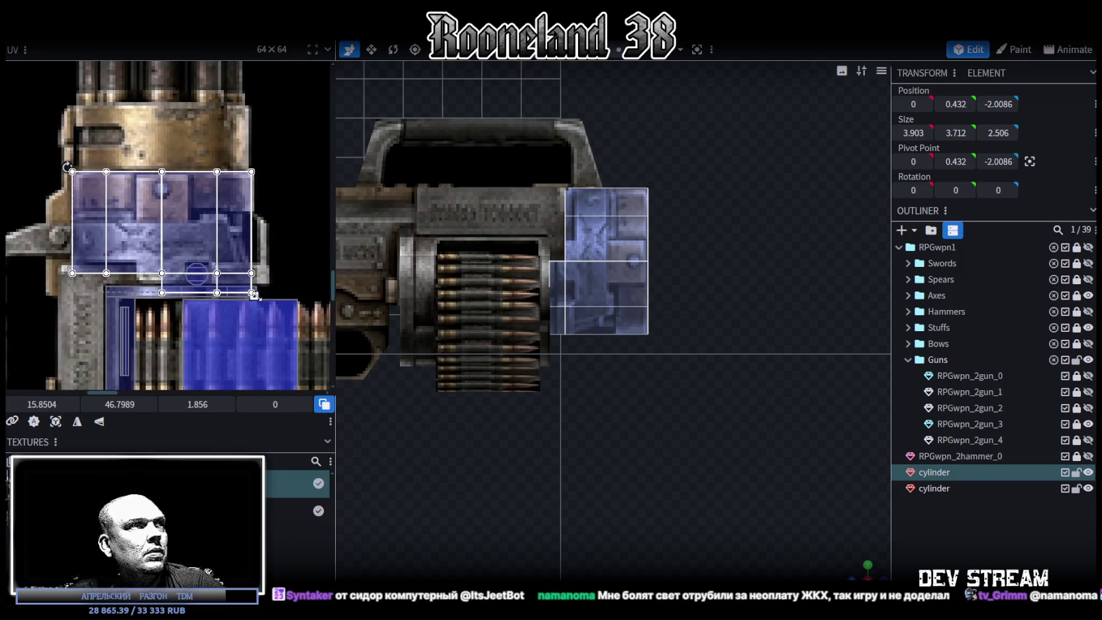
{"action": "left_click_drag", "start_coordinate": [254, 295], "coordinate": [254, 284]}
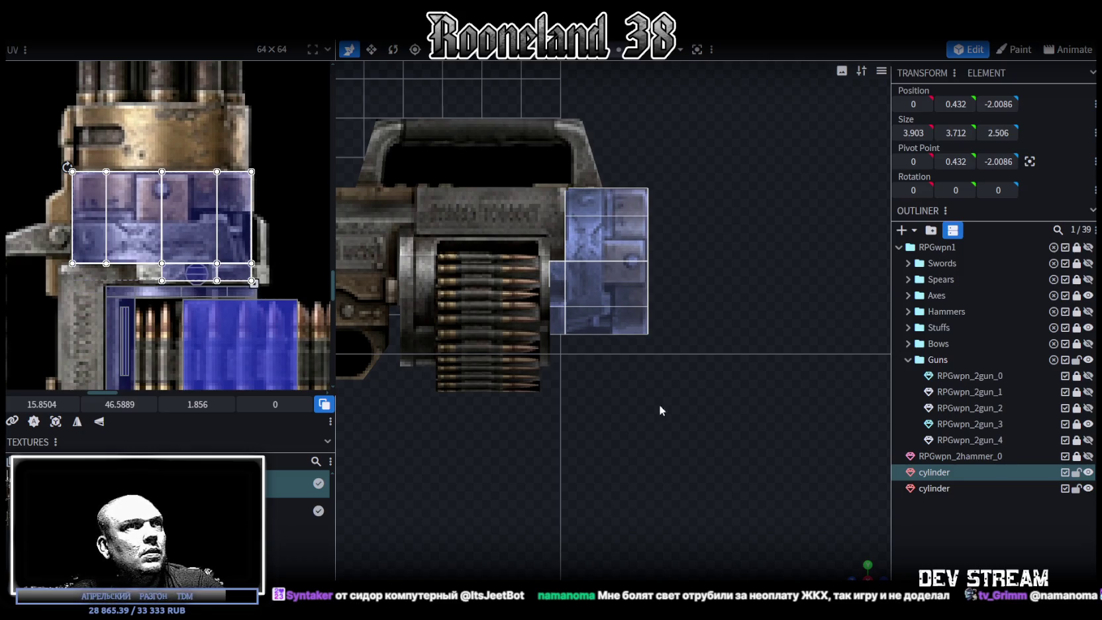
{"action": "scroll", "coordinate": [726, 450], "scroll_direction": "up", "scroll_amount": 2}
{"action": "mouse_move", "coordinate": [859, 572]}
{"action": "left_mouse_down"}
{"action": "mouse_move", "coordinate": [821, 596]}
{"action": "mouse_move", "coordinate": [283, 319]}
{"action": "left_mouse_up"}
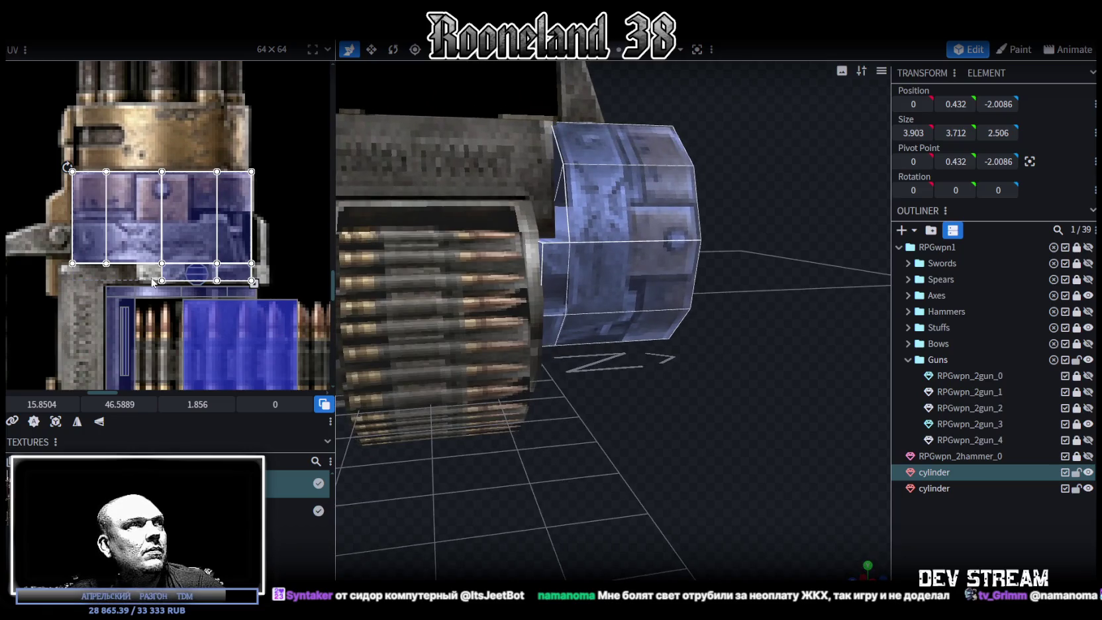
Select a cylinder face and resize the part to height 3.712 and depth 2.506
{"action": "mouse_move", "coordinate": [335, 314]}
{"action": "left_mouse_down"}
{"action": "mouse_move", "coordinate": [692, 468]}
{"action": "mouse_move", "coordinate": [662, 474]}
{"action": "mouse_move", "coordinate": [672, 438]}
{"action": "mouse_move", "coordinate": [650, 454]}
{"action": "left_mouse_up"}
{"action": "mouse_move", "coordinate": [702, 415]}
{"action": "left_mouse_down"}
{"action": "mouse_move", "coordinate": [674, 437]}
{"action": "mouse_move", "coordinate": [602, 198]}
{"action": "mouse_move", "coordinate": [675, 350]}
{"action": "mouse_move", "coordinate": [624, 325]}
{"action": "left_mouse_up"}
{"action": "left_click", "coordinate": [601, 198]}
{"action": "mouse_move", "coordinate": [698, 361]}
{"action": "left_mouse_down"}
{"action": "mouse_move", "coordinate": [772, 398]}
{"action": "mouse_move", "coordinate": [660, 345]}
{"action": "left_mouse_up"}
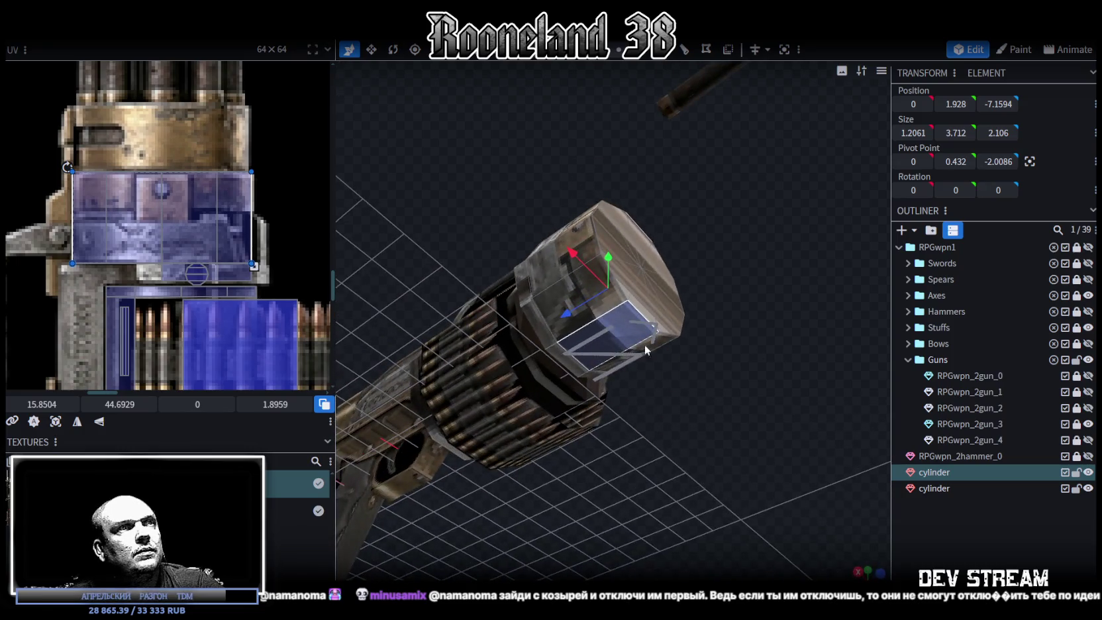
{"action": "mouse_move", "coordinate": [574, 359]}
{"action": "left_mouse_down"}
{"action": "mouse_move", "coordinate": [780, 400]}
{"action": "mouse_move", "coordinate": [813, 539]}
{"action": "left_mouse_up"}
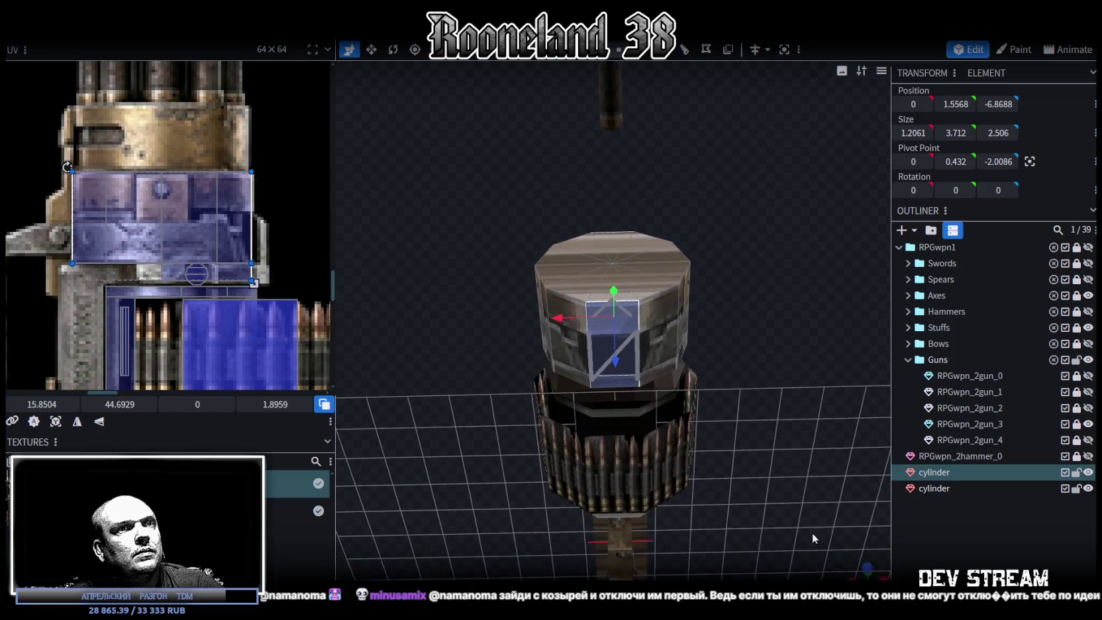
Re-project the face's UVs from the top view and place them on the gun's blue part
{"action": "key", "text": "KP_7"}
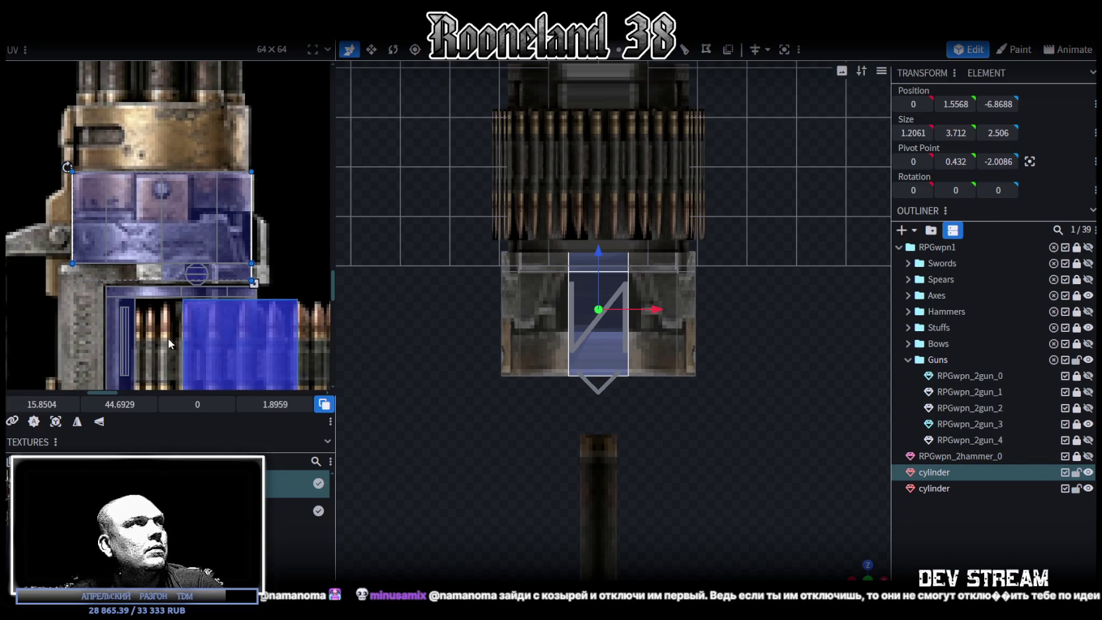
{"action": "left_click", "coordinate": [56, 422]}
{"action": "scroll", "coordinate": [163, 264], "scroll_direction": "down", "scroll_amount": 2}
{"action": "scroll", "coordinate": [163, 217], "scroll_direction": "down", "scroll_amount": 3}
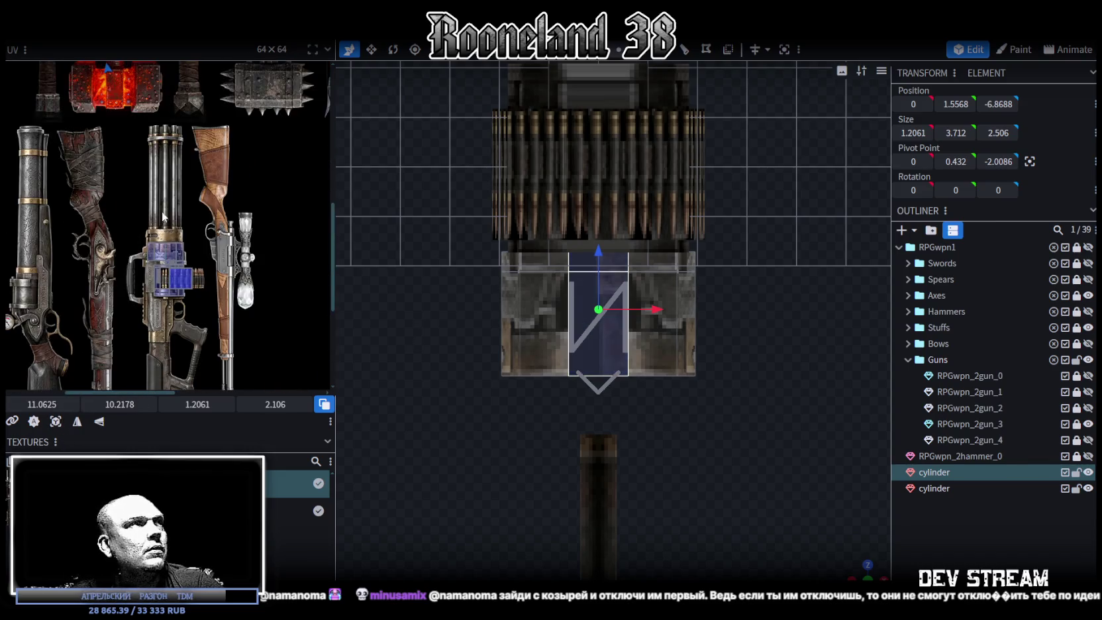
{"action": "scroll", "coordinate": [163, 216], "scroll_direction": "up", "scroll_amount": 2}
{"action": "scroll", "coordinate": [156, 185], "scroll_direction": "up", "scroll_amount": 2}
{"action": "left_click_drag", "start_coordinate": [153, 169], "coordinate": [178, 350]}
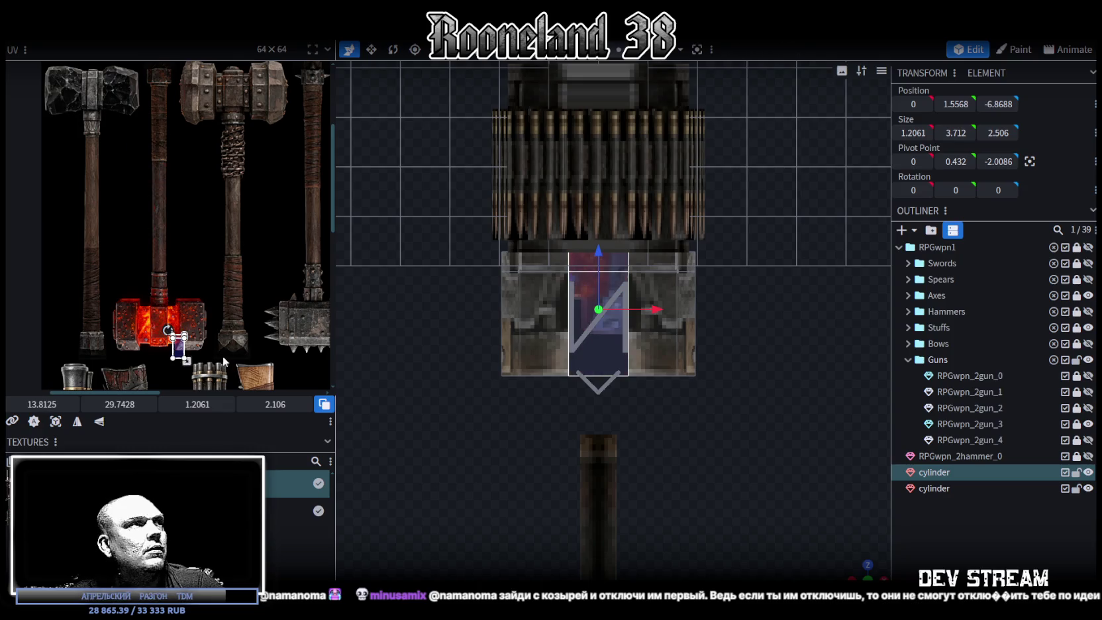
{"action": "scroll", "coordinate": [184, 133], "scroll_direction": "down", "scroll_amount": 3}
{"action": "left_click_drag", "start_coordinate": [147, 133], "coordinate": [168, 279]}
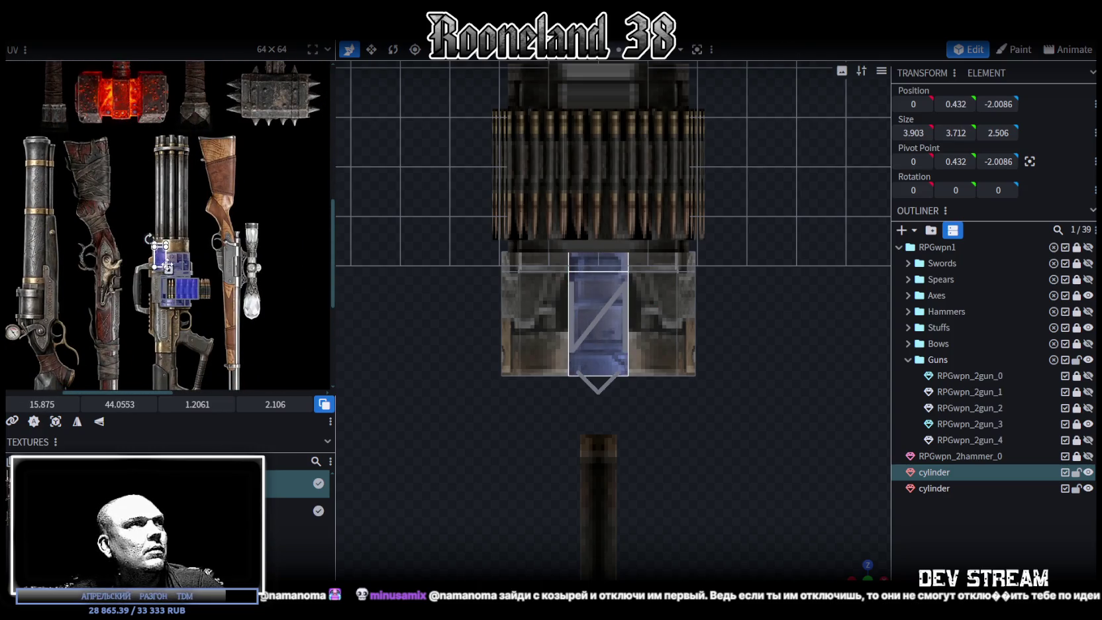
{"action": "scroll", "coordinate": [199, 288], "scroll_direction": "up", "scroll_amount": 2}
{"action": "scroll", "coordinate": [220, 294], "scroll_direction": "up", "scroll_amount": 3}
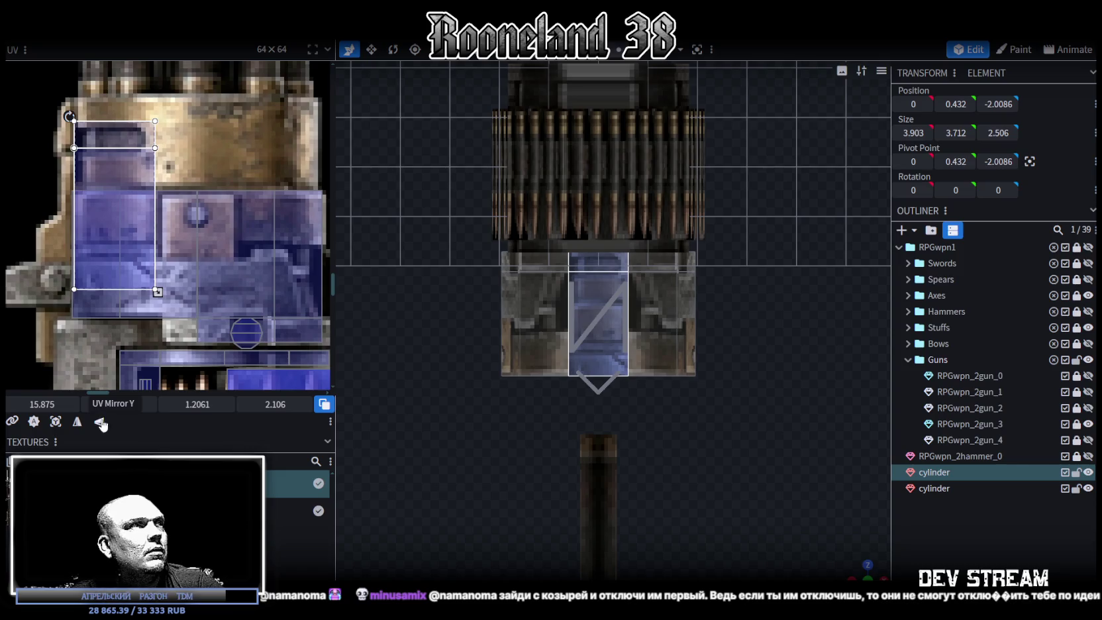
{"action": "mouse_move", "coordinate": [140, 198]}
{"action": "left_mouse_down"}
{"action": "mouse_move", "coordinate": [204, 284]}
{"action": "mouse_move", "coordinate": [222, 266]}
{"action": "left_mouse_up"}
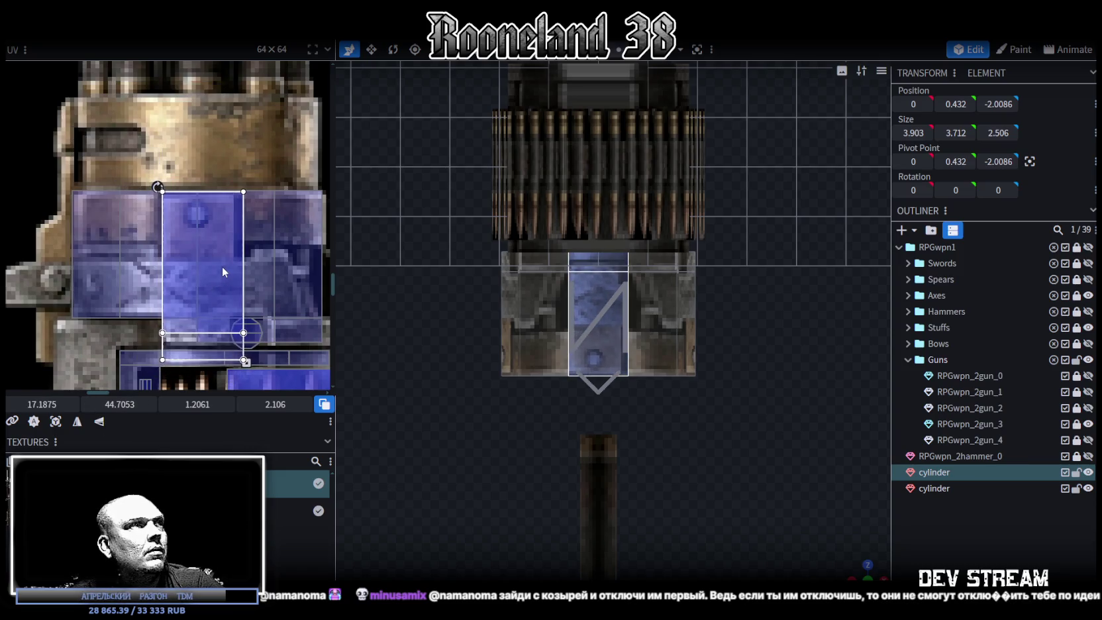
Trim the face's UV area to about 1.07 by 1.87, then select a drum face
{"action": "scroll", "coordinate": [244, 366], "scroll_direction": "up", "scroll_amount": 2}
{"action": "left_click_drag", "start_coordinate": [234, 360], "coordinate": [225, 339]}
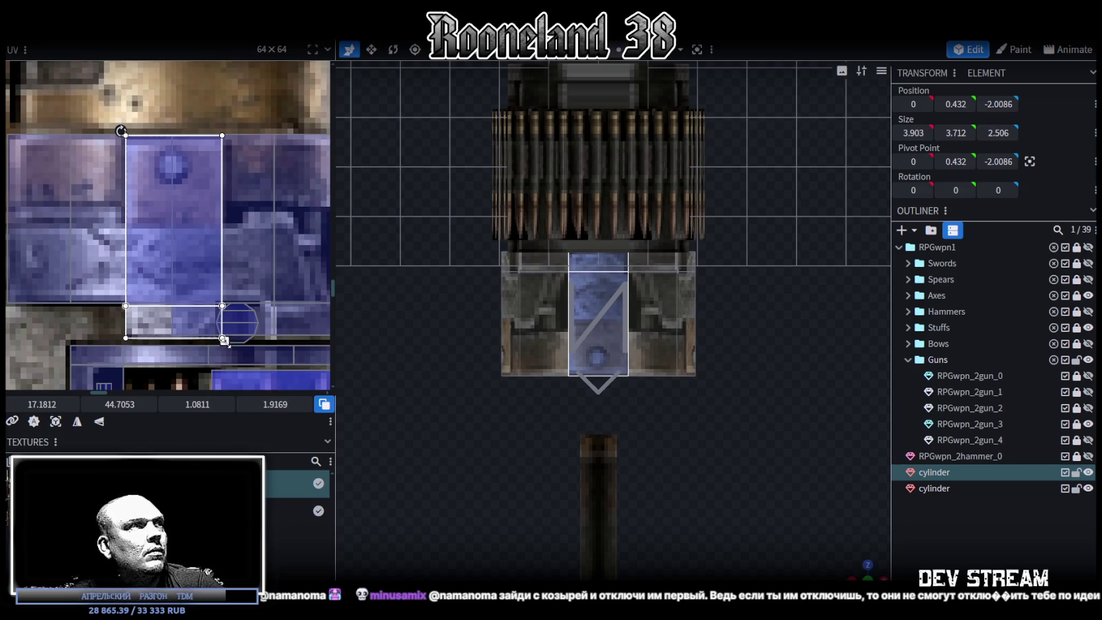
{"action": "left_click_drag", "start_coordinate": [224, 339], "coordinate": [223, 336]}
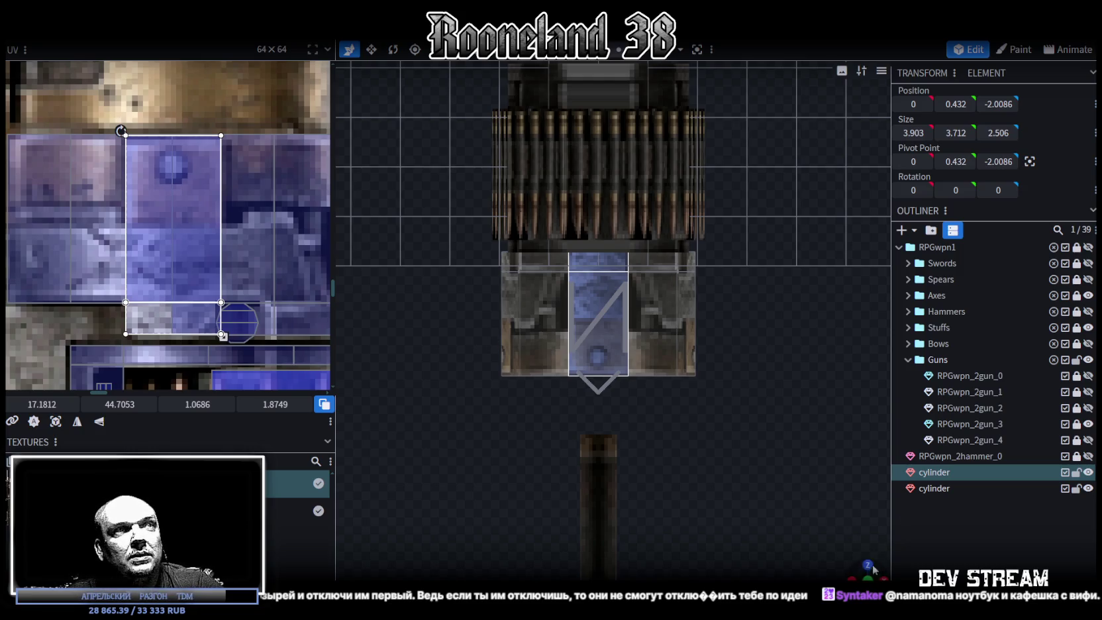
{"action": "mouse_move", "coordinate": [821, 424]}
{"action": "left_mouse_down"}
{"action": "mouse_move", "coordinate": [787, 367]}
{"action": "mouse_move", "coordinate": [603, 449]}
{"action": "mouse_move", "coordinate": [630, 491]}
{"action": "mouse_move", "coordinate": [663, 431]}
{"action": "mouse_move", "coordinate": [623, 423]}
{"action": "mouse_move", "coordinate": [606, 227]}
{"action": "mouse_move", "coordinate": [692, 268]}
{"action": "left_mouse_up"}
{"action": "left_click", "coordinate": [616, 319]}
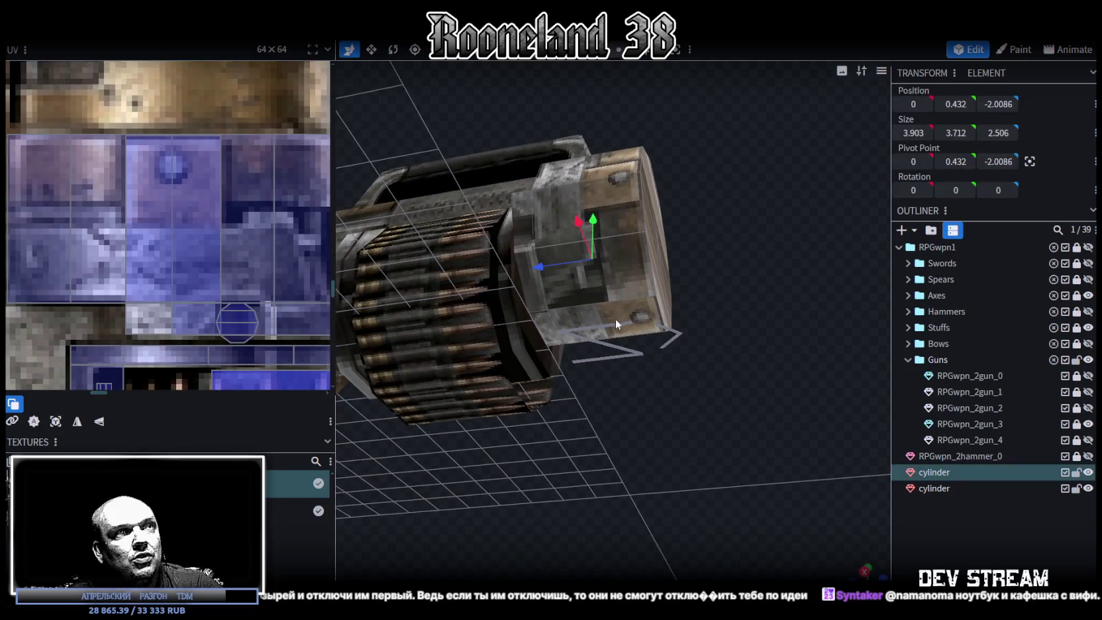
Select the drum's smaller side face and stretch its UV area left and down to 1.65 wide
{"action": "scroll", "coordinate": [198, 259], "scroll_direction": "down", "scroll_amount": 1}
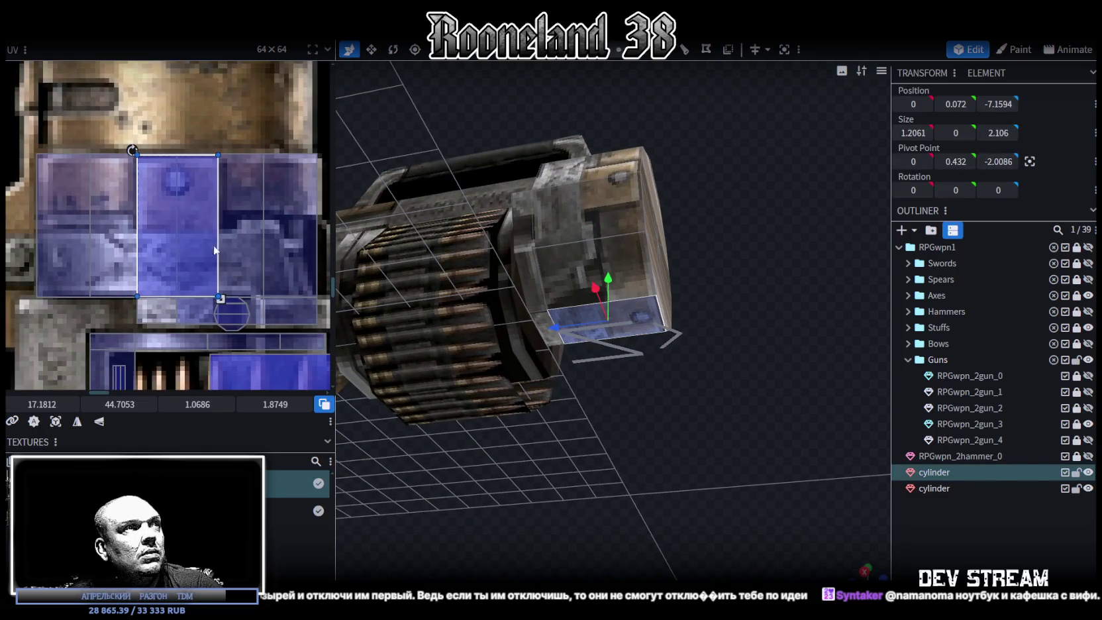
{"action": "mouse_move", "coordinate": [488, 347]}
{"action": "left_mouse_down"}
{"action": "mouse_move", "coordinate": [700, 414]}
{"action": "mouse_move", "coordinate": [715, 396]}
{"action": "mouse_move", "coordinate": [871, 504]}
{"action": "mouse_move", "coordinate": [751, 348]}
{"action": "mouse_move", "coordinate": [745, 390]}
{"action": "left_mouse_up"}
{"action": "left_click", "coordinate": [968, 544]}
{"action": "mouse_move", "coordinate": [861, 503]}
{"action": "left_mouse_down"}
{"action": "mouse_move", "coordinate": [724, 287]}
{"action": "mouse_move", "coordinate": [732, 282]}
{"action": "mouse_move", "coordinate": [744, 386]}
{"action": "left_mouse_up"}
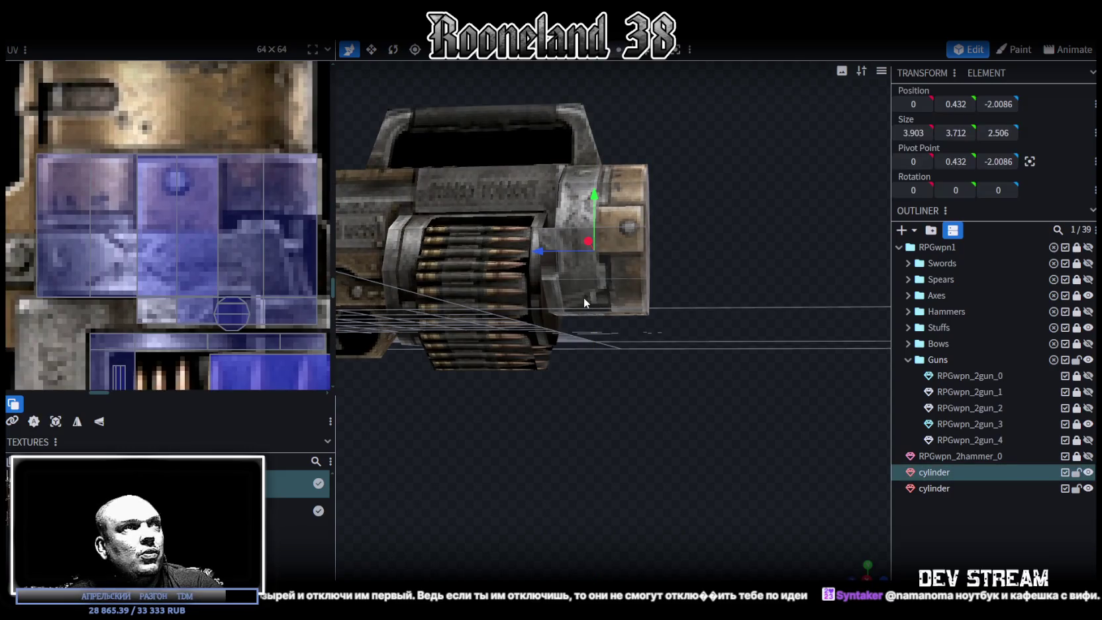
{"action": "left_click", "coordinate": [584, 301]}
{"action": "scroll", "coordinate": [306, 243], "scroll_direction": "down", "scroll_amount": 3}
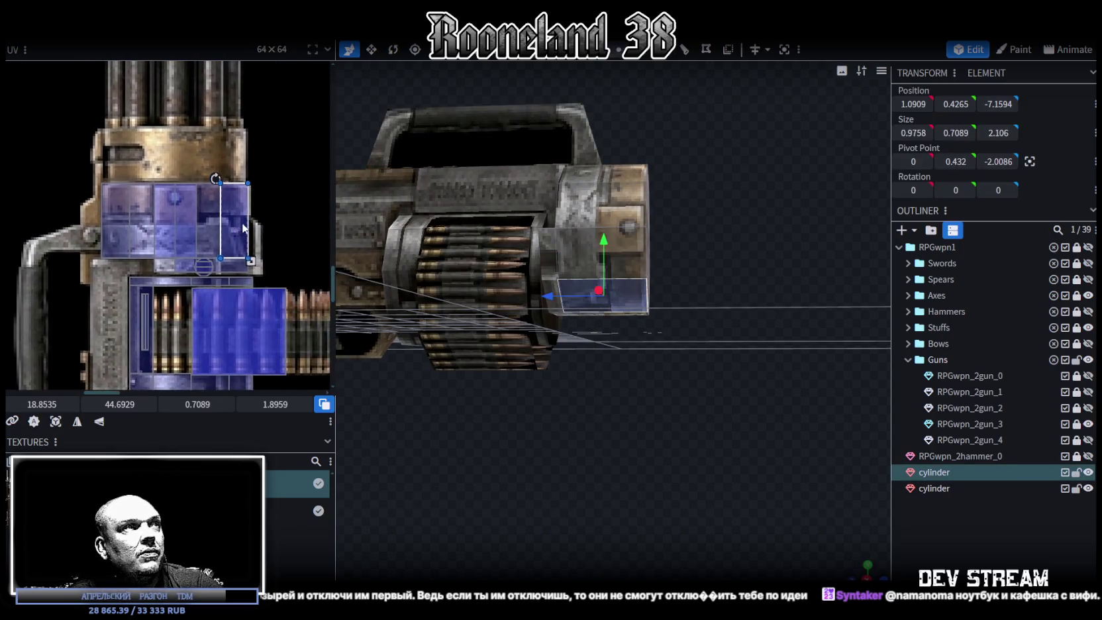
{"action": "scroll", "coordinate": [250, 214], "scroll_direction": "up", "scroll_amount": 3}
{"action": "left_click_drag", "start_coordinate": [267, 148], "coordinate": [240, 338]}
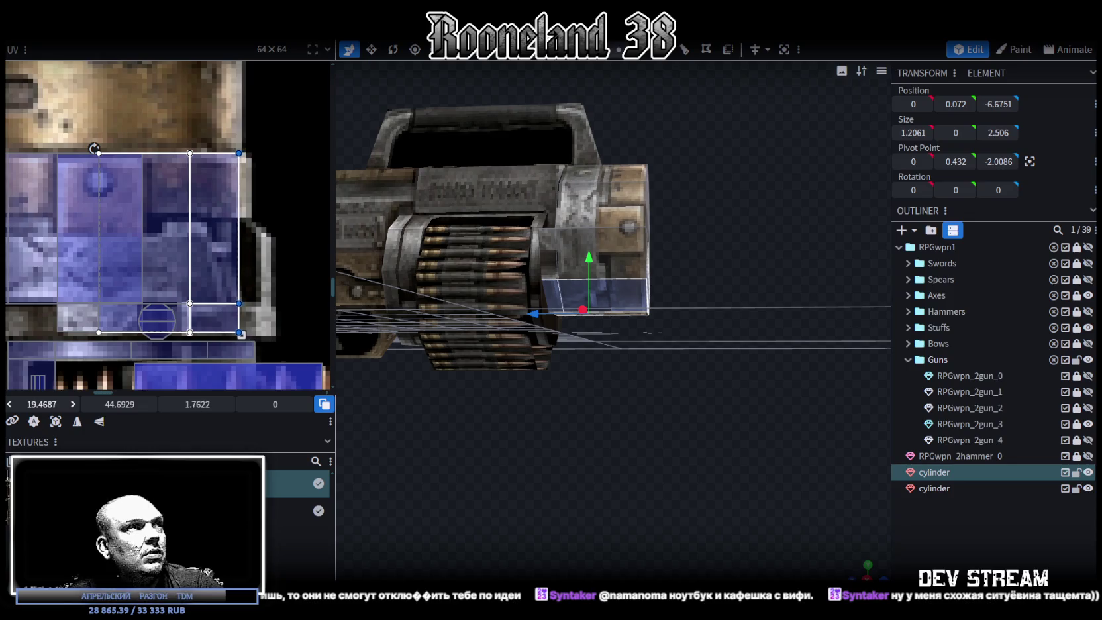
Clear the selection and reselect the drum cylinder from above
{"action": "scroll", "coordinate": [92, 270], "scroll_direction": "down", "scroll_amount": 2}
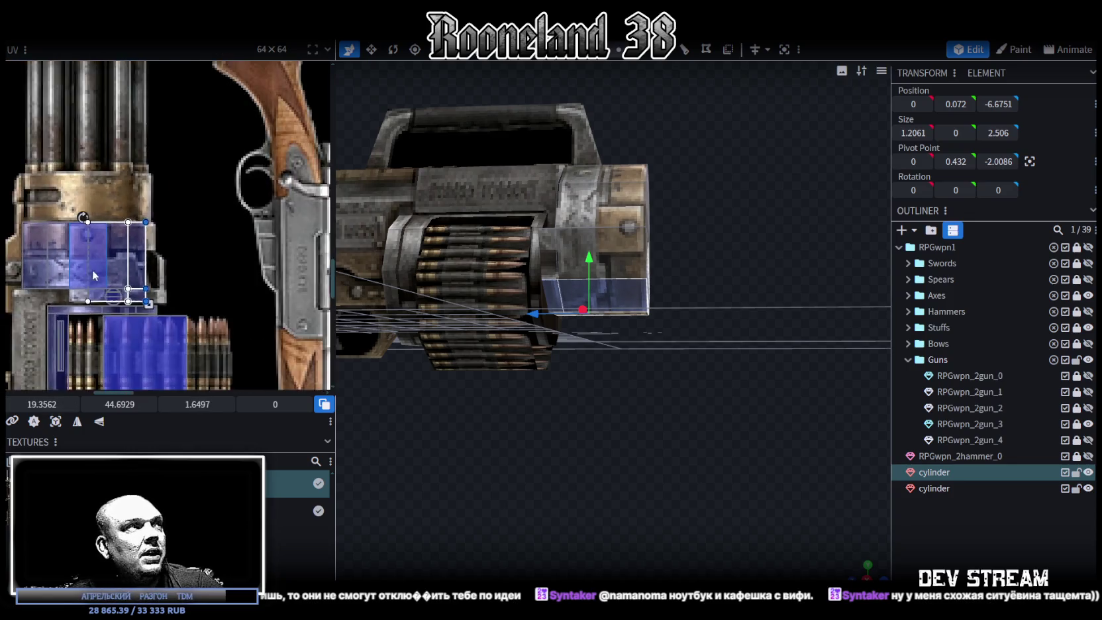
{"action": "left_click", "coordinate": [706, 431]}
{"action": "left_click_drag", "start_coordinate": [706, 431], "coordinate": [606, 329]}
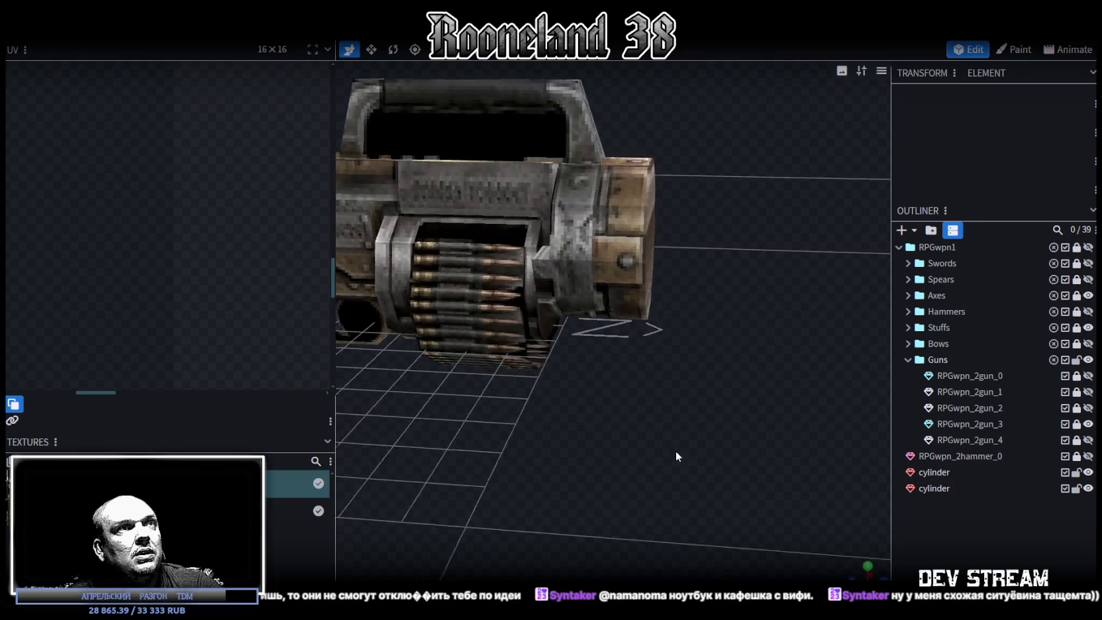
{"action": "left_click", "coordinate": [624, 300]}
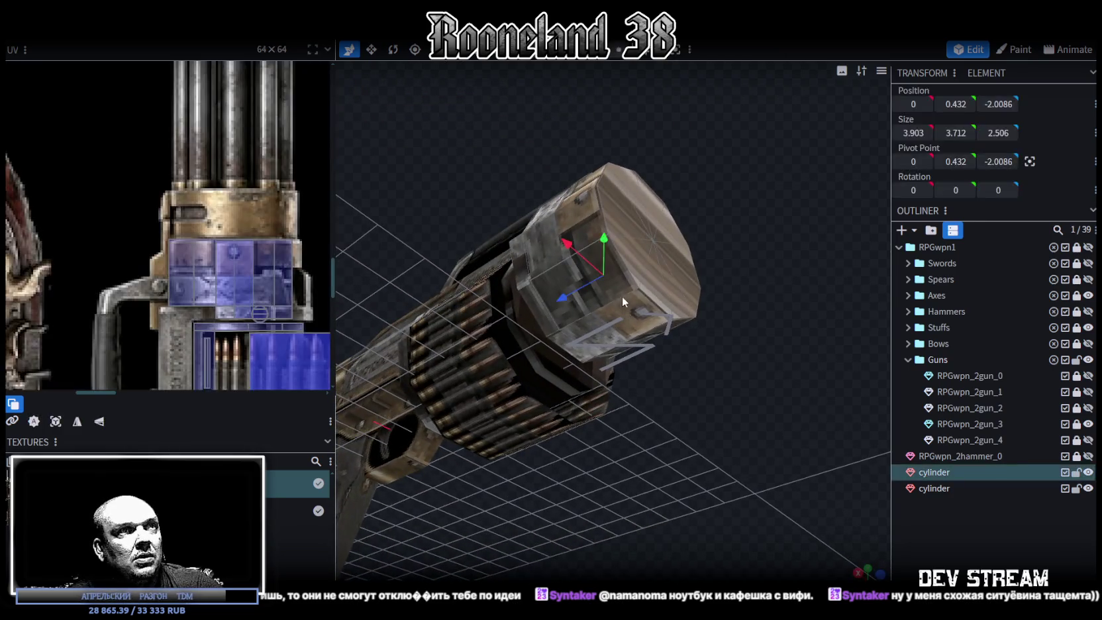
Select faces on the drum and snap to a front orthographic view of the gun
{"action": "left_click", "coordinate": [617, 283]}
{"action": "left_click_drag", "start_coordinate": [838, 362], "coordinate": [910, 519]}
{"action": "scroll", "coordinate": [758, 482], "scroll_direction": "up", "scroll_amount": 3}
{"action": "scroll", "coordinate": [753, 485], "scroll_direction": "up", "scroll_amount": 2}
{"action": "left_click", "coordinate": [658, 234]}
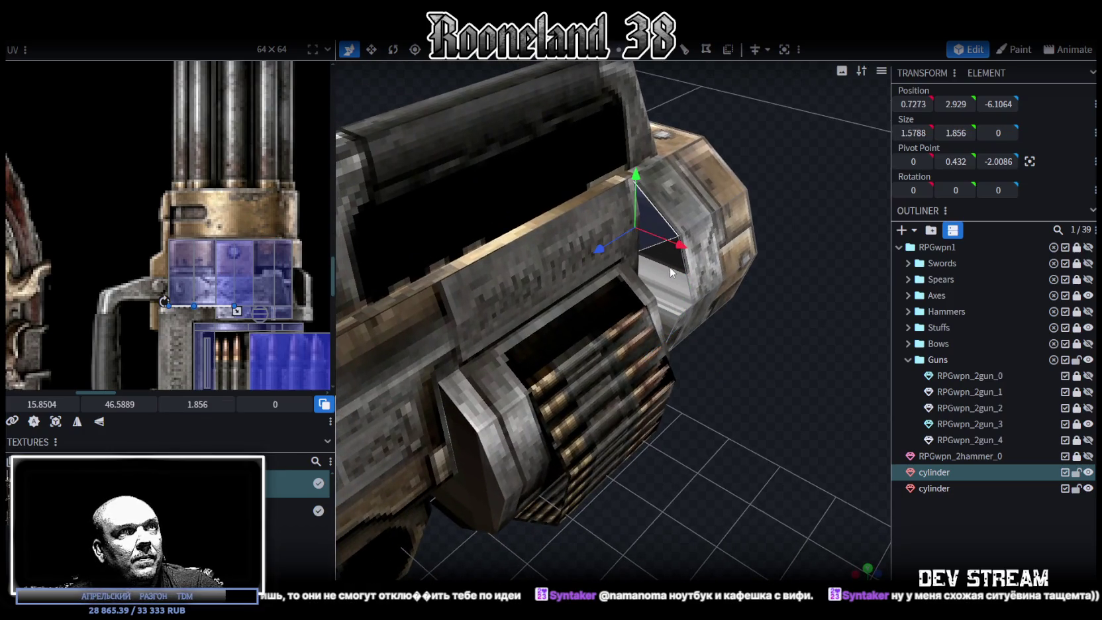
{"action": "mouse_move", "coordinate": [776, 446]}
{"action": "left_mouse_down"}
{"action": "mouse_move", "coordinate": [745, 409]}
{"action": "mouse_move", "coordinate": [544, 451]}
{"action": "mouse_move", "coordinate": [613, 190]}
{"action": "left_mouse_up"}
{"action": "mouse_move", "coordinate": [488, 391]}
{"action": "left_mouse_down"}
{"action": "mouse_move", "coordinate": [656, 398]}
{"action": "mouse_move", "coordinate": [528, 382]}
{"action": "mouse_move", "coordinate": [400, 390]}
{"action": "mouse_move", "coordinate": [820, 566]}
{"action": "left_mouse_up"}
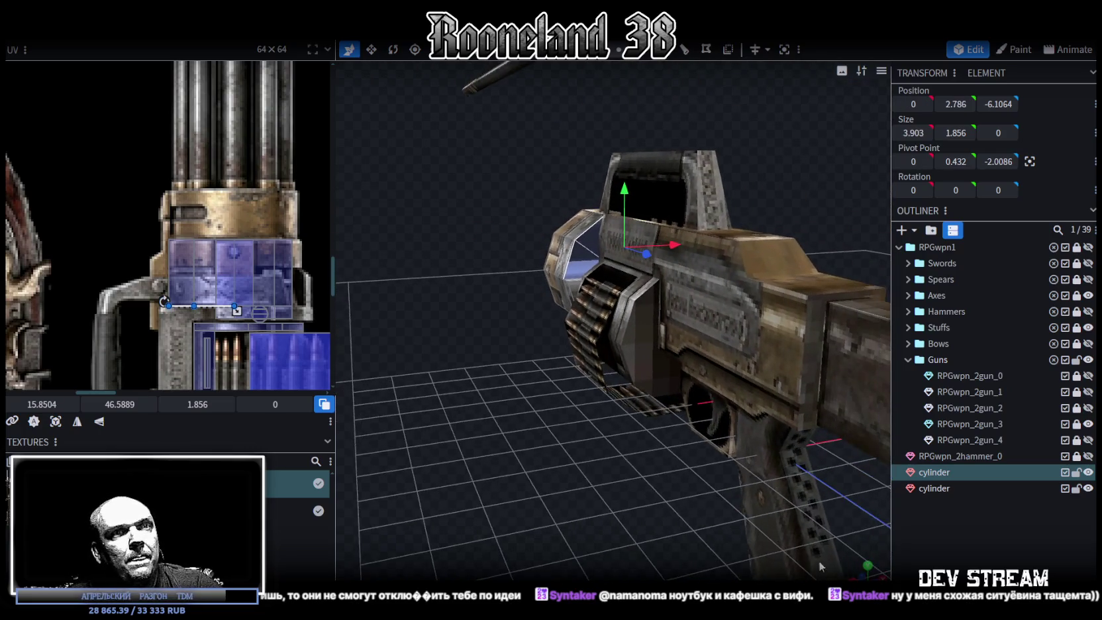
{"action": "left_click", "coordinate": [868, 576]}
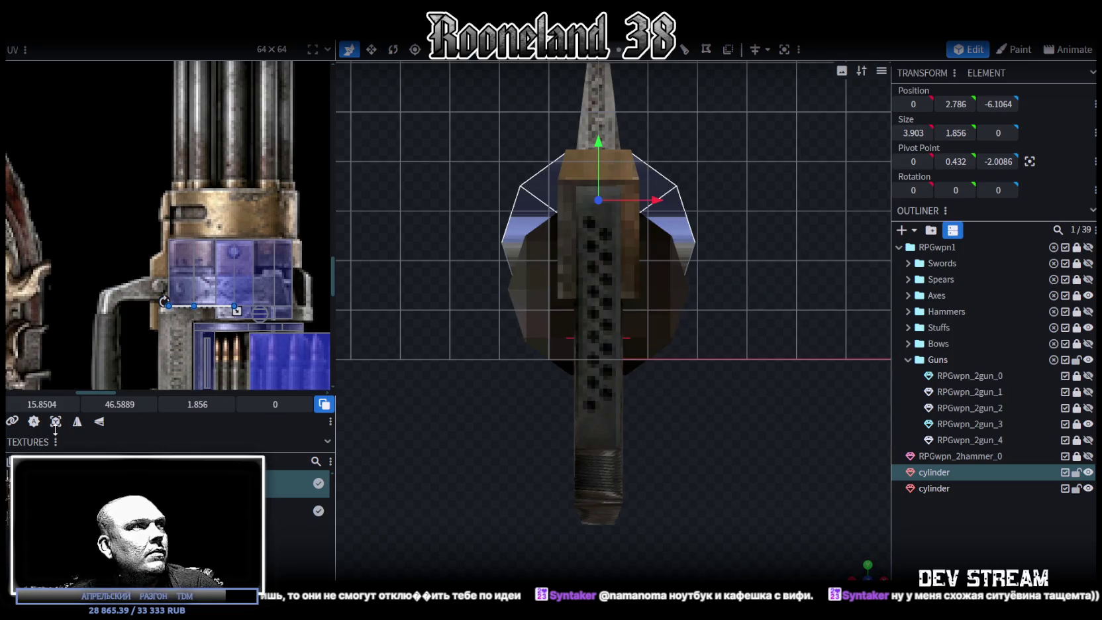
Select the drum's fan-shaped end-cap faces; undo moving their UV onto the red hammer head
{"action": "left_click", "coordinate": [55, 427]}
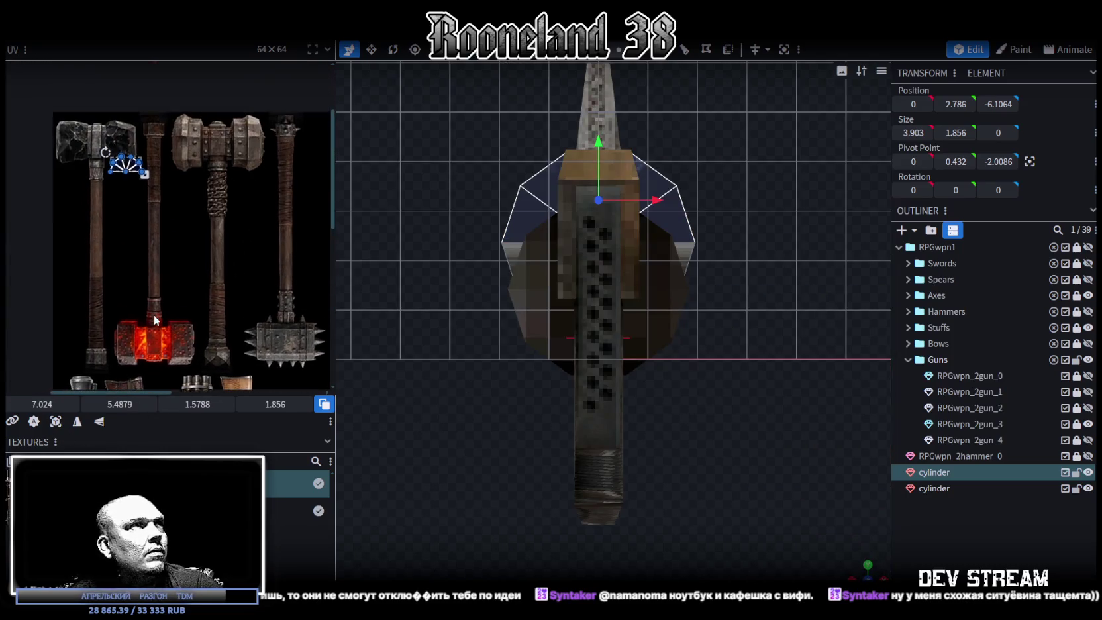
{"action": "left_click_drag", "start_coordinate": [146, 263], "coordinate": [159, 344]}
{"action": "scroll", "coordinate": [159, 298], "scroll_direction": "down", "scroll_amount": 3}
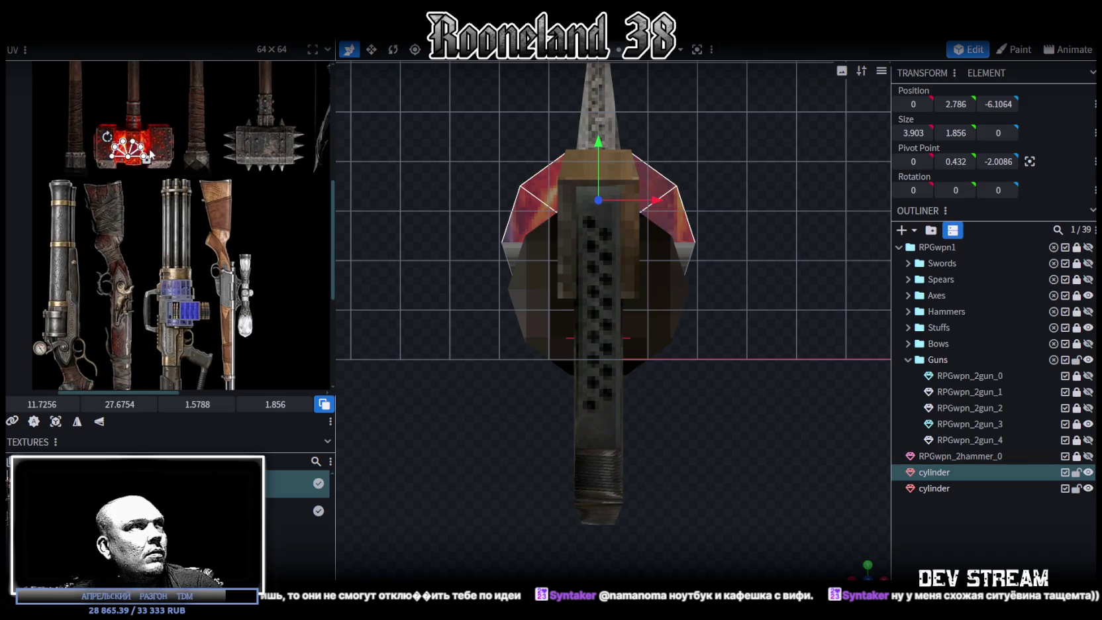
{"action": "key", "text": "ctrl+z"}
{"action": "scroll", "coordinate": [242, 268], "scroll_direction": "up", "scroll_amount": 2}
{"action": "scroll", "coordinate": [242, 268], "scroll_direction": "up", "scroll_amount": 2}
{"action": "scroll", "coordinate": [242, 268], "scroll_direction": "up", "scroll_amount": 1}
{"action": "scroll", "coordinate": [242, 270], "scroll_direction": "up", "scroll_amount": 2}
Move the end-cap UV onto the gun's upper metal at 17.5756, 45.7629, adjusting one vertex
{"action": "left_click_drag", "start_coordinate": [220, 275], "coordinate": [255, 295]}
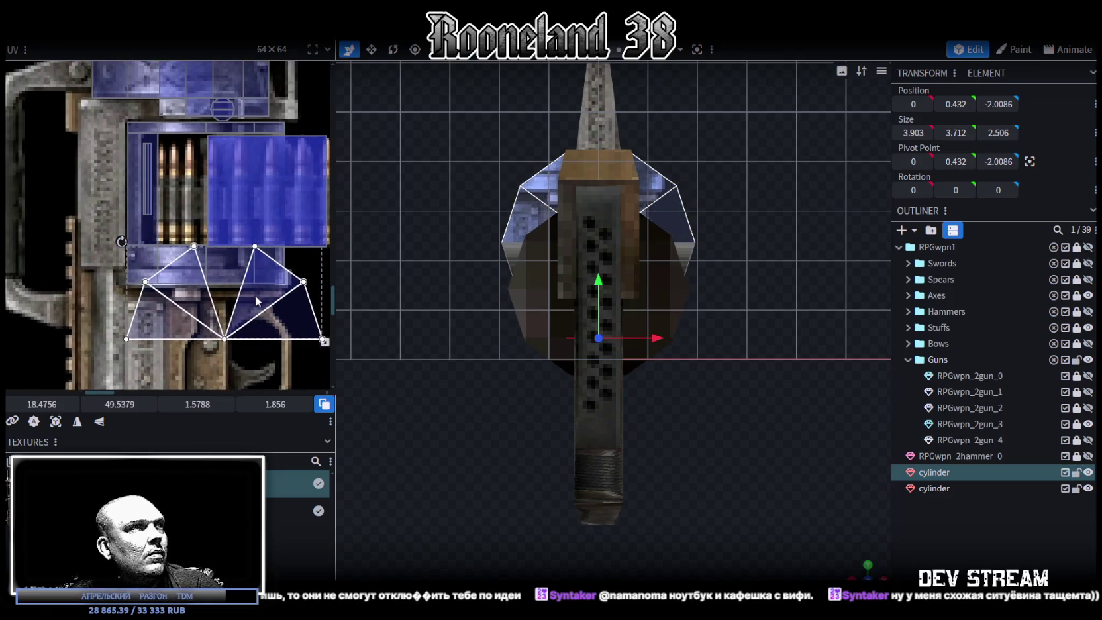
{"action": "scroll", "coordinate": [290, 329], "scroll_direction": "down", "scroll_amount": 1}
{"action": "scroll", "coordinate": [290, 329], "scroll_direction": "up", "scroll_amount": 1}
{"action": "left_click_drag", "start_coordinate": [267, 345], "coordinate": [235, 156]}
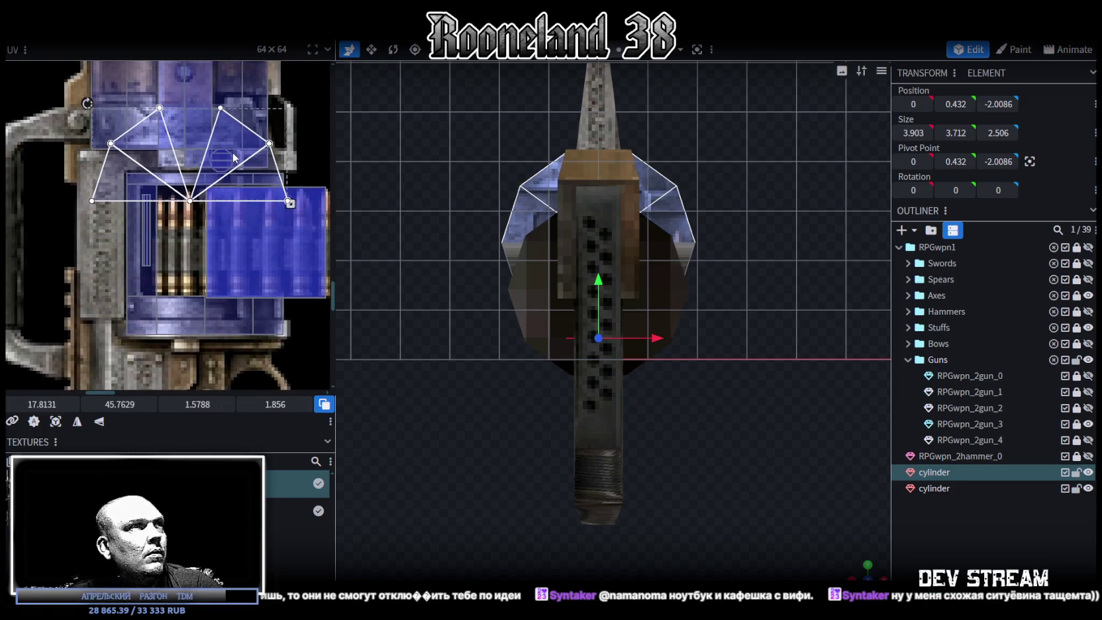
{"action": "mouse_move", "coordinate": [289, 203]}
{"action": "left_mouse_down"}
{"action": "mouse_move", "coordinate": [193, 151]}
{"action": "mouse_move", "coordinate": [242, 151]}
{"action": "mouse_move", "coordinate": [207, 130]}
{"action": "left_mouse_up"}
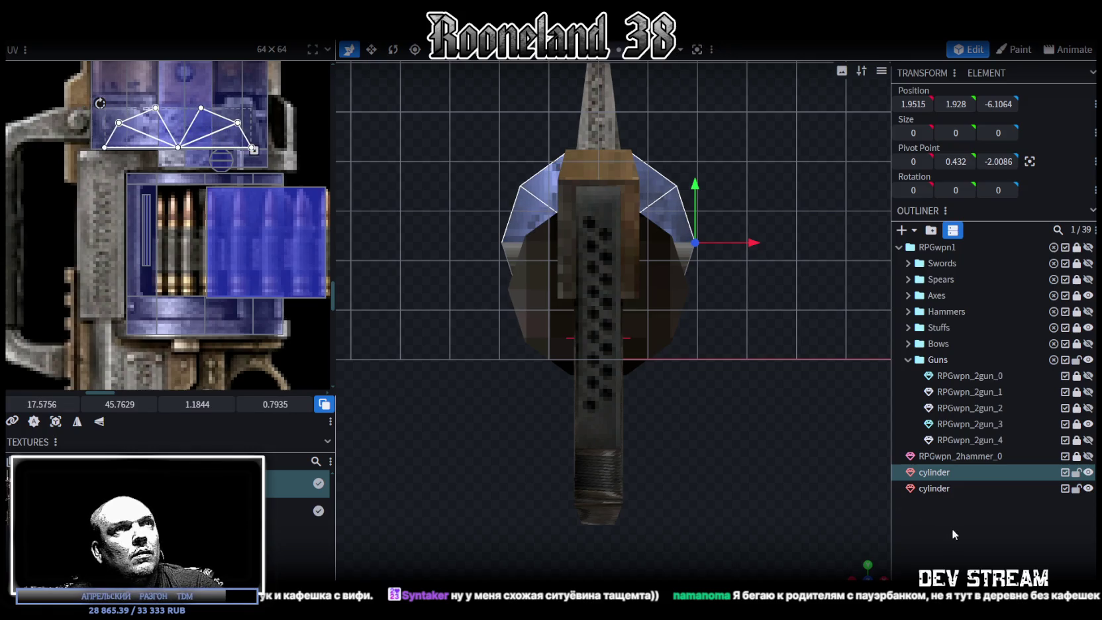
{"action": "left_click", "coordinate": [953, 533]}
{"action": "mouse_move", "coordinate": [811, 496]}
{"action": "left_mouse_down"}
{"action": "mouse_move", "coordinate": [692, 389]}
{"action": "mouse_move", "coordinate": [648, 497]}
{"action": "mouse_move", "coordinate": [550, 414]}
{"action": "mouse_move", "coordinate": [561, 422]}
{"action": "left_mouse_up"}
{"action": "left_click", "coordinate": [788, 337]}
{"action": "left_click", "coordinate": [780, 329]}
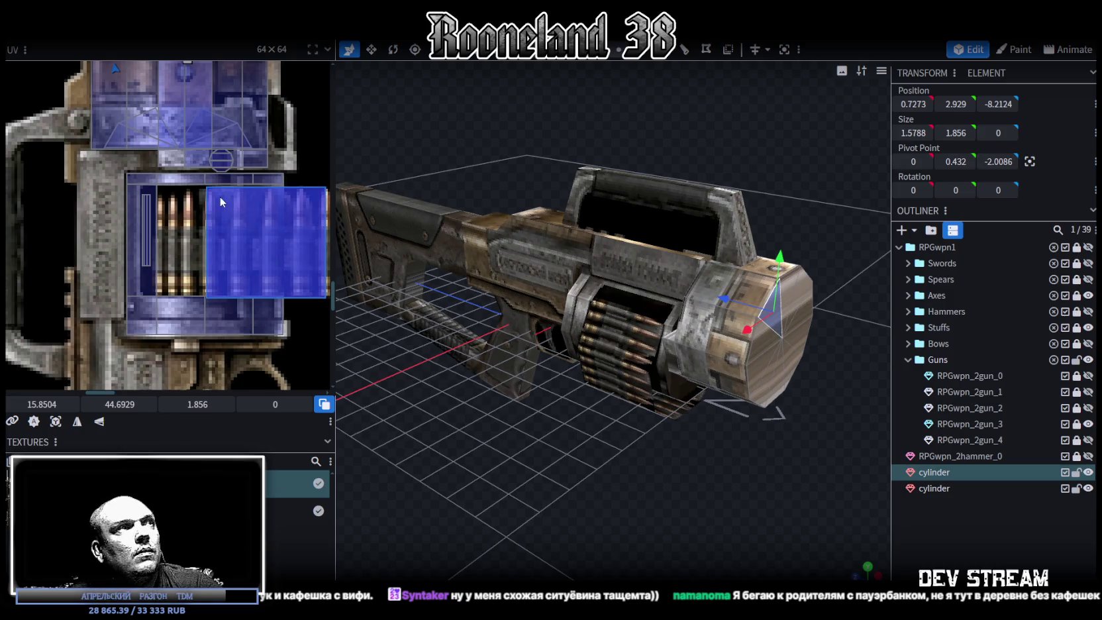
{"action": "scroll", "coordinate": [249, 287], "scroll_direction": "down", "scroll_amount": 4}
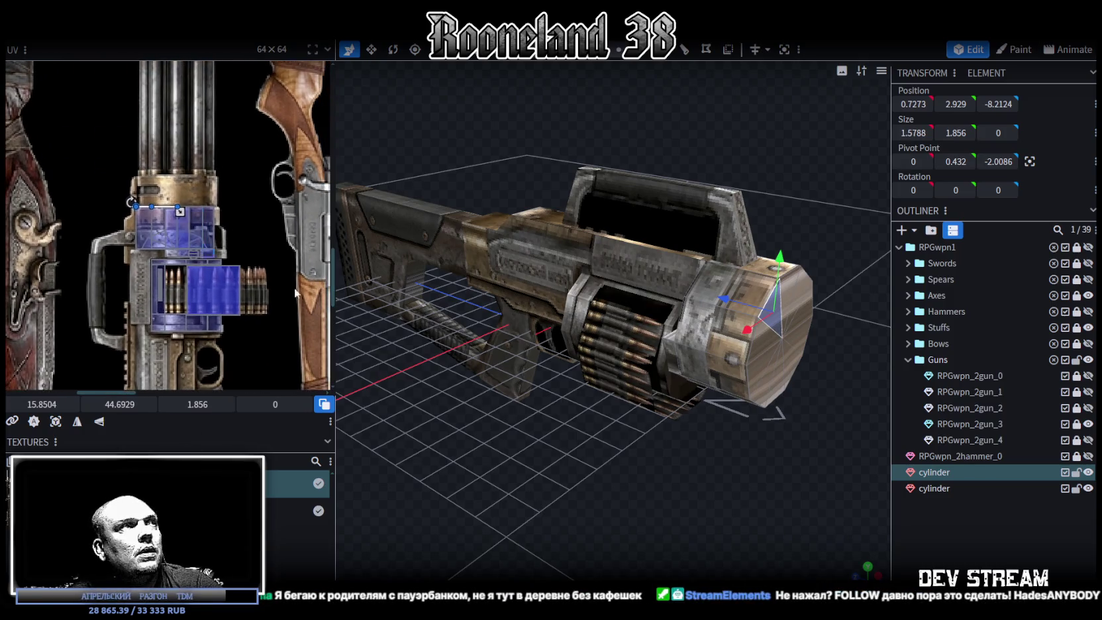
{"action": "left_click_drag", "start_coordinate": [603, 459], "coordinate": [643, 420]}
{"action": "scroll", "coordinate": [675, 435], "scroll_direction": "up", "scroll_amount": 3}
{"action": "scroll", "coordinate": [609, 462], "scroll_direction": "up", "scroll_amount": 2}
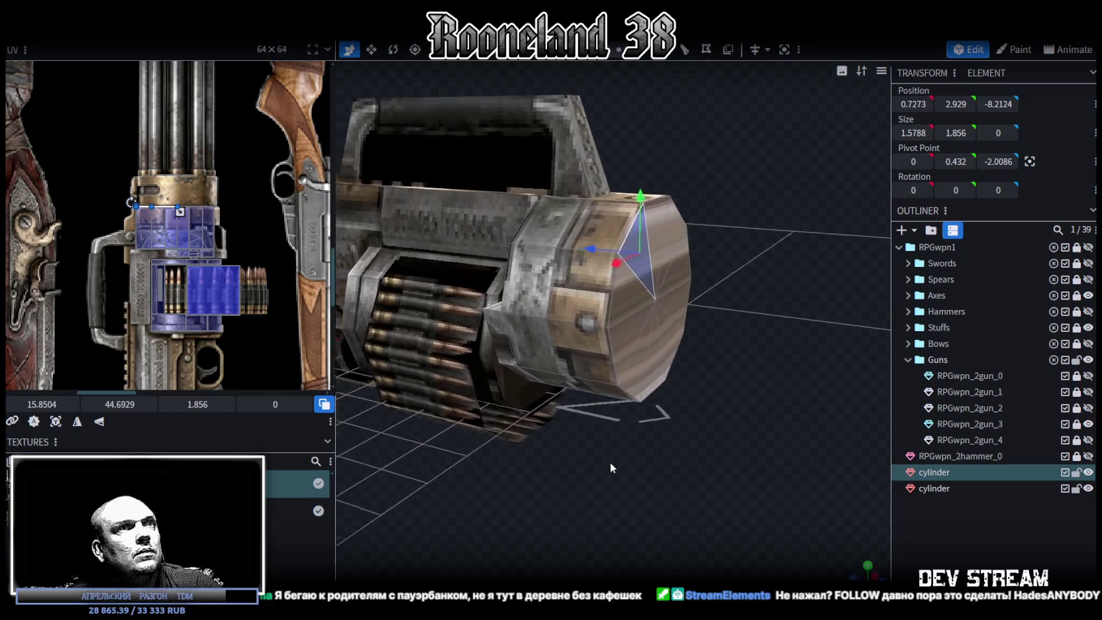
{"action": "left_click_drag", "start_coordinate": [609, 462], "coordinate": [597, 458]}
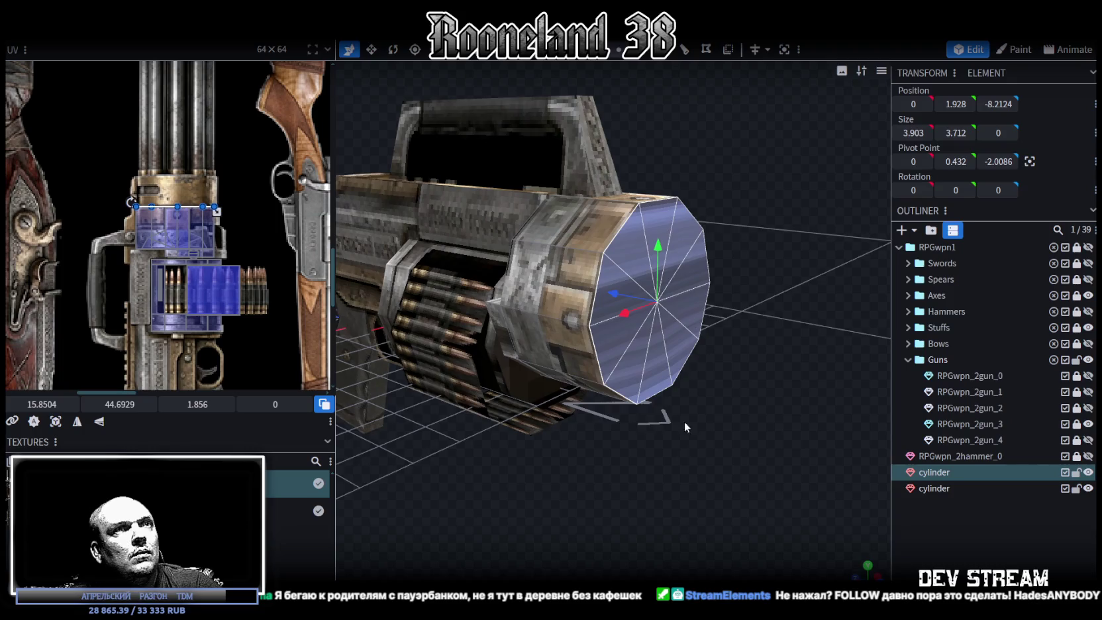
Try shrinking the drum's front face, then undo the change
{"action": "left_click_drag", "start_coordinate": [691, 393], "coordinate": [666, 336]}
{"action": "key", "text": "v"}
{"action": "mouse_move", "coordinate": [646, 297]}
{"action": "left_mouse_down"}
{"action": "mouse_move", "coordinate": [608, 467]}
{"action": "mouse_move", "coordinate": [619, 468]}
{"action": "left_mouse_up"}
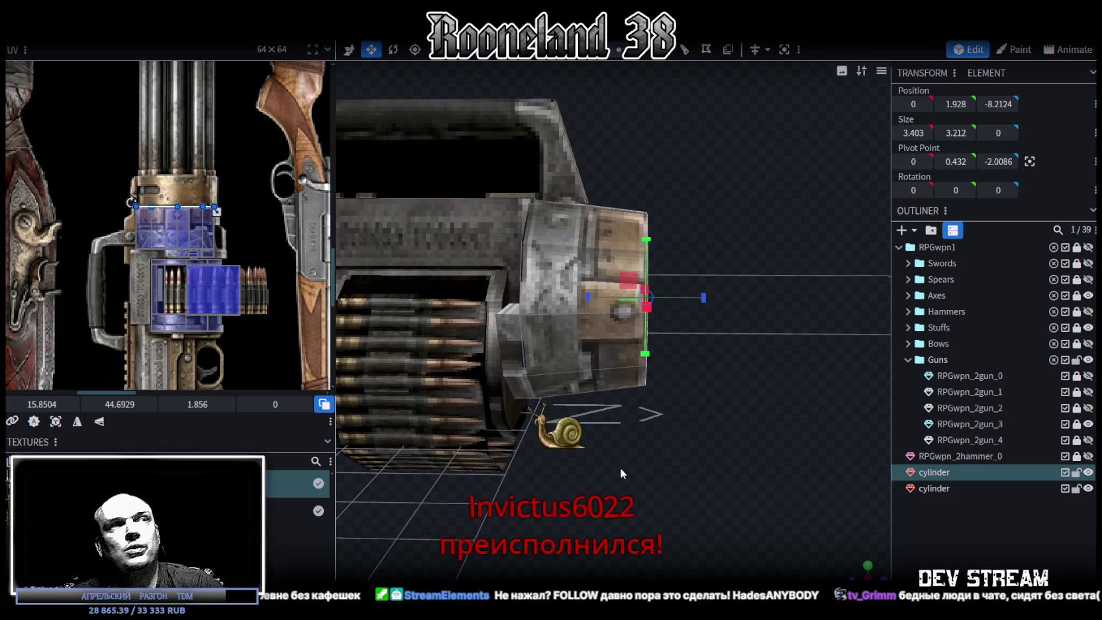
{"action": "key", "text": "ctrl+z"}
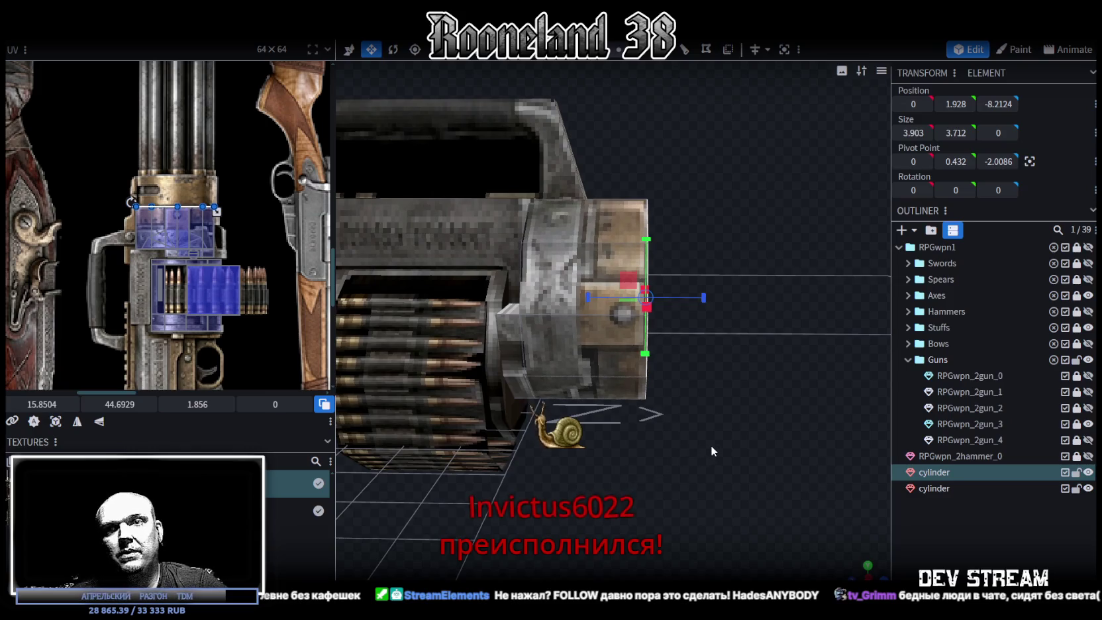
Select the drum's top edge and add a loop cut around the drum
{"action": "mouse_move", "coordinate": [711, 451]}
{"action": "left_mouse_down"}
{"action": "mouse_move", "coordinate": [792, 427]}
{"action": "mouse_move", "coordinate": [699, 501]}
{"action": "mouse_move", "coordinate": [680, 114]}
{"action": "left_mouse_up"}
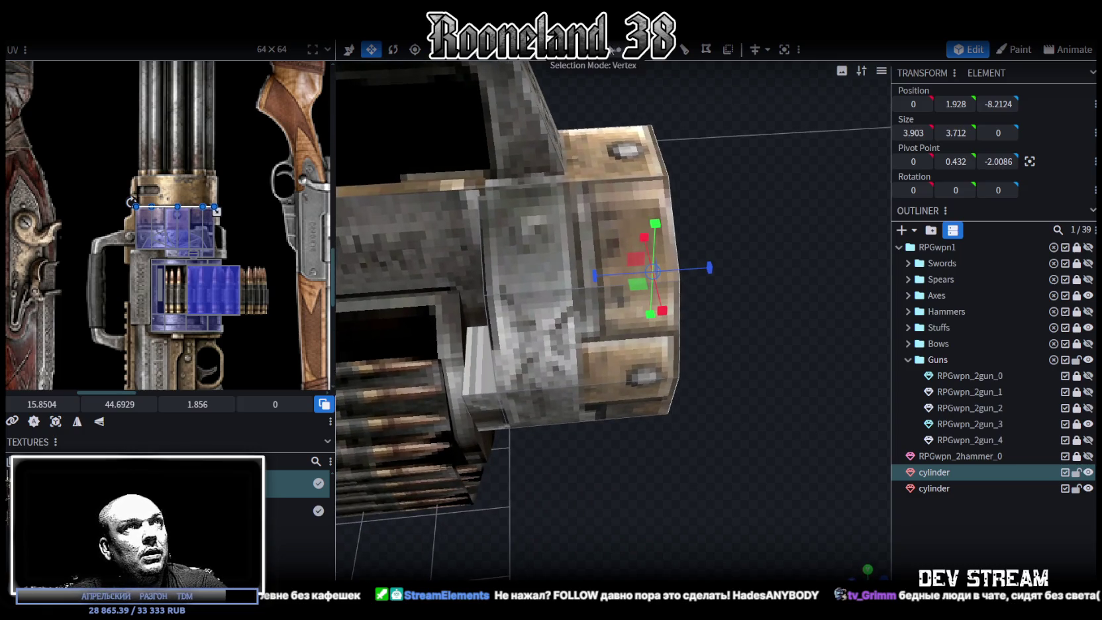
{"action": "left_click", "coordinate": [593, 148]}
{"action": "left_click", "coordinate": [583, 185]}
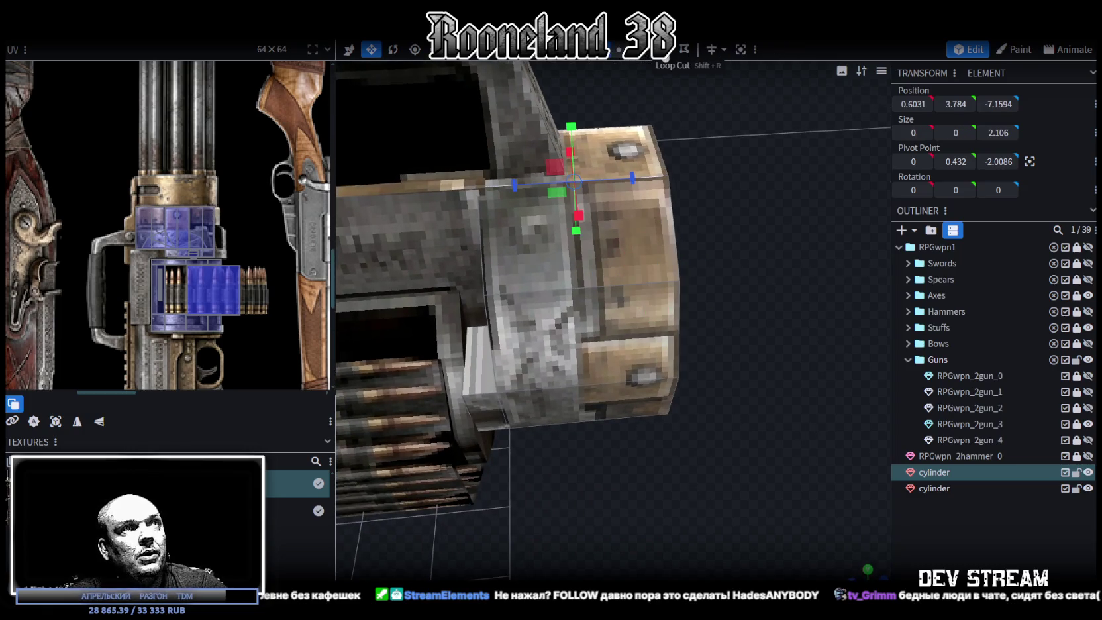
{"action": "left_click", "coordinate": [665, 51]}
{"action": "left_click_drag", "start_coordinate": [747, 343], "coordinate": [668, 316]}
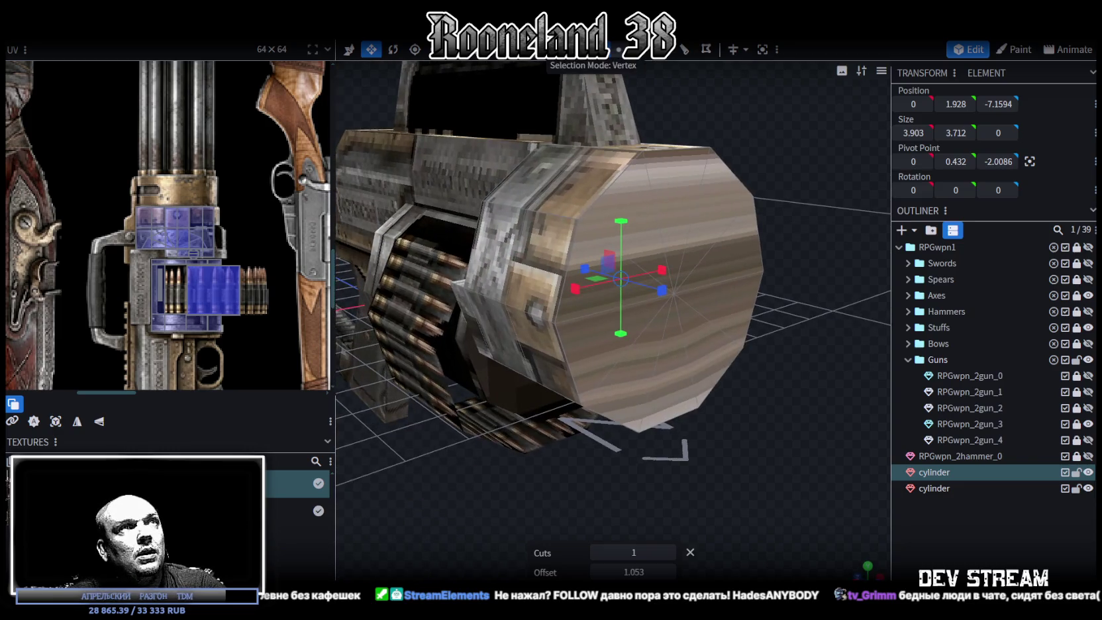
Select all the drum's front-face triangles and shrink the front face to 3.403 × 3.212
{"action": "left_click", "coordinate": [672, 192], "text": "shift"}
{"action": "left_click", "coordinate": [616, 199], "text": "shift"}
{"action": "left_click", "coordinate": [583, 278], "text": "shift"}
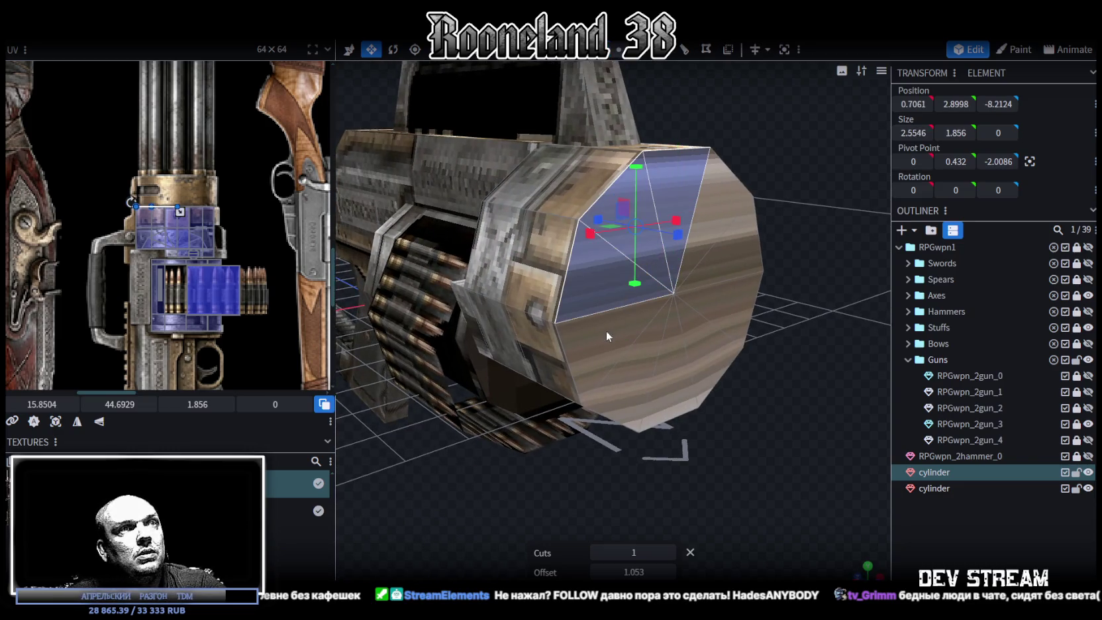
{"action": "left_click", "coordinate": [609, 377], "text": "shift"}
{"action": "left_click", "coordinate": [677, 362], "text": "shift"}
{"action": "left_click", "coordinate": [730, 310], "text": "shift"}
{"action": "mouse_move", "coordinate": [760, 314]}
{"action": "left_mouse_down"}
{"action": "mouse_move", "coordinate": [659, 283]}
{"action": "mouse_move", "coordinate": [647, 300]}
{"action": "mouse_move", "coordinate": [656, 295]}
{"action": "left_mouse_up"}
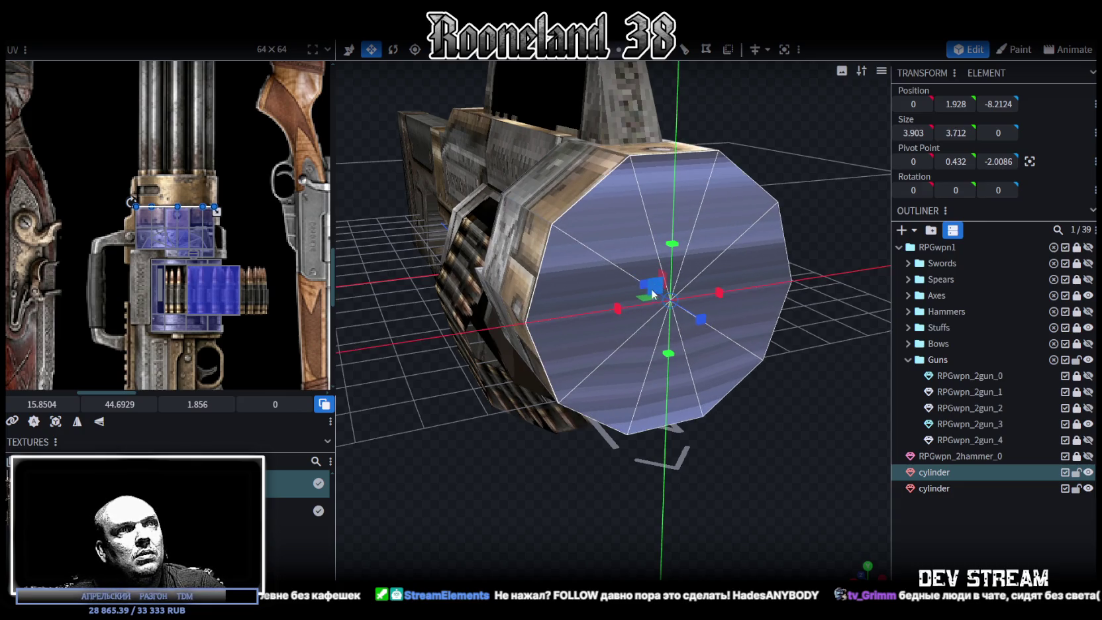
{"action": "left_click_drag", "start_coordinate": [626, 296], "coordinate": [652, 306]}
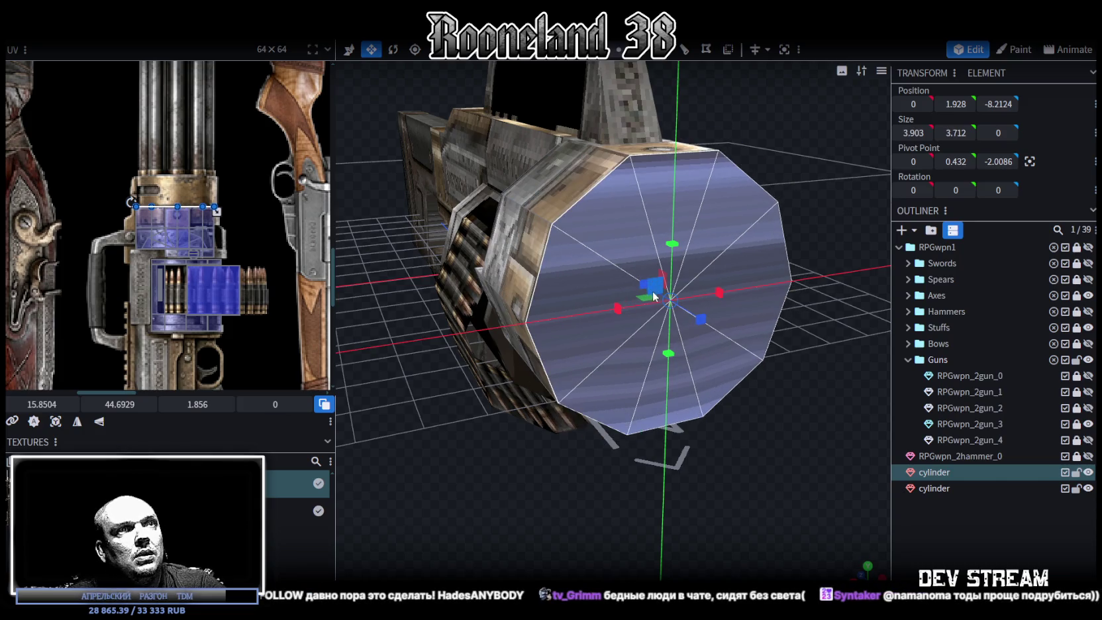
{"action": "left_click_drag", "start_coordinate": [534, 386], "coordinate": [571, 437]}
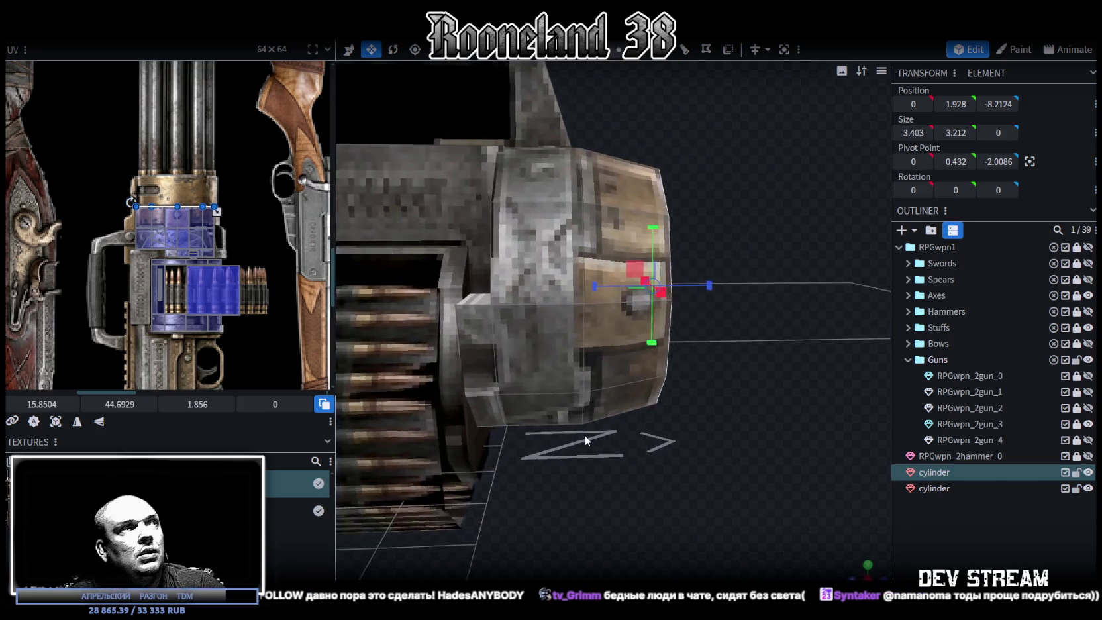
{"action": "left_click_drag", "start_coordinate": [646, 351], "coordinate": [650, 415]}
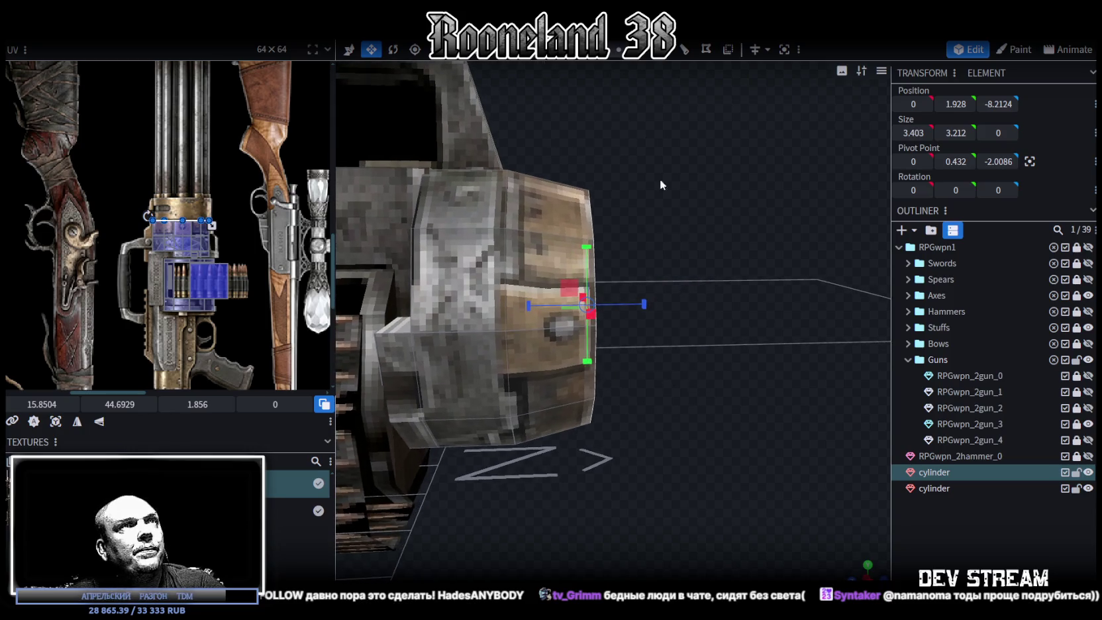
Extrude the cylinder's front face out by 1.2 and widen it to 3.603 × 3.412
{"action": "left_click", "coordinate": [646, 50]}
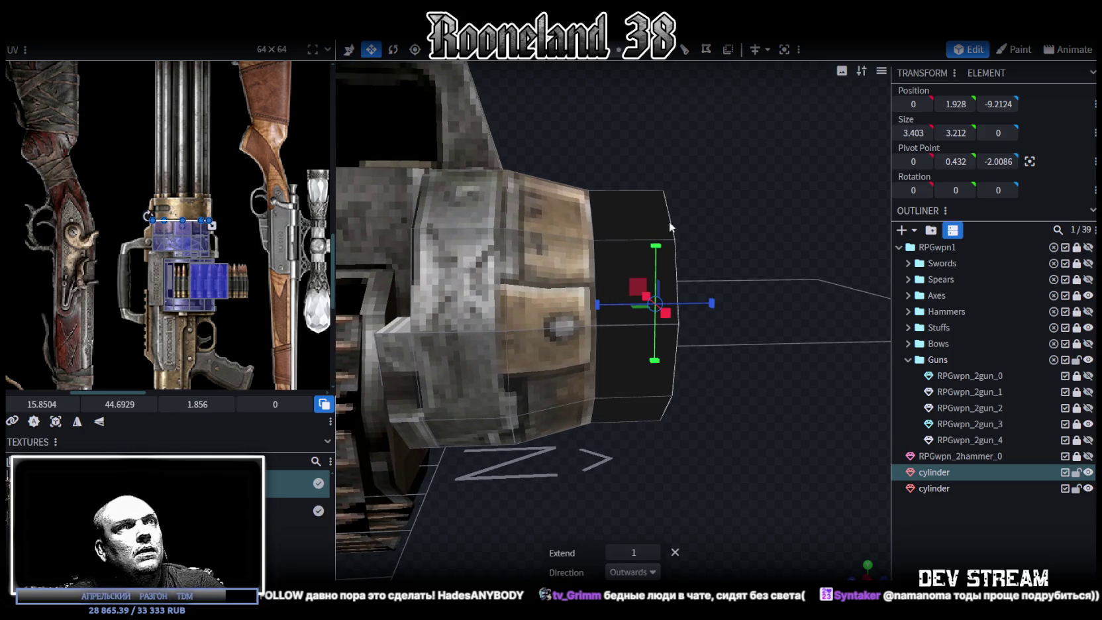
{"action": "left_click_drag", "start_coordinate": [664, 213], "coordinate": [745, 341]}
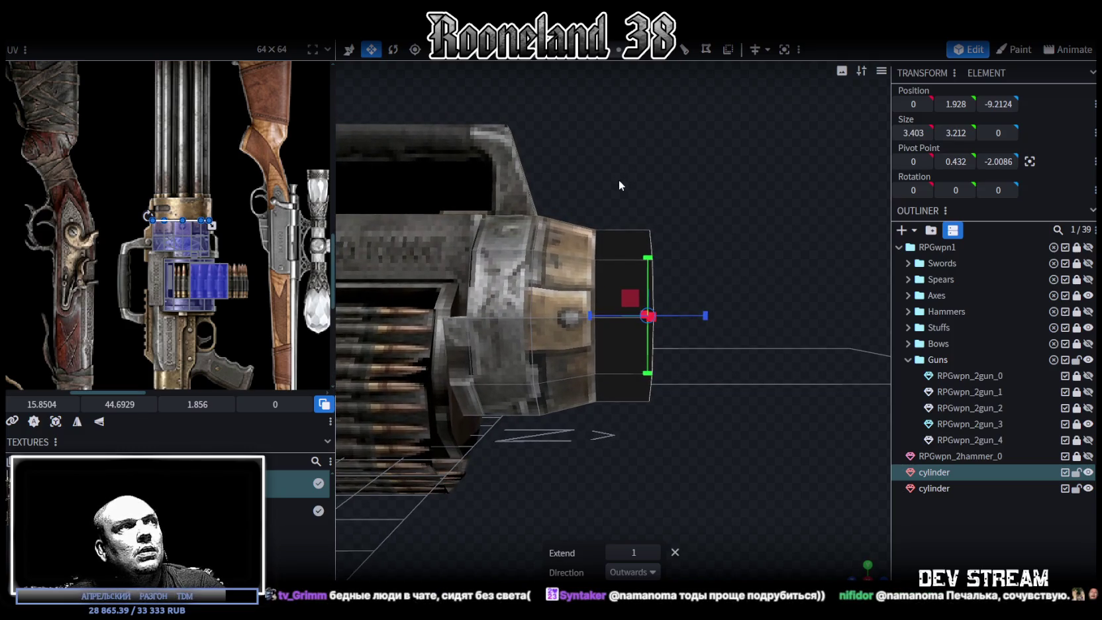
{"action": "left_click", "coordinate": [654, 552]}
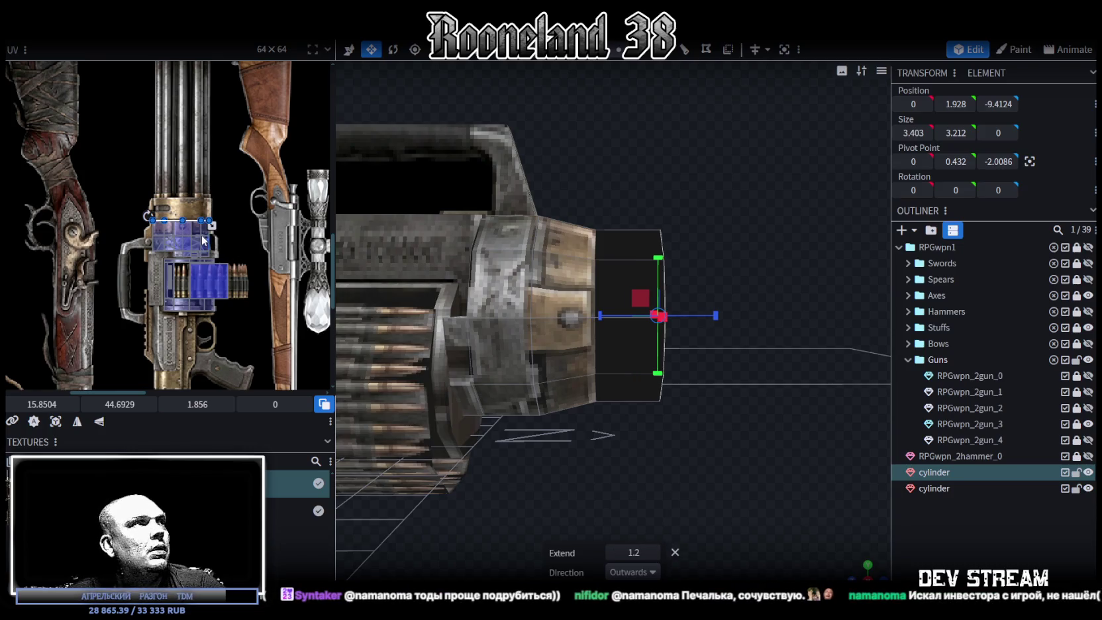
{"action": "left_click_drag", "start_coordinate": [705, 458], "coordinate": [766, 447]}
{"action": "mouse_move", "coordinate": [706, 176]}
{"action": "left_mouse_down"}
{"action": "mouse_move", "coordinate": [628, 434]}
{"action": "mouse_move", "coordinate": [714, 408]}
{"action": "mouse_move", "coordinate": [717, 482]}
{"action": "left_mouse_up"}
{"action": "scroll", "coordinate": [630, 411], "scroll_direction": "down", "scroll_amount": 3}
{"action": "mouse_move", "coordinate": [643, 397]}
{"action": "left_mouse_down"}
{"action": "mouse_move", "coordinate": [704, 370]}
{"action": "mouse_move", "coordinate": [742, 392]}
{"action": "left_mouse_up"}
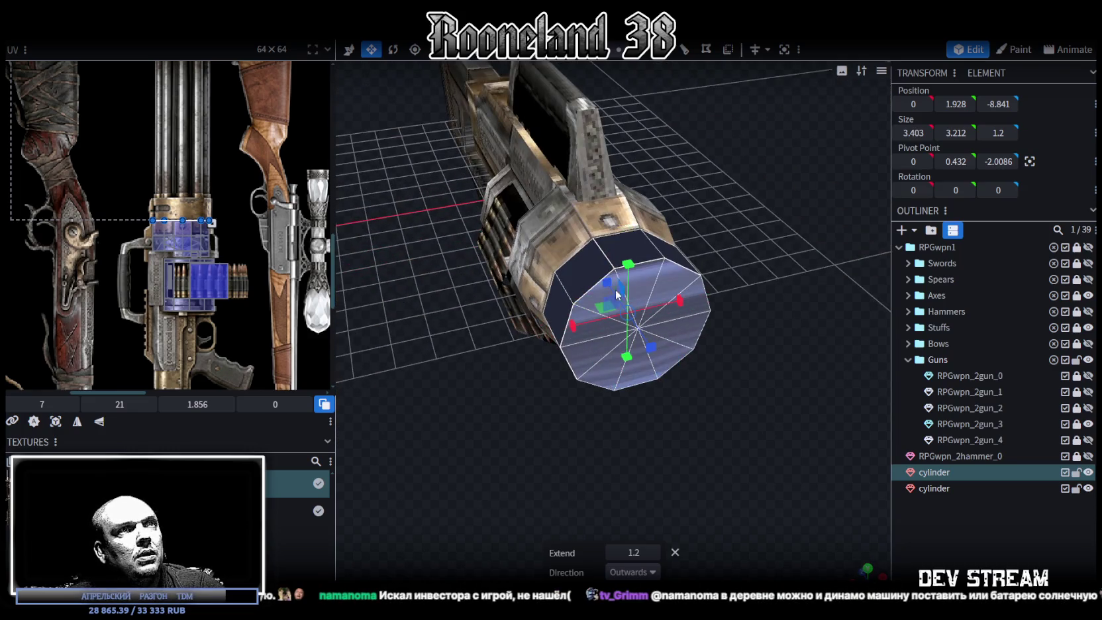
{"action": "left_click_drag", "start_coordinate": [613, 304], "coordinate": [891, 558]}
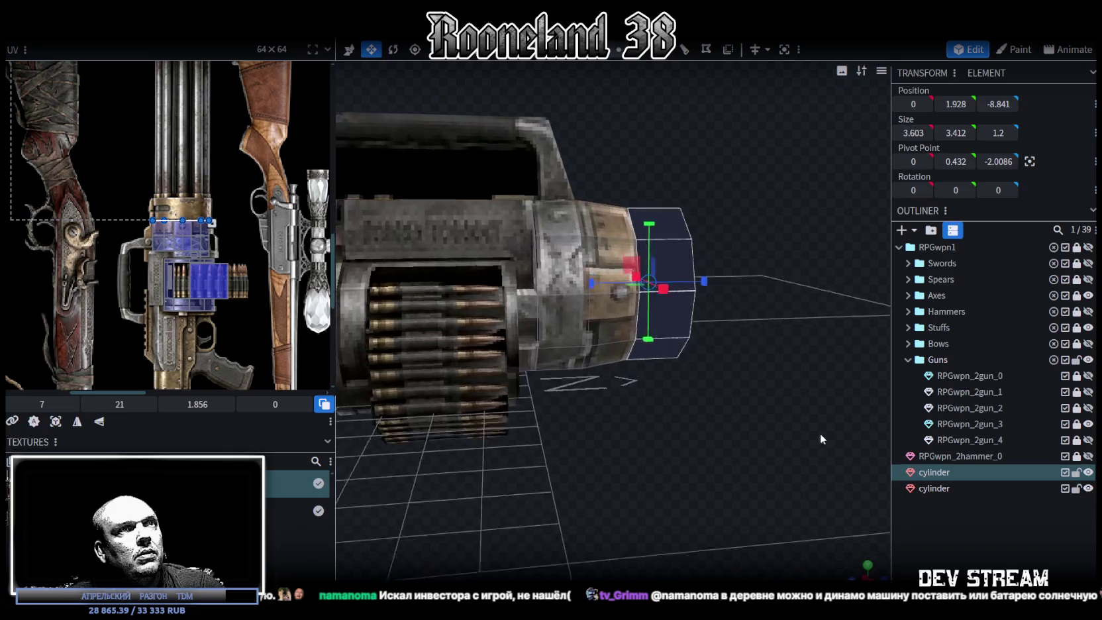
{"action": "left_click", "coordinate": [867, 567]}
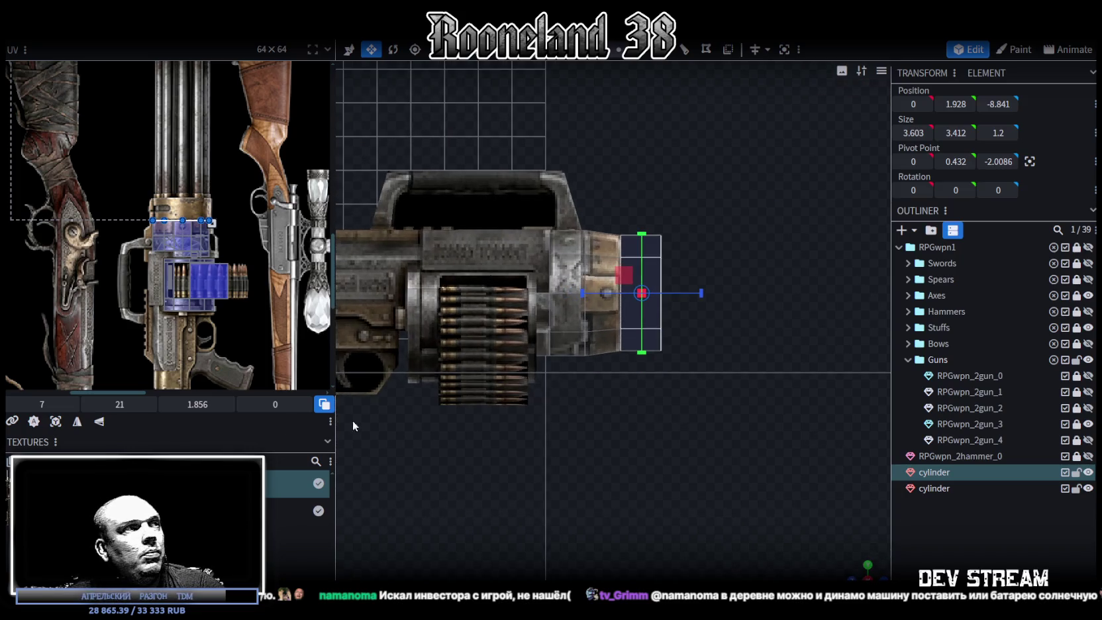
Project the muzzle ring's UVs from the current view
{"action": "left_click", "coordinate": [55, 422]}
{"action": "scroll", "coordinate": [129, 261], "scroll_direction": "up", "scroll_amount": 3}
{"action": "scroll", "coordinate": [131, 199], "scroll_direction": "up", "scroll_amount": 3}
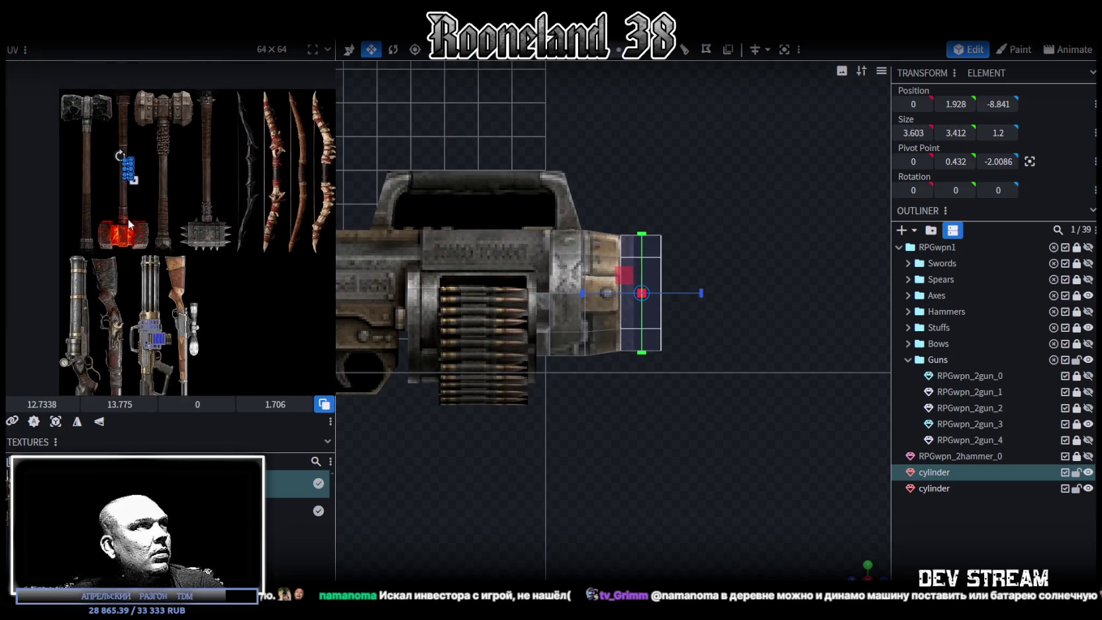
{"action": "scroll", "coordinate": [133, 171], "scroll_direction": "up", "scroll_amount": 3}
{"action": "left_click_drag", "start_coordinate": [130, 159], "coordinate": [174, 137]}
{"action": "scroll", "coordinate": [201, 204], "scroll_direction": "down", "scroll_amount": 3}
{"action": "scroll", "coordinate": [165, 231], "scroll_direction": "down", "scroll_amount": 3}
{"action": "scroll", "coordinate": [174, 137], "scroll_direction": "down", "scroll_amount": 2}
Select the muzzle ring's faces in the UV editor and open their UV options
{"action": "left_click", "coordinate": [162, 215]}
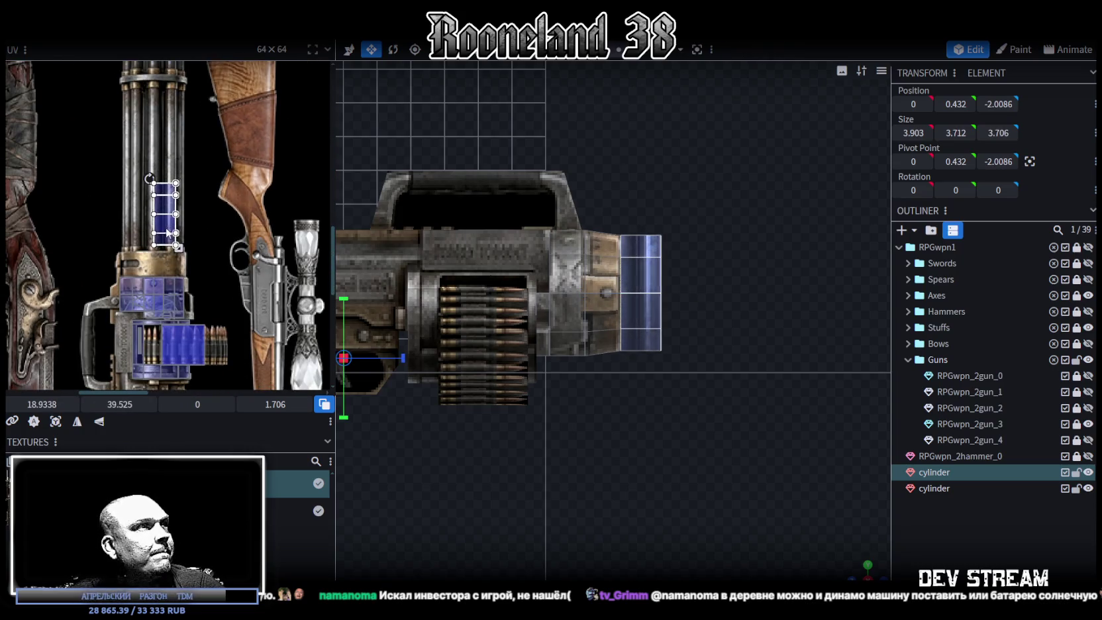
{"action": "right_click", "coordinate": [167, 231]}
{"action": "scroll", "coordinate": [167, 231], "scroll_direction": "up", "scroll_amount": 2}
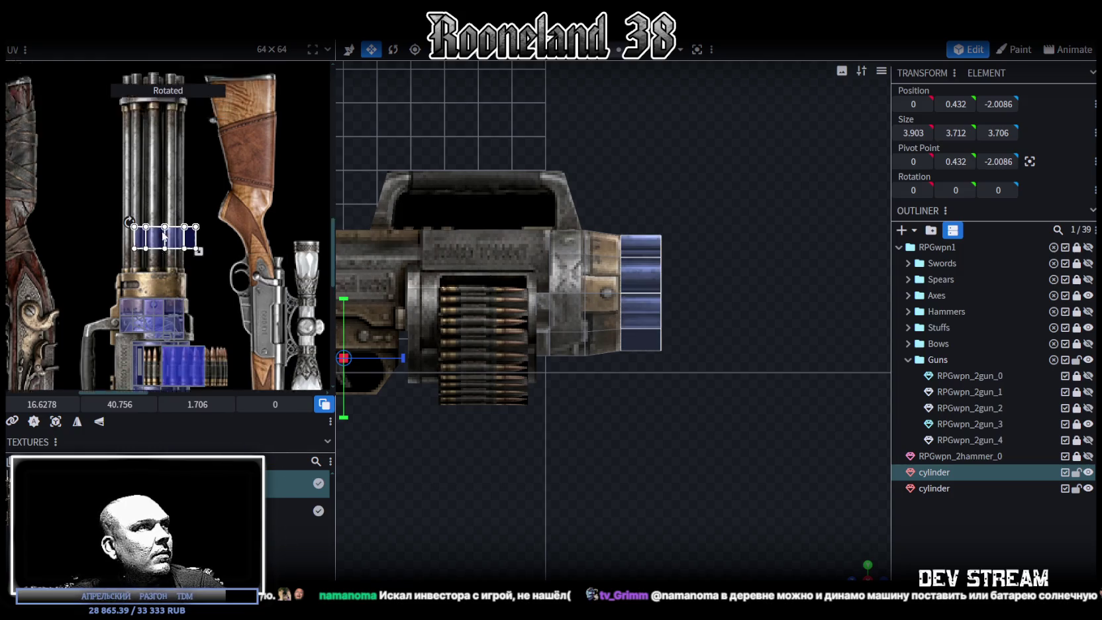
{"action": "scroll", "coordinate": [166, 286], "scroll_direction": "up", "scroll_amount": 3}
{"action": "scroll", "coordinate": [166, 286], "scroll_direction": "down", "scroll_amount": 3}
{"action": "scroll", "coordinate": [171, 136], "scroll_direction": "down", "scroll_amount": 3}
{"action": "scroll", "coordinate": [171, 135], "scroll_direction": "down", "scroll_amount": 2}
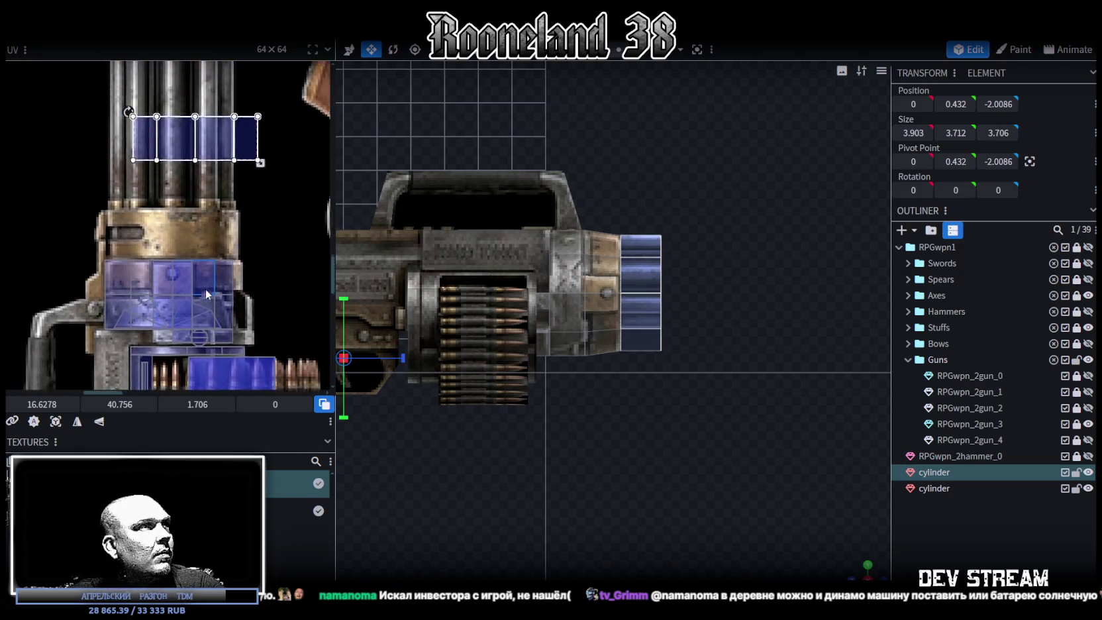
{"action": "scroll", "coordinate": [172, 136], "scroll_direction": "down", "scroll_amount": 2}
{"action": "left_click", "coordinate": [161, 249]}
{"action": "scroll", "coordinate": [116, 246], "scroll_direction": "down", "scroll_amount": 3}
Move the ring's UV island onto the metal band at 15.9215, 43.3435, about 1.77 wide
{"action": "mouse_move", "coordinate": [117, 246]}
{"action": "left_mouse_down"}
{"action": "mouse_move", "coordinate": [108, 224]}
{"action": "mouse_move", "coordinate": [106, 241]}
{"action": "left_mouse_up"}
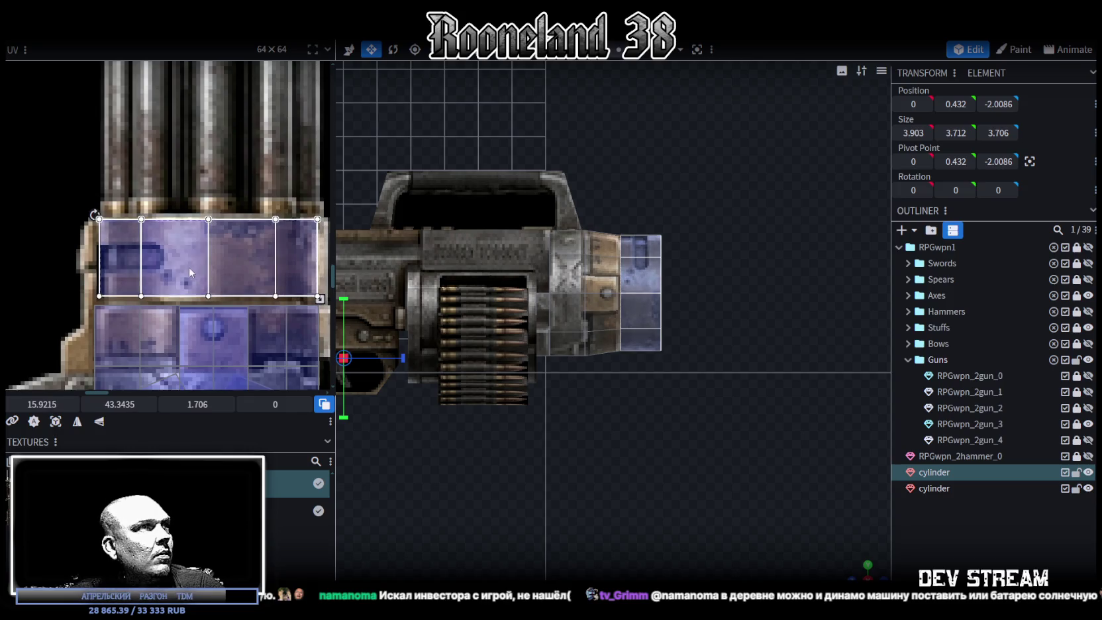
{"action": "scroll", "coordinate": [194, 262], "scroll_direction": "right", "scroll_amount": 2}
{"action": "scroll", "coordinate": [228, 275], "scroll_direction": "up", "scroll_amount": 2}
{"action": "left_click_drag", "start_coordinate": [231, 264], "coordinate": [243, 276]}
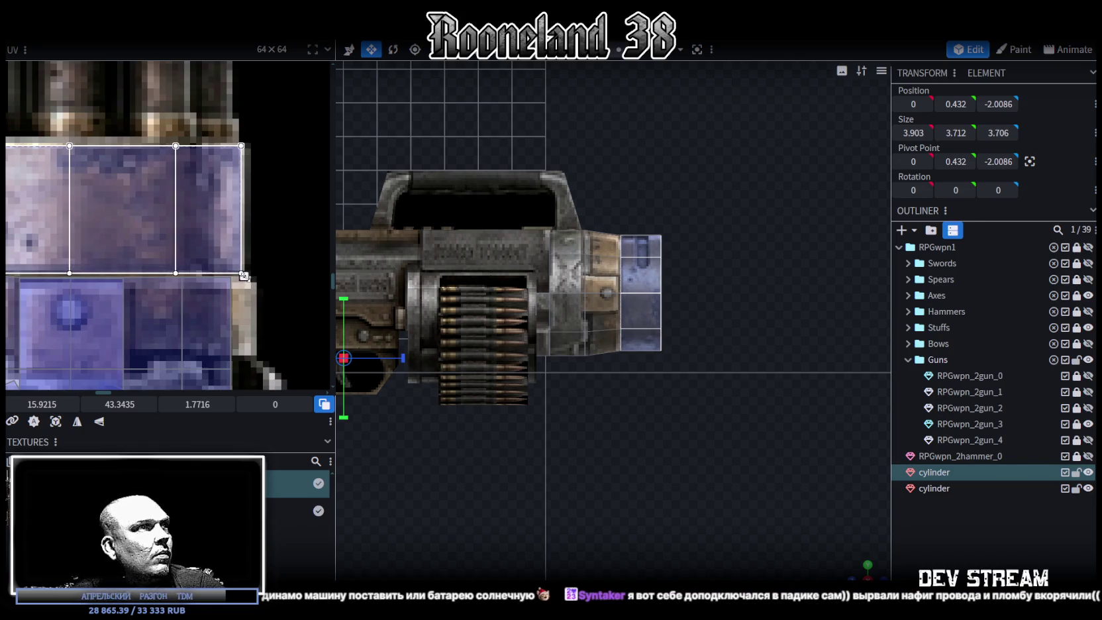
Reselect the cylinder and look down the gun
{"action": "mouse_move", "coordinate": [662, 430]}
{"action": "left_mouse_down"}
{"action": "mouse_move", "coordinate": [767, 407]}
{"action": "mouse_move", "coordinate": [649, 277]}
{"action": "left_mouse_up"}
{"action": "left_click", "coordinate": [766, 408]}
{"action": "left_click", "coordinate": [649, 277]}
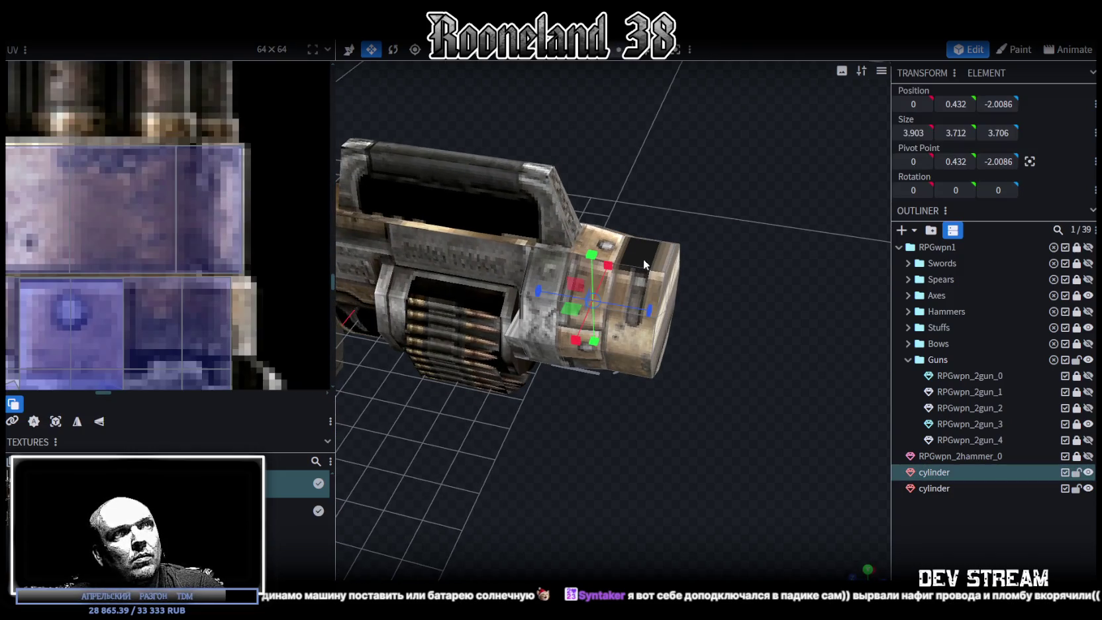
{"action": "left_click_drag", "start_coordinate": [732, 435], "coordinate": [616, 254]}
Switch to a top orthographic view and project the selected face's UVs from it
{"action": "left_click_drag", "start_coordinate": [630, 329], "coordinate": [732, 427]}
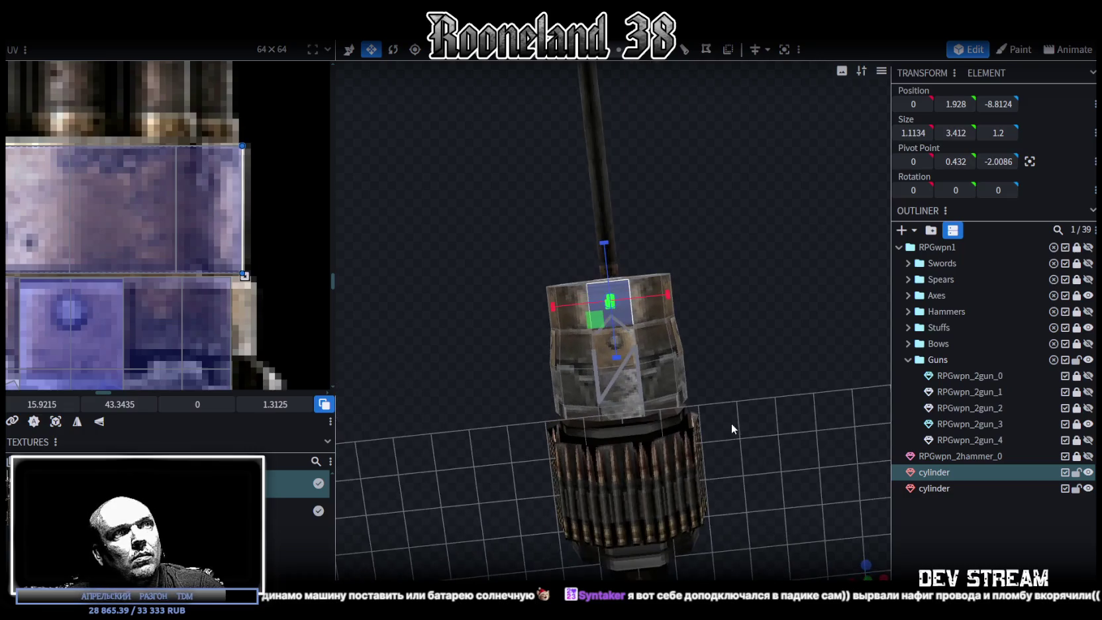
{"action": "key", "text": "KP_7"}
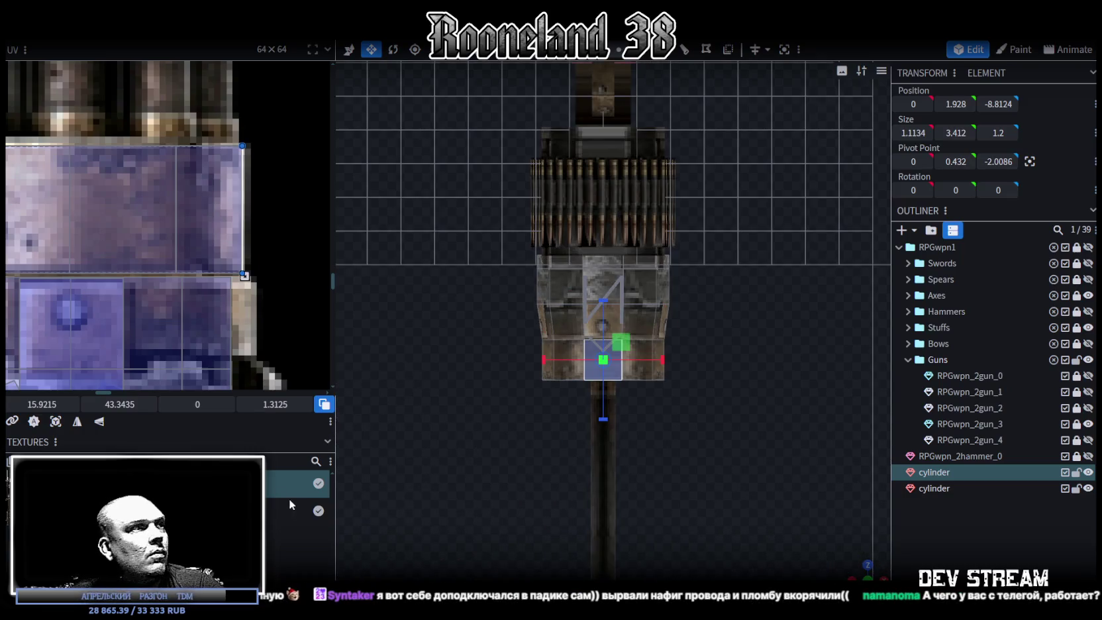
{"action": "left_click", "coordinate": [56, 422]}
{"action": "scroll", "coordinate": [156, 251], "scroll_direction": "down", "scroll_amount": 2}
{"action": "scroll", "coordinate": [156, 254], "scroll_direction": "down", "scroll_amount": 2}
{"action": "scroll", "coordinate": [165, 259], "scroll_direction": "down", "scroll_amount": 2}
{"action": "scroll", "coordinate": [172, 184], "scroll_direction": "up", "scroll_amount": 2}
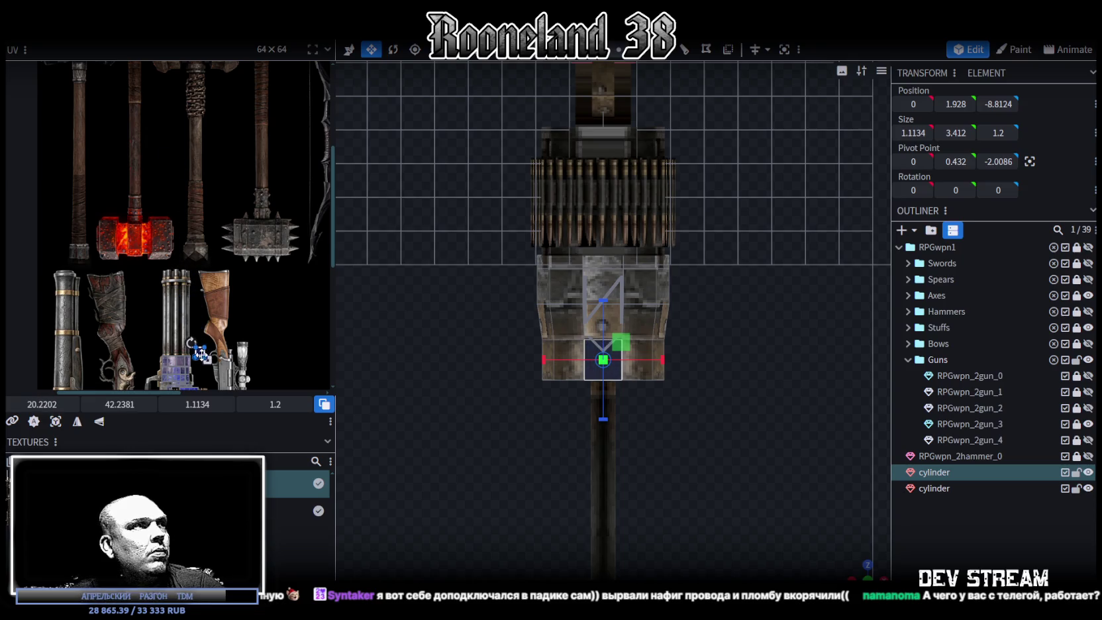
{"action": "scroll", "coordinate": [200, 353], "scroll_direction": "up", "scroll_amount": 2}
{"action": "scroll", "coordinate": [168, 359], "scroll_direction": "up", "scroll_amount": 2}
{"action": "scroll", "coordinate": [274, 323], "scroll_direction": "up", "scroll_amount": 2}
{"action": "scroll", "coordinate": [223, 247], "scroll_direction": "up", "scroll_amount": 2}
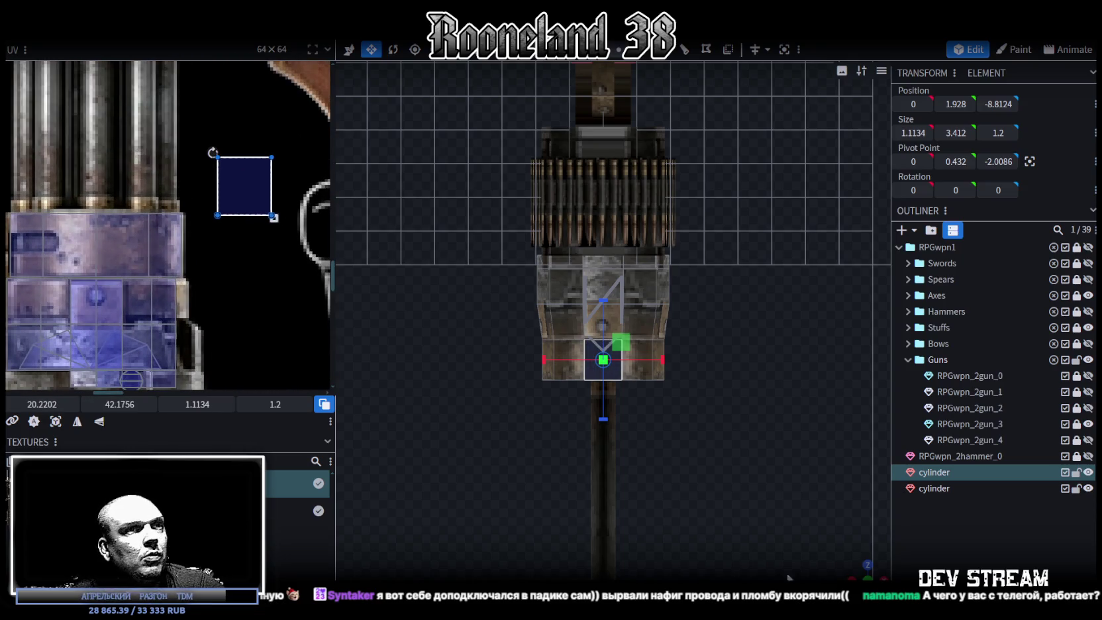
Resize the projected face's UV box and pull its left edge inward
{"action": "mouse_move", "coordinate": [868, 566]}
{"action": "left_mouse_down"}
{"action": "mouse_move", "coordinate": [702, 458]}
{"action": "mouse_move", "coordinate": [683, 381]}
{"action": "left_mouse_up"}
{"action": "scroll", "coordinate": [276, 300], "scroll_direction": "up", "scroll_amount": 2}
{"action": "scroll", "coordinate": [170, 223], "scroll_direction": "up", "scroll_amount": 2}
{"action": "left_click_drag", "start_coordinate": [28, 166], "coordinate": [69, 302]}
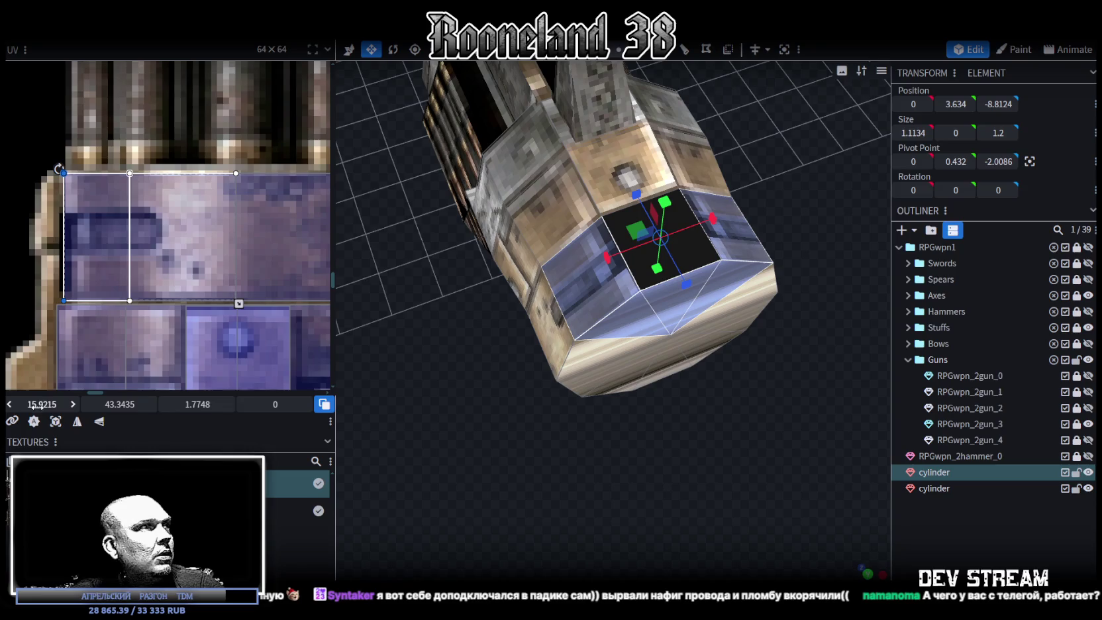
{"action": "left_click_drag", "start_coordinate": [63, 169], "coordinate": [75, 169]}
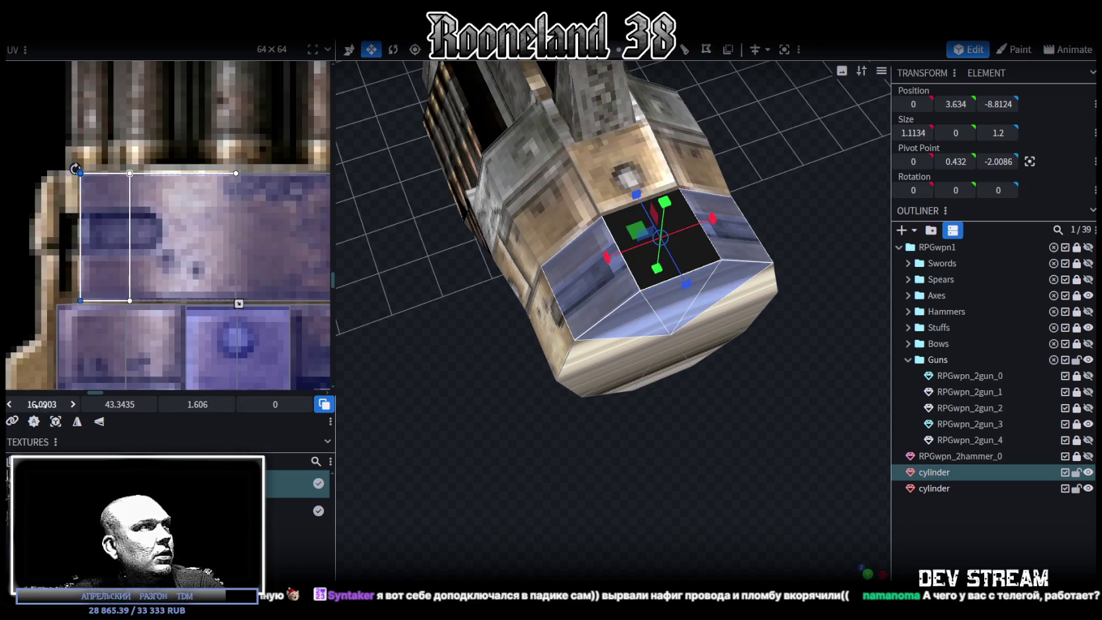
{"action": "scroll", "coordinate": [129, 286], "scroll_direction": "down", "scroll_amount": 3}
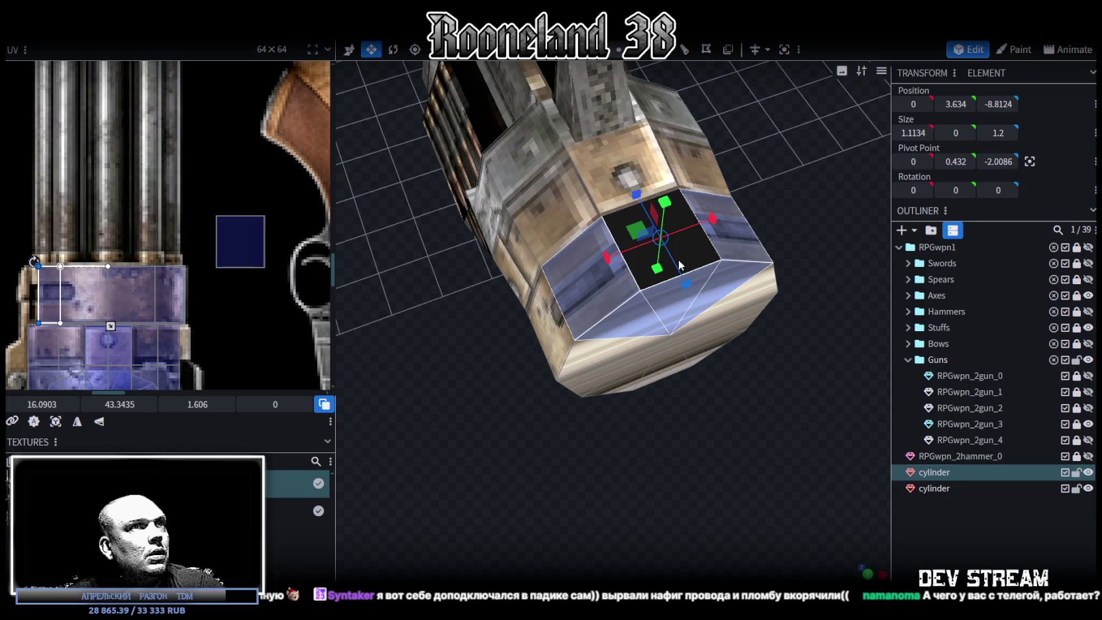
Map the ring's untextured top face onto the metal band, narrowed and flipped vertically
{"action": "left_click", "coordinate": [696, 257]}
{"action": "mouse_move", "coordinate": [241, 242]}
{"action": "left_mouse_down"}
{"action": "mouse_move", "coordinate": [63, 293]}
{"action": "mouse_move", "coordinate": [124, 287]}
{"action": "left_mouse_up"}
{"action": "scroll", "coordinate": [63, 293], "scroll_direction": "up", "scroll_amount": 3}
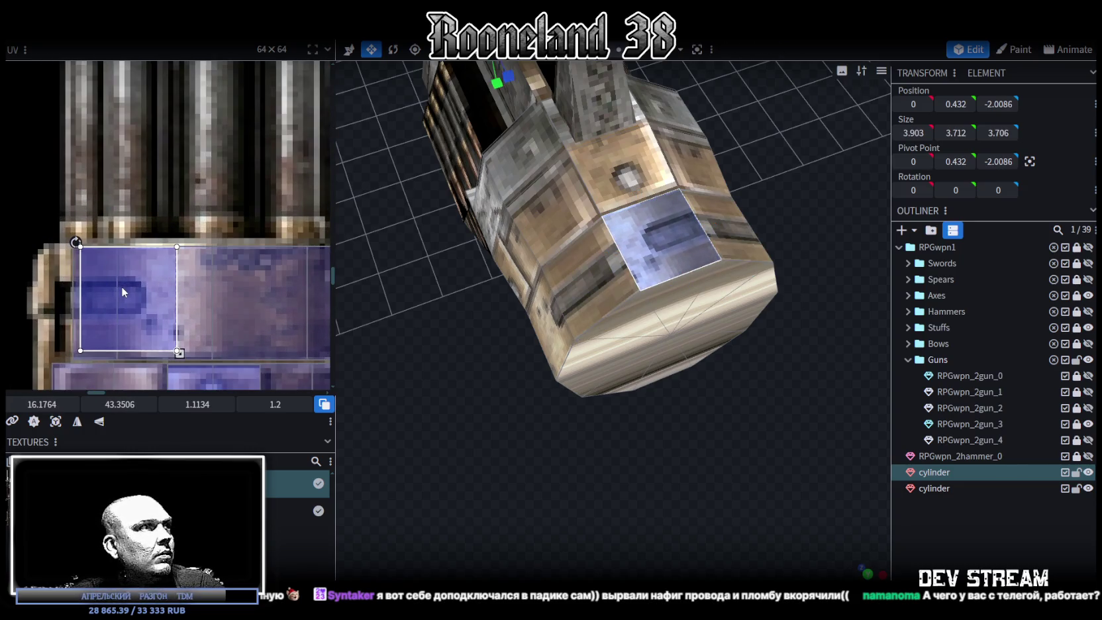
{"action": "mouse_move", "coordinate": [179, 353]}
{"action": "left_mouse_down"}
{"action": "mouse_move", "coordinate": [114, 359]}
{"action": "mouse_move", "coordinate": [130, 363]}
{"action": "left_mouse_up"}
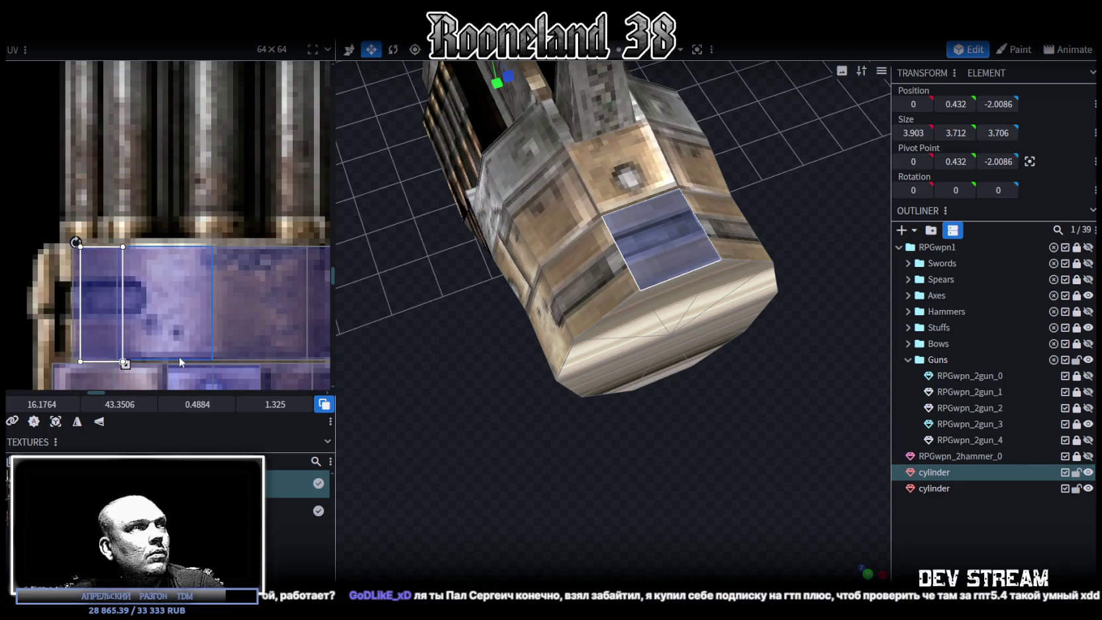
{"action": "left_click", "coordinate": [100, 422]}
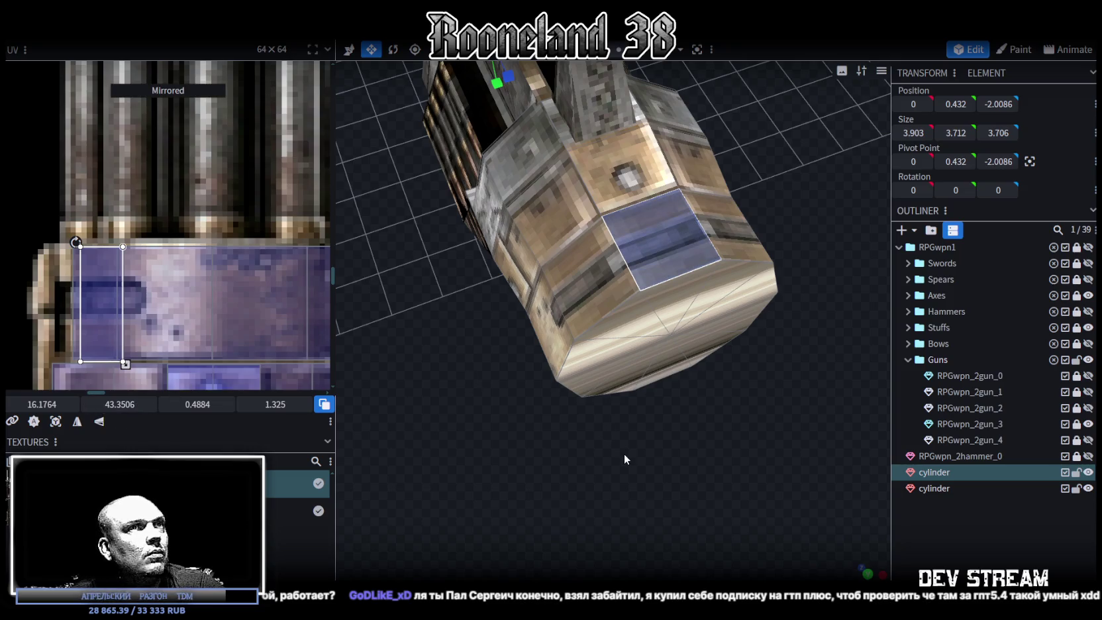
{"action": "scroll", "coordinate": [624, 453], "scroll_direction": "up", "scroll_amount": 1}
{"action": "scroll", "coordinate": [120, 338], "scroll_direction": "up", "scroll_amount": 1}
{"action": "scroll", "coordinate": [110, 321], "scroll_direction": "up", "scroll_amount": 1}
{"action": "left_click_drag", "start_coordinate": [97, 305], "coordinate": [86, 288]}
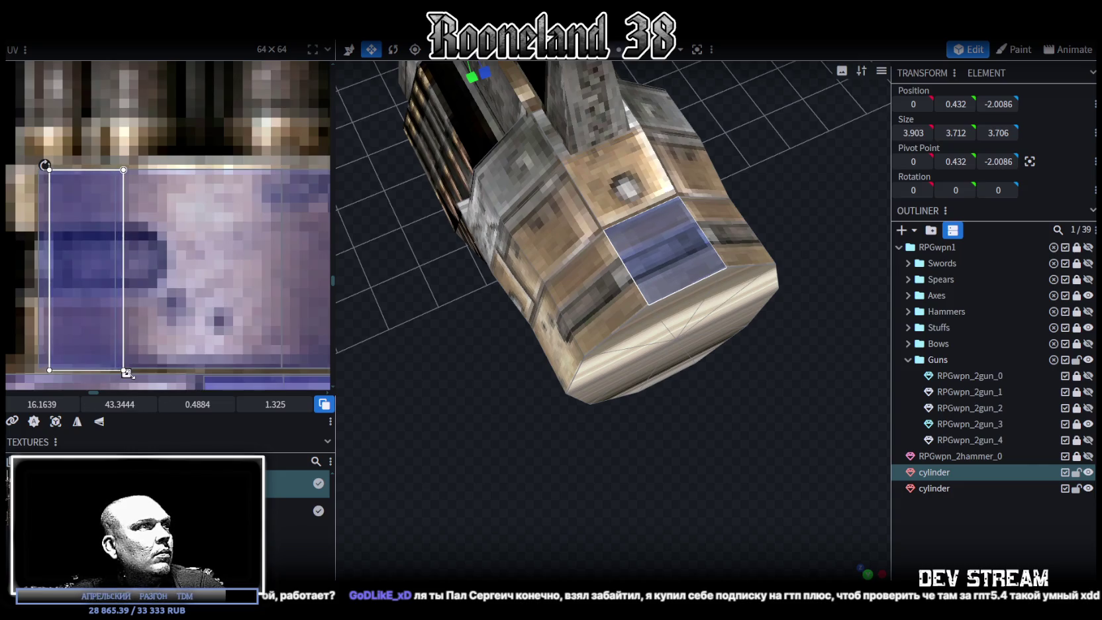
{"action": "left_click_drag", "start_coordinate": [127, 373], "coordinate": [126, 370]}
Map a cylinder side face onto the barrel band texture with a narrower, longer UV box
{"action": "left_click_drag", "start_coordinate": [709, 440], "coordinate": [626, 282]}
{"action": "left_click", "coordinate": [625, 282]}
{"action": "scroll", "coordinate": [231, 210], "scroll_direction": "down", "scroll_amount": 3}
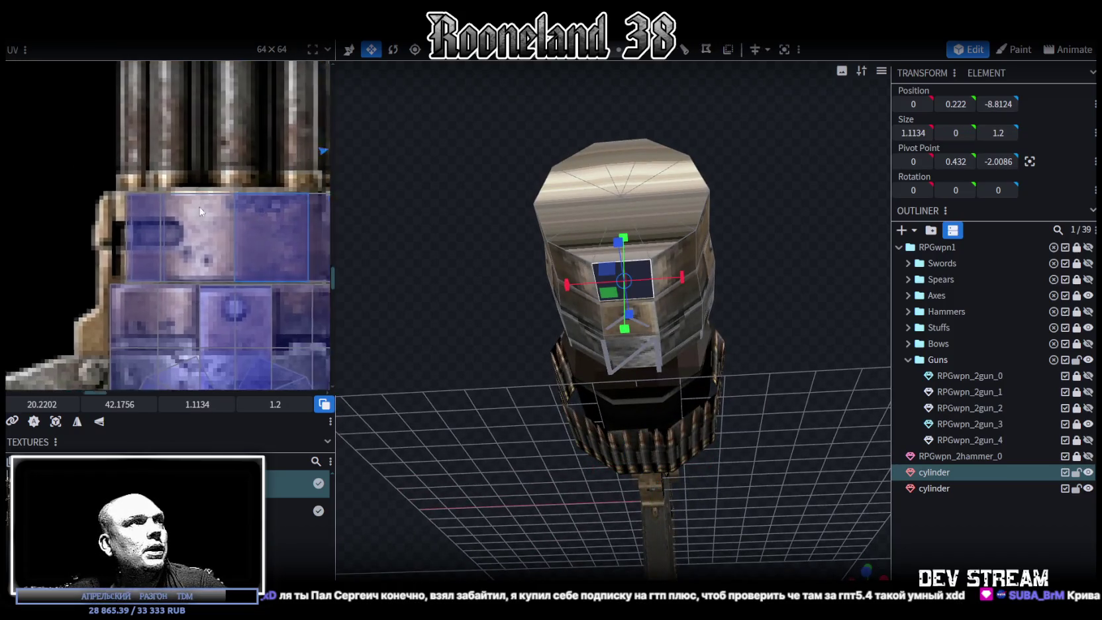
{"action": "left_click_drag", "start_coordinate": [194, 192], "coordinate": [176, 264]}
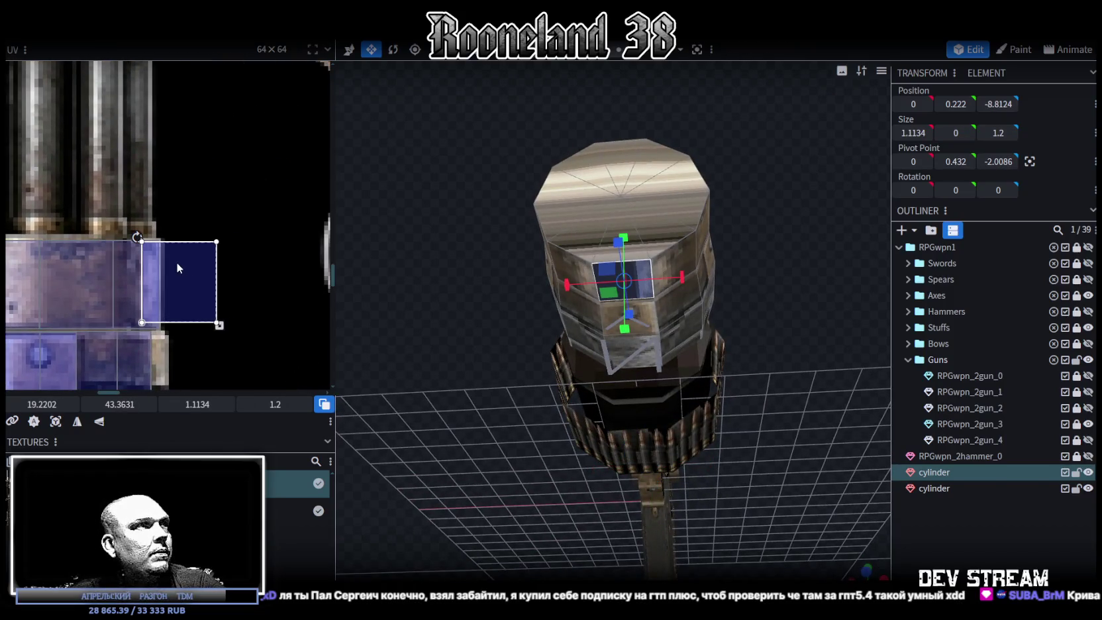
{"action": "left_click_drag", "start_coordinate": [219, 323], "coordinate": [173, 333]}
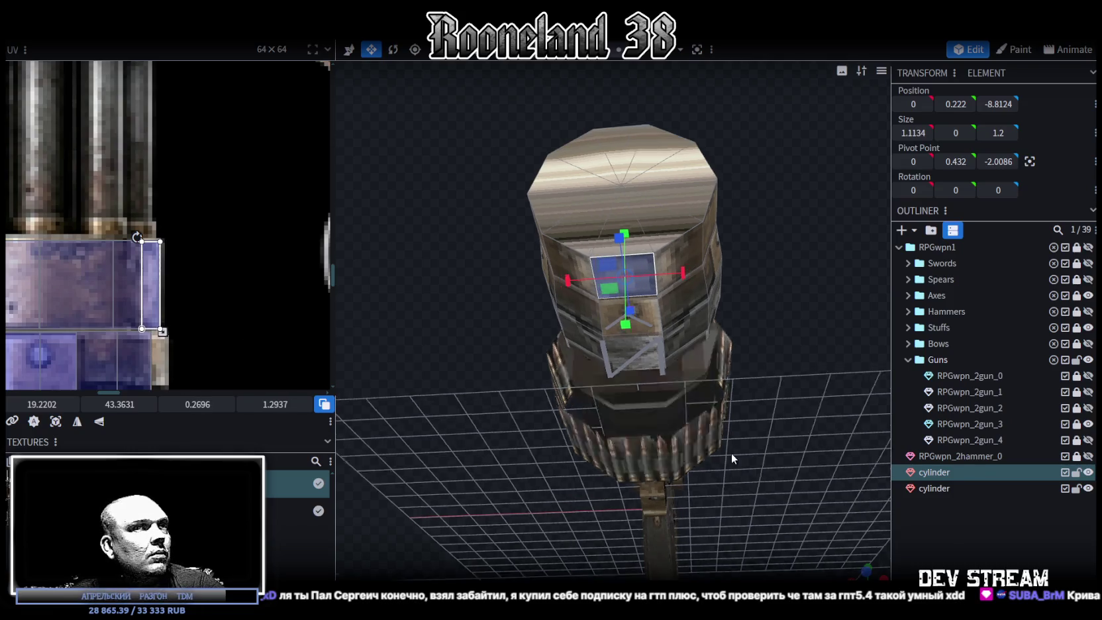
Reselect the cylinder and pick faces on the muzzle ring and front cap
{"action": "left_click", "coordinate": [951, 540]}
{"action": "mouse_move", "coordinate": [470, 292]}
{"action": "left_mouse_down"}
{"action": "mouse_move", "coordinate": [515, 267]}
{"action": "mouse_move", "coordinate": [608, 451]}
{"action": "mouse_move", "coordinate": [606, 385]}
{"action": "mouse_move", "coordinate": [637, 286]}
{"action": "left_mouse_up"}
{"action": "left_click", "coordinate": [639, 286]}
{"action": "left_click", "coordinate": [653, 260]}
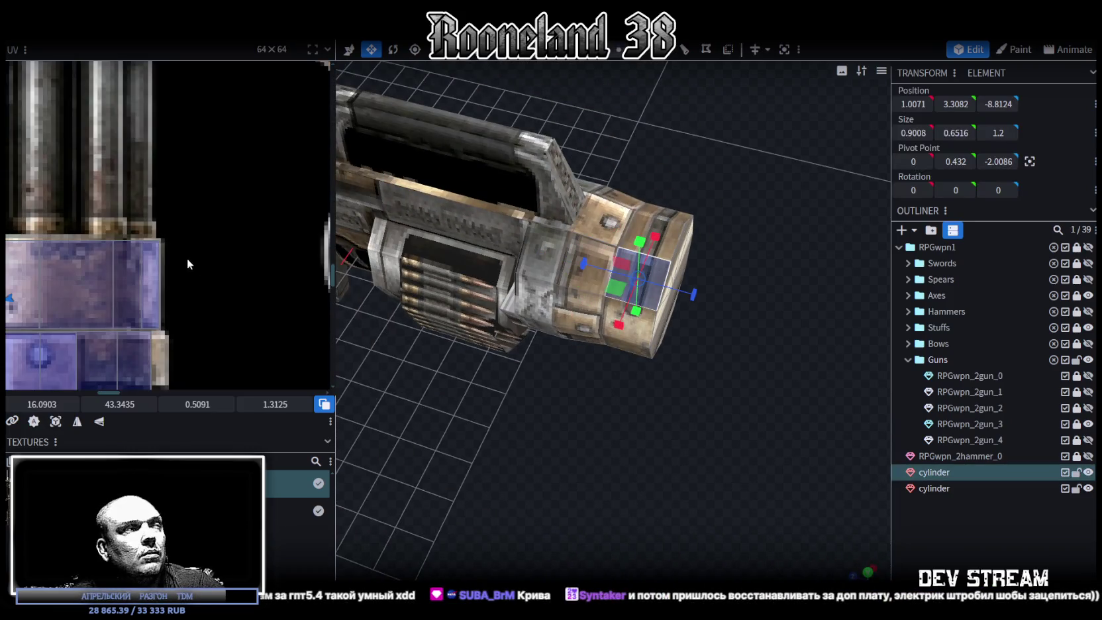
{"action": "scroll", "coordinate": [187, 258], "scroll_direction": "down", "scroll_amount": 3}
{"action": "scroll", "coordinate": [183, 243], "scroll_direction": "down", "scroll_amount": 2}
{"action": "mouse_move", "coordinate": [731, 482]}
{"action": "left_mouse_down"}
{"action": "mouse_move", "coordinate": [697, 397]}
{"action": "mouse_move", "coordinate": [669, 397]}
{"action": "left_mouse_up"}
{"action": "scroll", "coordinate": [697, 396], "scroll_direction": "down", "scroll_amount": 5}
{"action": "scroll", "coordinate": [669, 397], "scroll_direction": "up", "scroll_amount": 5}
{"action": "scroll", "coordinate": [738, 395], "scroll_direction": "up", "scroll_amount": 3}
{"action": "left_click_drag", "start_coordinate": [731, 414], "coordinate": [685, 338]}
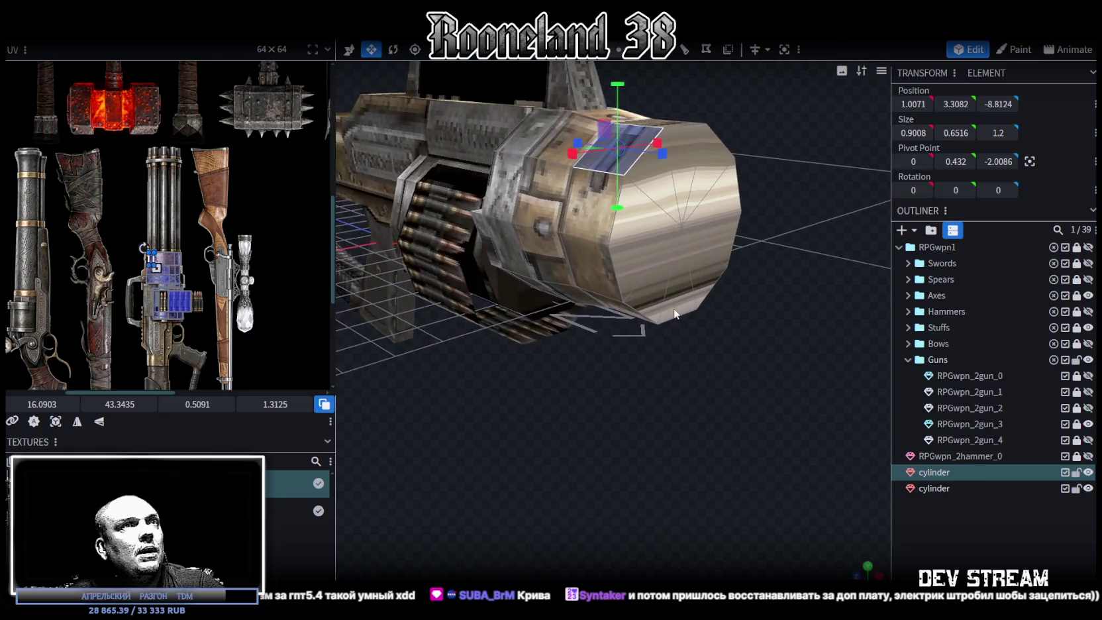
{"action": "left_click", "coordinate": [670, 203]}
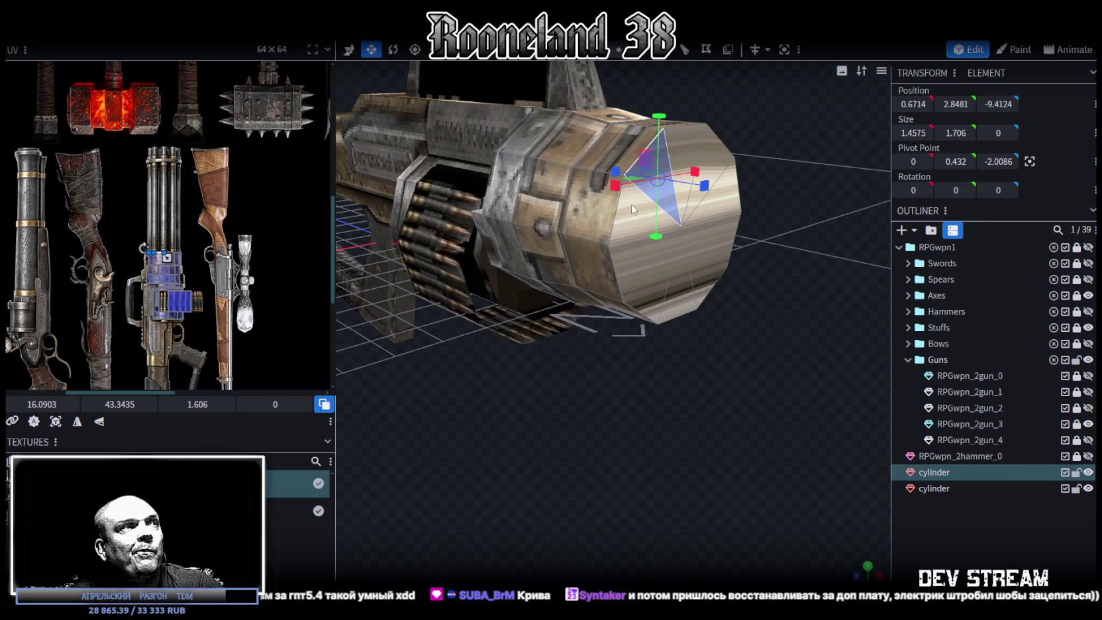
Select the whole front cap, then deselect and inspect the recessed muzzle bore
{"action": "scroll", "coordinate": [178, 293], "scroll_direction": "up", "scroll_amount": 3}
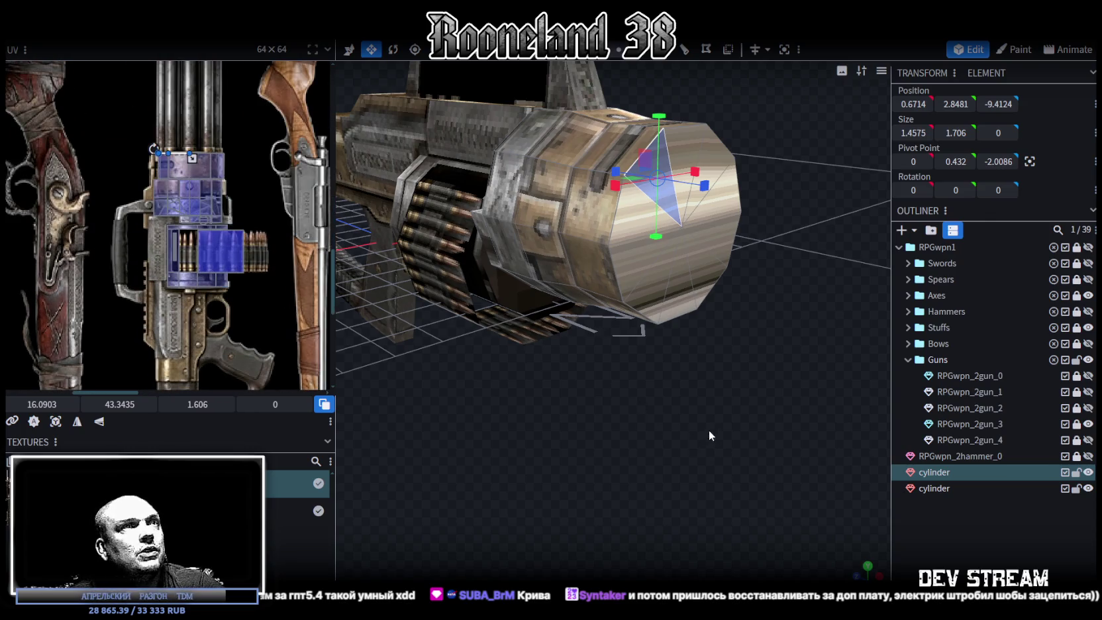
{"action": "left_click_drag", "start_coordinate": [706, 434], "coordinate": [683, 382]}
{"action": "mouse_move", "coordinate": [595, 262]}
{"action": "left_mouse_down"}
{"action": "mouse_move", "coordinate": [714, 190]}
{"action": "mouse_move", "coordinate": [682, 141]}
{"action": "left_mouse_up"}
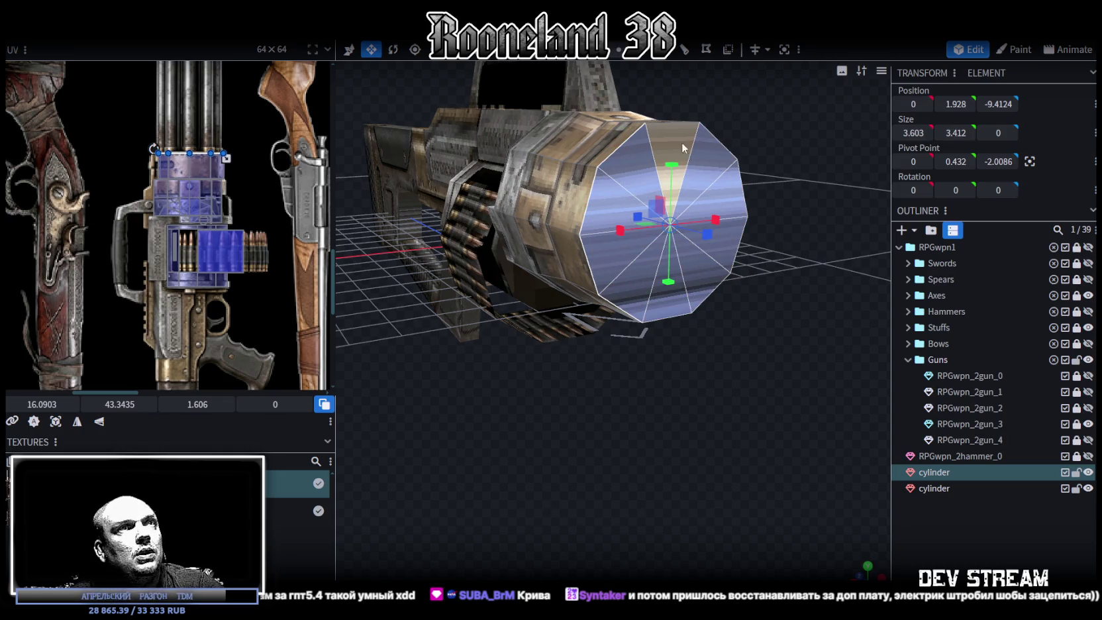
{"action": "left_click", "coordinate": [665, 451]}
{"action": "left_click_drag", "start_coordinate": [677, 450], "coordinate": [656, 101]}
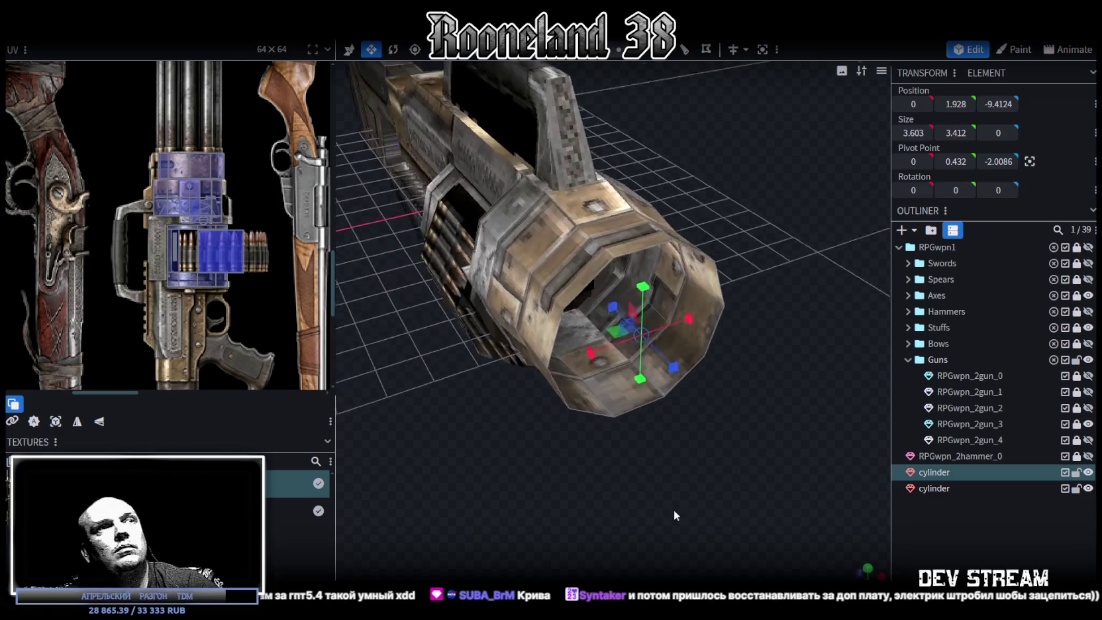
Extrude a face from the muzzle's top inner edge, widen it, then delete the black face
{"action": "left_click", "coordinate": [660, 238]}
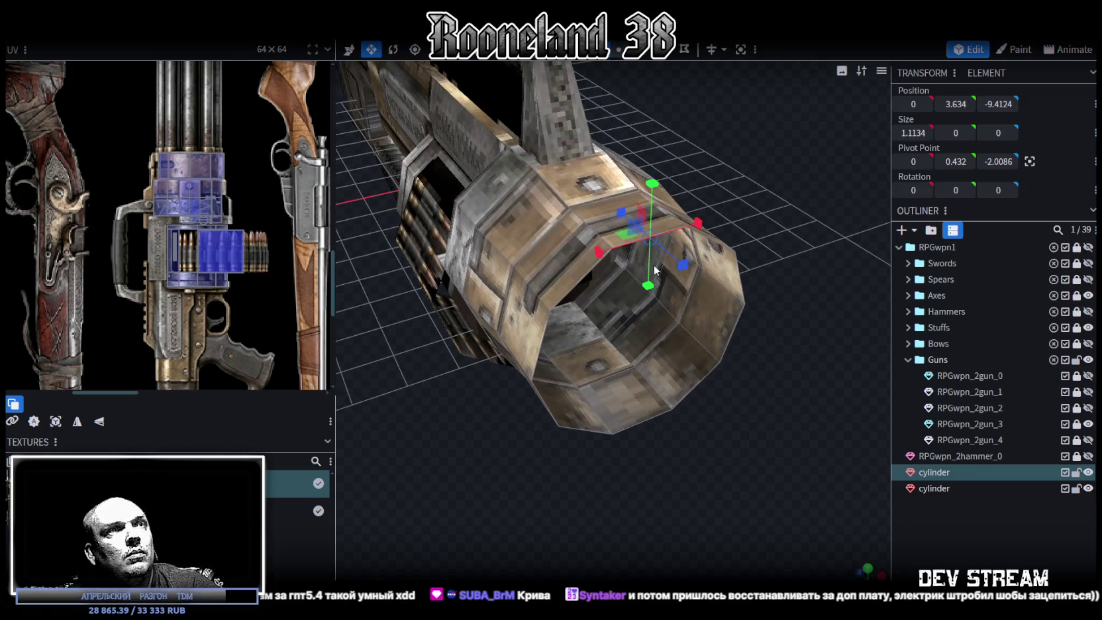
{"action": "key", "text": "f"}
{"action": "left_click_drag", "start_coordinate": [646, 429], "coordinate": [665, 448]}
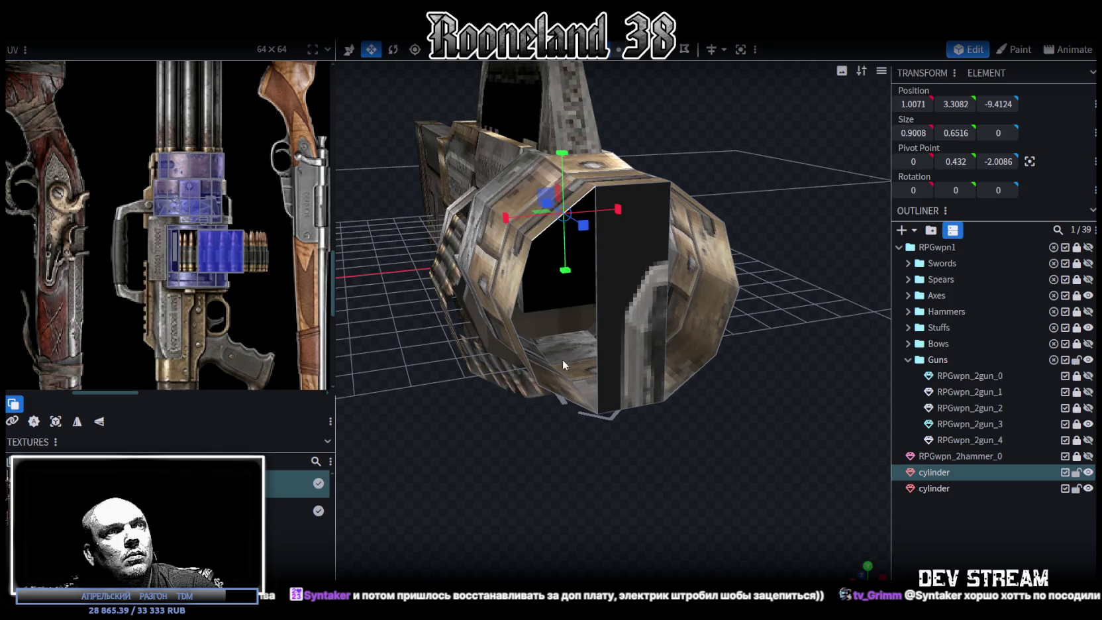
{"action": "left_click_drag", "start_coordinate": [565, 398], "coordinate": [562, 392]}
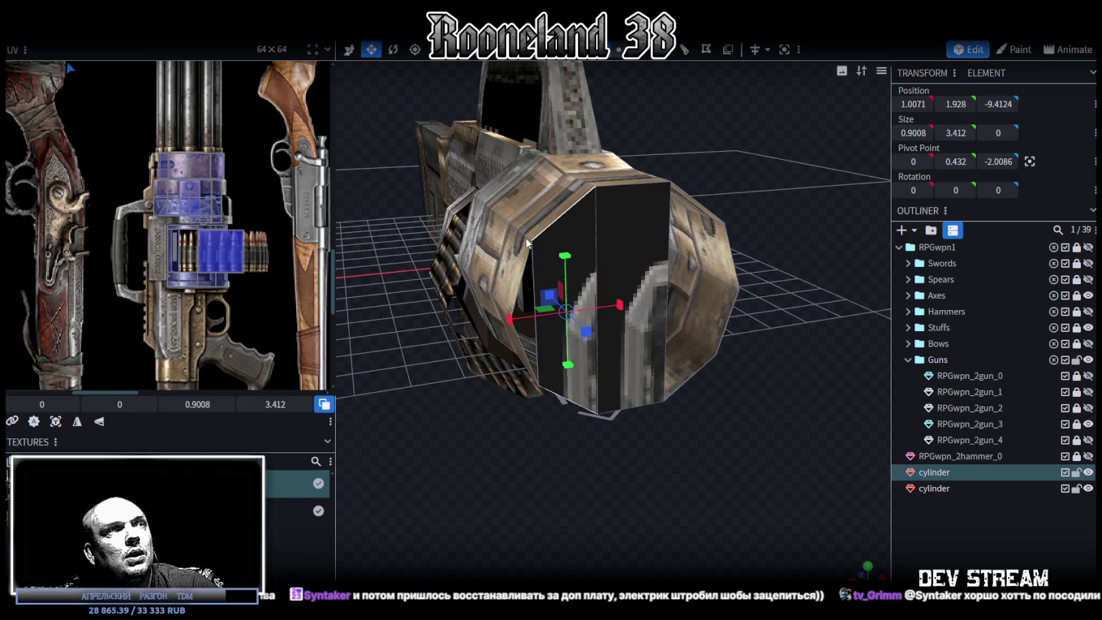
{"action": "left_click", "coordinate": [629, 229]}
{"action": "key", "text": "Delete"}
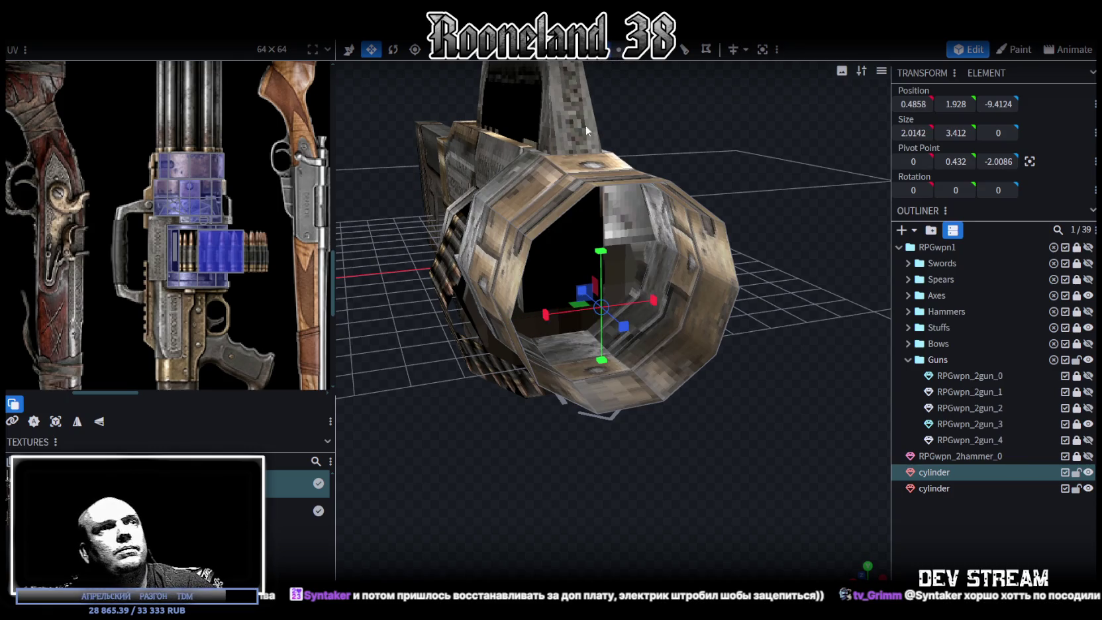
Hide the RPGwpn_2gun_3 part and inspect the cylinder opening in face selection mode
{"action": "mouse_move", "coordinate": [773, 214]}
{"action": "left_mouse_down"}
{"action": "mouse_move", "coordinate": [729, 159]}
{"action": "mouse_move", "coordinate": [758, 166]}
{"action": "left_mouse_up"}
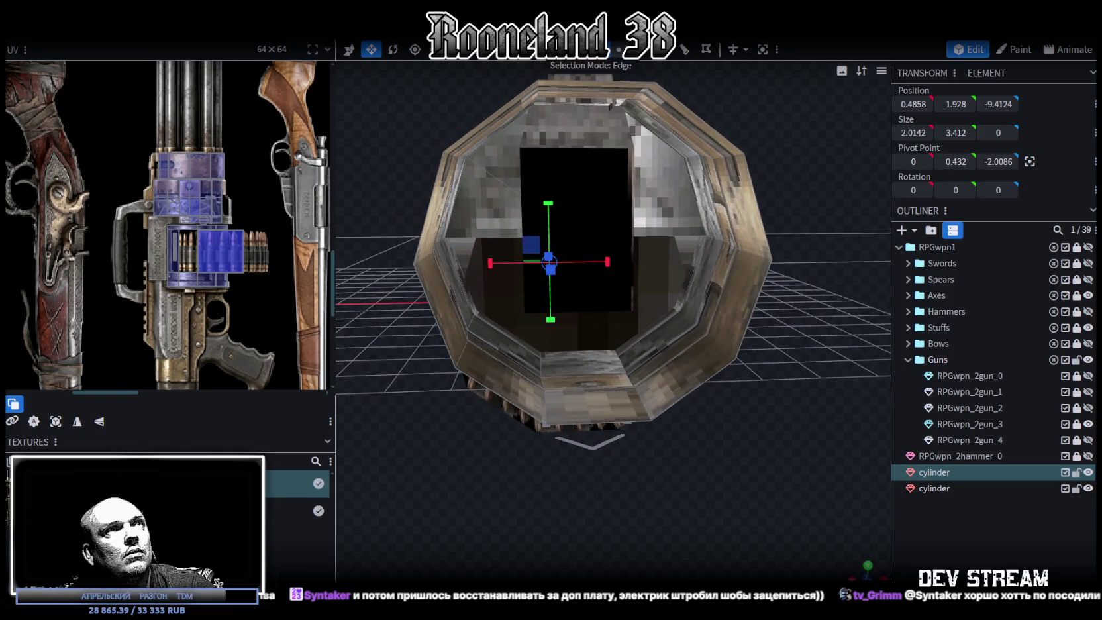
{"action": "left_click", "coordinate": [582, 136]}
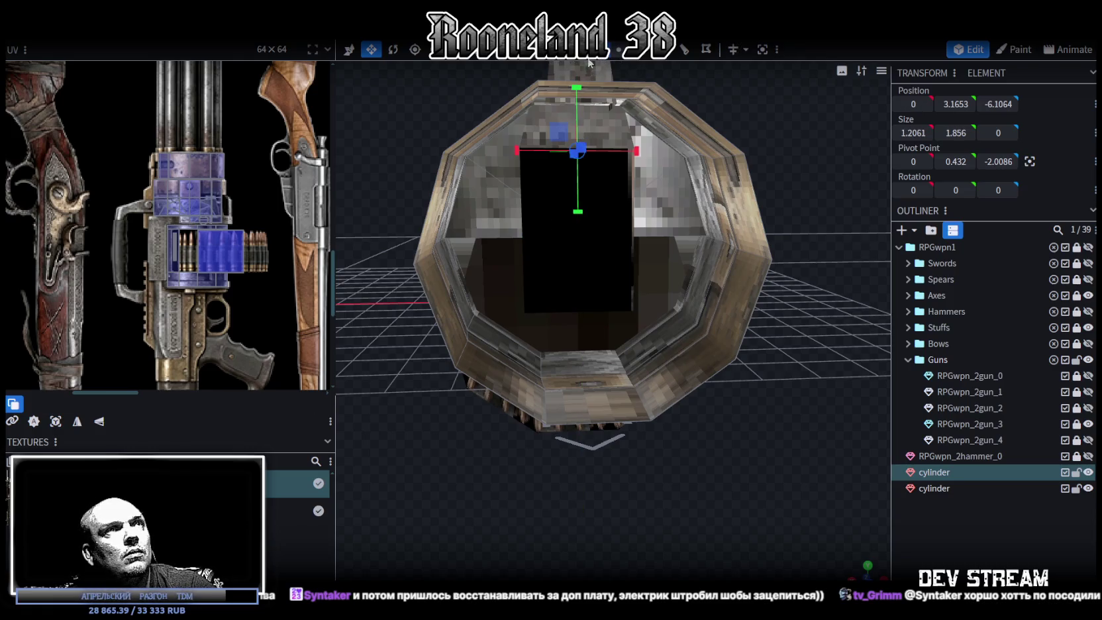
{"action": "left_click_drag", "start_coordinate": [482, 291], "coordinate": [509, 427]}
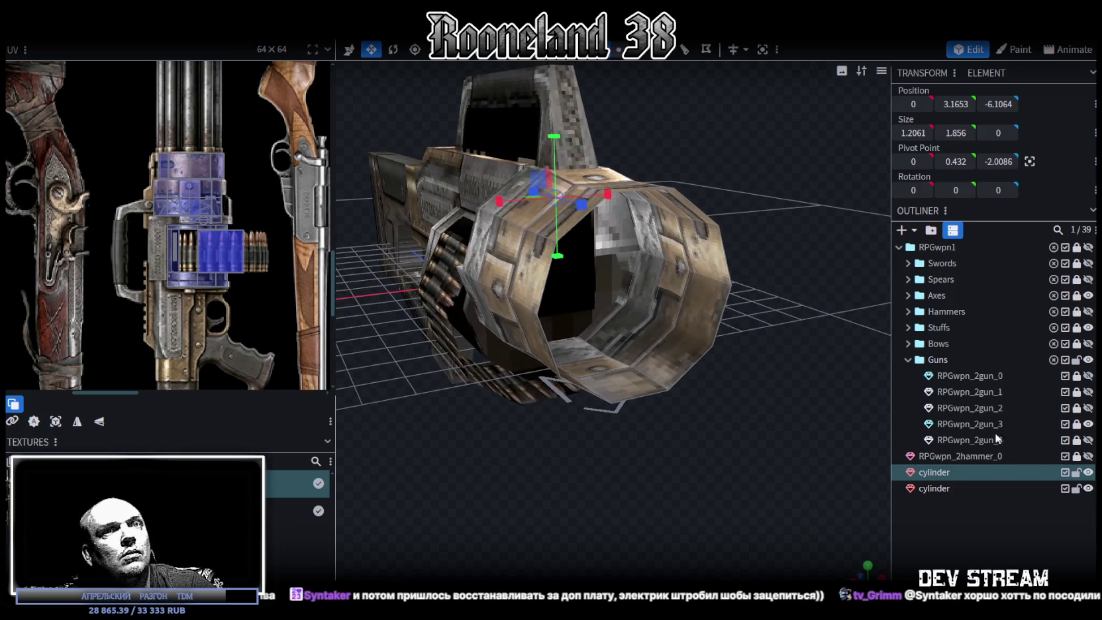
{"action": "left_click", "coordinate": [1088, 424]}
{"action": "mouse_move", "coordinate": [861, 418]}
{"action": "left_mouse_down"}
{"action": "mouse_move", "coordinate": [725, 426]}
{"action": "mouse_move", "coordinate": [651, 460]}
{"action": "mouse_move", "coordinate": [716, 476]}
{"action": "mouse_move", "coordinate": [691, 276]}
{"action": "left_mouse_up"}
{"action": "left_click", "coordinate": [617, 50]}
{"action": "left_click", "coordinate": [593, 91]}
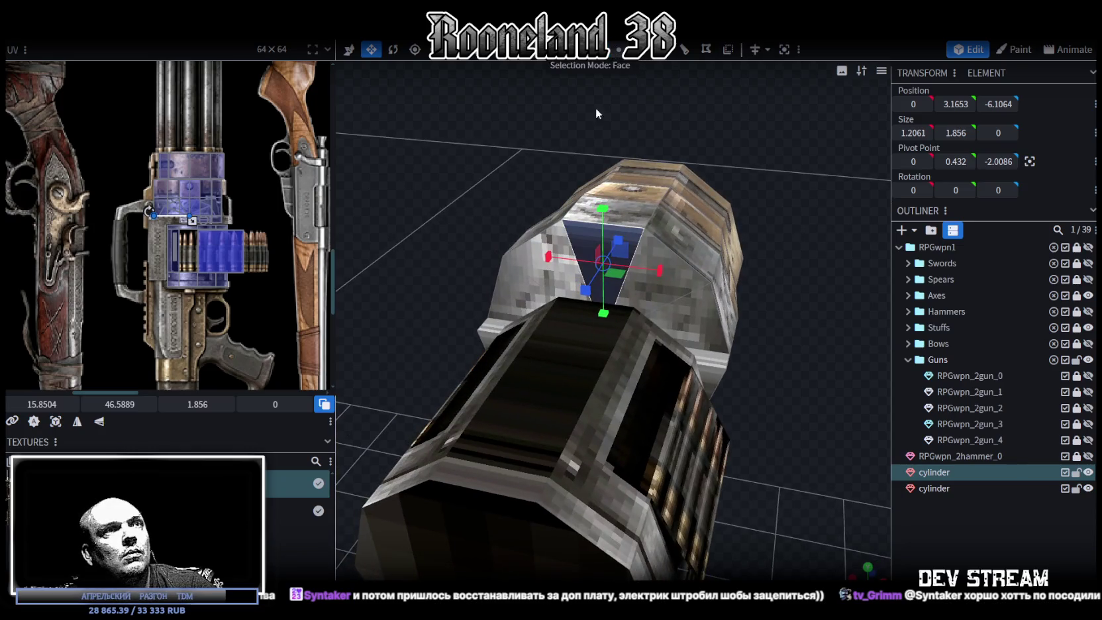
{"action": "left_click", "coordinate": [761, 313]}
Zoom out and orbit to a side view showing the ammo drum and barrel
{"action": "mouse_move", "coordinate": [740, 411]}
{"action": "left_mouse_down"}
{"action": "mouse_move", "coordinate": [710, 430]}
{"action": "mouse_move", "coordinate": [680, 430]}
{"action": "mouse_move", "coordinate": [514, 331]}
{"action": "mouse_move", "coordinate": [493, 348]}
{"action": "mouse_move", "coordinate": [736, 346]}
{"action": "left_mouse_up"}
{"action": "scroll", "coordinate": [789, 341], "scroll_direction": "up", "scroll_amount": 5}
{"action": "scroll", "coordinate": [789, 341], "scroll_direction": "down", "scroll_amount": 2}
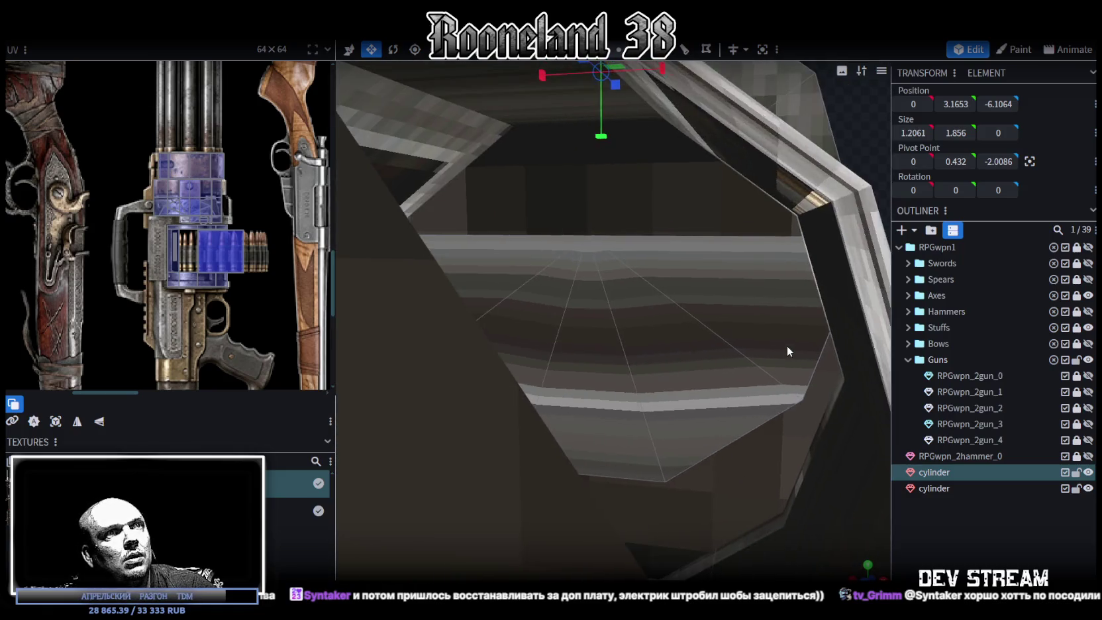
{"action": "scroll", "coordinate": [787, 345], "scroll_direction": "down", "scroll_amount": 2}
{"action": "scroll", "coordinate": [796, 353], "scroll_direction": "down", "scroll_amount": 2}
{"action": "scroll", "coordinate": [798, 359], "scroll_direction": "down", "scroll_amount": 1}
{"action": "scroll", "coordinate": [796, 358], "scroll_direction": "down", "scroll_amount": 3}
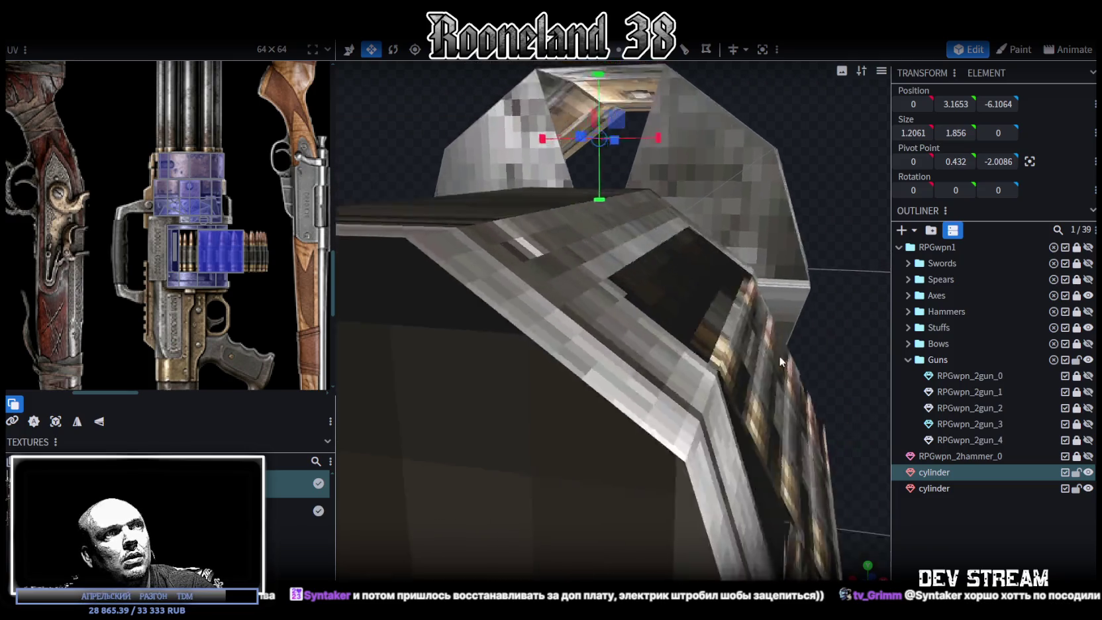
{"action": "scroll", "coordinate": [779, 355], "scroll_direction": "down", "scroll_amount": 3}
{"action": "mouse_move", "coordinate": [732, 362]}
{"action": "left_mouse_down"}
{"action": "mouse_move", "coordinate": [704, 358]}
{"action": "mouse_move", "coordinate": [665, 320]}
{"action": "mouse_move", "coordinate": [685, 333]}
{"action": "mouse_move", "coordinate": [745, 334]}
{"action": "mouse_move", "coordinate": [794, 357]}
{"action": "left_mouse_up"}
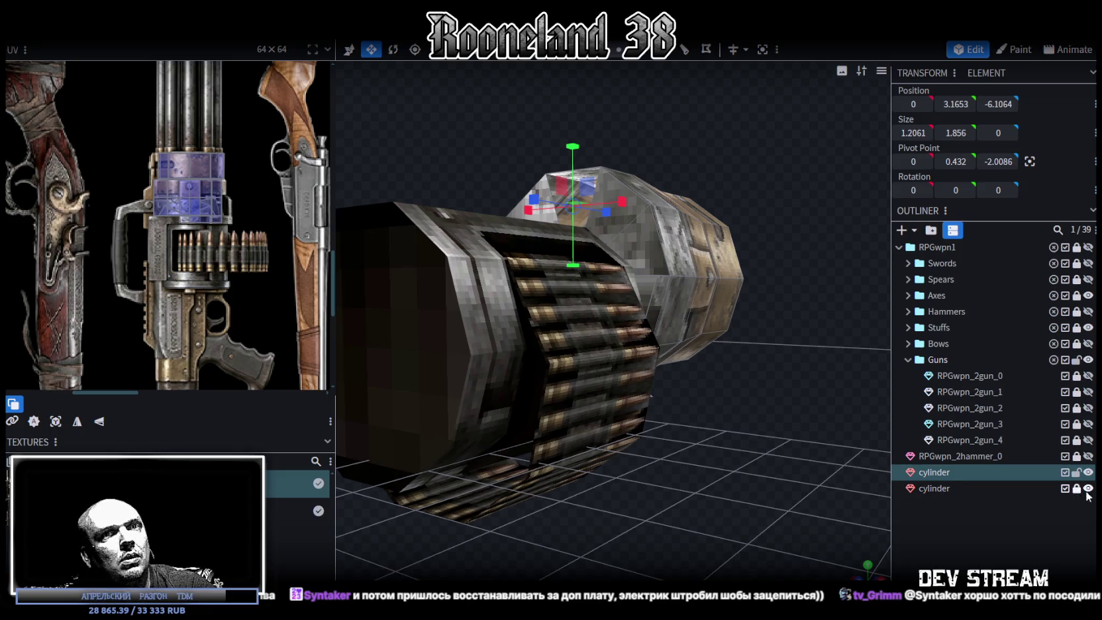
Hide the ammo drum, delete the muzzle cylinder's bottom faces, then show the drum again
{"action": "left_click", "coordinate": [1088, 489]}
{"action": "left_click_drag", "start_coordinate": [854, 503], "coordinate": [572, 359]}
{"action": "left_click", "coordinate": [573, 365]}
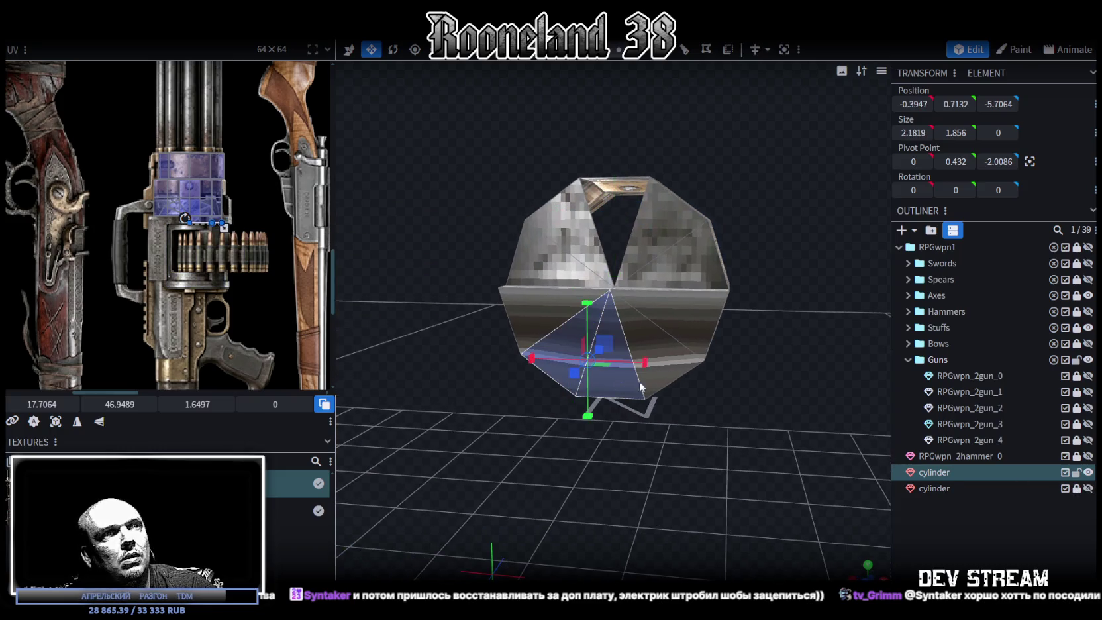
{"action": "key", "text": "Delete"}
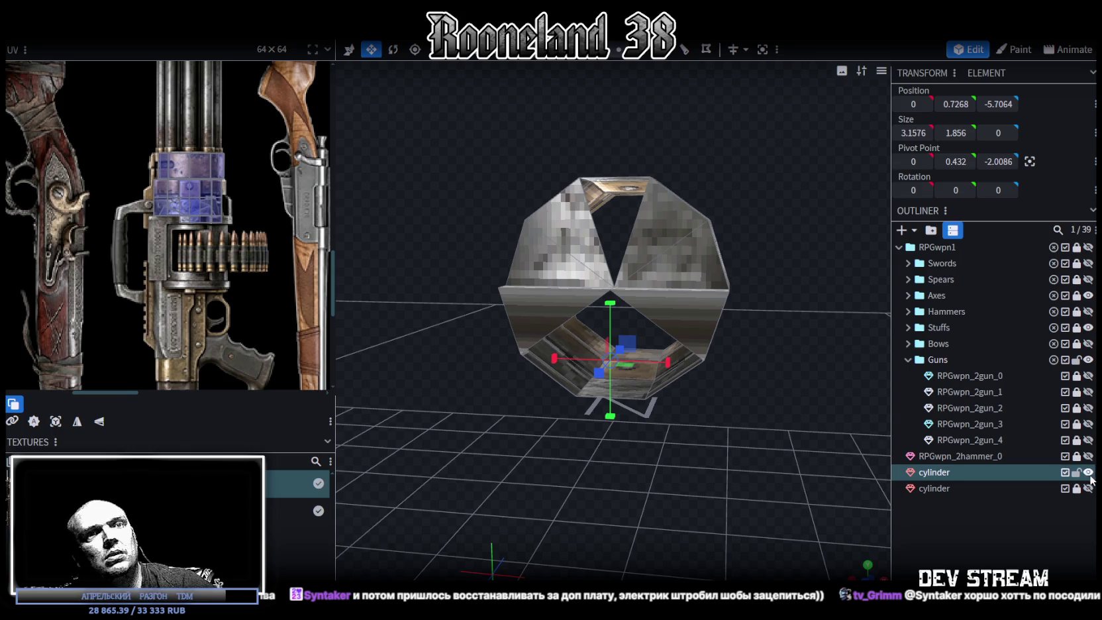
{"action": "left_click", "coordinate": [1088, 488]}
Click through the rim and end-cap strip faces of the cylinder's end
{"action": "mouse_move", "coordinate": [825, 443]}
{"action": "middle_mouse_down"}
{"action": "mouse_move", "coordinate": [736, 451]}
{"action": "mouse_move", "coordinate": [633, 402]}
{"action": "mouse_move", "coordinate": [753, 450]}
{"action": "mouse_move", "coordinate": [850, 467]}
{"action": "mouse_move", "coordinate": [950, 450]}
{"action": "mouse_move", "coordinate": [978, 417]}
{"action": "mouse_move", "coordinate": [731, 495]}
{"action": "mouse_move", "coordinate": [854, 463]}
{"action": "middle_mouse_up"}
{"action": "mouse_move", "coordinate": [1055, 438]}
{"action": "middle_mouse_down"}
{"action": "mouse_move", "coordinate": [664, 374]}
{"action": "mouse_move", "coordinate": [563, 335]}
{"action": "mouse_move", "coordinate": [523, 352]}
{"action": "mouse_move", "coordinate": [584, 358]}
{"action": "mouse_move", "coordinate": [635, 264]}
{"action": "middle_mouse_up"}
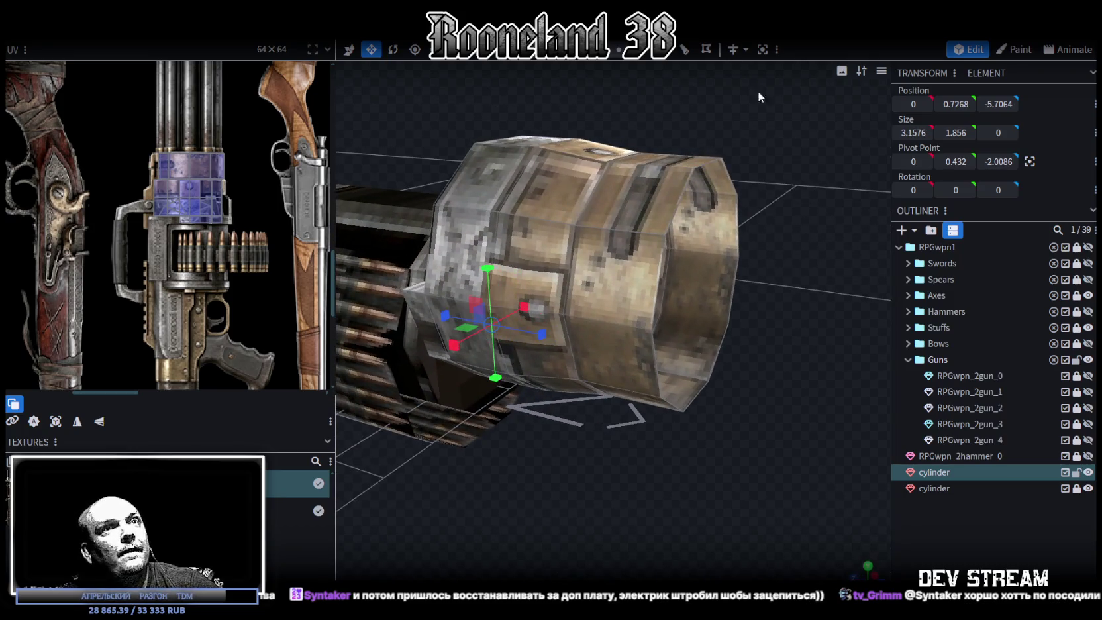
{"action": "left_click", "coordinate": [734, 190]}
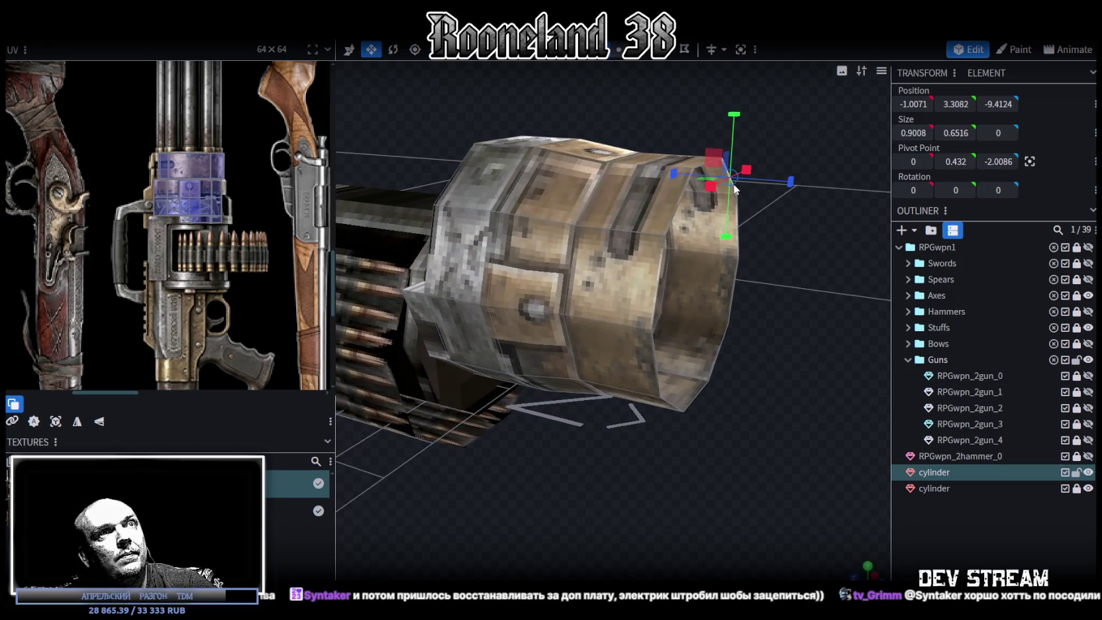
{"action": "left_click", "coordinate": [660, 283]}
{"action": "left_click", "coordinate": [735, 291]}
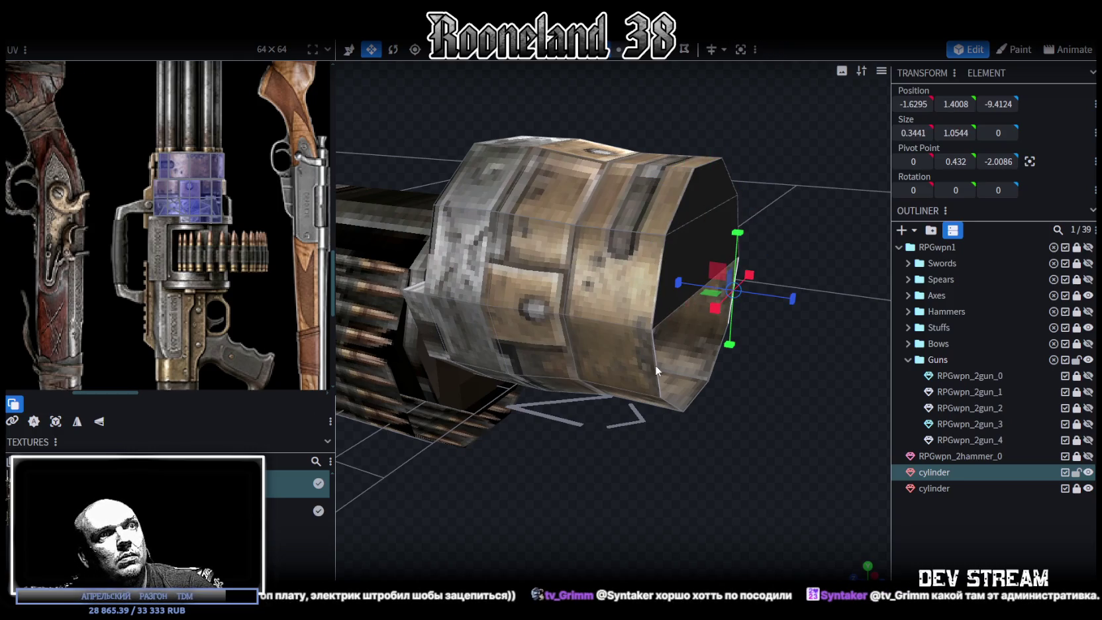
{"action": "left_click", "coordinate": [715, 376]}
{"action": "left_click", "coordinate": [715, 364]}
{"action": "left_click", "coordinate": [675, 407]}
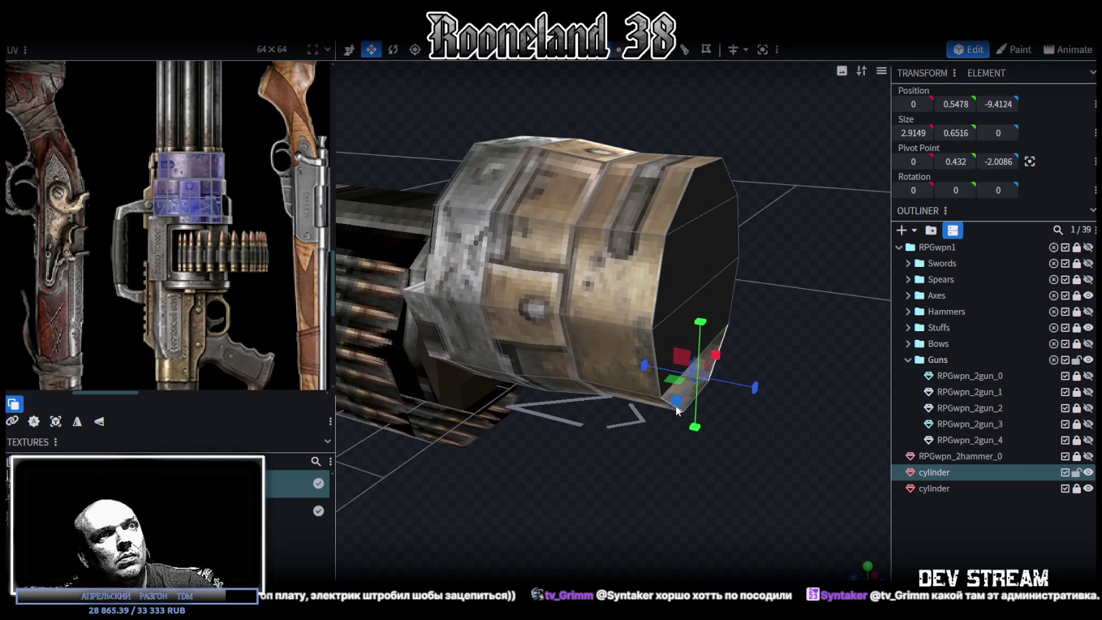
Select the full octagonal end-cap face (3.603 × 3.412) and snap to the front view
{"action": "left_click_drag", "start_coordinate": [676, 406], "coordinate": [722, 140]}
{"action": "left_click", "coordinate": [674, 238]}
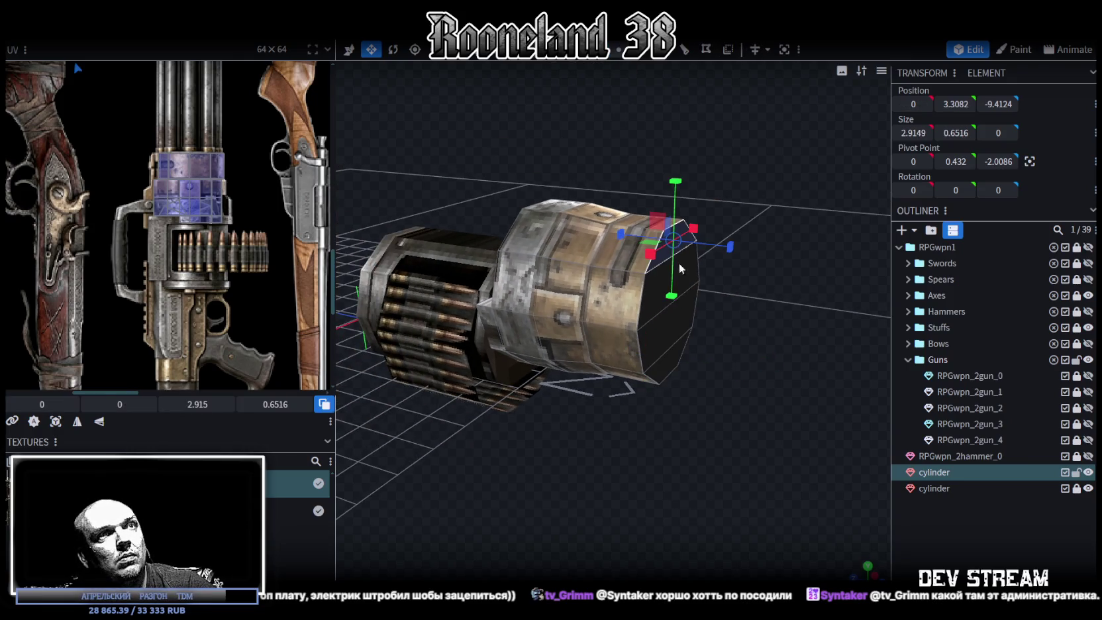
{"action": "left_click", "coordinate": [676, 265]}
{"action": "left_click", "coordinate": [679, 291]}
{"action": "left_click", "coordinate": [682, 331]}
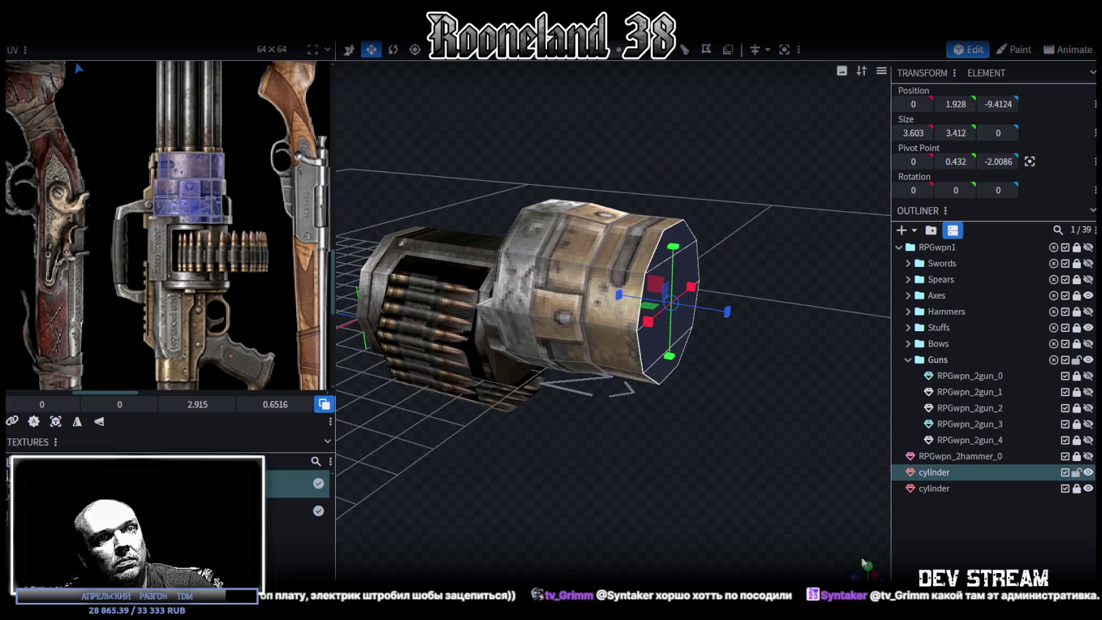
{"action": "key", "text": "KP_1"}
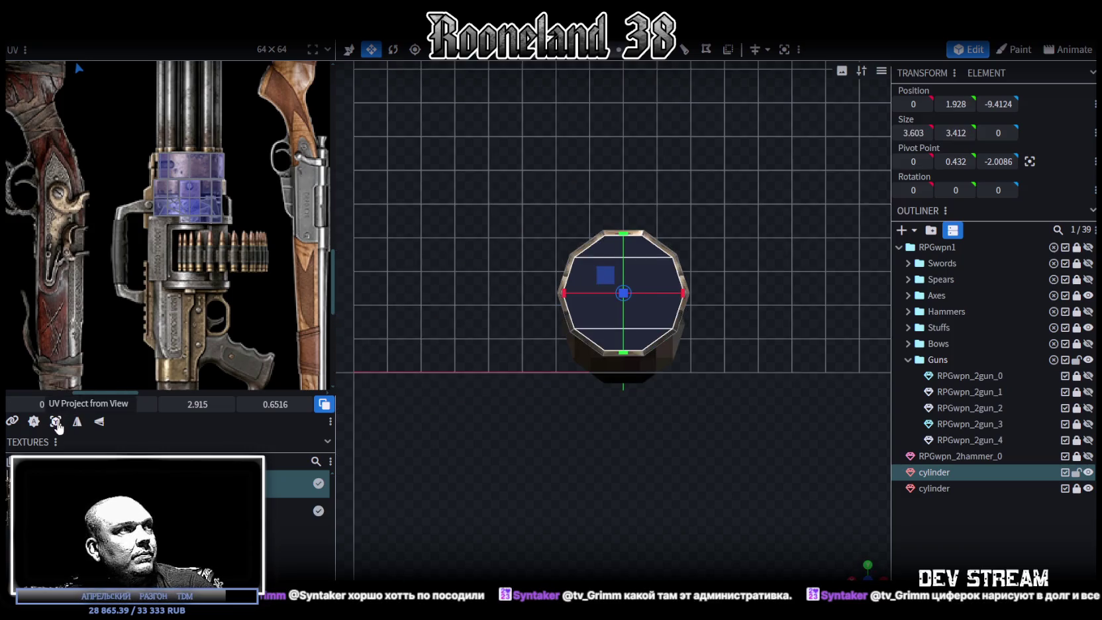
Project the end cap's UVs from view and drag the UV box onto the gun texture
{"action": "left_click", "coordinate": [56, 422]}
{"action": "scroll", "coordinate": [139, 237], "scroll_direction": "down", "scroll_amount": 3}
{"action": "scroll", "coordinate": [136, 199], "scroll_direction": "down", "scroll_amount": 2}
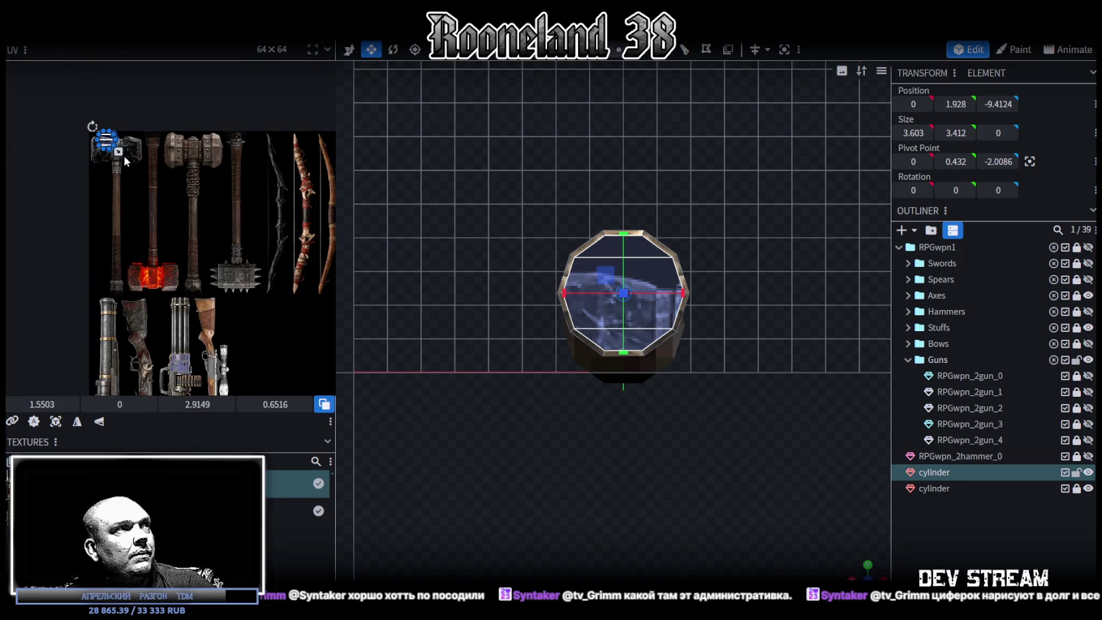
{"action": "left_click_drag", "start_coordinate": [119, 152], "coordinate": [199, 317]}
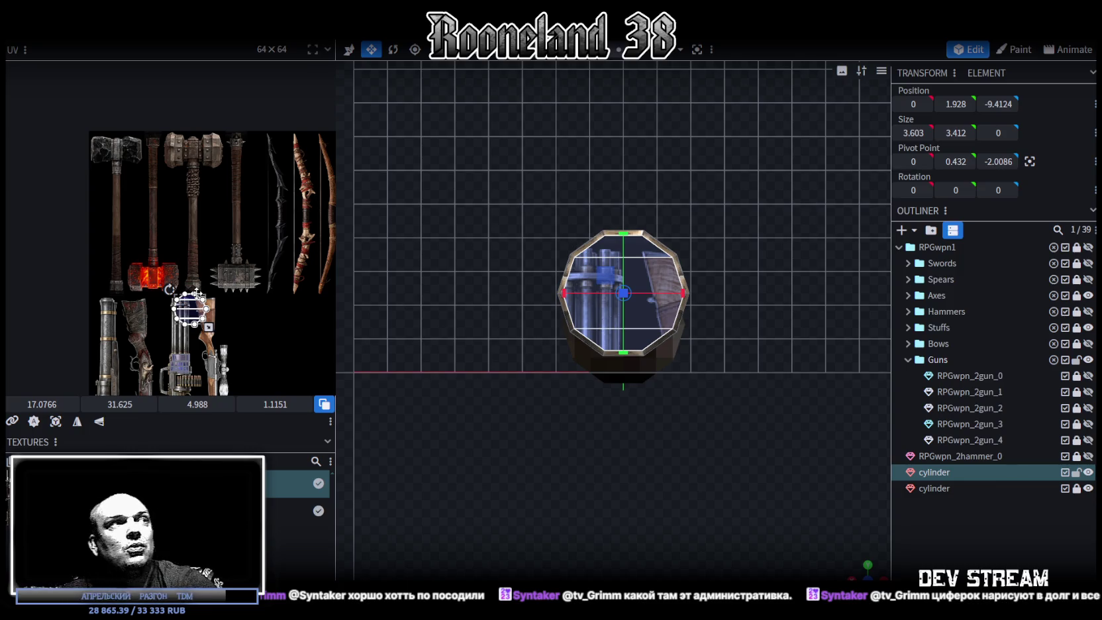
{"action": "scroll", "coordinate": [160, 295], "scroll_direction": "up", "scroll_amount": 2}
{"action": "scroll", "coordinate": [160, 294], "scroll_direction": "up", "scroll_amount": 2}
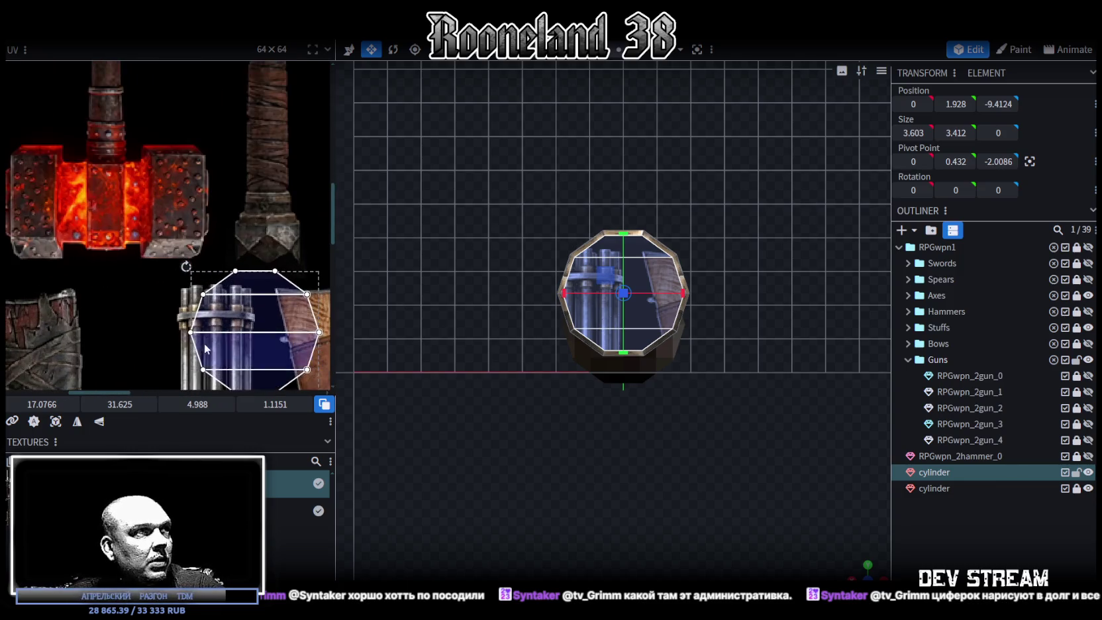
{"action": "scroll", "coordinate": [164, 139], "scroll_direction": "up", "scroll_amount": 2}
{"action": "left_click_drag", "start_coordinate": [165, 139], "coordinate": [221, 312]}
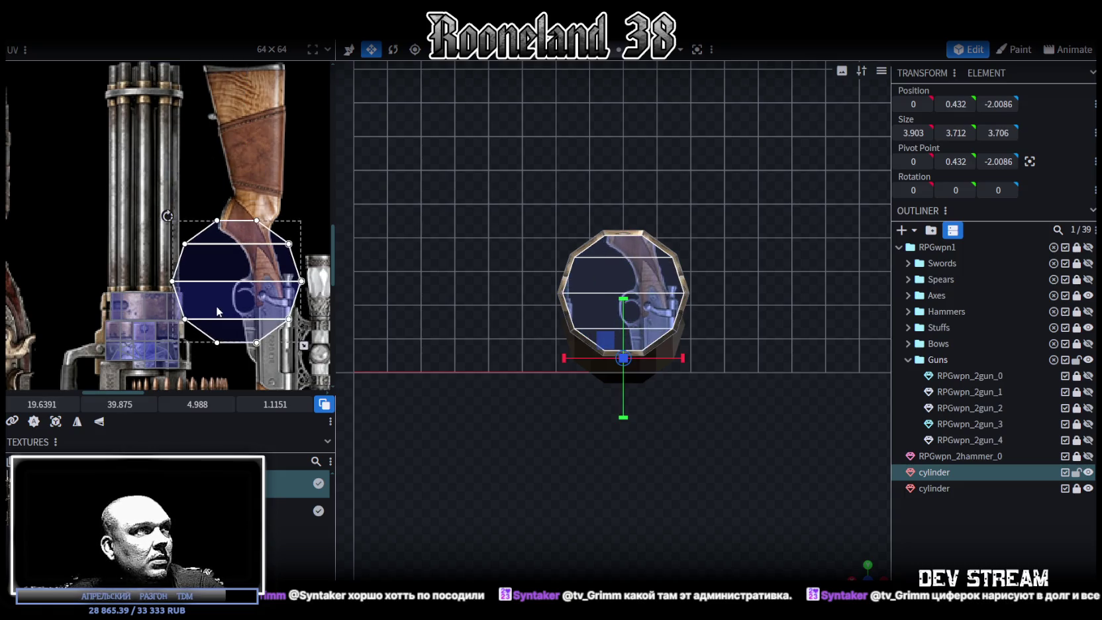
Shrink, mirror and place the end cap's UV on the bluish patch at 17.4139, 45.2259
{"action": "scroll", "coordinate": [221, 313], "scroll_direction": "up", "scroll_amount": 2}
{"action": "scroll", "coordinate": [264, 213], "scroll_direction": "up", "scroll_amount": 2}
{"action": "left_click_drag", "start_coordinate": [272, 206], "coordinate": [203, 347]}
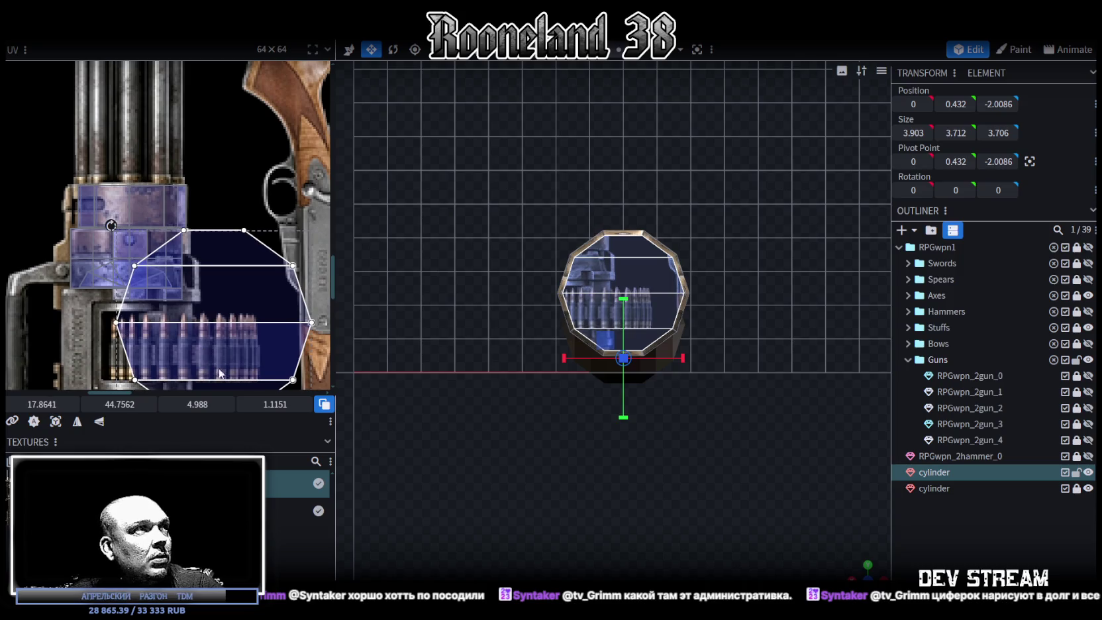
{"action": "middle_click_drag", "start_coordinate": [203, 347], "coordinate": [209, 302]}
{"action": "scroll", "coordinate": [208, 298], "scroll_direction": "down", "scroll_amount": 1}
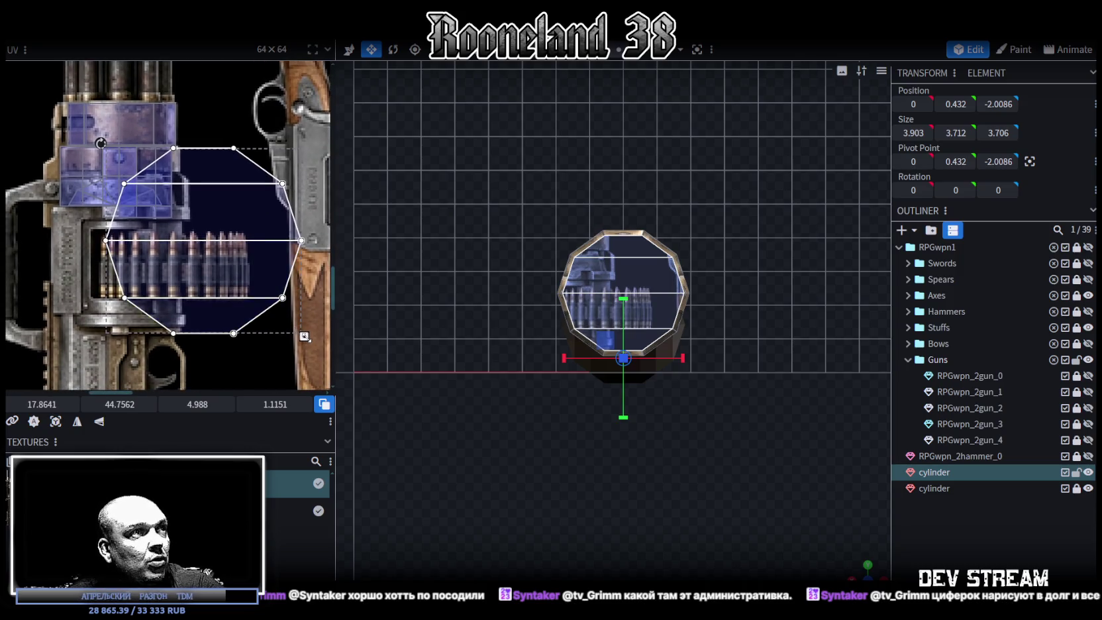
{"action": "left_click_drag", "start_coordinate": [304, 336], "coordinate": [138, 189]}
{"action": "scroll", "coordinate": [138, 190], "scroll_direction": "up", "scroll_amount": 3}
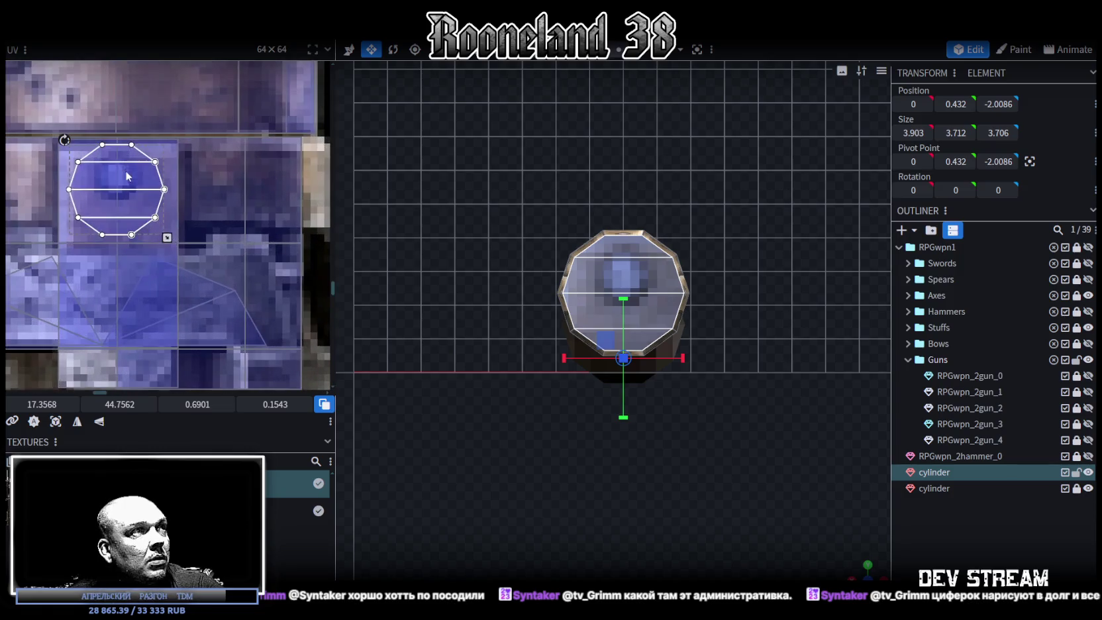
{"action": "left_click_drag", "start_coordinate": [168, 238], "coordinate": [151, 237]}
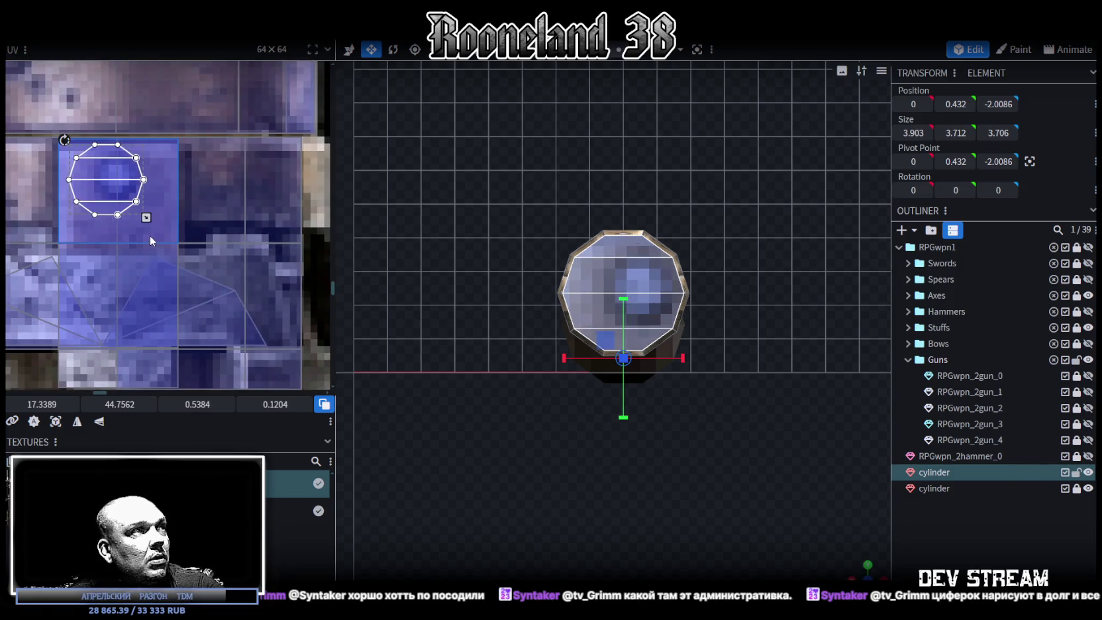
{"action": "left_click_drag", "start_coordinate": [124, 188], "coordinate": [134, 187]}
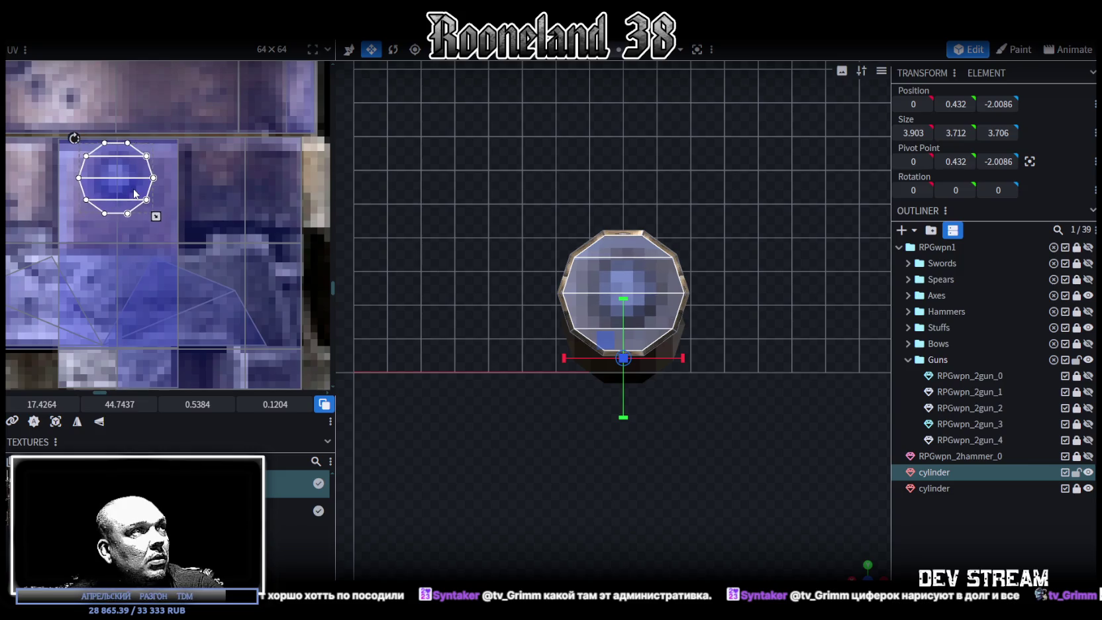
{"action": "left_click", "coordinate": [99, 421]}
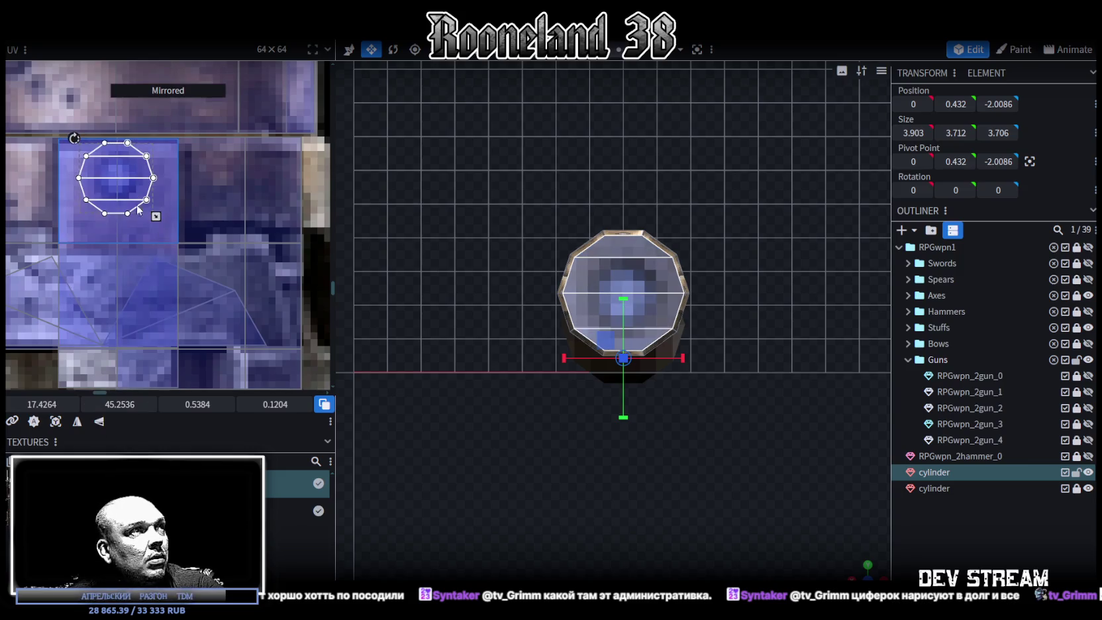
{"action": "left_click_drag", "start_coordinate": [128, 182], "coordinate": [128, 179]}
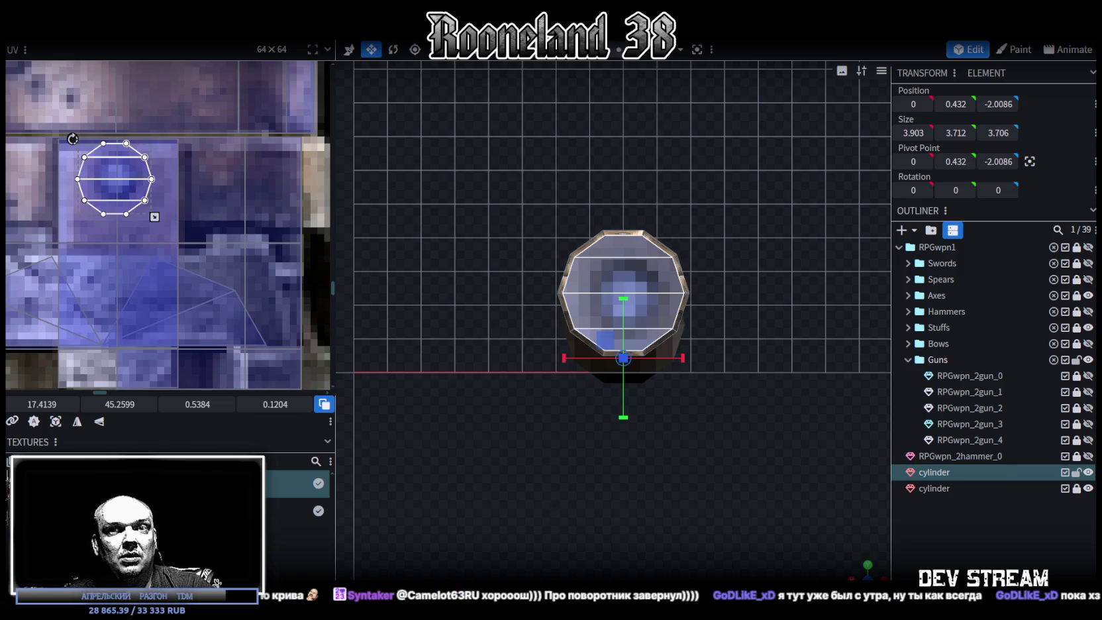
{"action": "scroll", "coordinate": [776, 525], "scroll_direction": "up", "scroll_amount": 2}
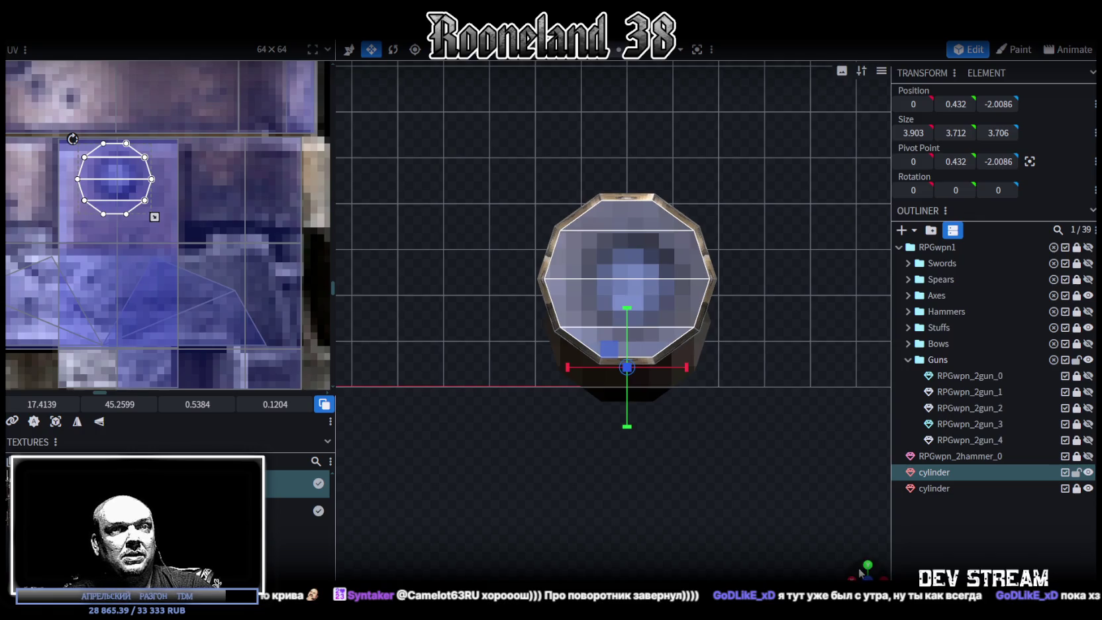
Select all faces of the cylinder's octagonal end cap
{"action": "left_click_drag", "start_coordinate": [860, 573], "coordinate": [979, 555]}
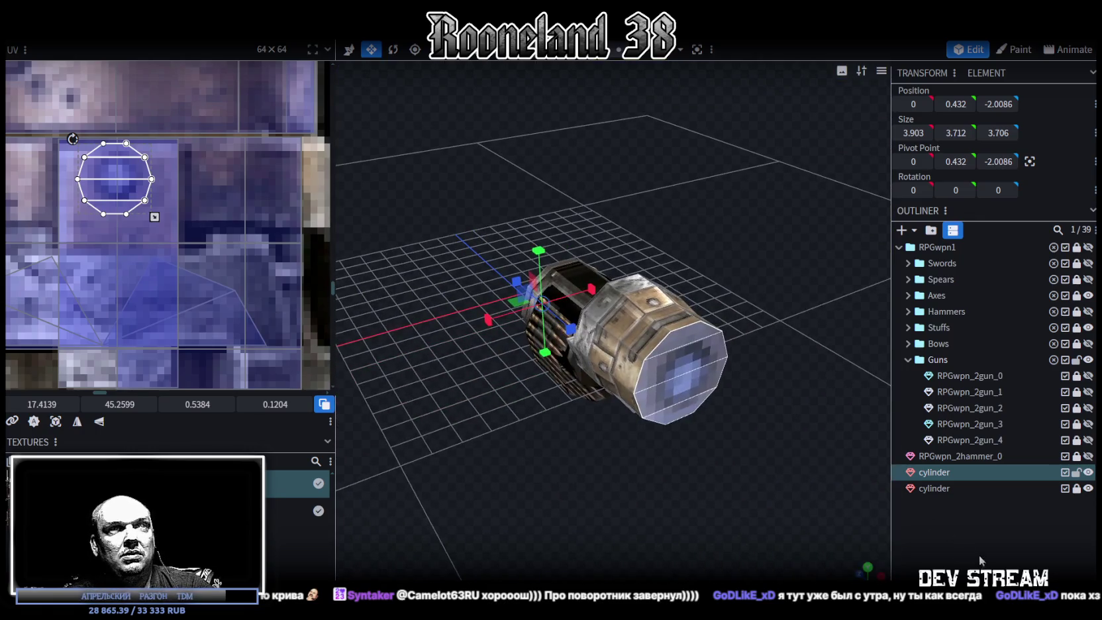
{"action": "left_click", "coordinate": [691, 372]}
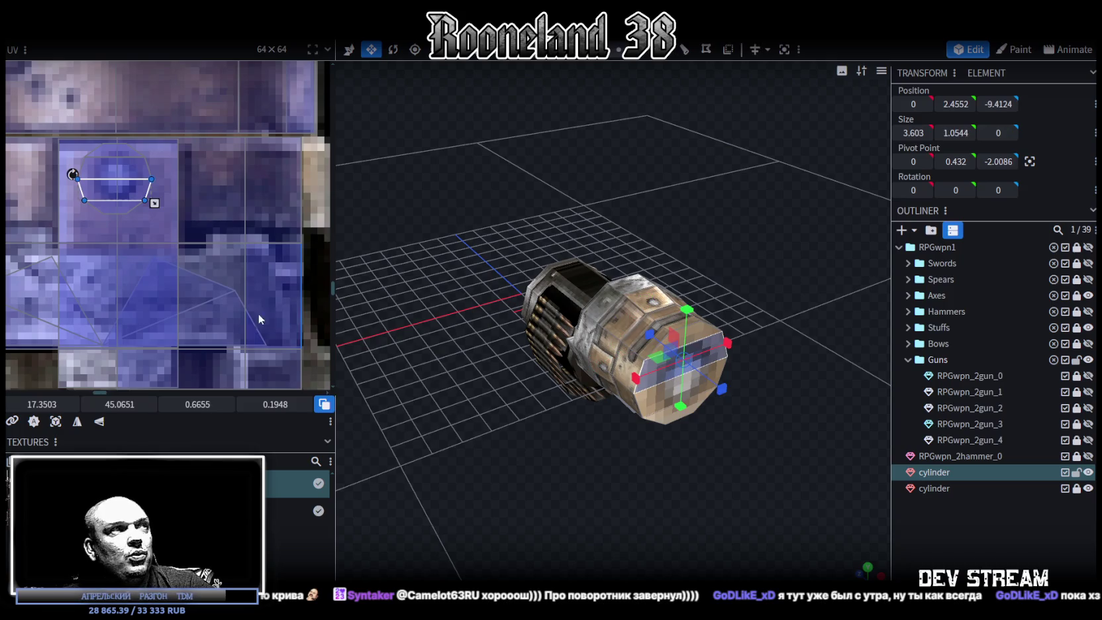
{"action": "scroll", "coordinate": [710, 488], "scroll_direction": "up", "scroll_amount": 2}
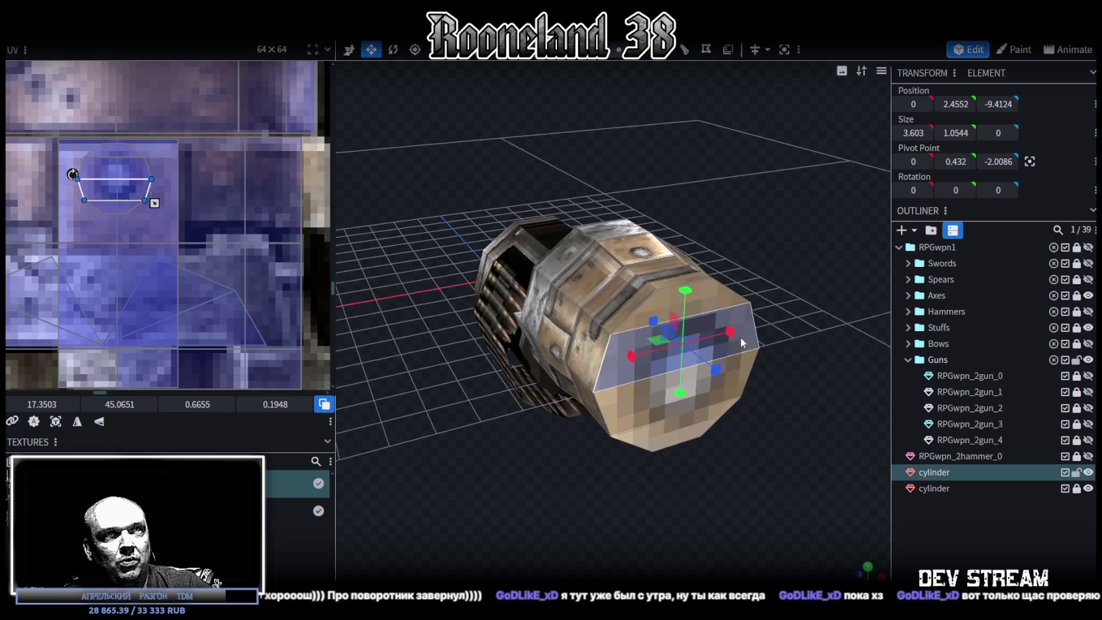
{"action": "left_click", "coordinate": [725, 303], "text": "shift"}
{"action": "left_click", "coordinate": [744, 372], "text": "shift"}
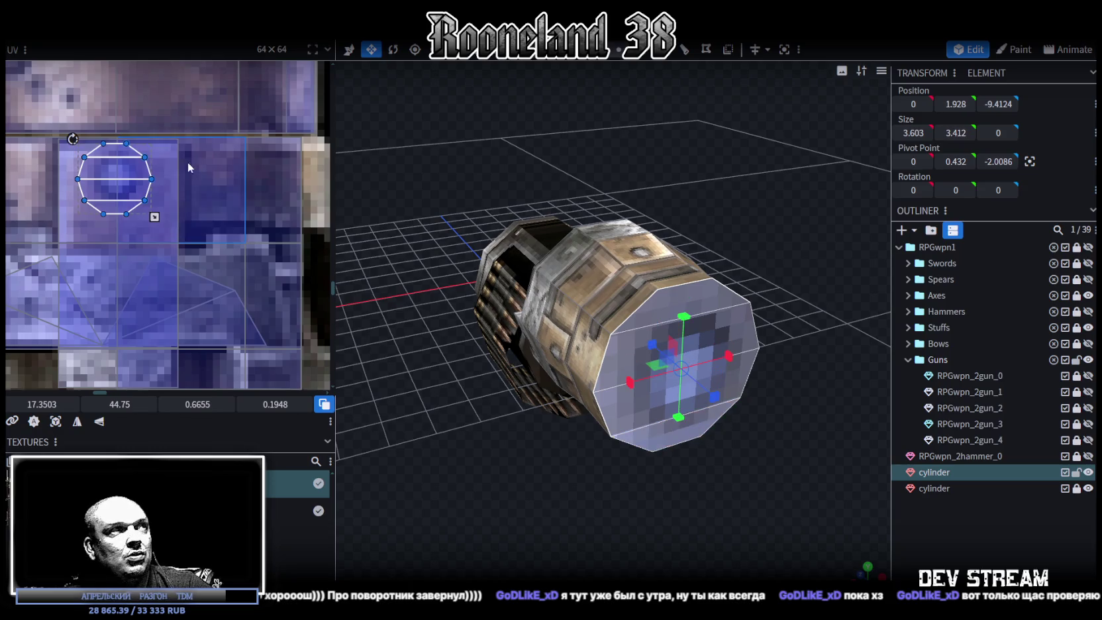
{"action": "scroll", "coordinate": [143, 139], "scroll_direction": "down", "scroll_amount": 2}
{"action": "scroll", "coordinate": [143, 140], "scroll_direction": "down", "scroll_amount": 1}
{"action": "scroll", "coordinate": [159, 192], "scroll_direction": "down", "scroll_amount": 1}
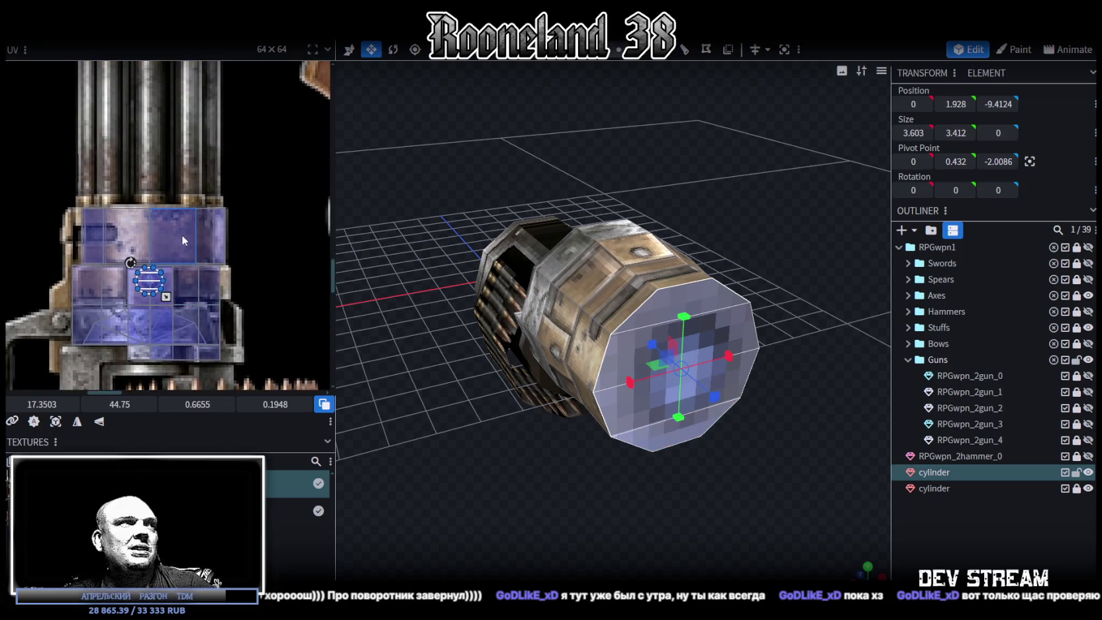
{"action": "scroll", "coordinate": [179, 251], "scroll_direction": "down", "scroll_amount": 1}
{"action": "scroll", "coordinate": [200, 307], "scroll_direction": "down", "scroll_amount": 2}
{"action": "scroll", "coordinate": [200, 307], "scroll_direction": "up", "scroll_amount": 1}
{"action": "scroll", "coordinate": [206, 228], "scroll_direction": "up", "scroll_amount": 1}
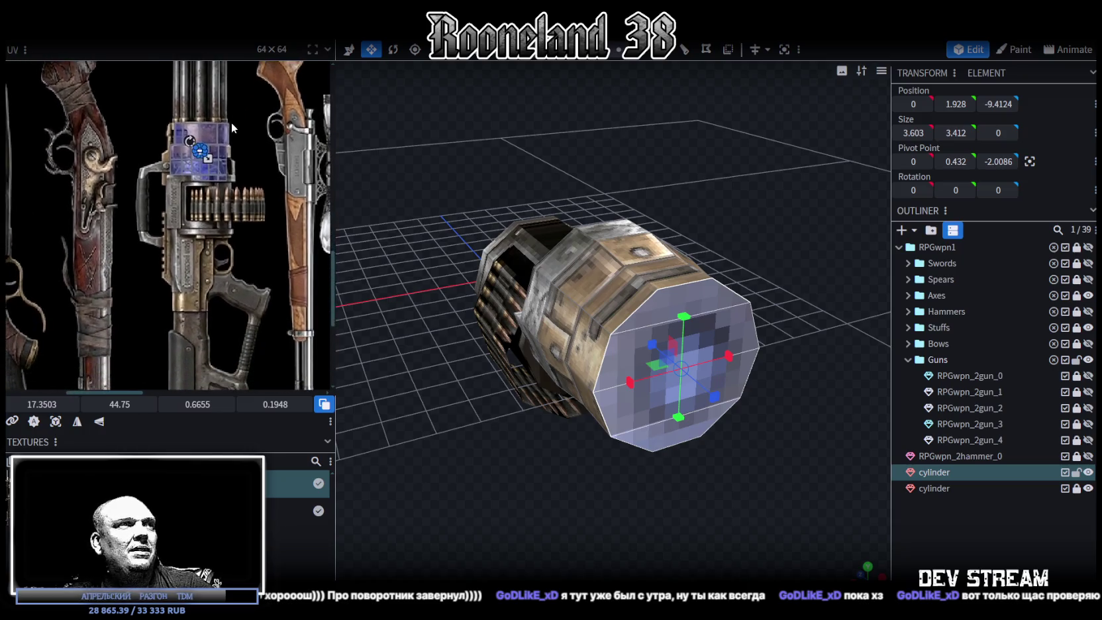
{"action": "scroll", "coordinate": [211, 149], "scroll_direction": "up", "scroll_amount": 1}
Drag the end cap's UV area across the texture, trying the grip and bullet regions
{"action": "left_click_drag", "start_coordinate": [191, 156], "coordinate": [166, 321]}
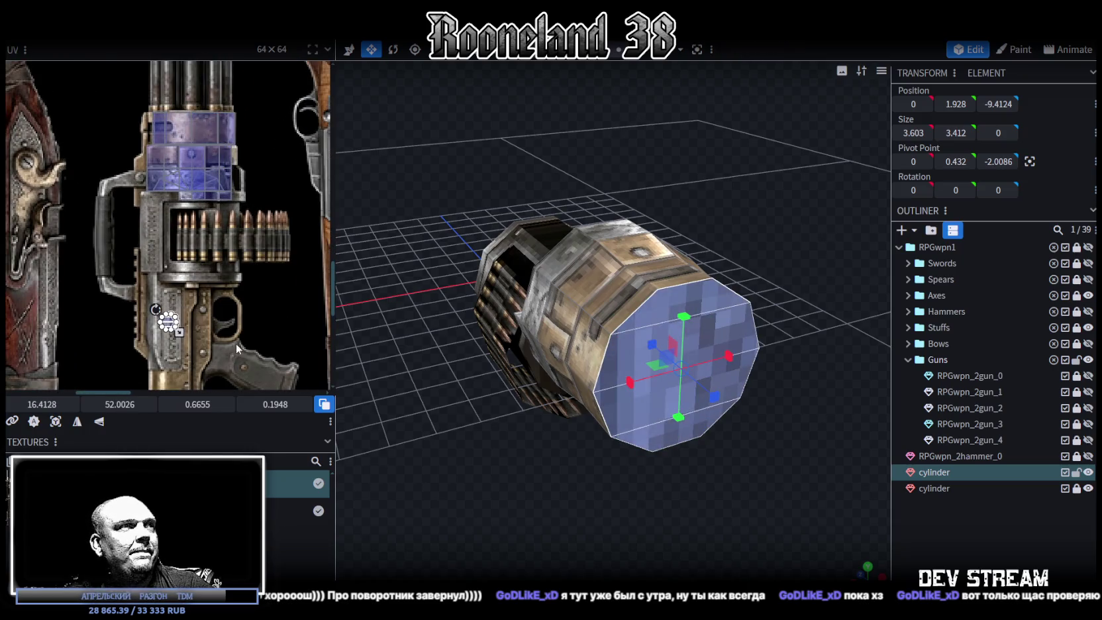
{"action": "scroll", "coordinate": [172, 298], "scroll_direction": "up", "scroll_amount": 2}
{"action": "scroll", "coordinate": [195, 232], "scroll_direction": "up", "scroll_amount": 2}
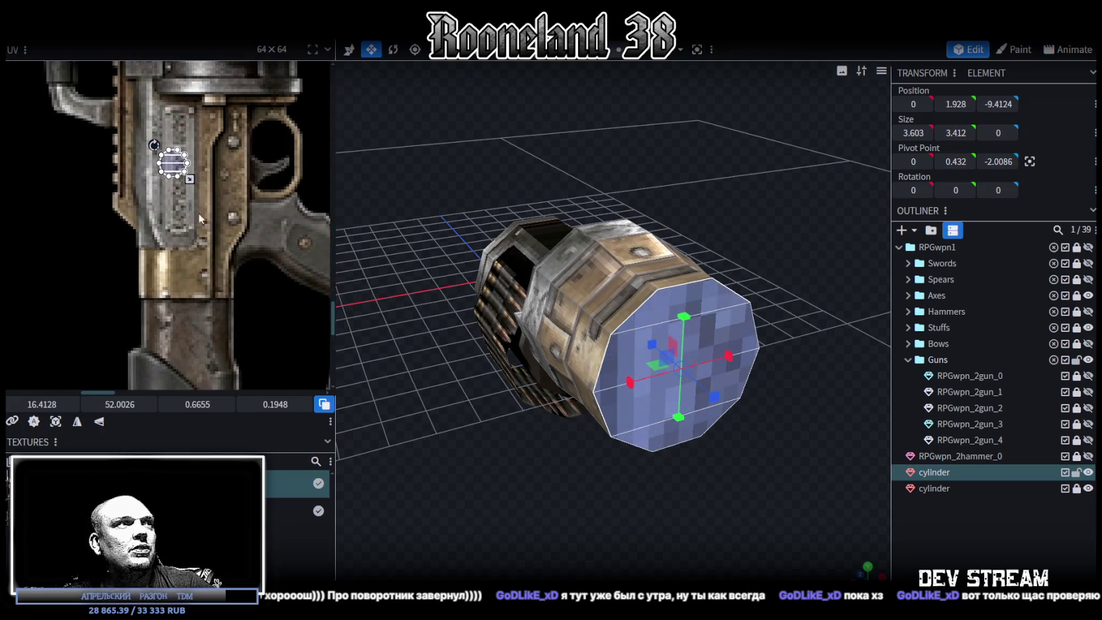
{"action": "left_click", "coordinate": [171, 163]}
{"action": "middle_click_drag", "start_coordinate": [182, 295], "coordinate": [163, 171]}
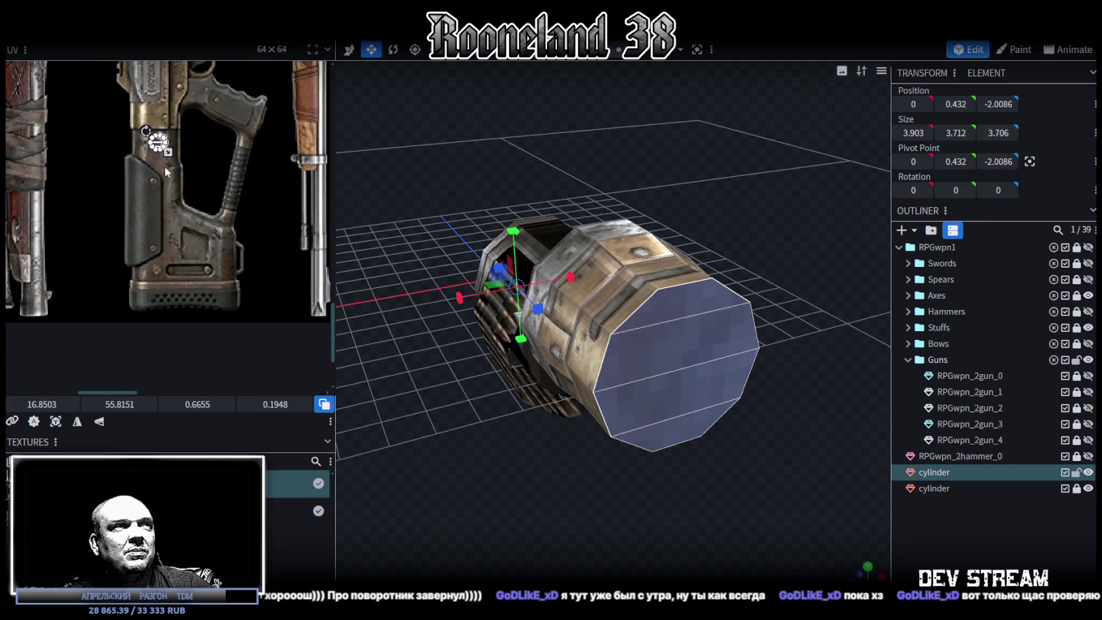
{"action": "left_click_drag", "start_coordinate": [164, 166], "coordinate": [209, 177]}
{"action": "middle_click_drag", "start_coordinate": [210, 178], "coordinate": [214, 357]}
{"action": "left_click_drag", "start_coordinate": [230, 210], "coordinate": [241, 199]}
{"action": "middle_click_drag", "start_coordinate": [242, 198], "coordinate": [214, 317]}
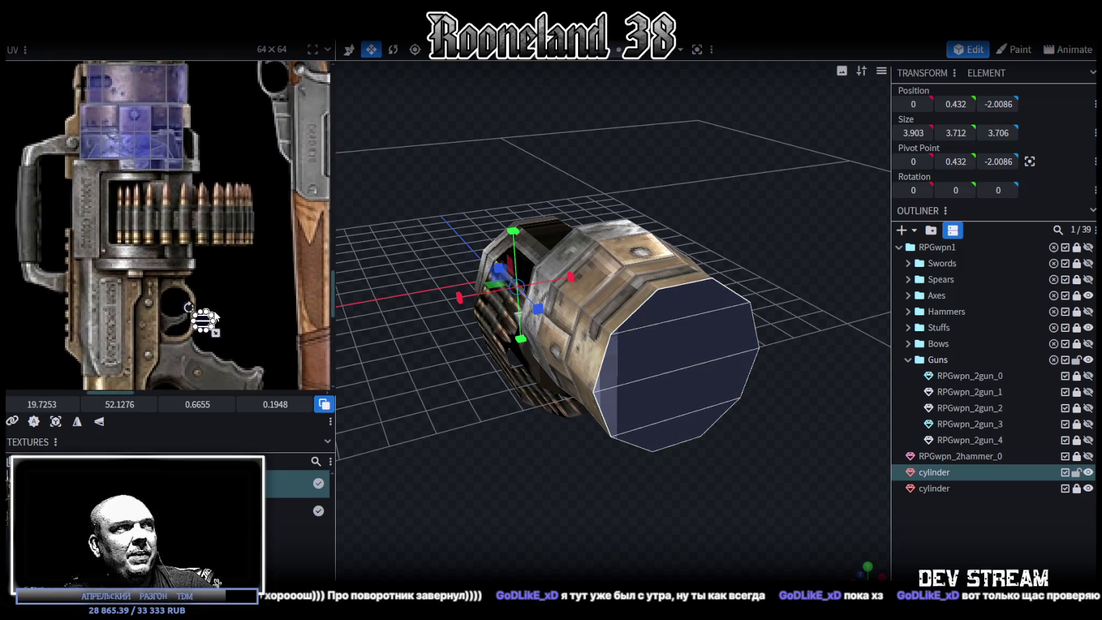
{"action": "scroll", "coordinate": [205, 317], "scroll_direction": "up", "scroll_amount": 3}
{"action": "left_click_drag", "start_coordinate": [203, 310], "coordinate": [243, 57]}
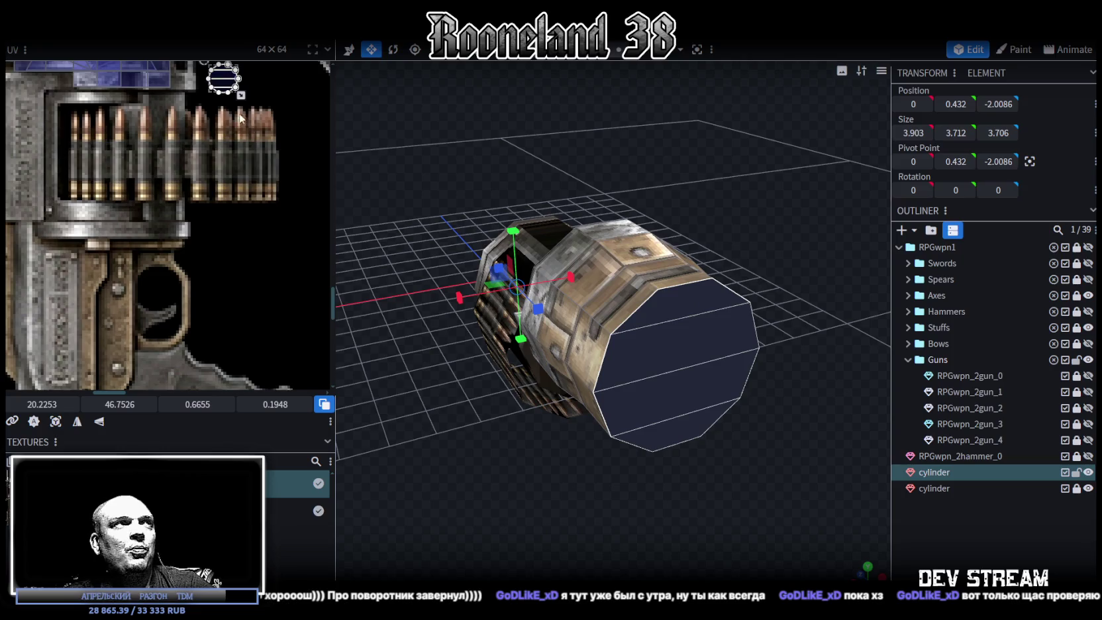
Move and enlarge the end cap's UV onto the tan minigun drum texture at 17.6378, 43.9969
{"action": "middle_click_drag", "start_coordinate": [239, 118], "coordinate": [209, 323]}
{"action": "scroll", "coordinate": [224, 231], "scroll_direction": "down", "scroll_amount": 2}
{"action": "middle_click_drag", "start_coordinate": [223, 231], "coordinate": [241, 264]}
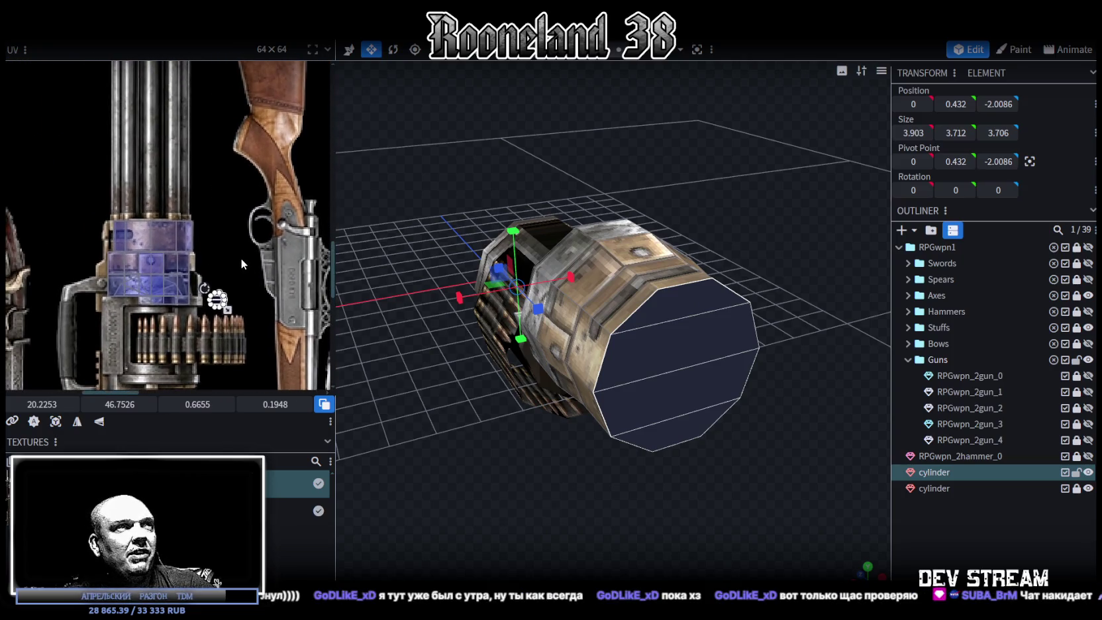
{"action": "scroll", "coordinate": [241, 264], "scroll_direction": "up", "scroll_amount": 2}
{"action": "scroll", "coordinate": [243, 223], "scroll_direction": "up", "scroll_amount": 2}
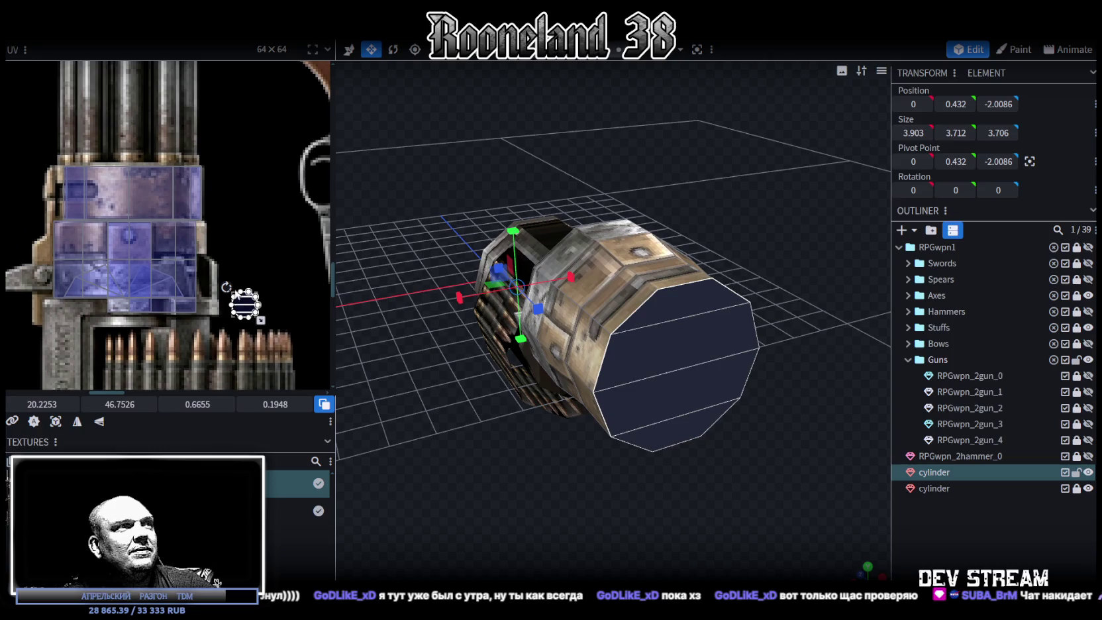
{"action": "left_click_drag", "start_coordinate": [241, 302], "coordinate": [141, 179]}
{"action": "scroll", "coordinate": [140, 179], "scroll_direction": "up", "scroll_amount": 2}
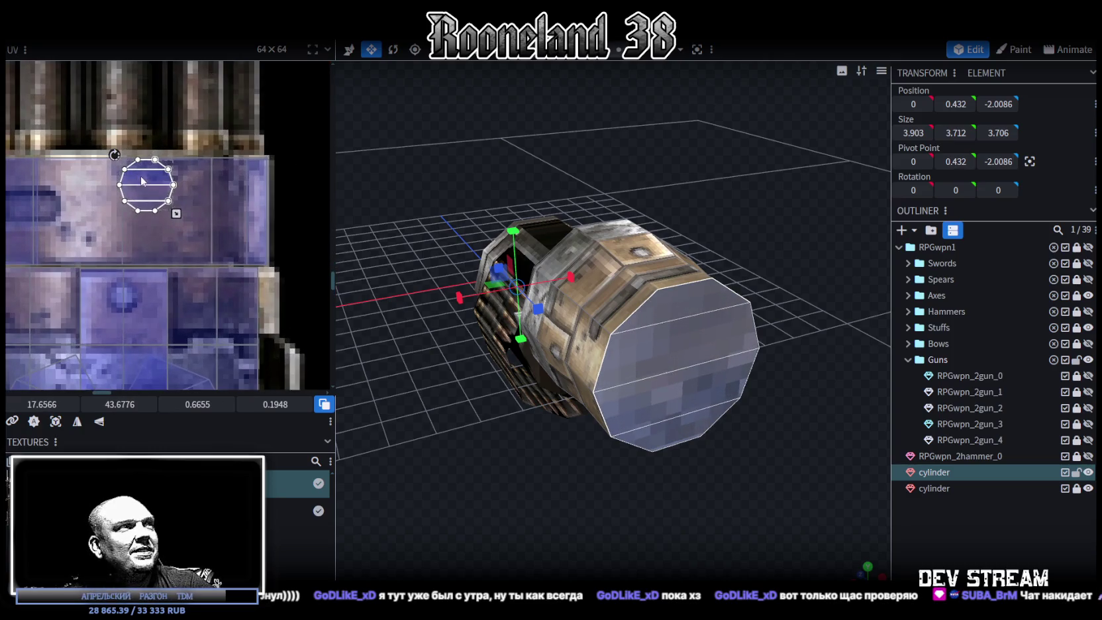
{"action": "left_click_drag", "start_coordinate": [176, 212], "coordinate": [232, 267]}
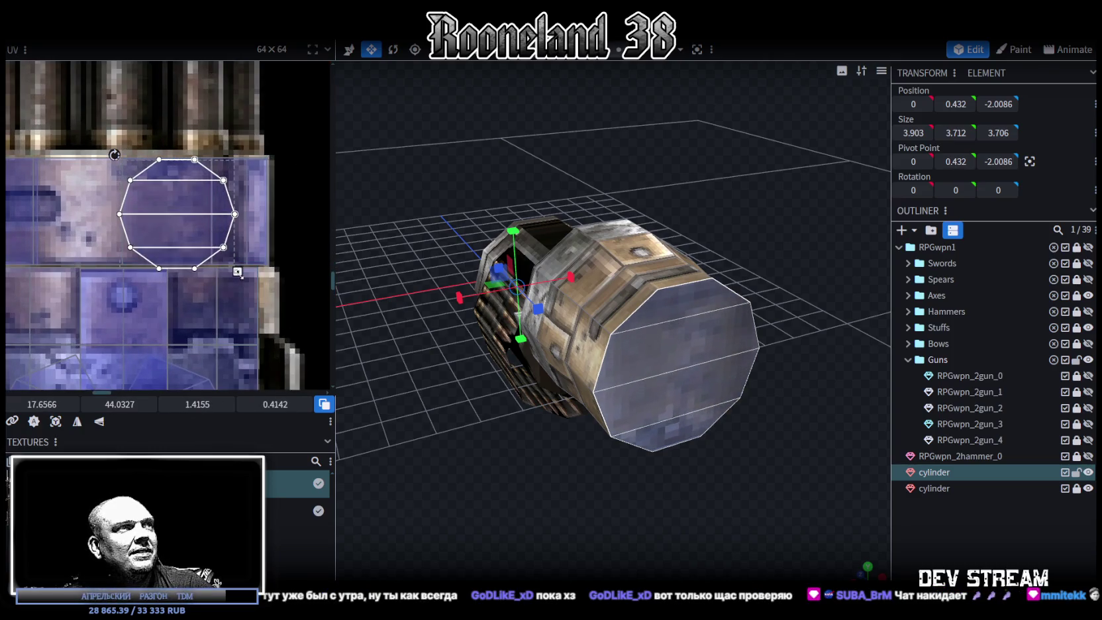
{"action": "left_click_drag", "start_coordinate": [181, 223], "coordinate": [180, 222]}
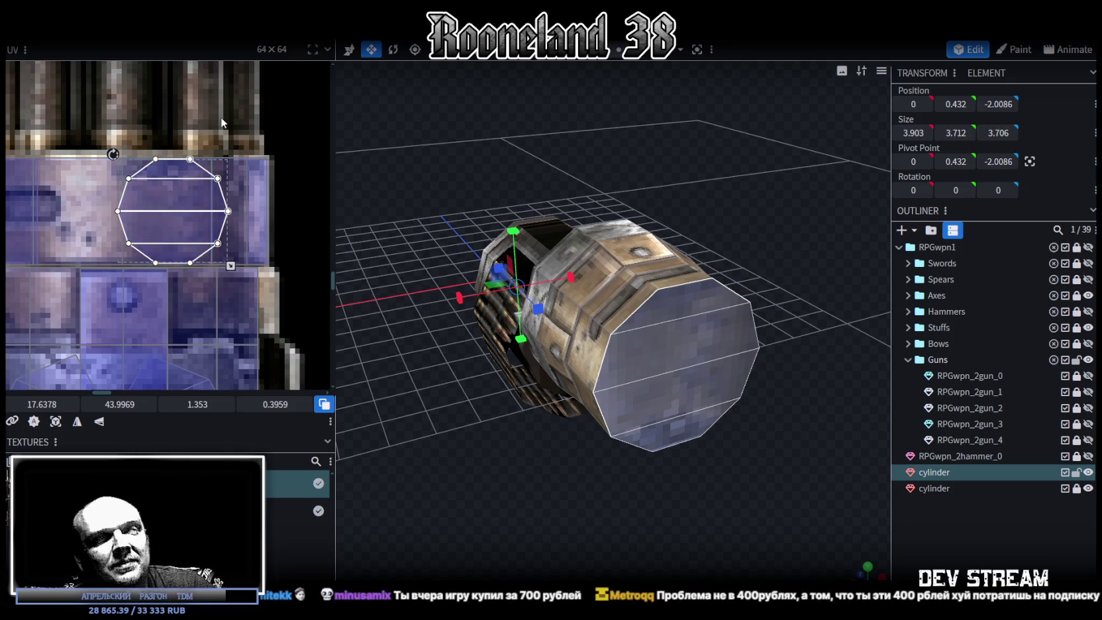
{"action": "left_click", "coordinate": [896, 556]}
{"action": "mouse_move", "coordinate": [887, 552]}
{"action": "left_mouse_down"}
{"action": "mouse_move", "coordinate": [752, 478]}
{"action": "mouse_move", "coordinate": [659, 465]}
{"action": "mouse_move", "coordinate": [703, 461]}
{"action": "left_mouse_up"}
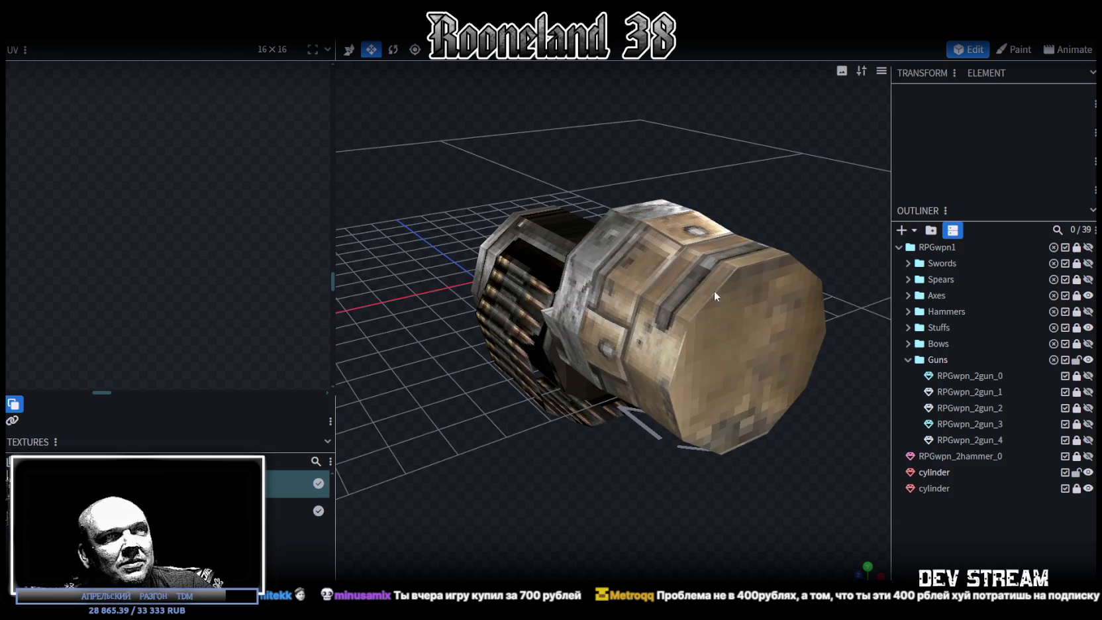
Reselect the cylinder's end cap faces and save the model as RPGweapon.bbmodel
{"action": "left_click", "coordinate": [720, 348]}
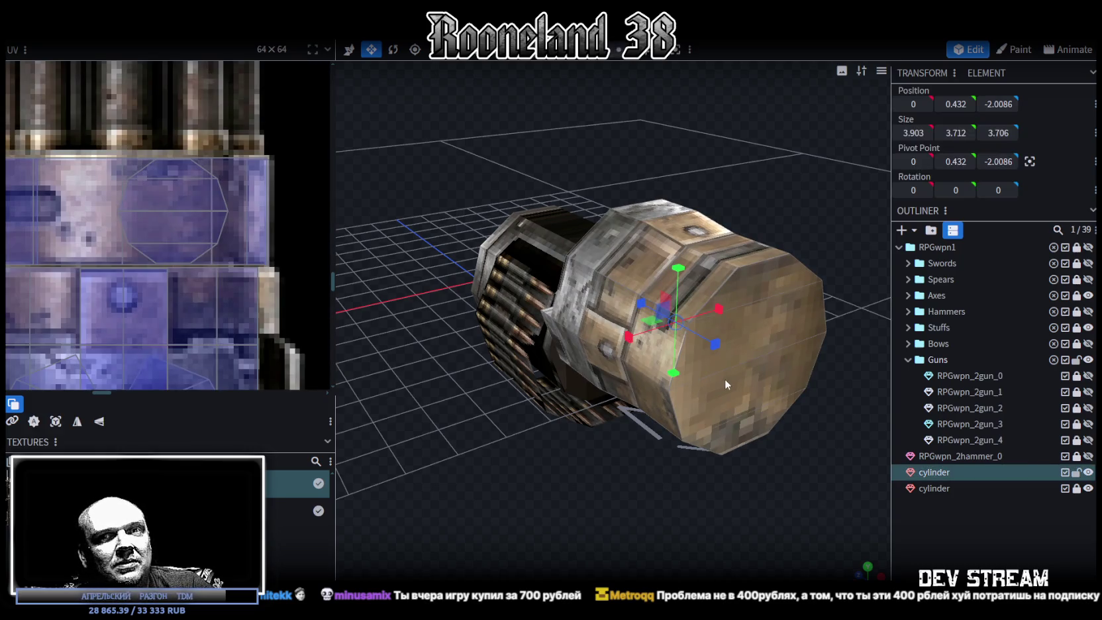
{"action": "left_click", "coordinate": [749, 369]}
{"action": "left_click", "coordinate": [793, 287], "text": "shift"}
{"action": "left_click", "coordinate": [792, 364], "text": "shift"}
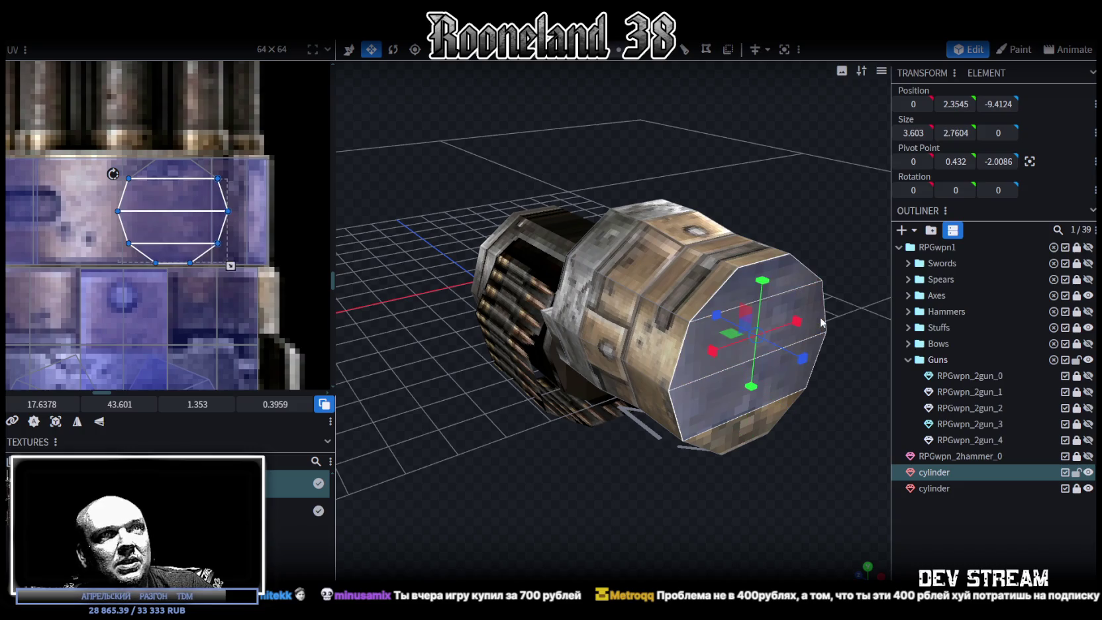
{"action": "left_click", "coordinate": [702, 448], "text": "shift"}
{"action": "scroll", "coordinate": [503, 477], "scroll_direction": "down", "scroll_amount": 3}
{"action": "mouse_move", "coordinate": [556, 468]}
{"action": "left_mouse_down"}
{"action": "mouse_move", "coordinate": [527, 490]}
{"action": "mouse_move", "coordinate": [659, 498]}
{"action": "mouse_move", "coordinate": [513, 509]}
{"action": "mouse_move", "coordinate": [661, 487]}
{"action": "mouse_move", "coordinate": [671, 471]}
{"action": "mouse_move", "coordinate": [564, 485]}
{"action": "mouse_move", "coordinate": [599, 475]}
{"action": "mouse_move", "coordinate": [413, 349]}
{"action": "left_mouse_up"}
{"action": "key", "text": "ctrl+s"}
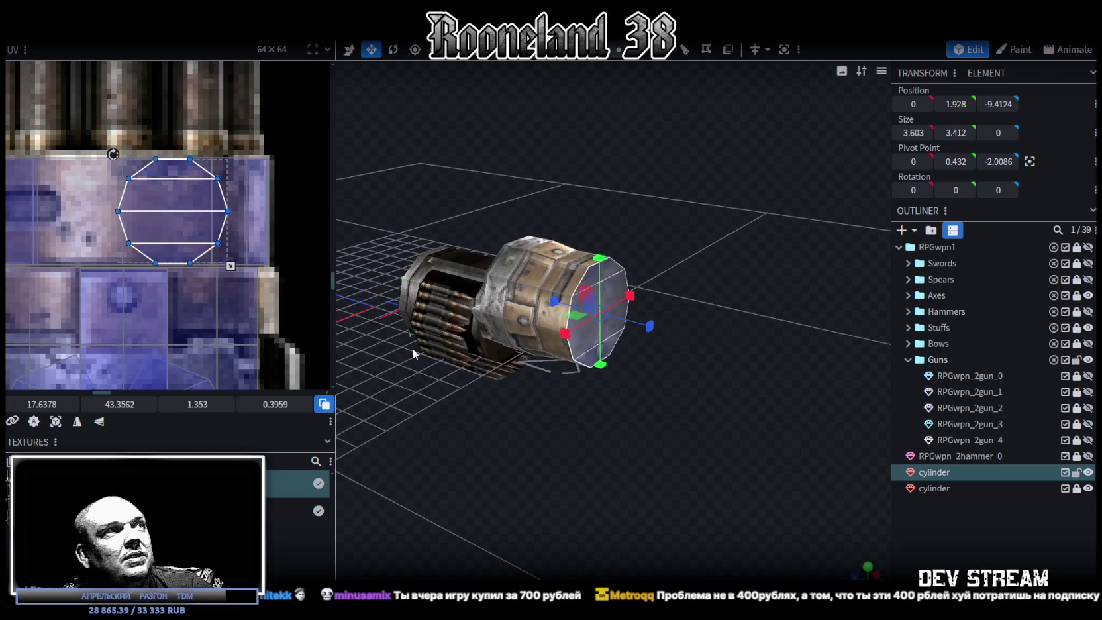
Move and shrink the end cap's UV onto the grip's dark metal at 18.3253, 60.0938
{"action": "scroll", "coordinate": [233, 270], "scroll_direction": "down", "scroll_amount": 3}
{"action": "scroll", "coordinate": [232, 270], "scroll_direction": "down", "scroll_amount": 2}
{"action": "scroll", "coordinate": [232, 270], "scroll_direction": "up", "scroll_amount": 2}
{"action": "left_click_drag", "start_coordinate": [623, 433], "coordinate": [596, 417]}
{"action": "scroll", "coordinate": [192, 257], "scroll_direction": "down", "scroll_amount": 2}
{"action": "scroll", "coordinate": [237, 200], "scroll_direction": "down", "scroll_amount": 2}
{"action": "scroll", "coordinate": [245, 162], "scroll_direction": "down", "scroll_amount": 1}
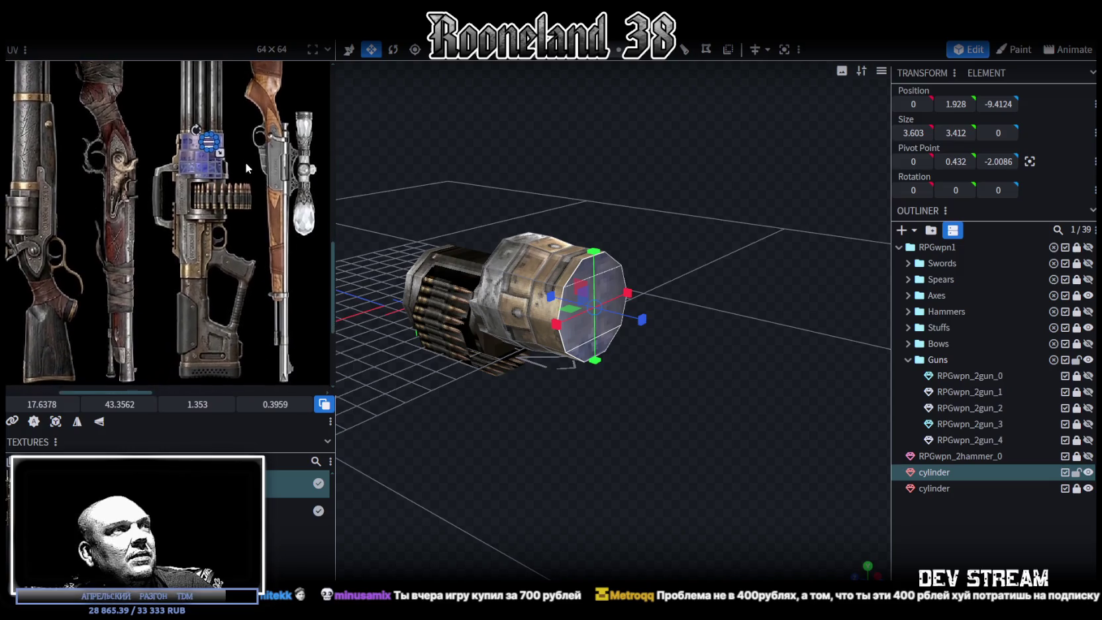
{"action": "left_click_drag", "start_coordinate": [212, 144], "coordinate": [231, 340]}
{"action": "left_click_drag", "start_coordinate": [224, 345], "coordinate": [219, 341]}
{"action": "scroll", "coordinate": [220, 341], "scroll_direction": "up", "scroll_amount": 3}
{"action": "scroll", "coordinate": [217, 337], "scroll_direction": "up", "scroll_amount": 2}
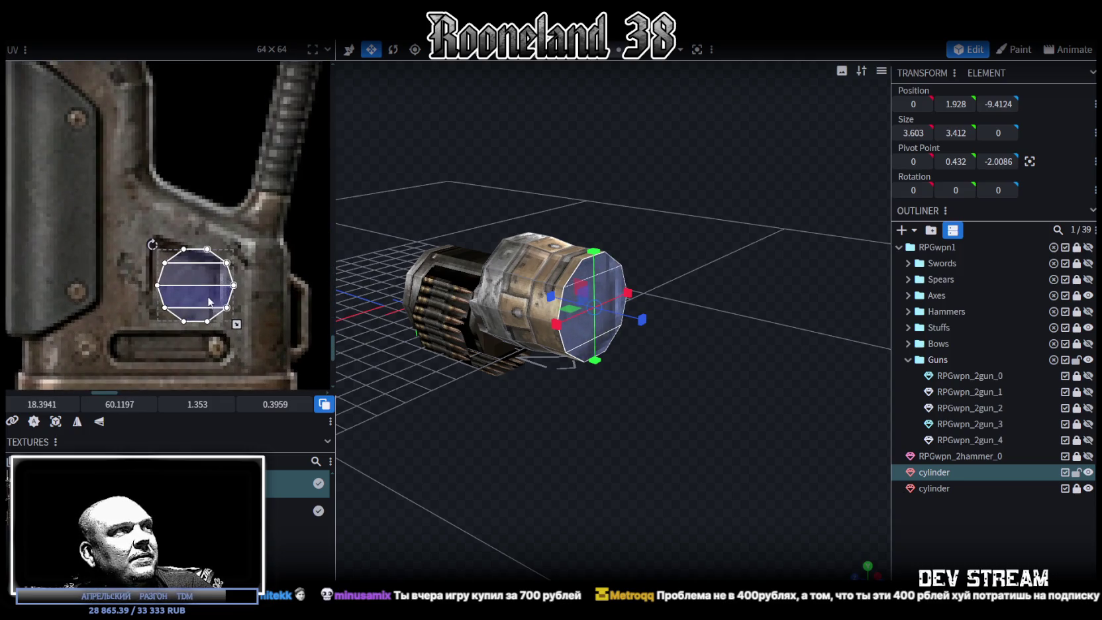
{"action": "left_click", "coordinate": [202, 309]}
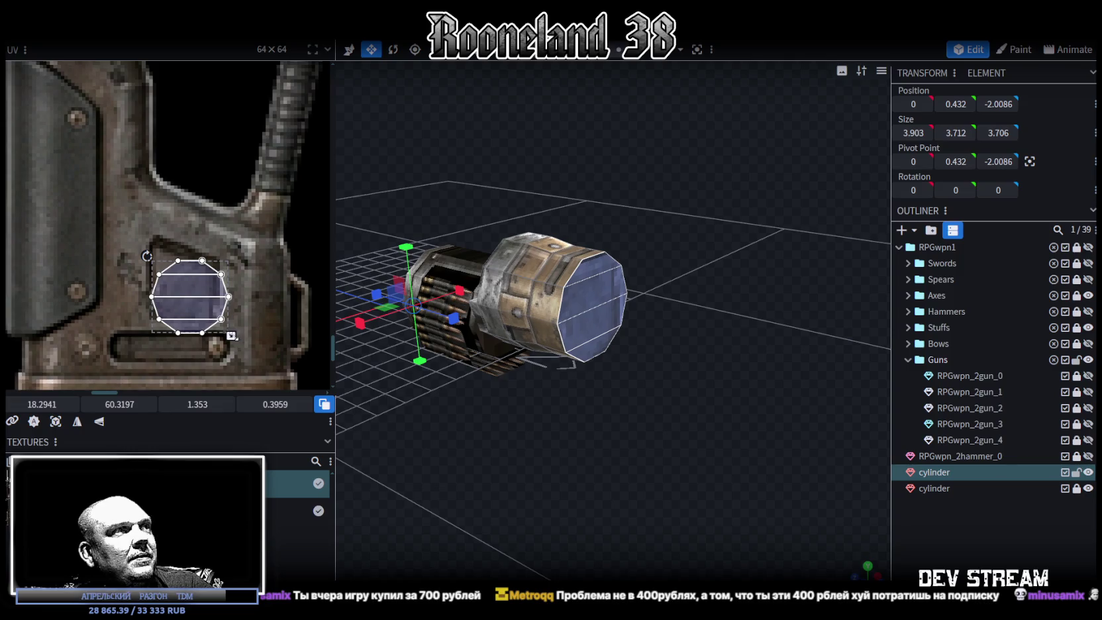
{"action": "left_click_drag", "start_coordinate": [231, 336], "coordinate": [217, 323]}
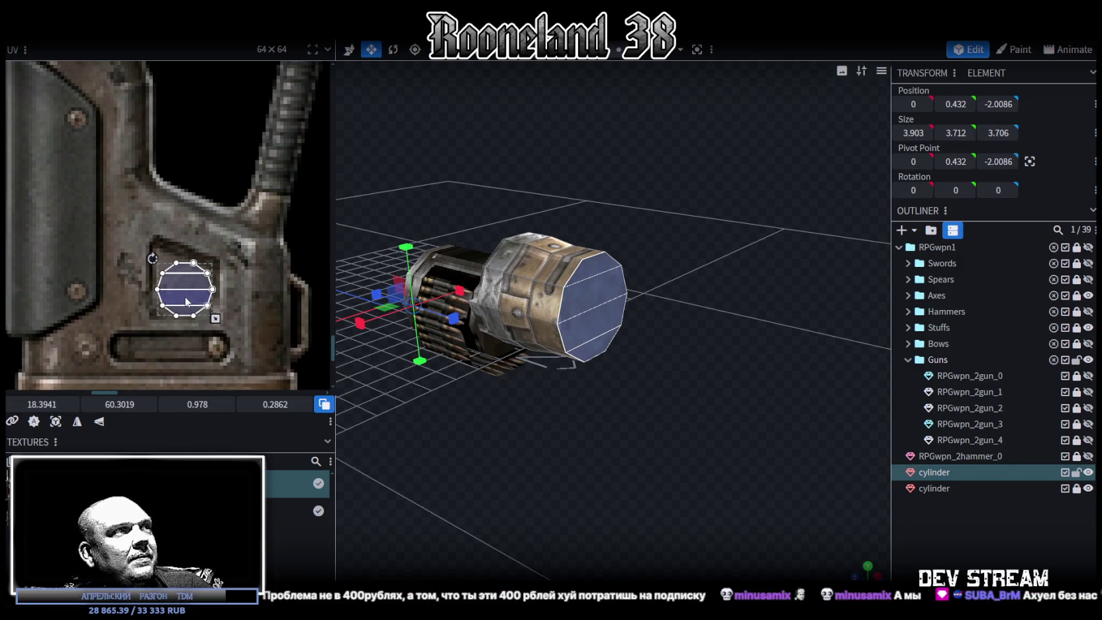
Inspect the grip-textured cap, reselect the octagonal end cap, and unhide RPGwpn_2gun_3
{"action": "left_click", "coordinate": [736, 461]}
{"action": "left_click_drag", "start_coordinate": [736, 461], "coordinate": [695, 428]}
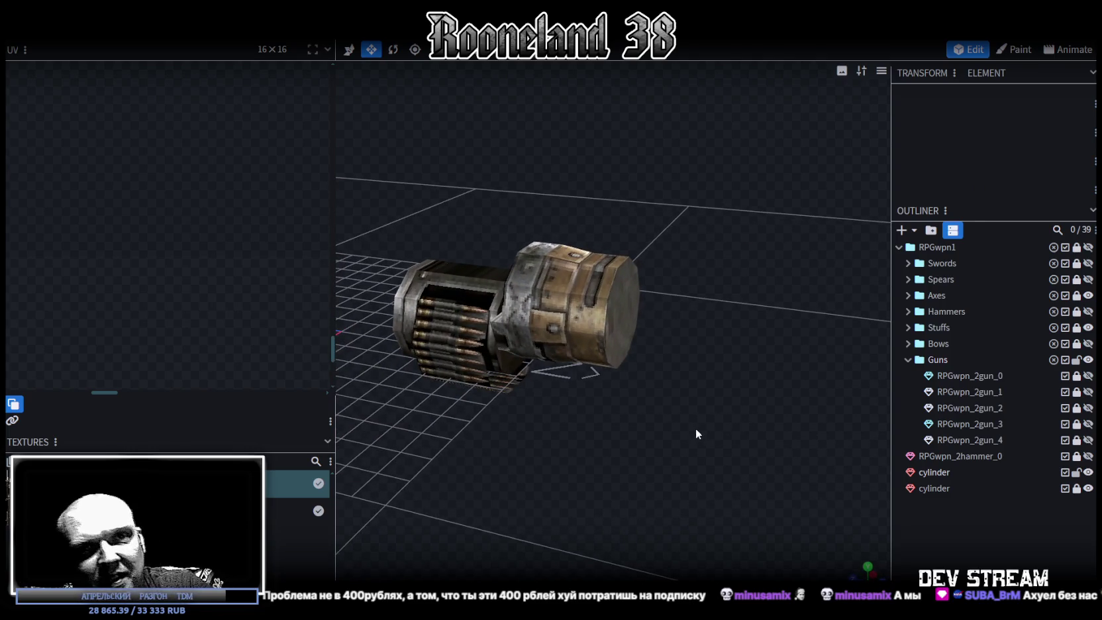
{"action": "left_click_drag", "start_coordinate": [710, 427], "coordinate": [692, 373]}
{"action": "left_click", "coordinate": [560, 291]}
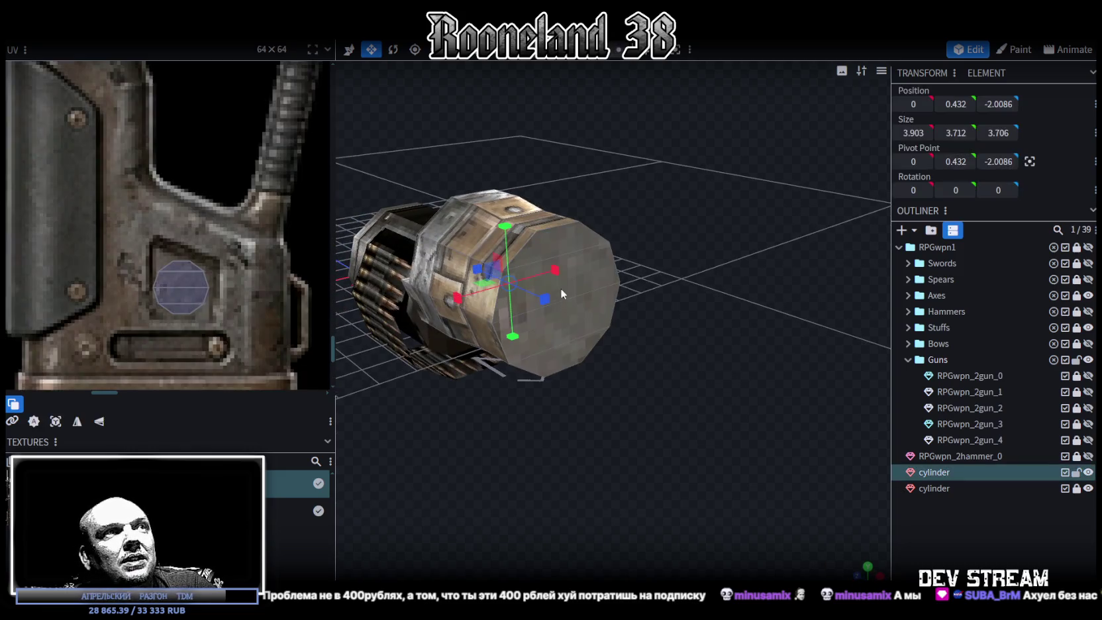
{"action": "left_click", "coordinate": [580, 252]}
{"action": "double_click", "coordinate": [516, 292]}
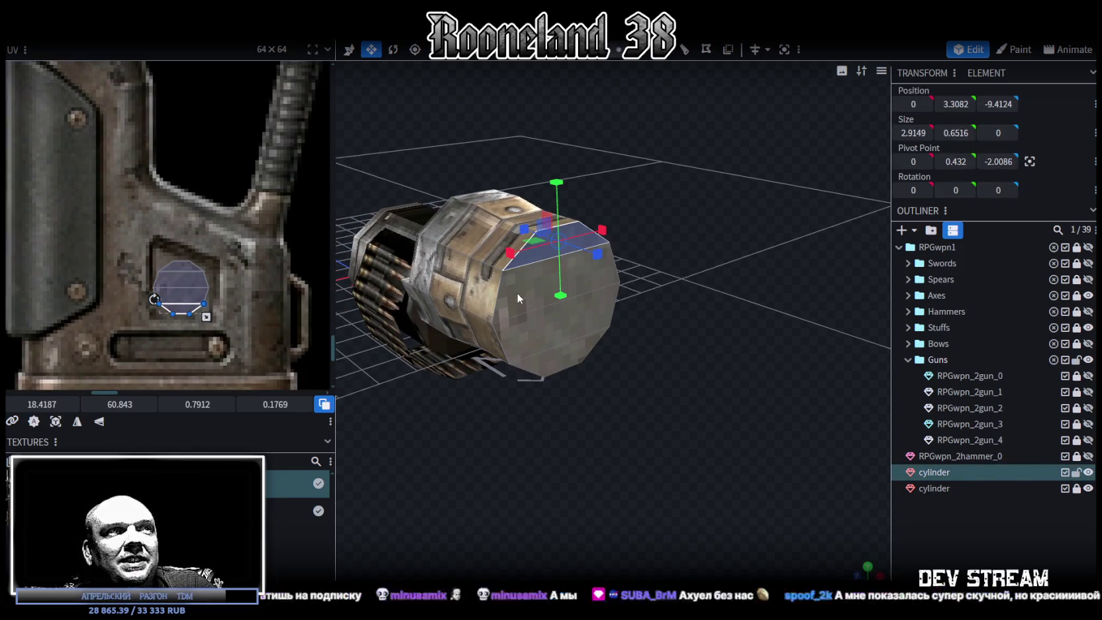
{"action": "mouse_move", "coordinate": [542, 368]}
{"action": "left_mouse_down"}
{"action": "mouse_move", "coordinate": [641, 445]}
{"action": "mouse_move", "coordinate": [695, 437]}
{"action": "left_mouse_up"}
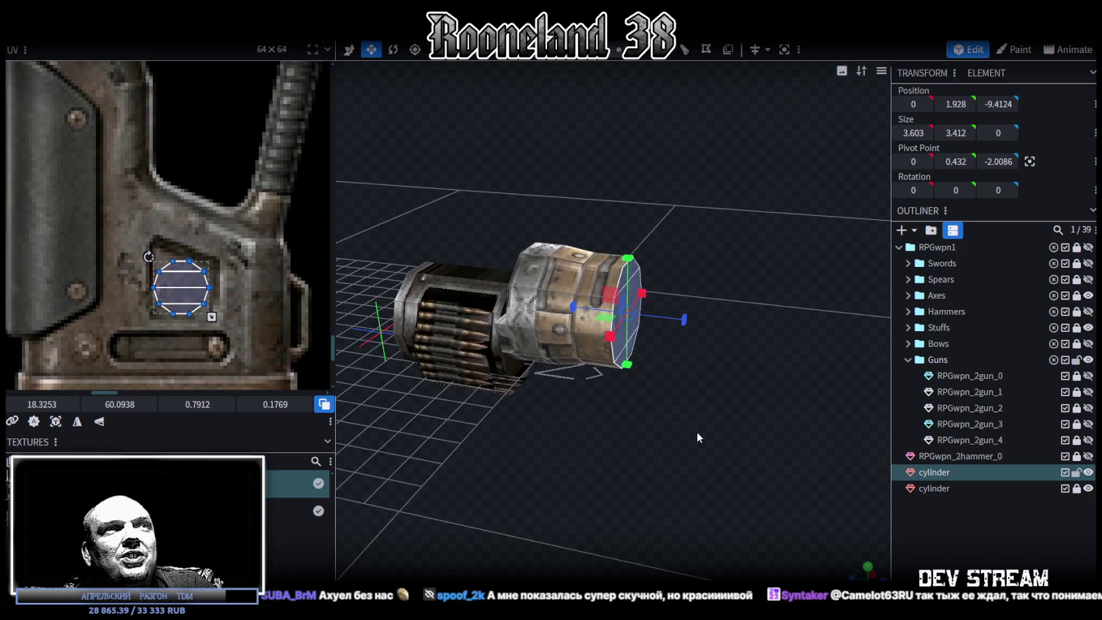
{"action": "left_click", "coordinate": [1088, 424]}
{"action": "left_click_drag", "start_coordinate": [730, 413], "coordinate": [790, 337]}
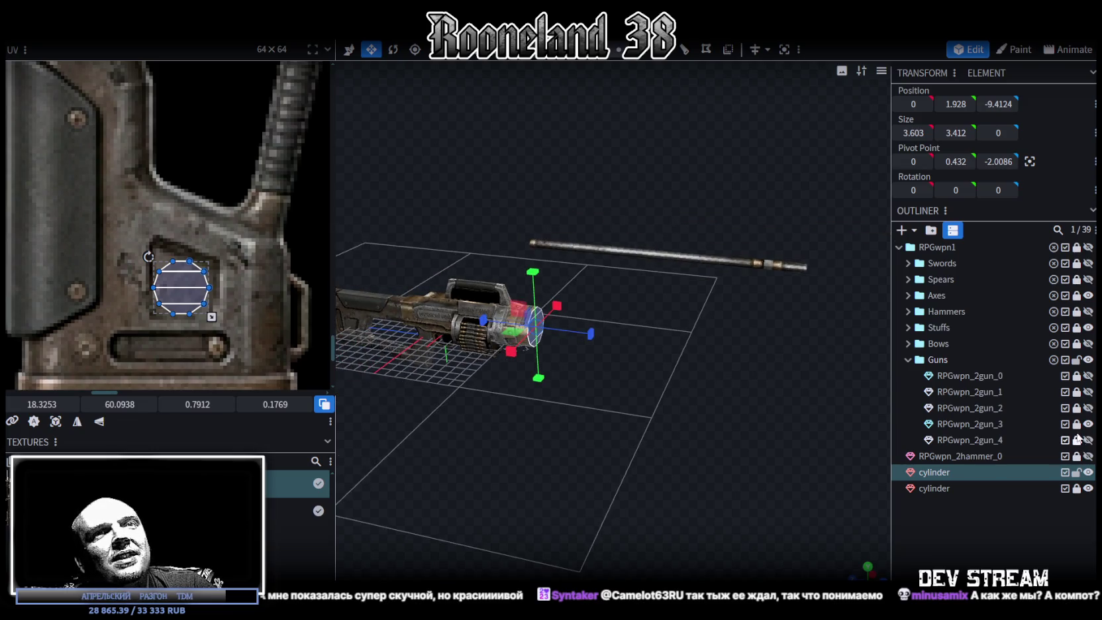
Select the RPGwpn_2gun_3 barrel rod and lower it from Y 10.041 to 3.541
{"action": "left_click", "coordinate": [996, 422]}
{"action": "mouse_move", "coordinate": [808, 242]}
{"action": "left_mouse_down"}
{"action": "mouse_move", "coordinate": [553, 375]}
{"action": "mouse_move", "coordinate": [652, 406]}
{"action": "left_mouse_up"}
{"action": "key", "text": "KP_1"}
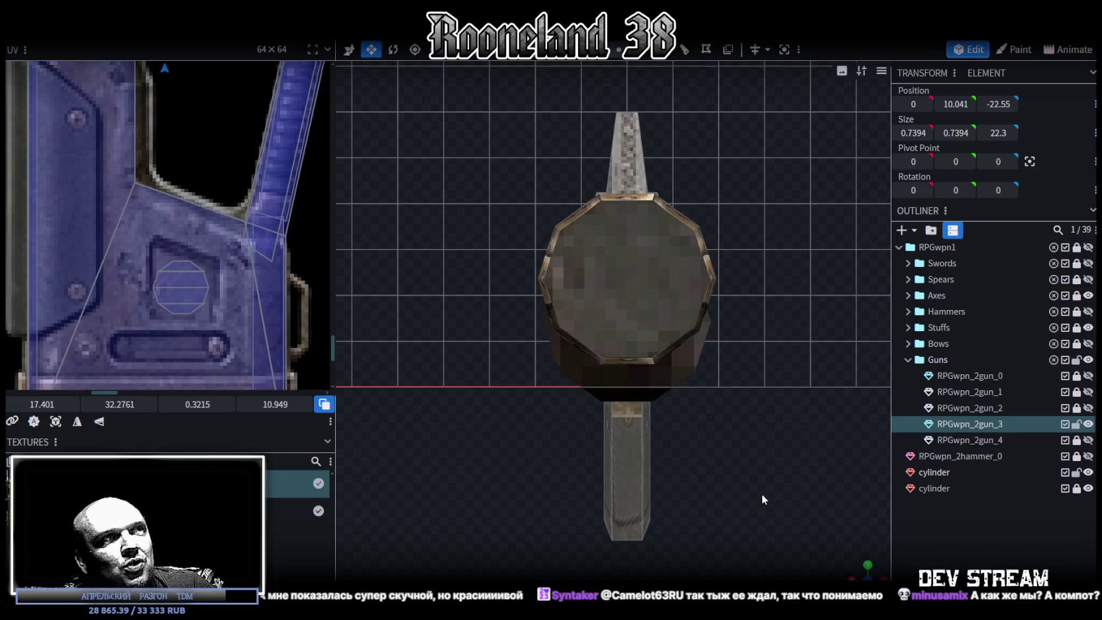
{"action": "scroll", "coordinate": [761, 495], "scroll_direction": "down", "scroll_amount": 3}
{"action": "scroll", "coordinate": [767, 483], "scroll_direction": "down", "scroll_amount": 2}
{"action": "scroll", "coordinate": [754, 442], "scroll_direction": "down", "scroll_amount": 1}
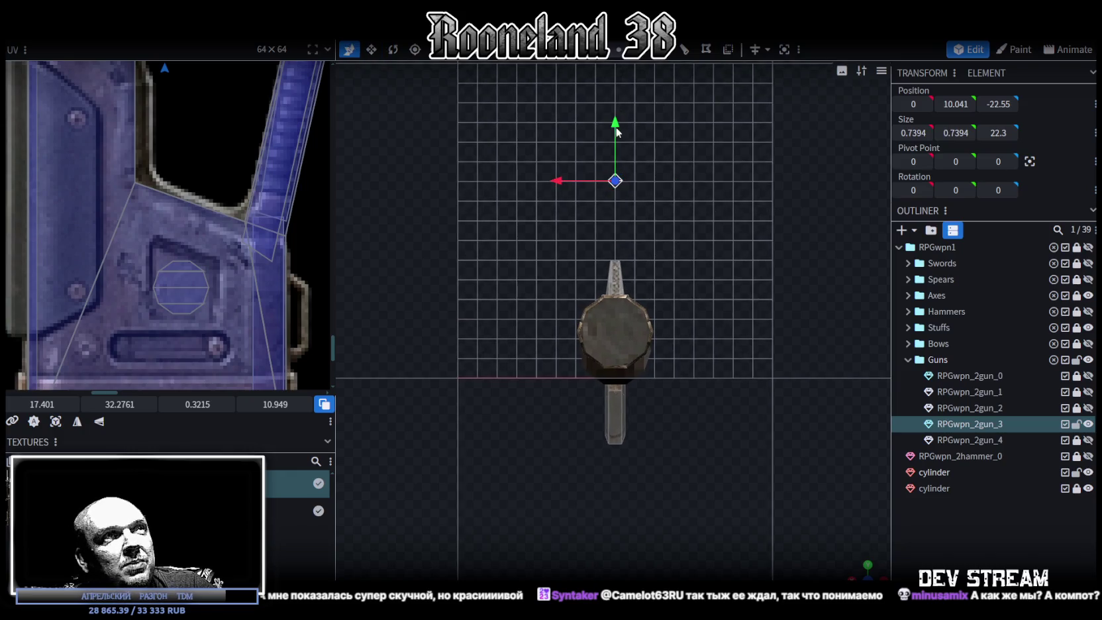
{"action": "left_click_drag", "start_coordinate": [614, 123], "coordinate": [614, 252]}
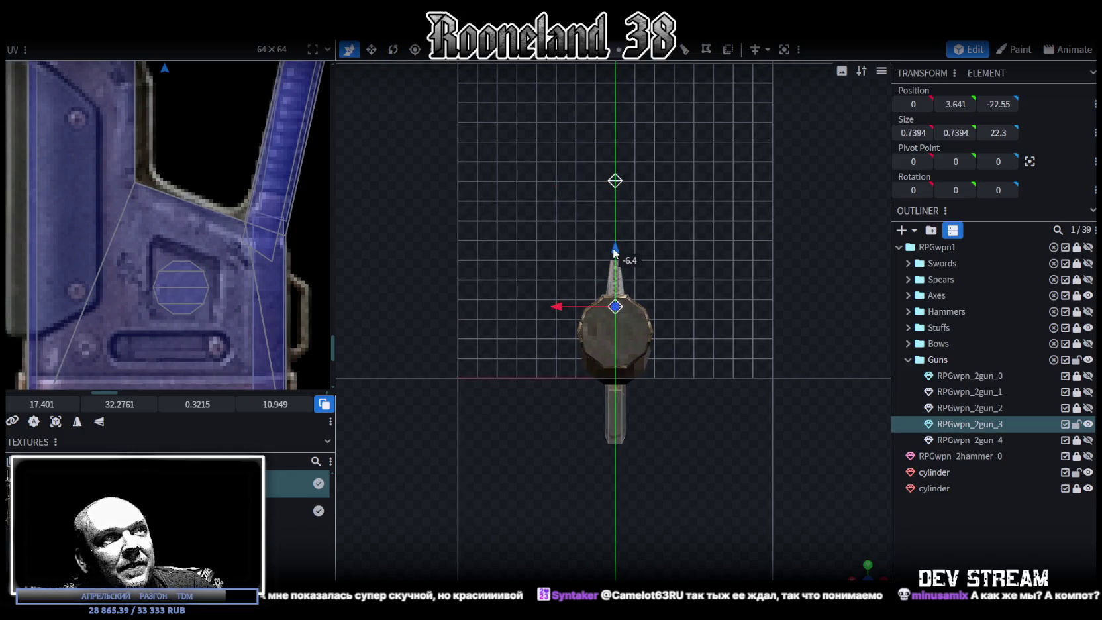
Orbit around the gun to inspect the lowered barrel, picking a drum face, then the barrel mesh
{"action": "key", "text": "KP_1"}
{"action": "mouse_move", "coordinate": [540, 335]}
{"action": "left_mouse_down"}
{"action": "mouse_move", "coordinate": [613, 325]}
{"action": "mouse_move", "coordinate": [527, 329]}
{"action": "mouse_move", "coordinate": [623, 346]}
{"action": "mouse_move", "coordinate": [600, 360]}
{"action": "mouse_move", "coordinate": [527, 335]}
{"action": "mouse_move", "coordinate": [524, 301]}
{"action": "mouse_move", "coordinate": [509, 338]}
{"action": "mouse_move", "coordinate": [675, 358]}
{"action": "mouse_move", "coordinate": [580, 343]}
{"action": "mouse_move", "coordinate": [593, 292]}
{"action": "left_mouse_up"}
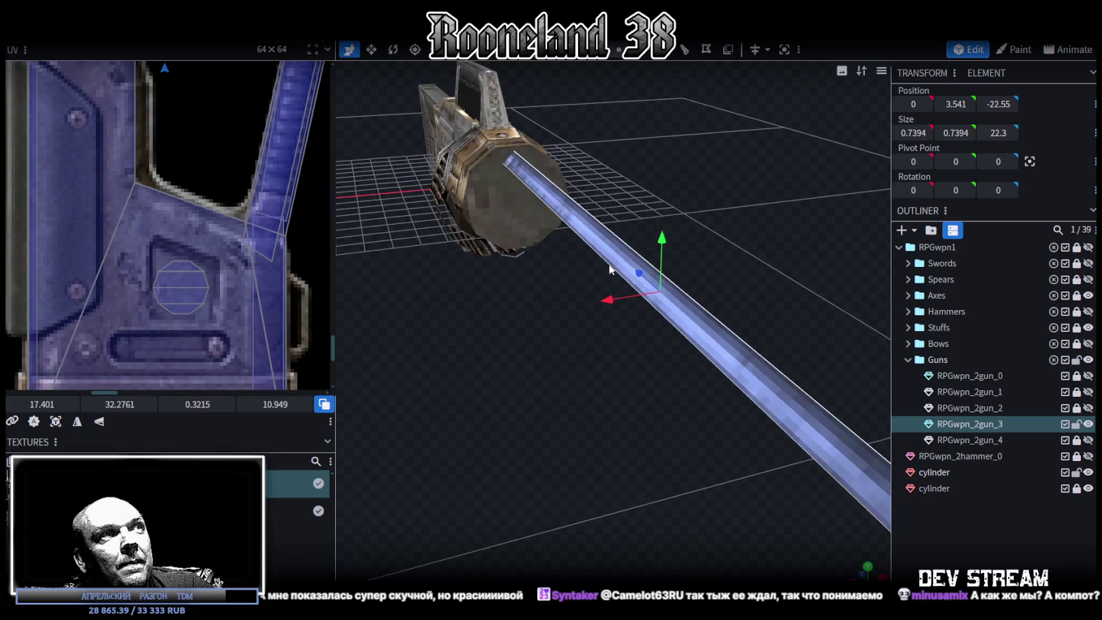
{"action": "mouse_move", "coordinate": [663, 244]}
{"action": "left_mouse_down"}
{"action": "mouse_move", "coordinate": [661, 232]}
{"action": "mouse_move", "coordinate": [590, 323]}
{"action": "mouse_move", "coordinate": [622, 319]}
{"action": "mouse_move", "coordinate": [455, 310]}
{"action": "mouse_move", "coordinate": [534, 231]}
{"action": "mouse_move", "coordinate": [590, 242]}
{"action": "mouse_move", "coordinate": [498, 302]}
{"action": "mouse_move", "coordinate": [523, 285]}
{"action": "mouse_move", "coordinate": [610, 294]}
{"action": "mouse_move", "coordinate": [670, 327]}
{"action": "mouse_move", "coordinate": [710, 320]}
{"action": "mouse_move", "coordinate": [684, 322]}
{"action": "mouse_move", "coordinate": [708, 210]}
{"action": "mouse_move", "coordinate": [582, 279]}
{"action": "left_mouse_up"}
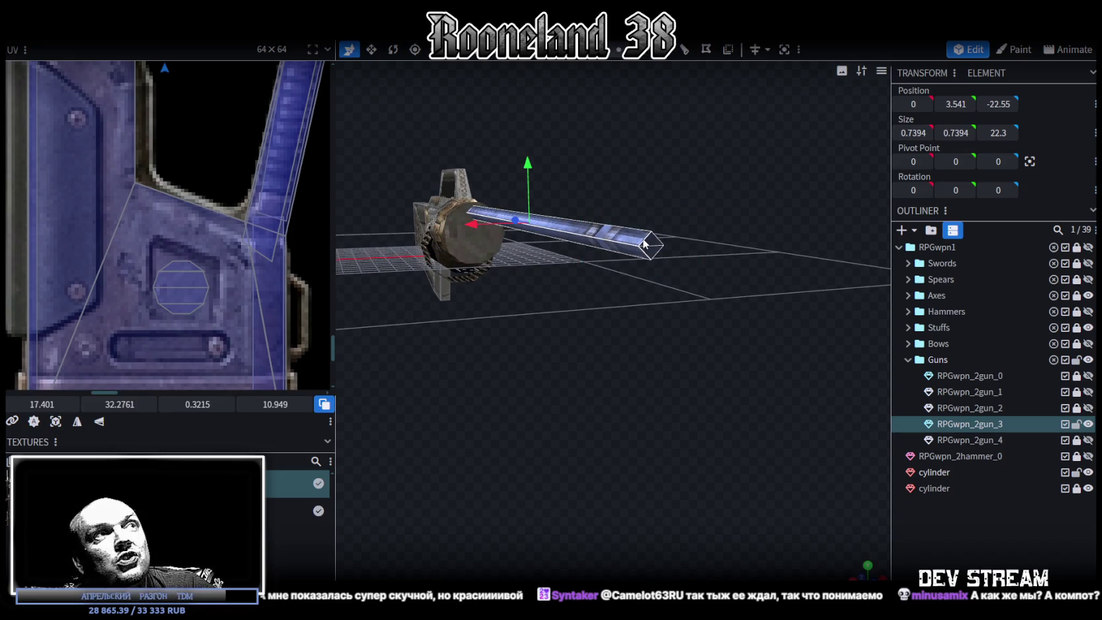
{"action": "left_click_drag", "start_coordinate": [534, 335], "coordinate": [544, 276]}
{"action": "left_click", "coordinate": [533, 265]}
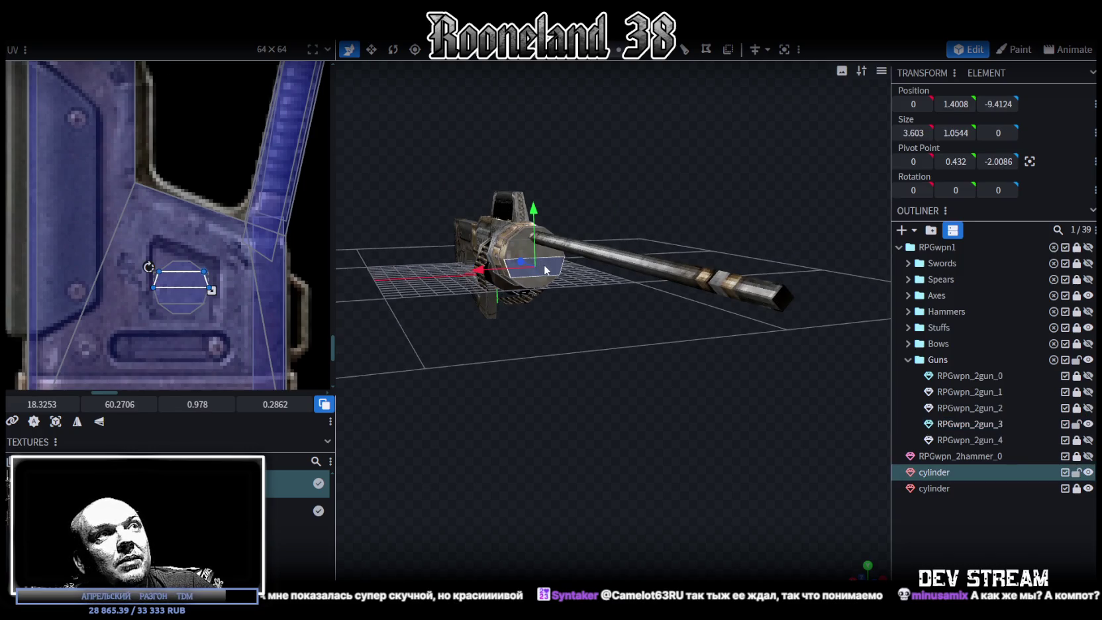
{"action": "scroll", "coordinate": [570, 330], "scroll_direction": "up", "scroll_amount": 3}
{"action": "mouse_move", "coordinate": [637, 324]}
{"action": "left_mouse_down"}
{"action": "mouse_move", "coordinate": [627, 343]}
{"action": "mouse_move", "coordinate": [554, 293]}
{"action": "mouse_move", "coordinate": [712, 314]}
{"action": "mouse_move", "coordinate": [575, 259]}
{"action": "left_mouse_up"}
{"action": "left_click", "coordinate": [830, 222]}
Split the barrel into its own mesh and merge it into the drum cylinder mesh
{"action": "left_click_drag", "start_coordinate": [779, 266], "coordinate": [705, 252]}
{"action": "right_click", "coordinate": [715, 224]}
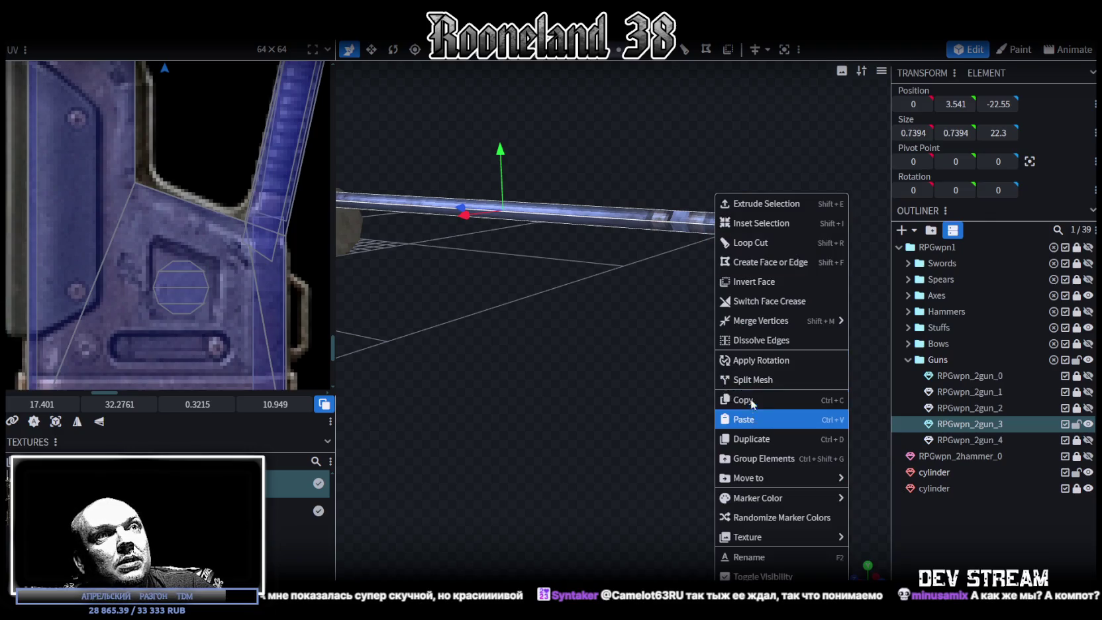
{"action": "left_click", "coordinate": [752, 377]}
{"action": "left_click", "coordinate": [935, 488]}
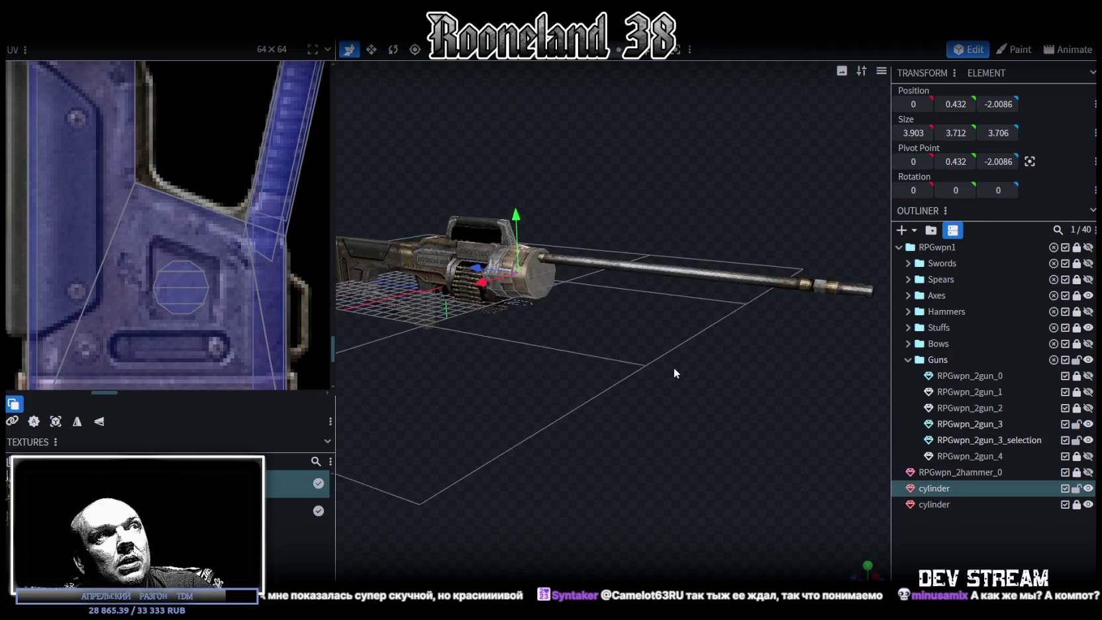
{"action": "left_click", "coordinate": [983, 442], "text": "ctrl"}
{"action": "right_click", "coordinate": [982, 442]}
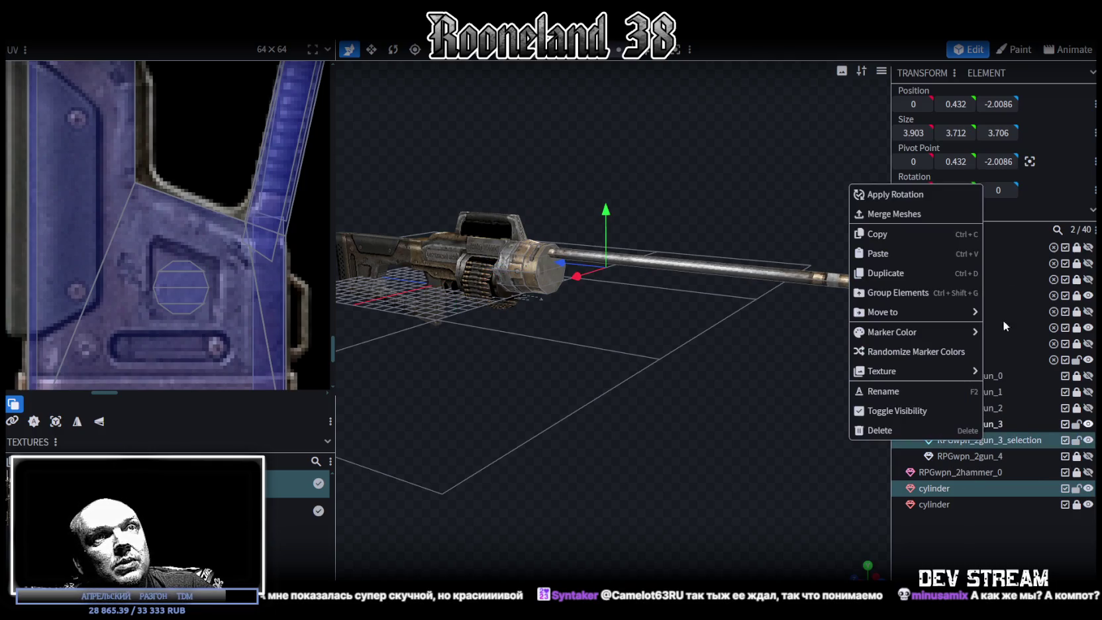
{"action": "left_click", "coordinate": [914, 215]}
Recentre the merged mesh's pivot on the drum, then select the barrel faces
{"action": "left_click_drag", "start_coordinate": [667, 348], "coordinate": [662, 321]}
{"action": "left_click", "coordinate": [660, 194]}
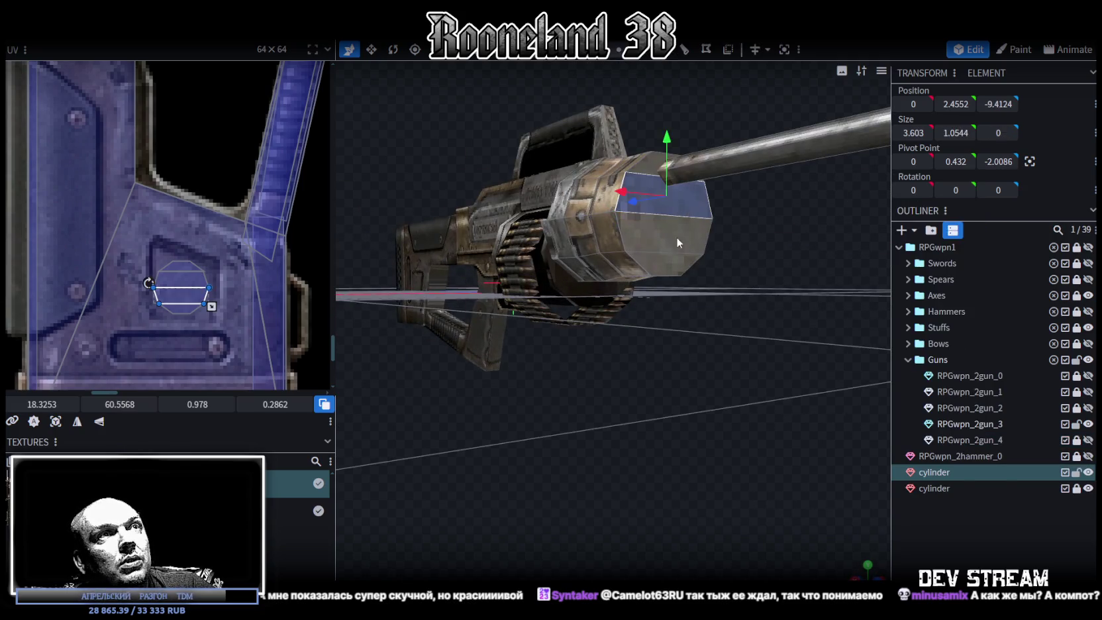
{"action": "left_click", "coordinate": [1029, 163]}
{"action": "left_click_drag", "start_coordinate": [775, 327], "coordinate": [636, 315]}
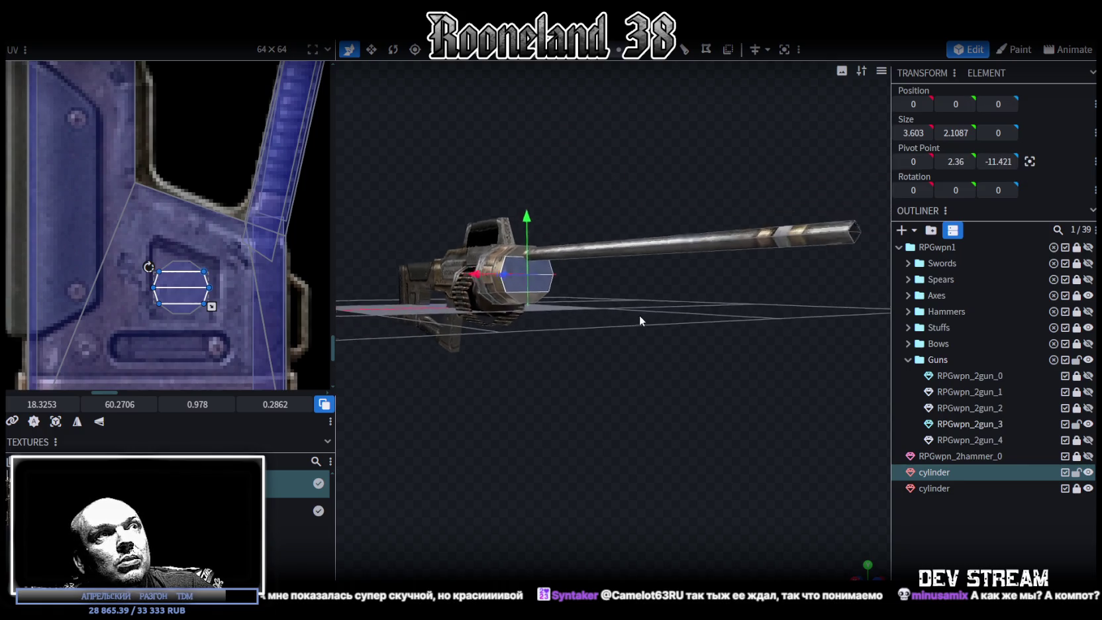
{"action": "scroll", "coordinate": [636, 315], "scroll_direction": "down", "scroll_amount": 2}
{"action": "left_click", "coordinate": [761, 255]}
{"action": "mouse_move", "coordinate": [733, 293]}
{"action": "left_mouse_down"}
{"action": "mouse_move", "coordinate": [616, 182]}
{"action": "mouse_move", "coordinate": [648, 130]}
{"action": "mouse_move", "coordinate": [648, 188]}
{"action": "left_mouse_up"}
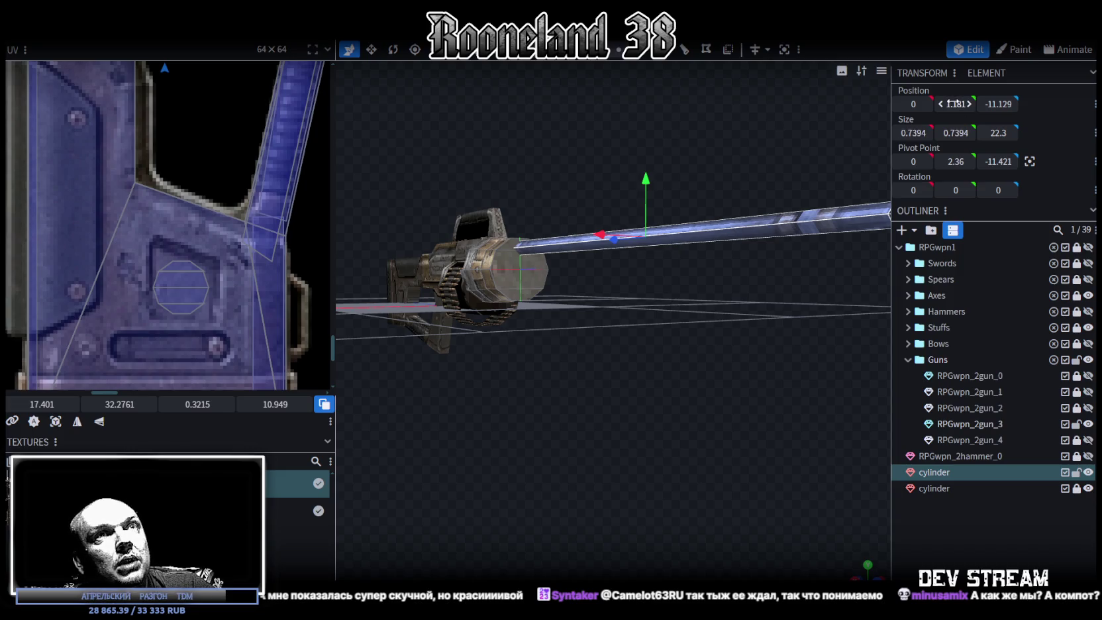
{"action": "mouse_move", "coordinate": [589, 295]}
{"action": "left_mouse_down"}
{"action": "mouse_move", "coordinate": [654, 382]}
{"action": "mouse_move", "coordinate": [630, 224]}
{"action": "left_mouse_up"}
{"action": "scroll", "coordinate": [632, 226], "scroll_direction": "up", "scroll_amount": 2}
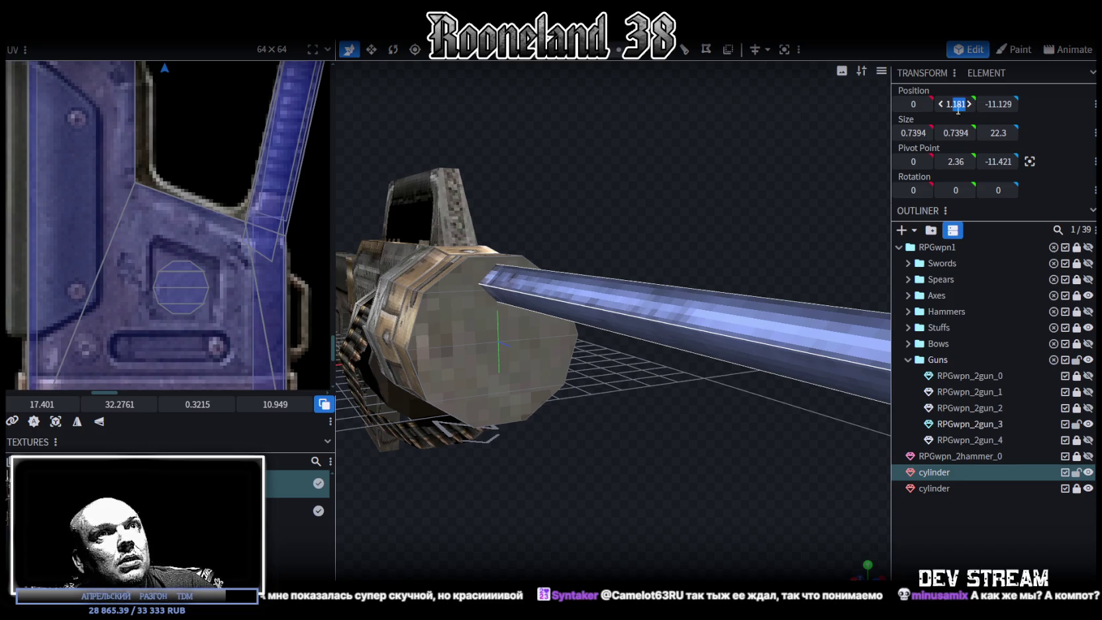
{"action": "type", "text": "1.2"}
Commit the barrel at Position Y 1.181, dismissing the merged-vertices warning
{"action": "key", "text": "Return"}
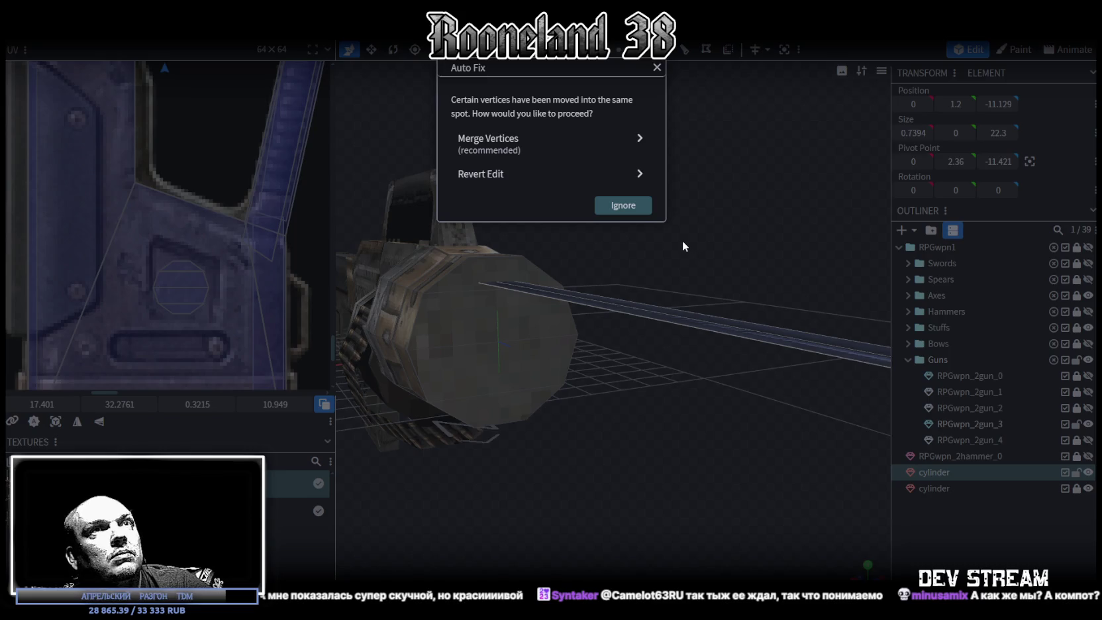
{"action": "left_click", "coordinate": [682, 240]}
{"action": "left_click_drag", "start_coordinate": [682, 239], "coordinate": [608, 210]}
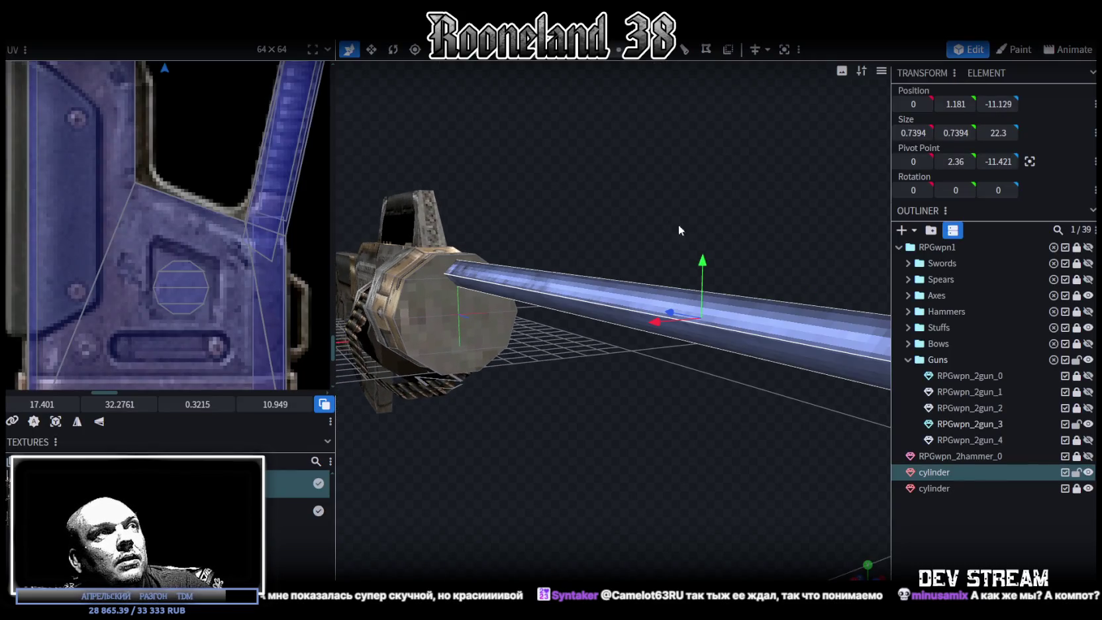
{"action": "left_click_drag", "start_coordinate": [703, 260], "coordinate": [703, 262]}
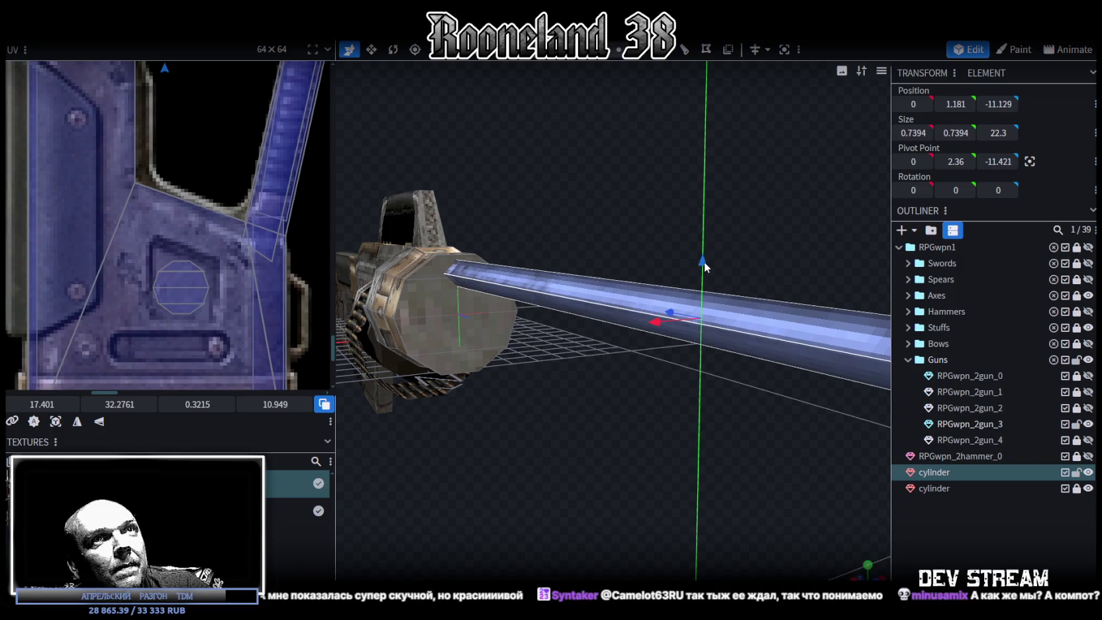
{"action": "left_click_drag", "start_coordinate": [616, 224], "coordinate": [561, 172]}
{"action": "scroll", "coordinate": [596, 192], "scroll_direction": "down", "scroll_amount": 5}
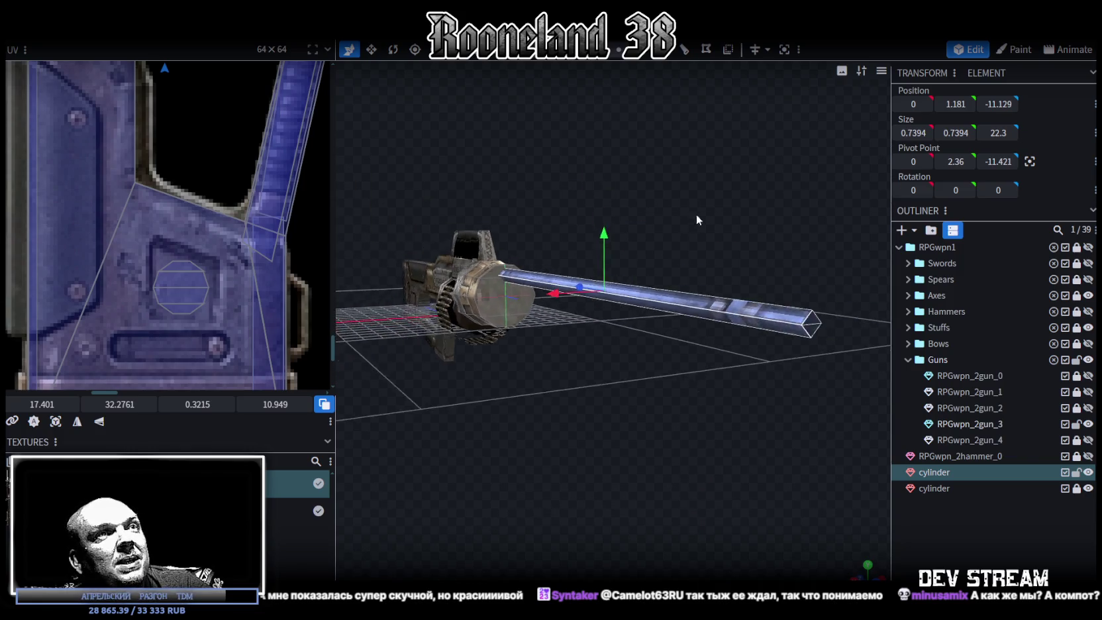
{"action": "left_click_drag", "start_coordinate": [696, 213], "coordinate": [760, 220]}
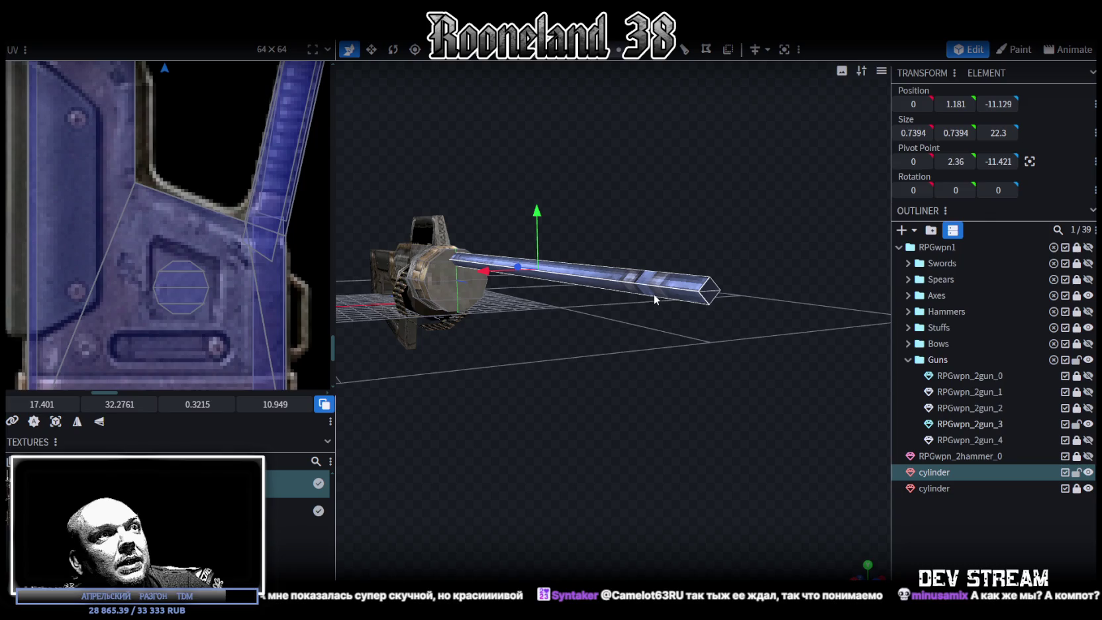
Copy and paste the barrel faces and move the copy down to about Y -1.219
{"action": "key", "text": "ctrl+c"}
{"action": "key", "text": "ctrl+v"}
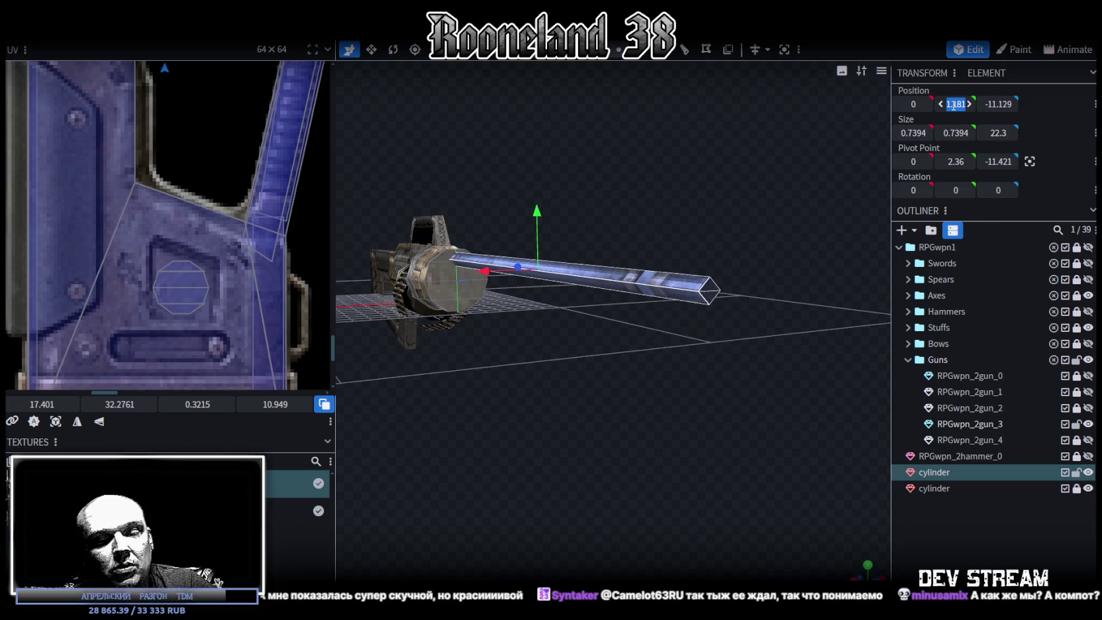
{"action": "left_click_drag", "start_coordinate": [951, 104], "coordinate": [954, 110]}
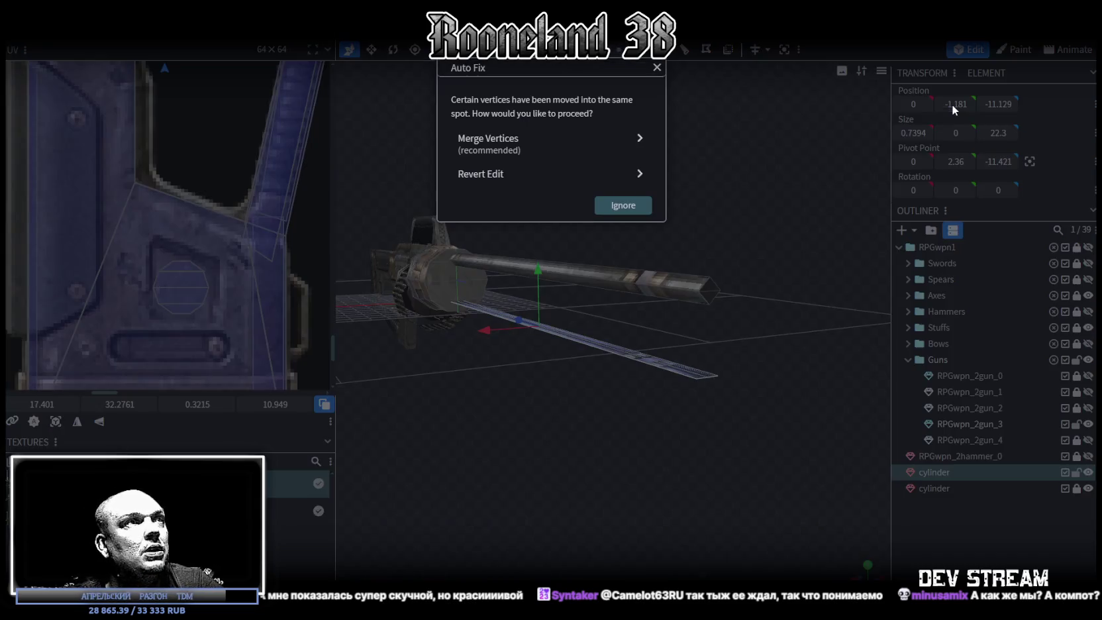
{"action": "key", "text": "Escape"}
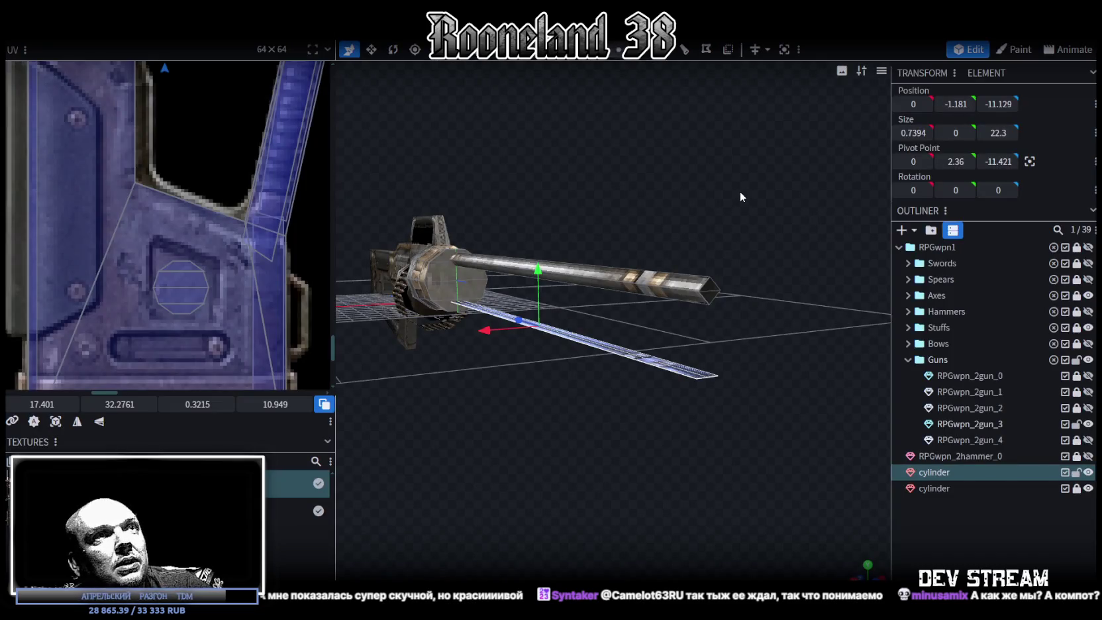
{"action": "key", "text": "ctrl+z"}
{"action": "left_click_drag", "start_coordinate": [535, 208], "coordinate": [537, 269]}
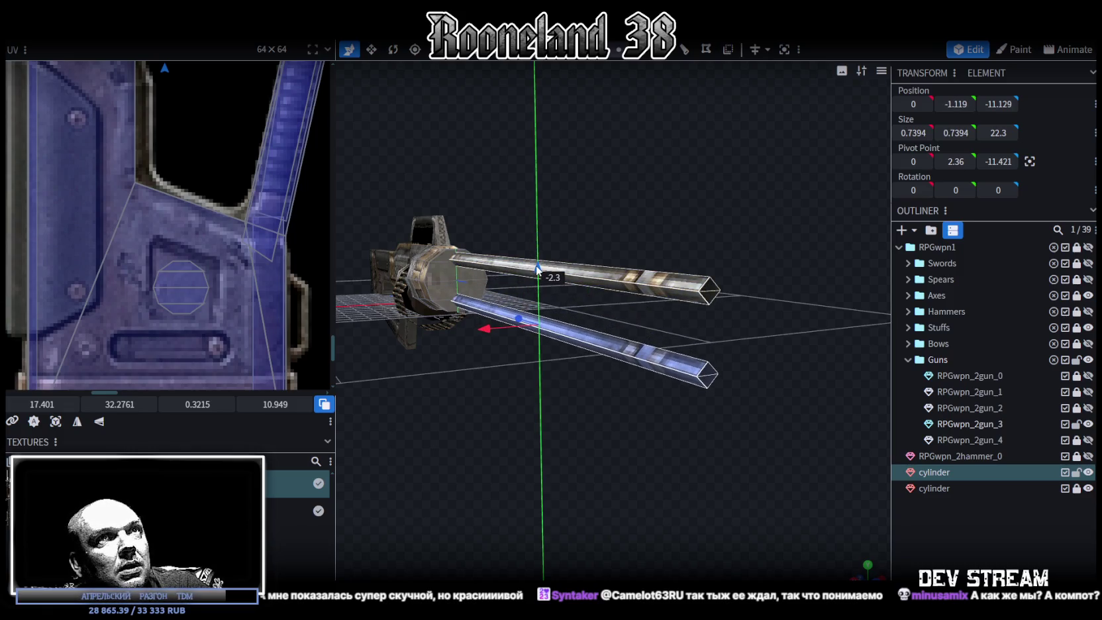
{"action": "mouse_move", "coordinate": [537, 268]}
{"action": "left_mouse_down"}
{"action": "mouse_move", "coordinate": [545, 209]}
{"action": "mouse_move", "coordinate": [547, 267]}
{"action": "left_mouse_up"}
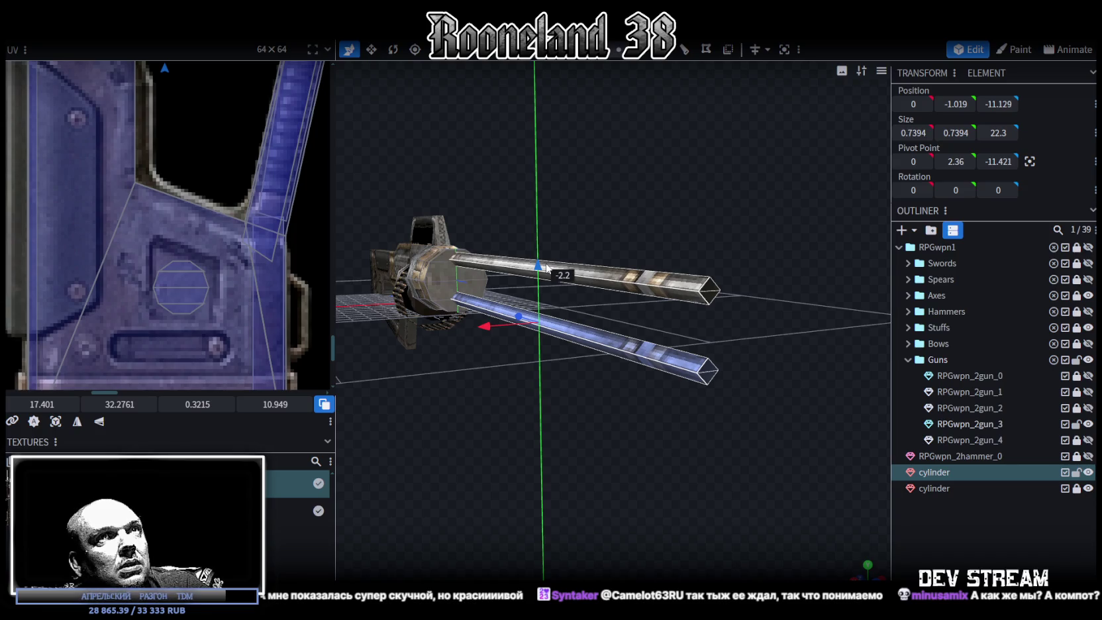
{"action": "left_click_drag", "start_coordinate": [546, 267], "coordinate": [546, 272]}
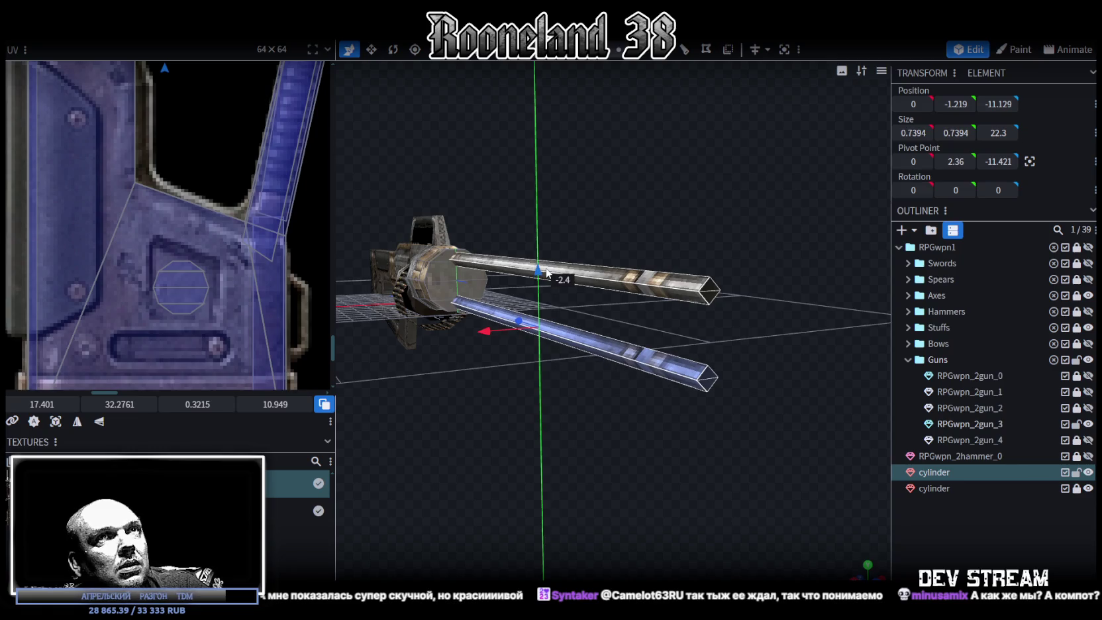
Orbit to inspect the two parallel barrels from the side and from above
{"action": "left_click_drag", "start_coordinate": [553, 239], "coordinate": [513, 190]}
{"action": "scroll", "coordinate": [622, 192], "scroll_direction": "up", "scroll_amount": 5}
{"action": "scroll", "coordinate": [611, 178], "scroll_direction": "up", "scroll_amount": 2}
{"action": "scroll", "coordinate": [613, 185], "scroll_direction": "down", "scroll_amount": 2}
{"action": "mouse_move", "coordinate": [609, 184]}
{"action": "left_mouse_down"}
{"action": "mouse_move", "coordinate": [485, 189]}
{"action": "mouse_move", "coordinate": [503, 183]}
{"action": "left_mouse_up"}
{"action": "scroll", "coordinate": [600, 203], "scroll_direction": "up", "scroll_amount": 4}
{"action": "mouse_move", "coordinate": [600, 200]}
{"action": "left_mouse_down"}
{"action": "mouse_move", "coordinate": [482, 184]}
{"action": "mouse_move", "coordinate": [522, 185]}
{"action": "left_mouse_up"}
Select both barrels and rotate the pair 90° around the drum axis
{"action": "scroll", "coordinate": [514, 193], "scroll_direction": "down", "scroll_amount": 3}
{"action": "mouse_move", "coordinate": [734, 254]}
{"action": "left_mouse_down"}
{"action": "mouse_move", "coordinate": [588, 369]}
{"action": "mouse_move", "coordinate": [633, 373]}
{"action": "left_mouse_up"}
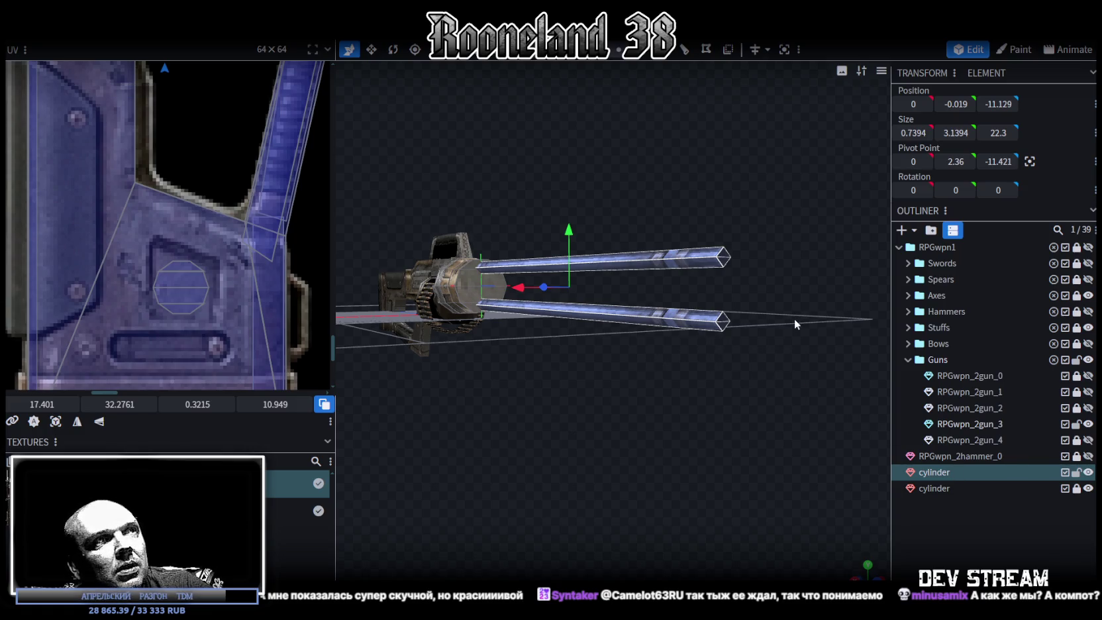
{"action": "key", "text": "r"}
{"action": "mouse_move", "coordinate": [661, 272]}
{"action": "left_mouse_down"}
{"action": "mouse_move", "coordinate": [591, 428]}
{"action": "mouse_move", "coordinate": [561, 375]}
{"action": "left_mouse_up"}
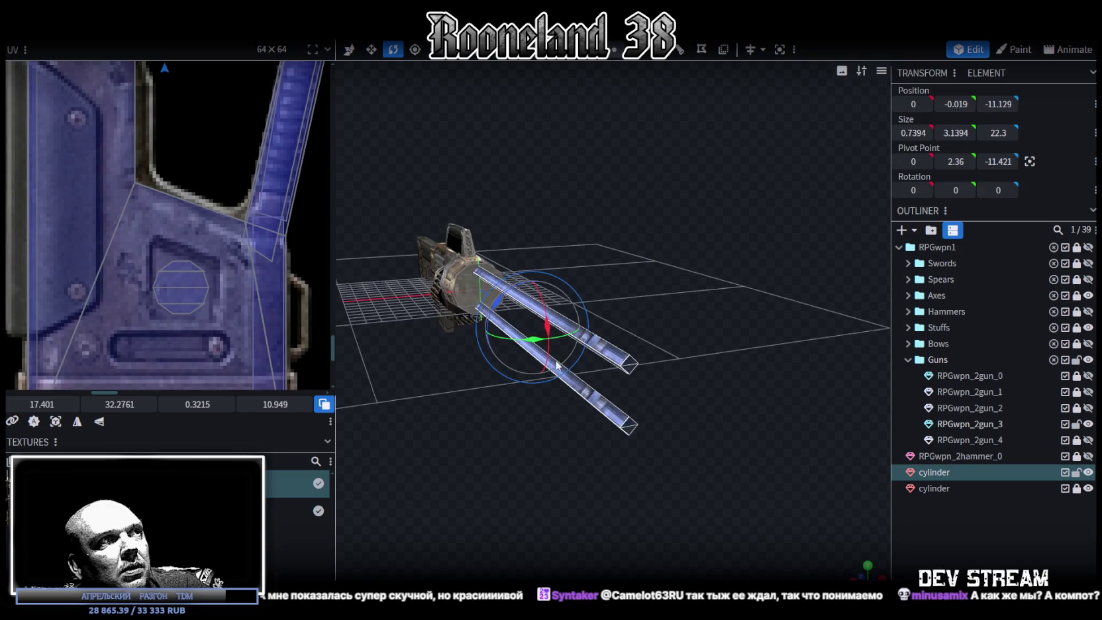
{"action": "left_click_drag", "start_coordinate": [500, 305], "coordinate": [554, 313]}
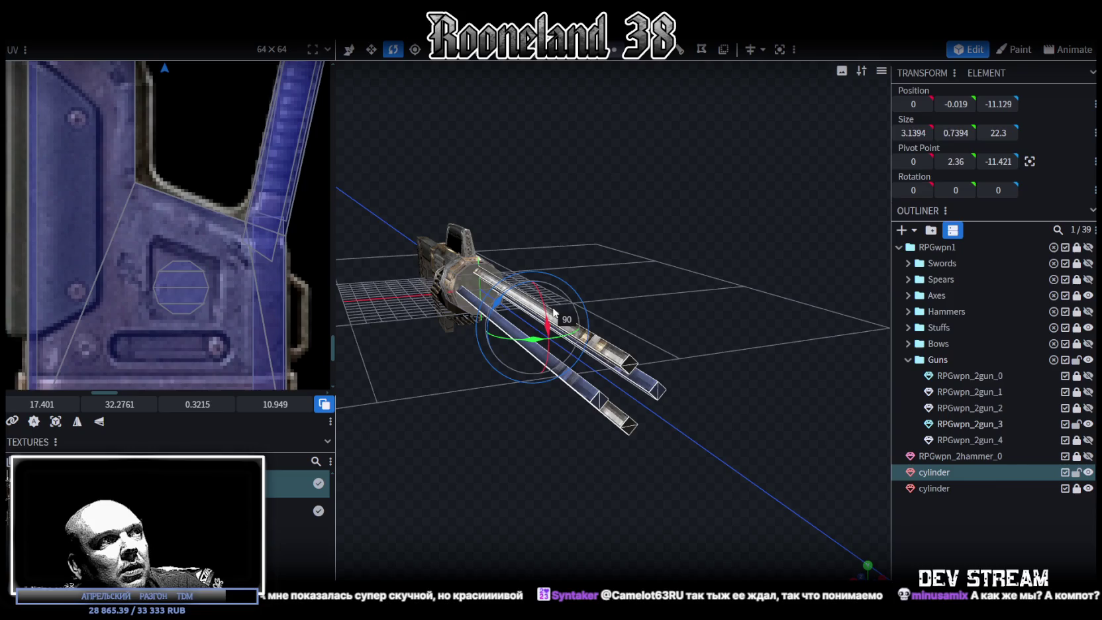
{"action": "right_click_drag", "start_coordinate": [553, 314], "coordinate": [768, 324]}
Copy the barrels and paste them as Mesh Selection, giving four barrels in a ring
{"action": "left_click", "coordinate": [779, 294]}
{"action": "mouse_move", "coordinate": [779, 294]}
{"action": "left_mouse_down"}
{"action": "mouse_move", "coordinate": [689, 396]}
{"action": "mouse_move", "coordinate": [702, 425]}
{"action": "left_mouse_up"}
{"action": "key", "text": "ctrl+c"}
{"action": "key", "text": "ctrl+v"}
{"action": "left_click", "coordinate": [747, 445]}
{"action": "mouse_move", "coordinate": [699, 227]}
{"action": "left_mouse_down"}
{"action": "mouse_move", "coordinate": [542, 349]}
{"action": "mouse_move", "coordinate": [473, 358]}
{"action": "mouse_move", "coordinate": [474, 380]}
{"action": "left_mouse_up"}
{"action": "key", "text": "KP_1"}
{"action": "mouse_move", "coordinate": [602, 255]}
{"action": "left_mouse_down"}
{"action": "mouse_move", "coordinate": [763, 269]}
{"action": "mouse_move", "coordinate": [718, 373]}
{"action": "mouse_move", "coordinate": [694, 384]}
{"action": "mouse_move", "coordinate": [676, 371]}
{"action": "mouse_move", "coordinate": [687, 436]}
{"action": "mouse_move", "coordinate": [648, 433]}
{"action": "left_mouse_up"}
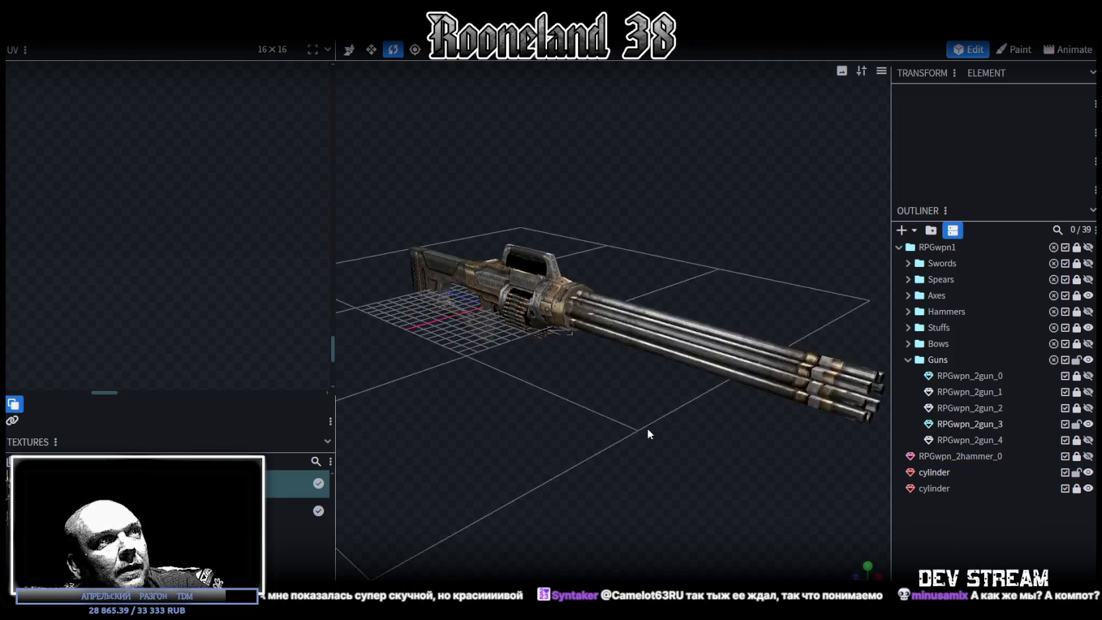
Select the faces of all four barrels in the 3.1394 × 3.1394 × 22.3 cluster ahead of the drum
{"action": "scroll", "coordinate": [647, 427], "scroll_direction": "up", "scroll_amount": 2}
{"action": "scroll", "coordinate": [641, 424], "scroll_direction": "up", "scroll_amount": 2}
{"action": "scroll", "coordinate": [581, 406], "scroll_direction": "up", "scroll_amount": 2}
{"action": "left_click", "coordinate": [494, 289]}
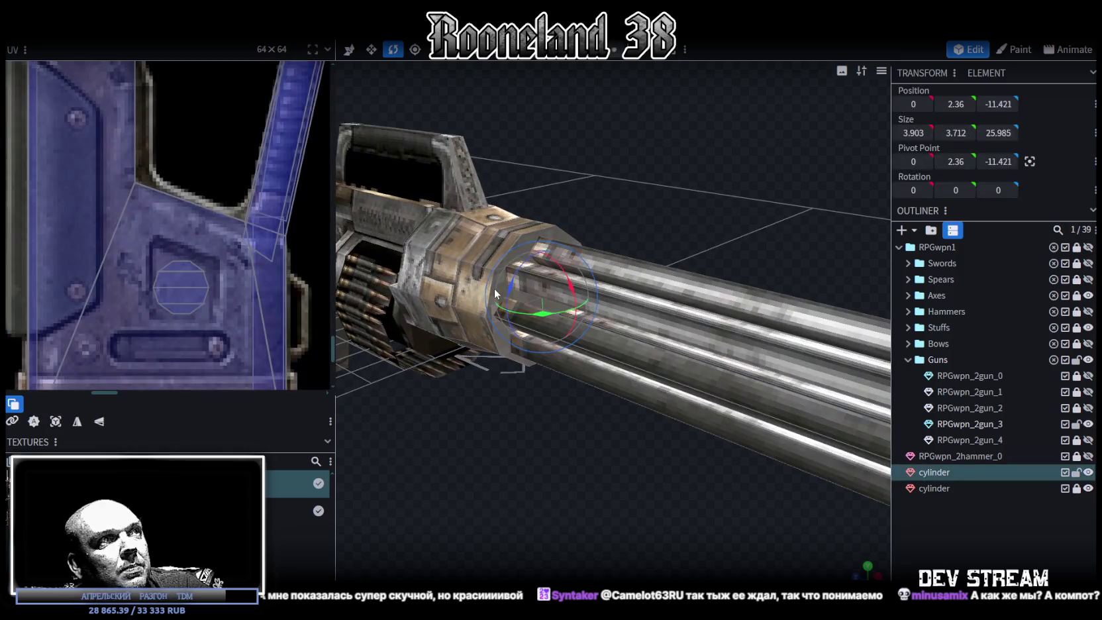
{"action": "left_click", "coordinate": [531, 233]}
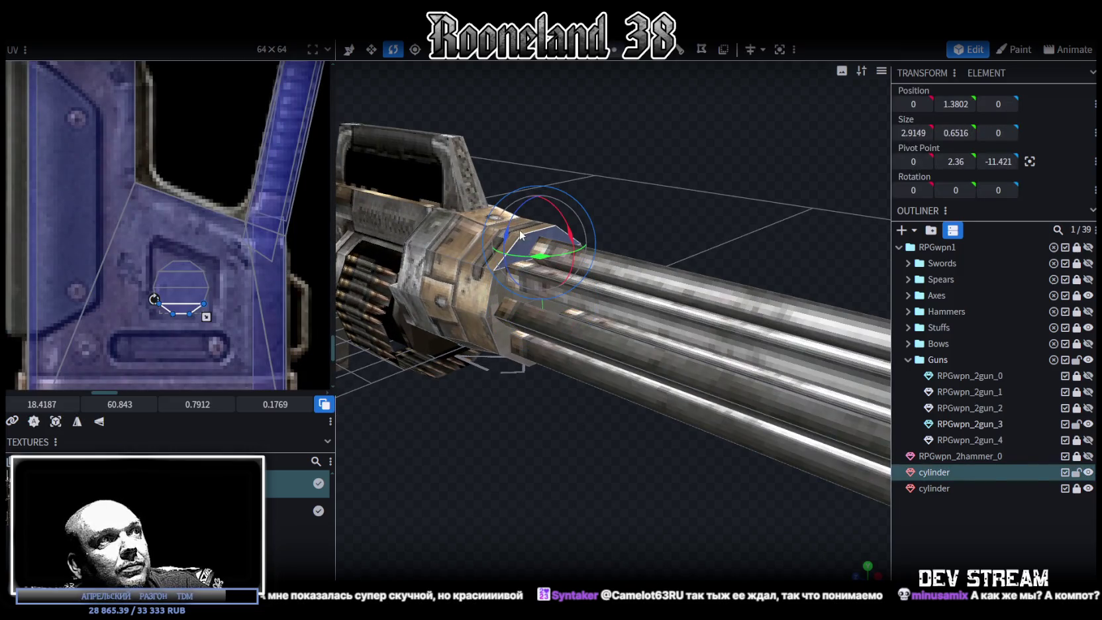
{"action": "mouse_move", "coordinate": [556, 443]}
{"action": "left_mouse_down"}
{"action": "mouse_move", "coordinate": [497, 393]}
{"action": "mouse_move", "coordinate": [588, 400]}
{"action": "mouse_move", "coordinate": [574, 396]}
{"action": "left_mouse_up"}
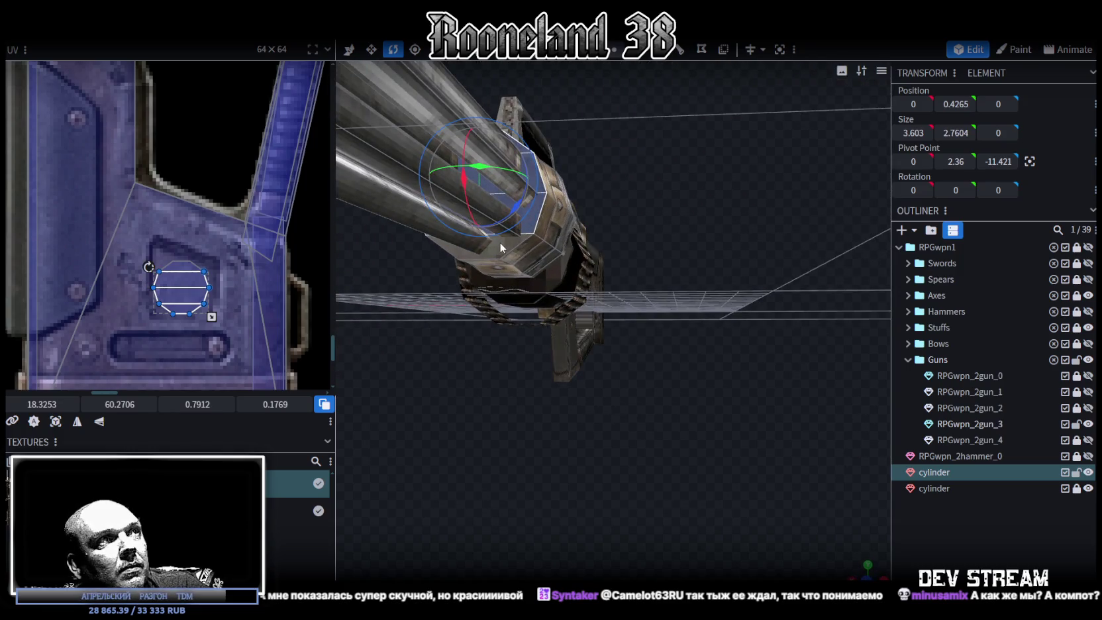
{"action": "mouse_move", "coordinate": [705, 309]}
{"action": "left_mouse_down"}
{"action": "mouse_move", "coordinate": [657, 344]}
{"action": "mouse_move", "coordinate": [626, 345]}
{"action": "mouse_move", "coordinate": [675, 379]}
{"action": "mouse_move", "coordinate": [784, 365]}
{"action": "mouse_move", "coordinate": [650, 376]}
{"action": "mouse_move", "coordinate": [683, 375]}
{"action": "mouse_move", "coordinate": [840, 272]}
{"action": "left_mouse_up"}
{"action": "left_click", "coordinate": [770, 308]}
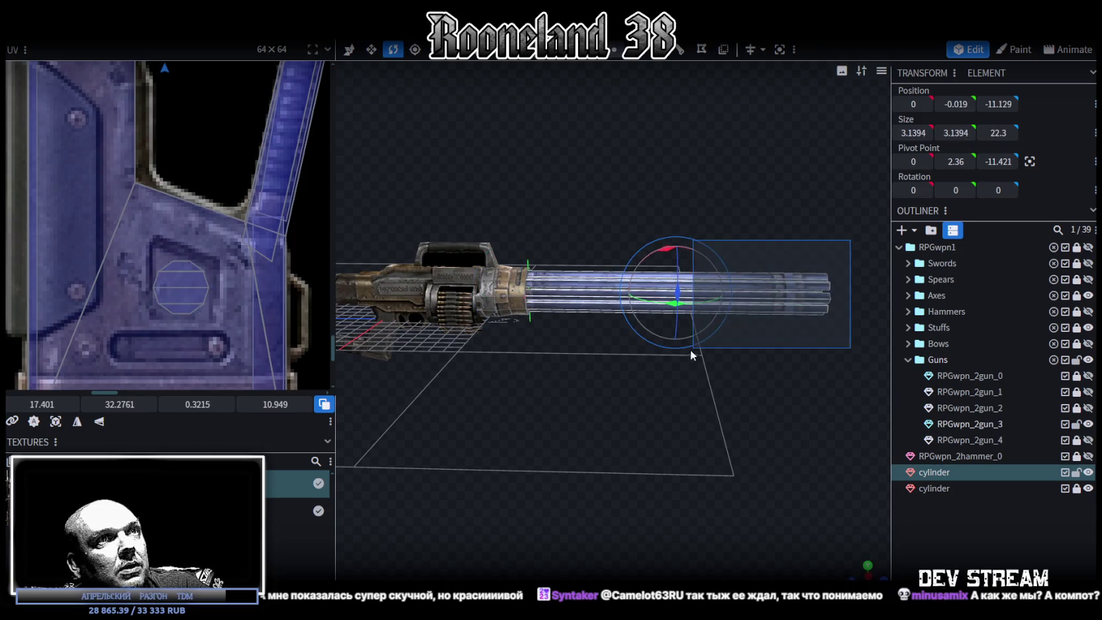
Split the four barrels off into their own mesh, cylinder_selection
{"action": "right_click", "coordinate": [761, 299]}
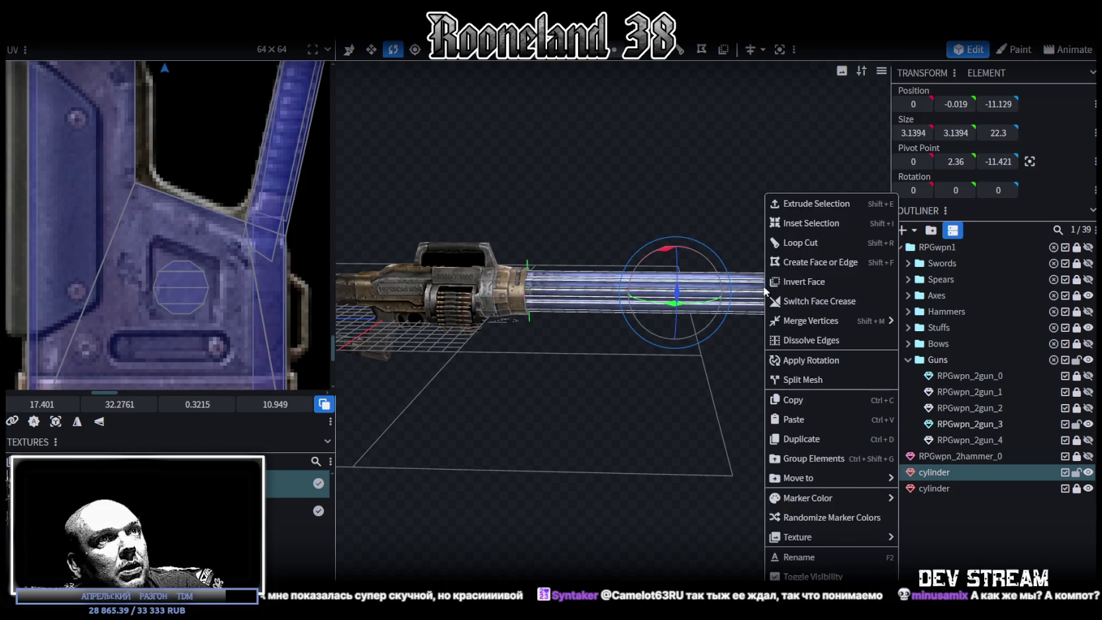
{"action": "left_click", "coordinate": [805, 376]}
{"action": "left_click_drag", "start_coordinate": [714, 395], "coordinate": [812, 312]}
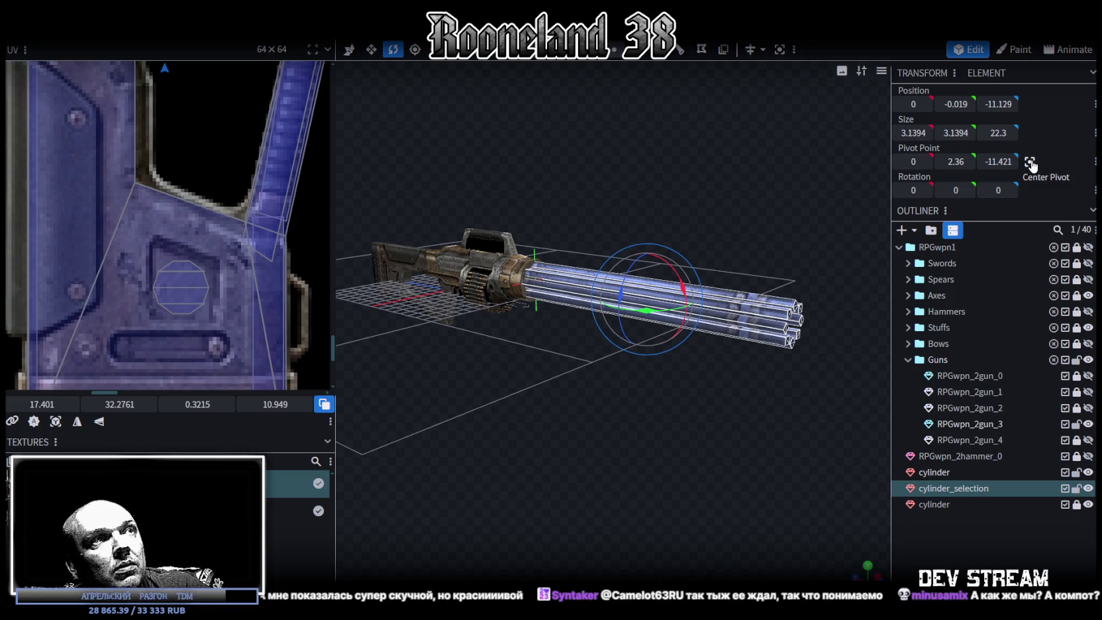
{"action": "mouse_move", "coordinate": [715, 159]}
{"action": "left_mouse_down"}
{"action": "mouse_move", "coordinate": [662, 147]}
{"action": "mouse_move", "coordinate": [887, 174]}
{"action": "left_mouse_up"}
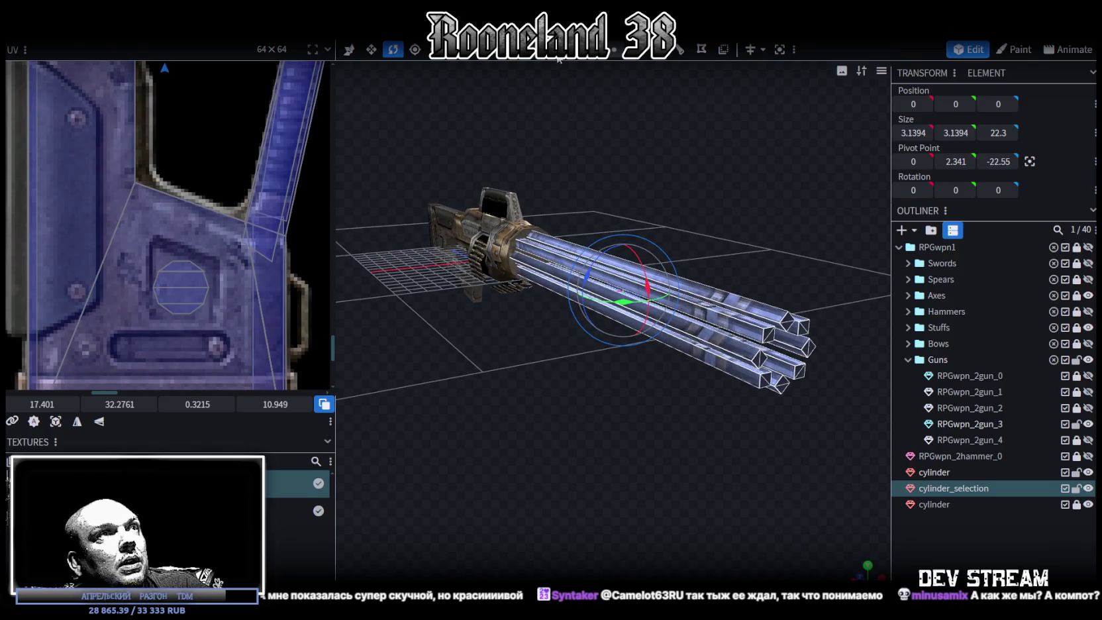
Reselect cylinder_selection and set its Position Y and Pivot Point Y to 2.36
{"action": "left_click", "coordinate": [682, 84]}
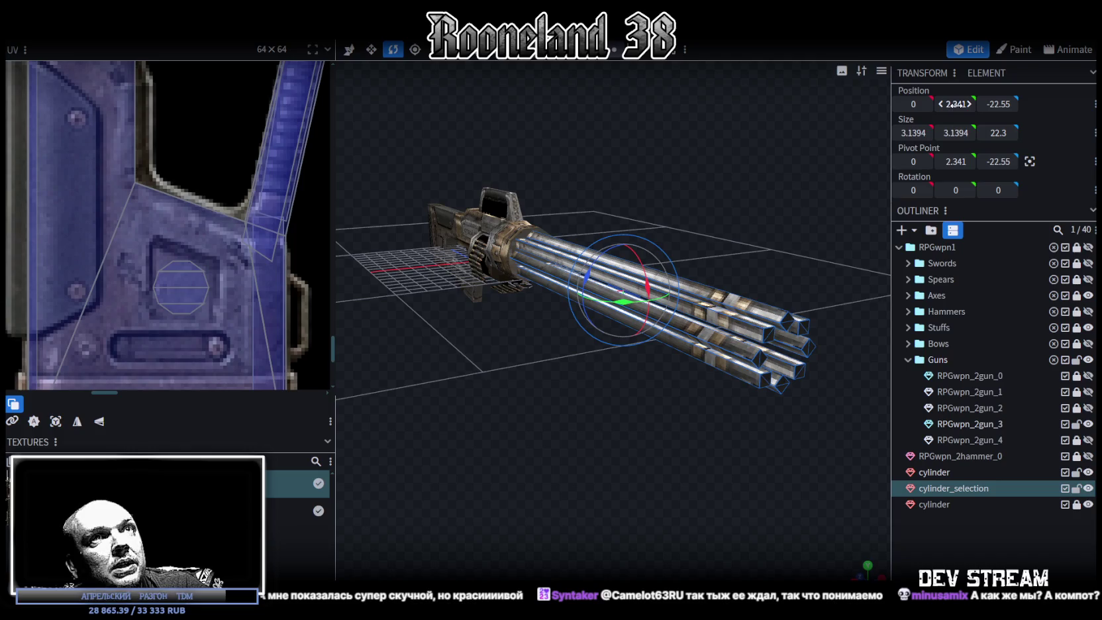
{"action": "left_click", "coordinate": [941, 493], "text": "ctrl"}
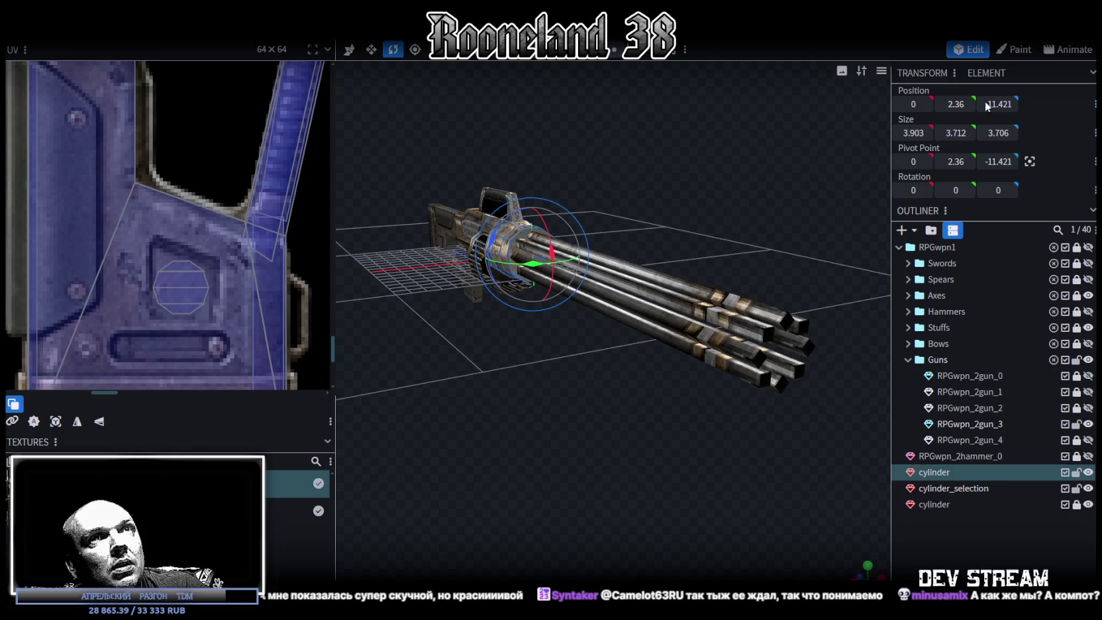
{"action": "left_click", "coordinate": [967, 489]}
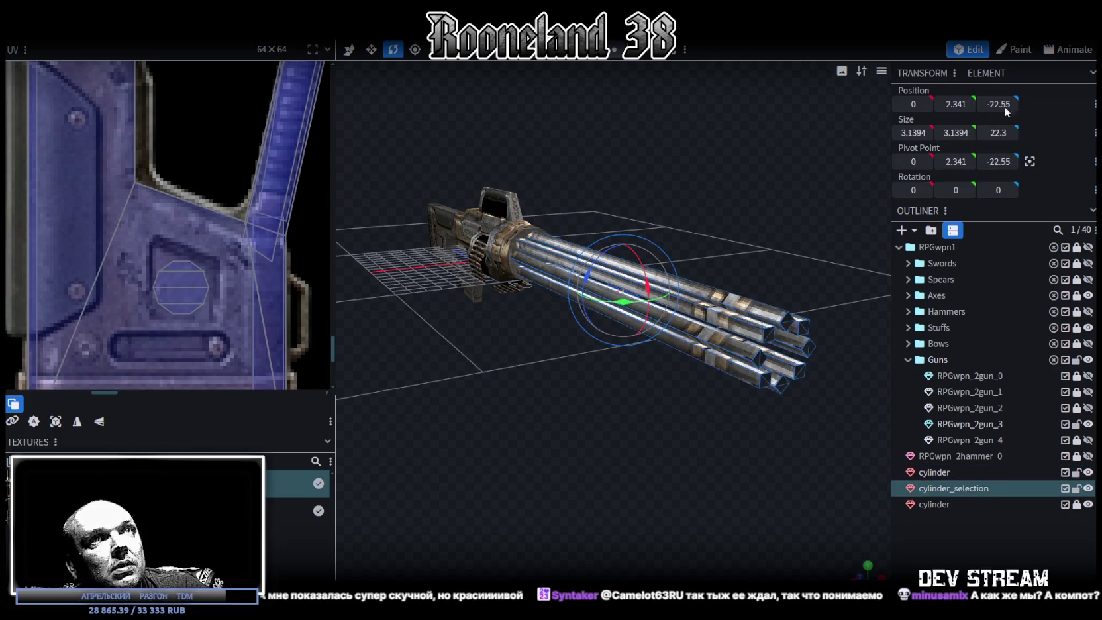
{"action": "left_click", "coordinate": [747, 360]}
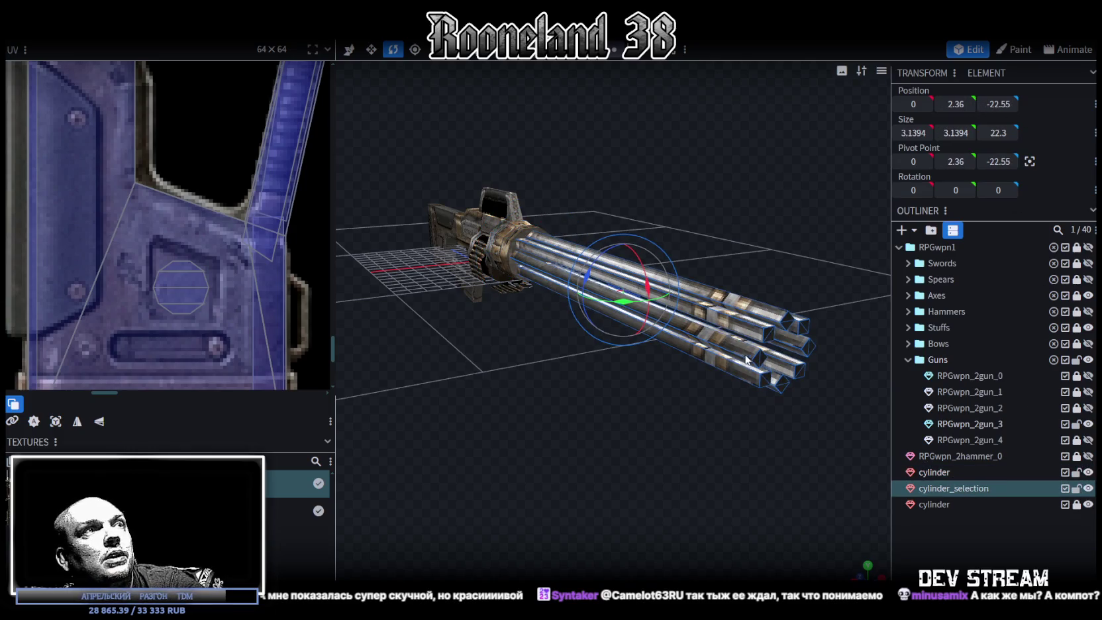
{"action": "mouse_move", "coordinate": [702, 171]}
{"action": "left_mouse_down"}
{"action": "mouse_move", "coordinate": [666, 170]}
{"action": "mouse_move", "coordinate": [674, 183]}
{"action": "mouse_move", "coordinate": [571, 277]}
{"action": "mouse_move", "coordinate": [806, 299]}
{"action": "mouse_move", "coordinate": [295, 307]}
{"action": "mouse_move", "coordinate": [724, 167]}
{"action": "mouse_move", "coordinate": [665, 233]}
{"action": "mouse_move", "coordinate": [404, 251]}
{"action": "mouse_move", "coordinate": [709, 241]}
{"action": "mouse_move", "coordinate": [786, 213]}
{"action": "left_mouse_up"}
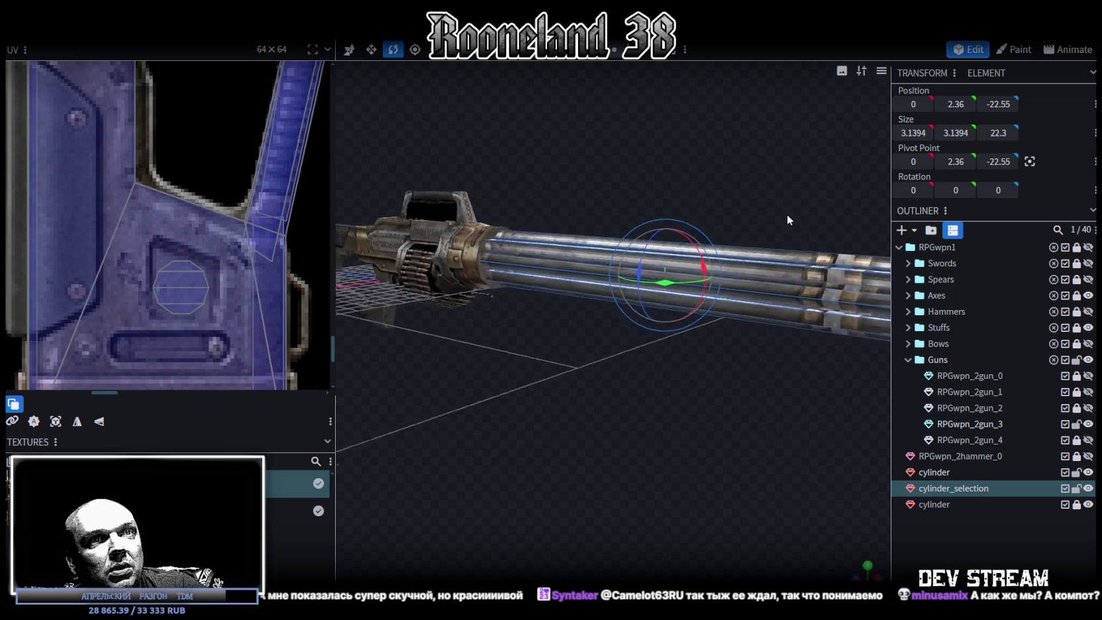
Merge cylinder_selection with the cylinder housing into one 3.903 × 3.712 × 25.985 mesh
{"action": "left_click", "coordinate": [933, 472], "text": "ctrl"}
{"action": "right_click", "coordinate": [945, 491]}
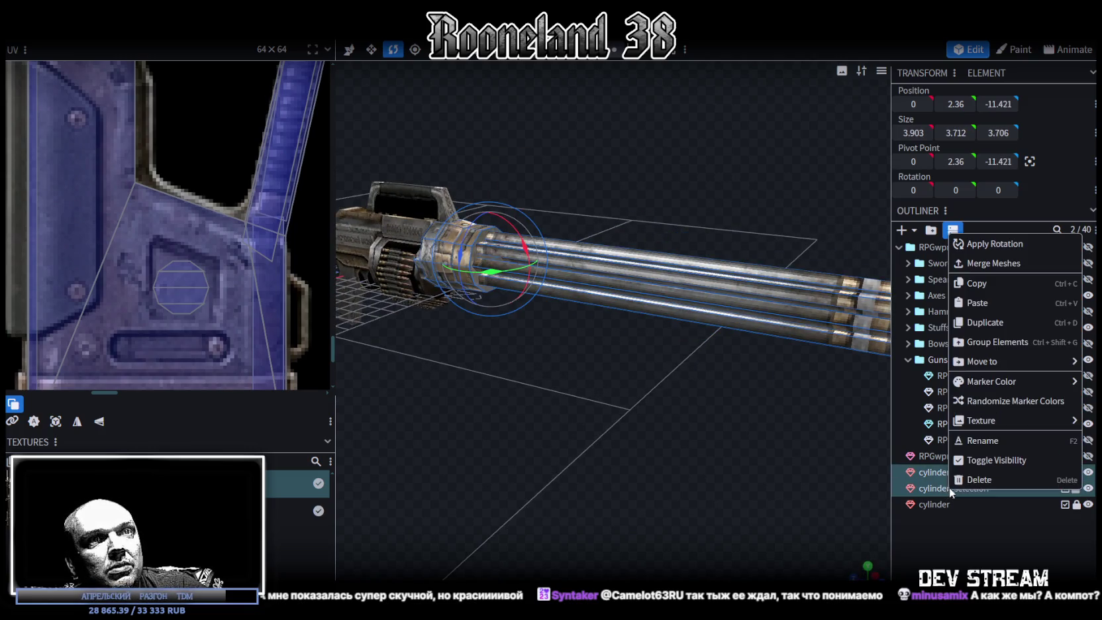
{"action": "left_click", "coordinate": [978, 263]}
{"action": "left_click_drag", "start_coordinate": [684, 474], "coordinate": [724, 482]}
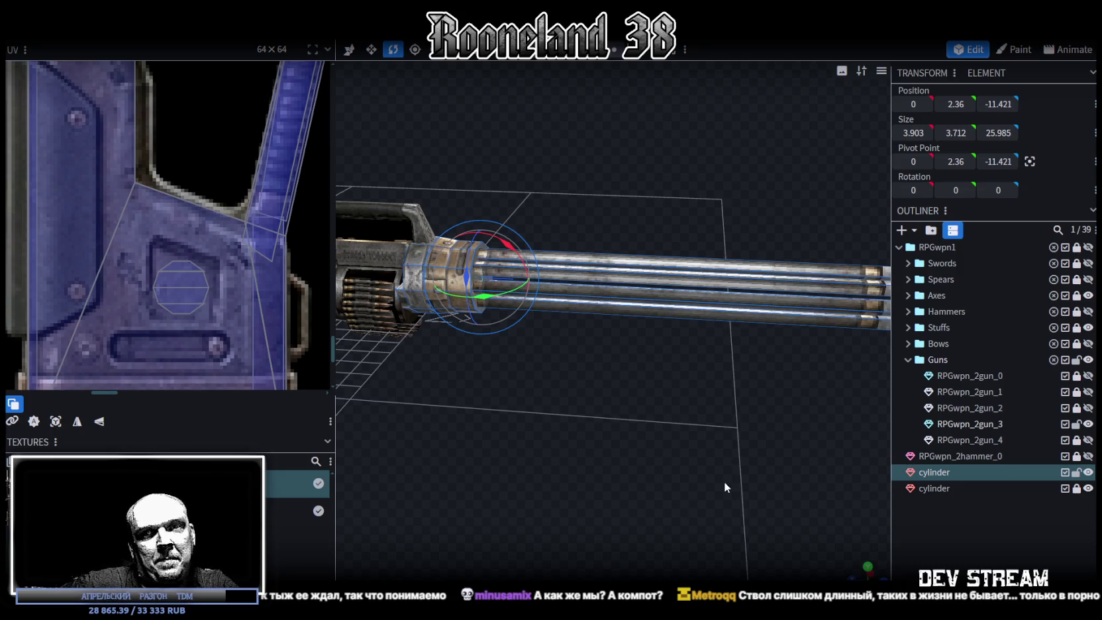
{"action": "scroll", "coordinate": [719, 359], "scroll_direction": "down", "scroll_amount": 3}
{"action": "mouse_move", "coordinate": [719, 358]}
{"action": "left_mouse_down"}
{"action": "mouse_move", "coordinate": [740, 381]}
{"action": "mouse_move", "coordinate": [721, 368]}
{"action": "mouse_move", "coordinate": [734, 358]}
{"action": "mouse_move", "coordinate": [680, 371]}
{"action": "mouse_move", "coordinate": [717, 353]}
{"action": "left_mouse_up"}
{"action": "scroll", "coordinate": [723, 354], "scroll_direction": "up", "scroll_amount": 3}
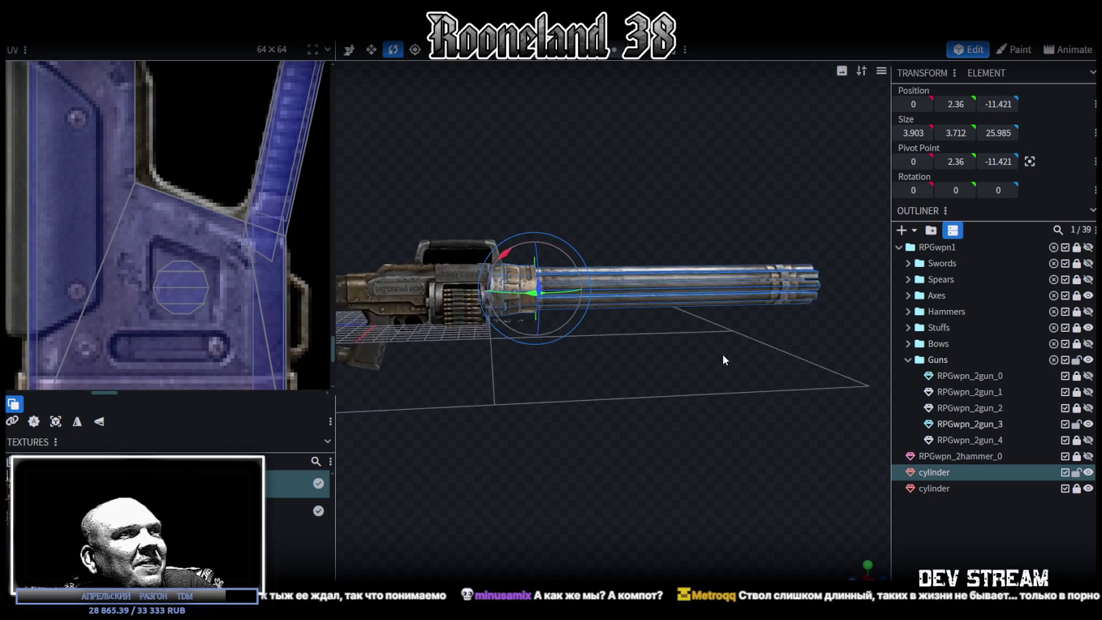
Box-select the barrels' end faces and trial-move them back along Z, reverting the overly short result
{"action": "scroll", "coordinate": [177, 234], "scroll_direction": "down", "scroll_amount": 3}
{"action": "scroll", "coordinate": [174, 233], "scroll_direction": "down", "scroll_amount": 2}
{"action": "scroll", "coordinate": [193, 241], "scroll_direction": "down", "scroll_amount": 2}
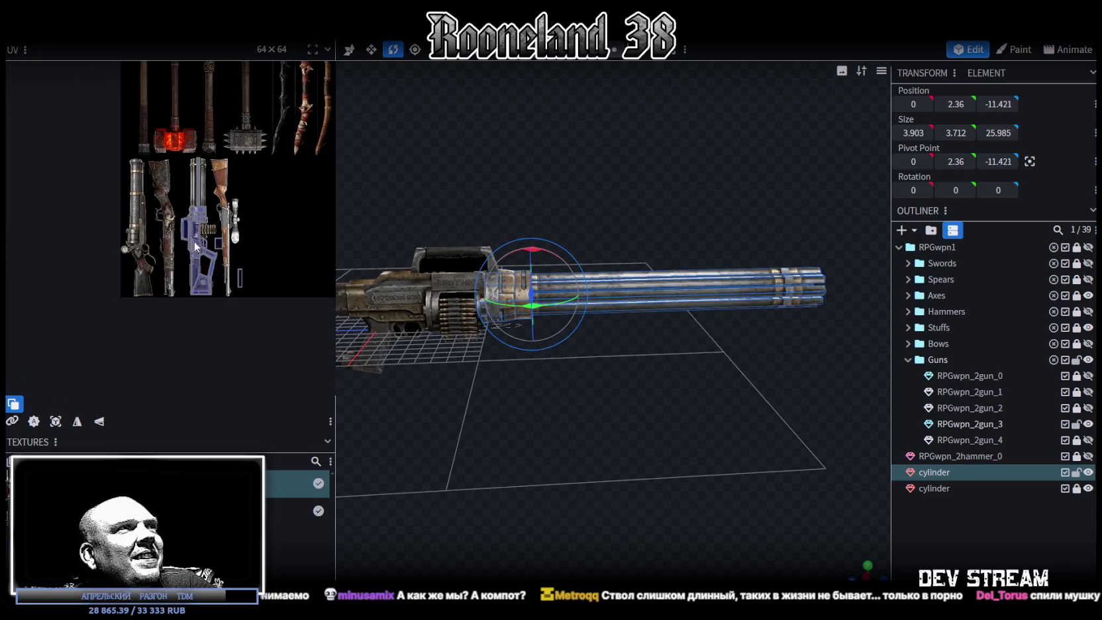
{"action": "scroll", "coordinate": [201, 199], "scroll_direction": "up", "scroll_amount": 3}
{"action": "scroll", "coordinate": [201, 200], "scroll_direction": "up", "scroll_amount": 2}
{"action": "scroll", "coordinate": [576, 421], "scroll_direction": "down", "scroll_amount": 3}
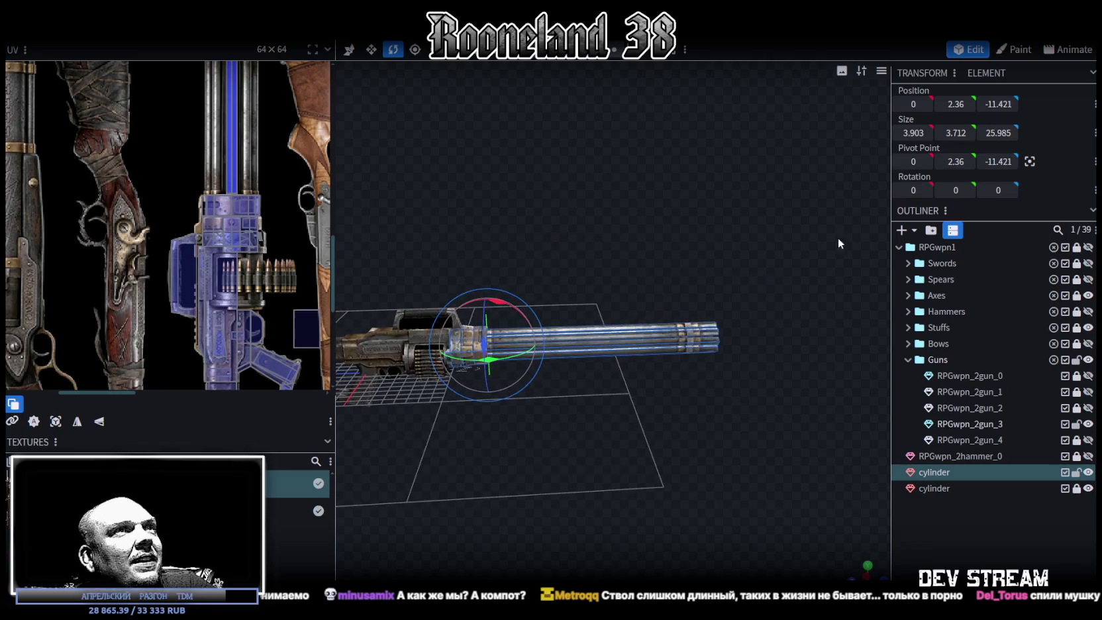
{"action": "left_click_drag", "start_coordinate": [785, 223], "coordinate": [646, 408]}
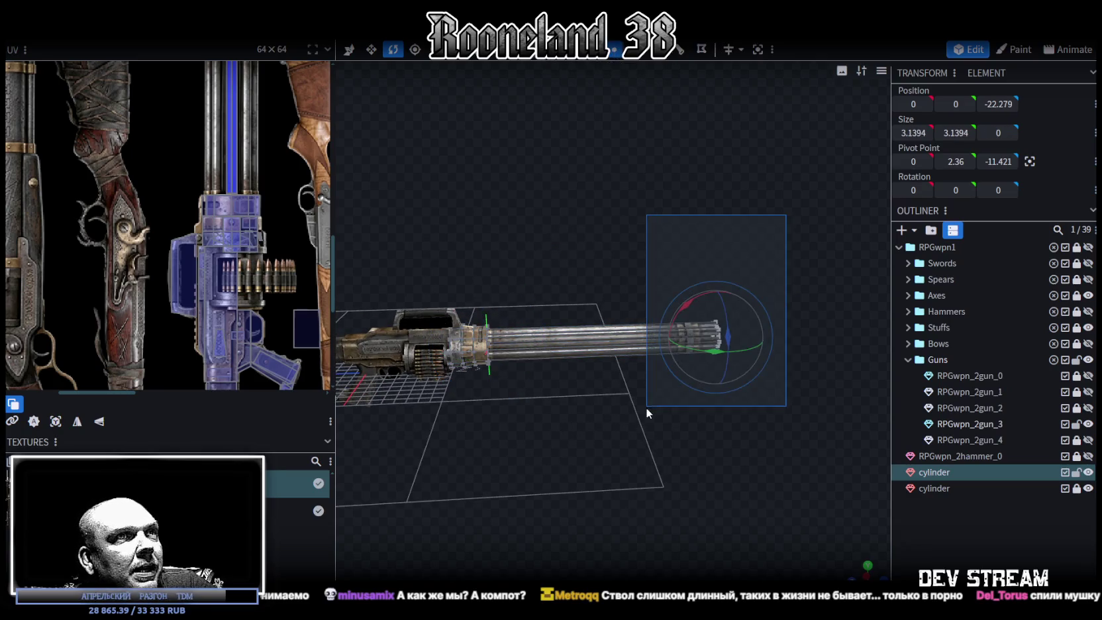
{"action": "scroll", "coordinate": [662, 423], "scroll_direction": "up", "scroll_amount": 2}
{"action": "key", "text": "v"}
{"action": "left_click_drag", "start_coordinate": [693, 342], "coordinate": [553, 344]}
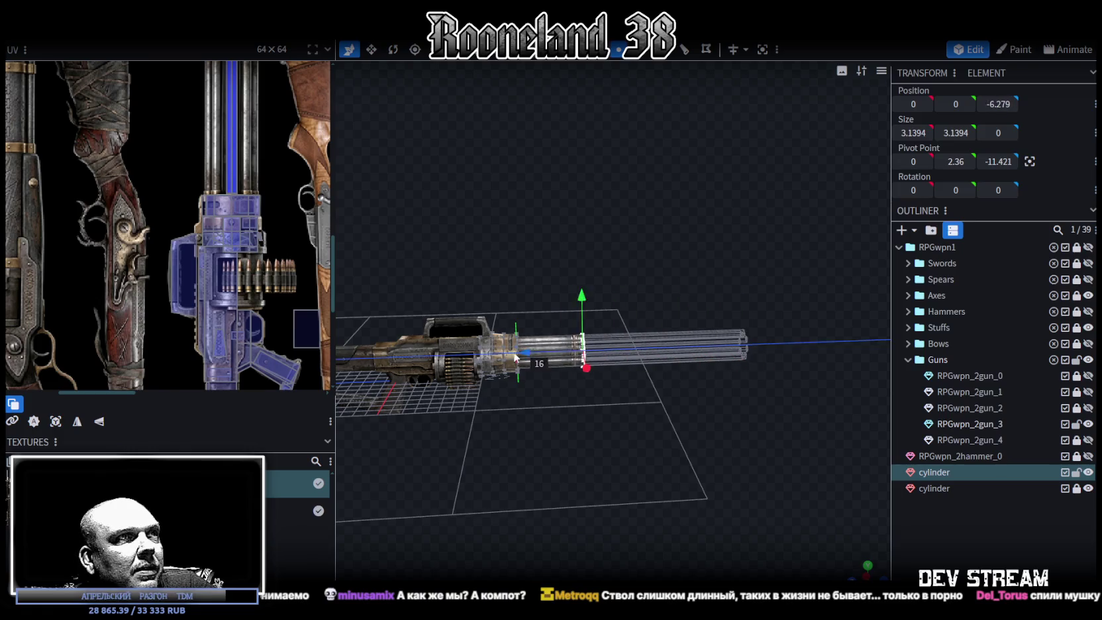
{"action": "mouse_move", "coordinate": [563, 405]}
{"action": "left_mouse_down"}
{"action": "mouse_move", "coordinate": [669, 413]}
{"action": "mouse_move", "coordinate": [568, 409]}
{"action": "mouse_move", "coordinate": [574, 441]}
{"action": "mouse_move", "coordinate": [651, 463]}
{"action": "left_mouse_up"}
{"action": "scroll", "coordinate": [575, 441], "scroll_direction": "up", "scroll_amount": 2}
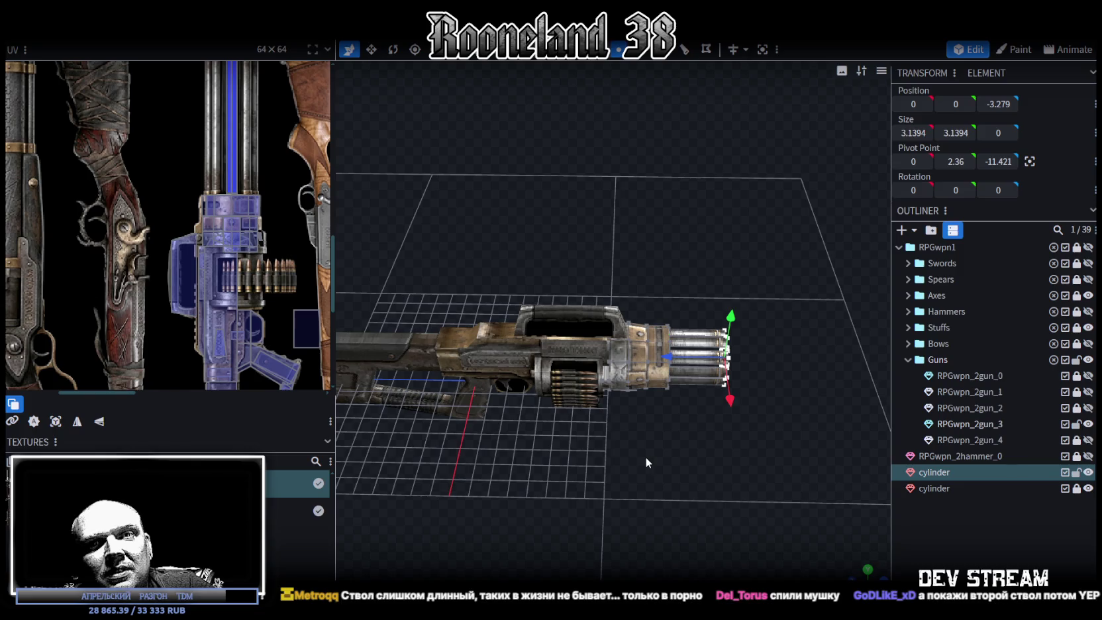
{"action": "key", "text": "Right"}
{"action": "key", "text": "Right"}
{"action": "key", "text": "Right"}
Pull the barrel ends back to Z -15.279, then orbit to review the stubbier barrels
{"action": "left_click_drag", "start_coordinate": [646, 457], "coordinate": [635, 480]}
{"action": "scroll", "coordinate": [706, 464], "scroll_direction": "up", "scroll_amount": 3}
{"action": "scroll", "coordinate": [707, 464], "scroll_direction": "up", "scroll_amount": 2}
{"action": "scroll", "coordinate": [599, 499], "scroll_direction": "up", "scroll_amount": 1}
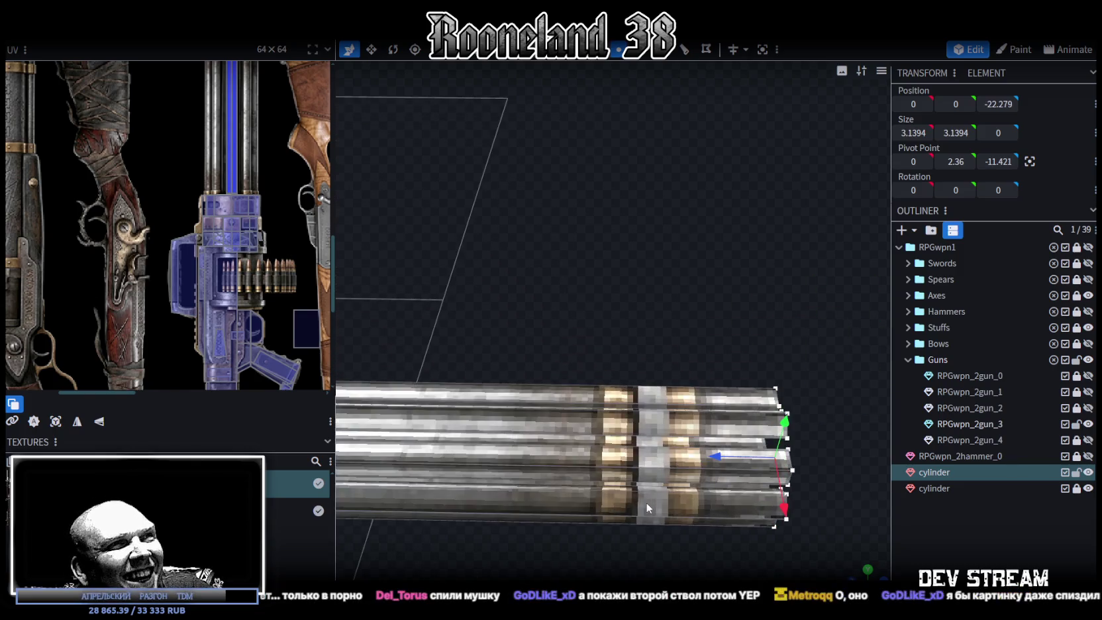
{"action": "mouse_move", "coordinate": [720, 461]}
{"action": "left_mouse_down"}
{"action": "mouse_move", "coordinate": [490, 456]}
{"action": "mouse_move", "coordinate": [695, 467]}
{"action": "mouse_move", "coordinate": [755, 439]}
{"action": "left_mouse_up"}
{"action": "mouse_move", "coordinate": [717, 408]}
{"action": "left_mouse_down"}
{"action": "mouse_move", "coordinate": [682, 410]}
{"action": "mouse_move", "coordinate": [720, 415]}
{"action": "left_mouse_up"}
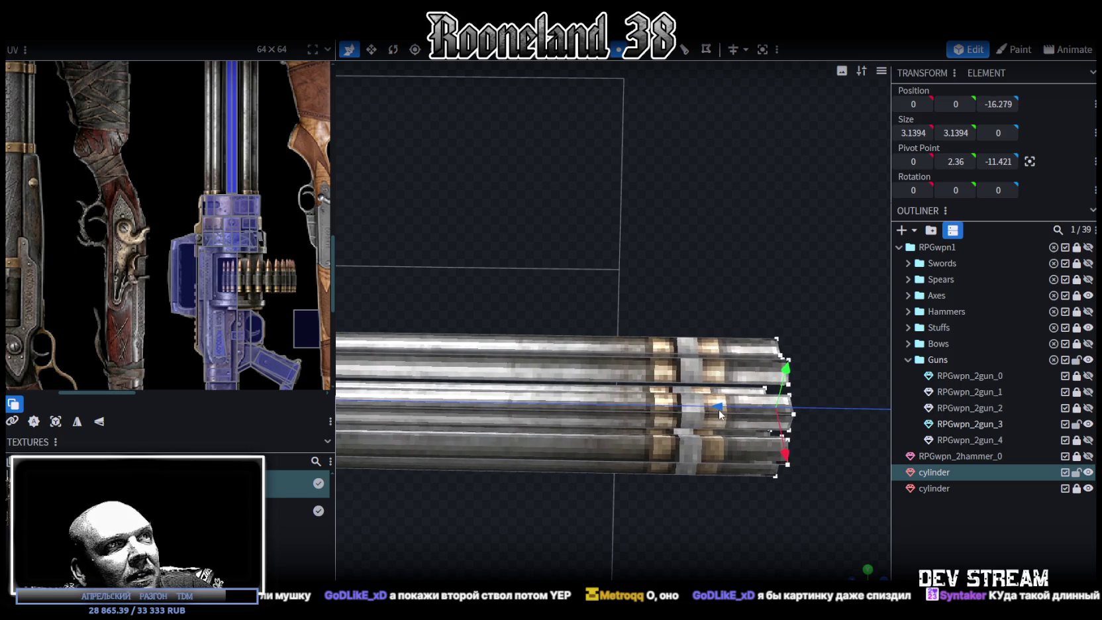
{"action": "key", "text": "ctrl+z"}
{"action": "scroll", "coordinate": [629, 406], "scroll_direction": "up", "scroll_amount": 3}
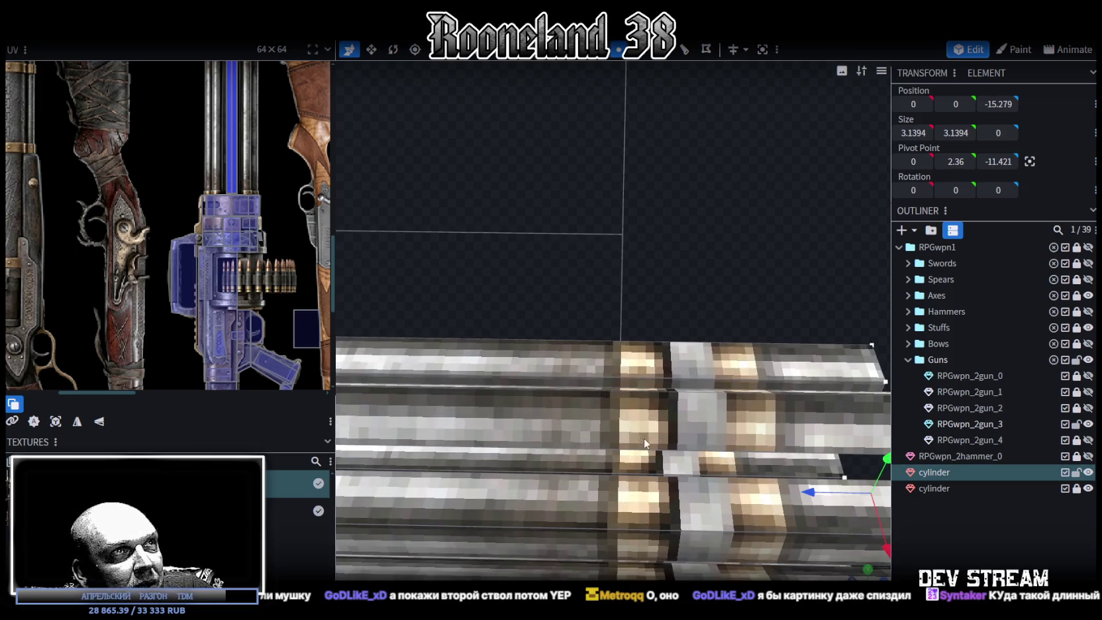
{"action": "scroll", "coordinate": [671, 444], "scroll_direction": "down", "scroll_amount": 3}
{"action": "scroll", "coordinate": [670, 439], "scroll_direction": "down", "scroll_amount": 3}
{"action": "scroll", "coordinate": [696, 443], "scroll_direction": "down", "scroll_amount": 2}
{"action": "mouse_move", "coordinate": [583, 474]}
{"action": "left_mouse_down"}
{"action": "mouse_move", "coordinate": [583, 358]}
{"action": "mouse_move", "coordinate": [643, 394]}
{"action": "mouse_move", "coordinate": [624, 418]}
{"action": "mouse_move", "coordinate": [561, 446]}
{"action": "left_mouse_up"}
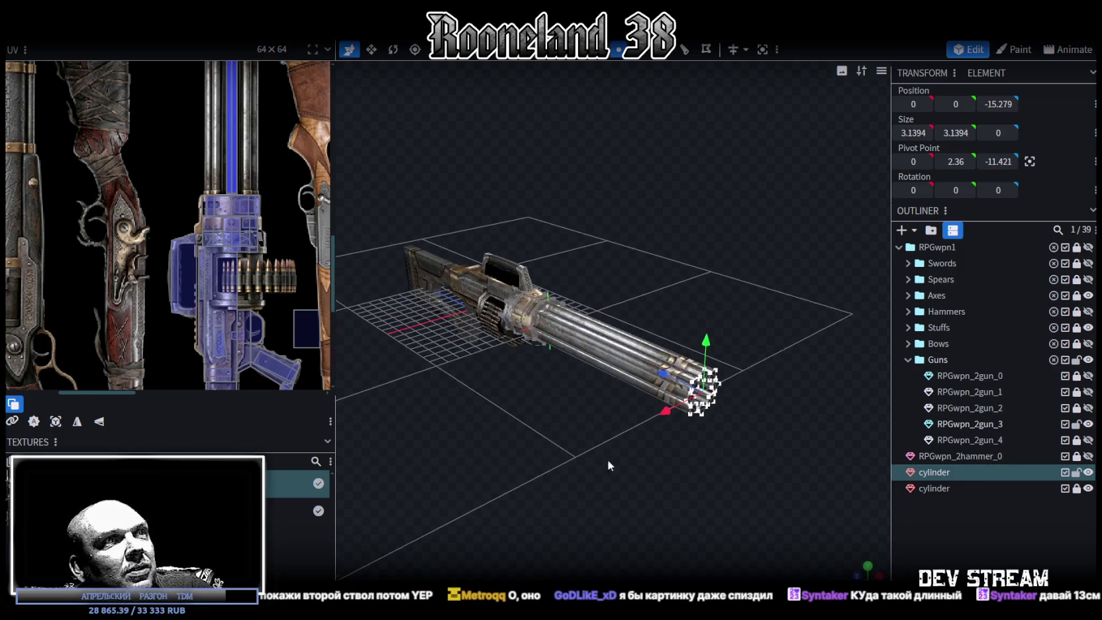
{"action": "left_click", "coordinate": [976, 543]}
{"action": "mouse_move", "coordinate": [662, 503]}
{"action": "left_mouse_down"}
{"action": "mouse_move", "coordinate": [537, 466]}
{"action": "mouse_move", "coordinate": [531, 455]}
{"action": "left_mouse_up"}
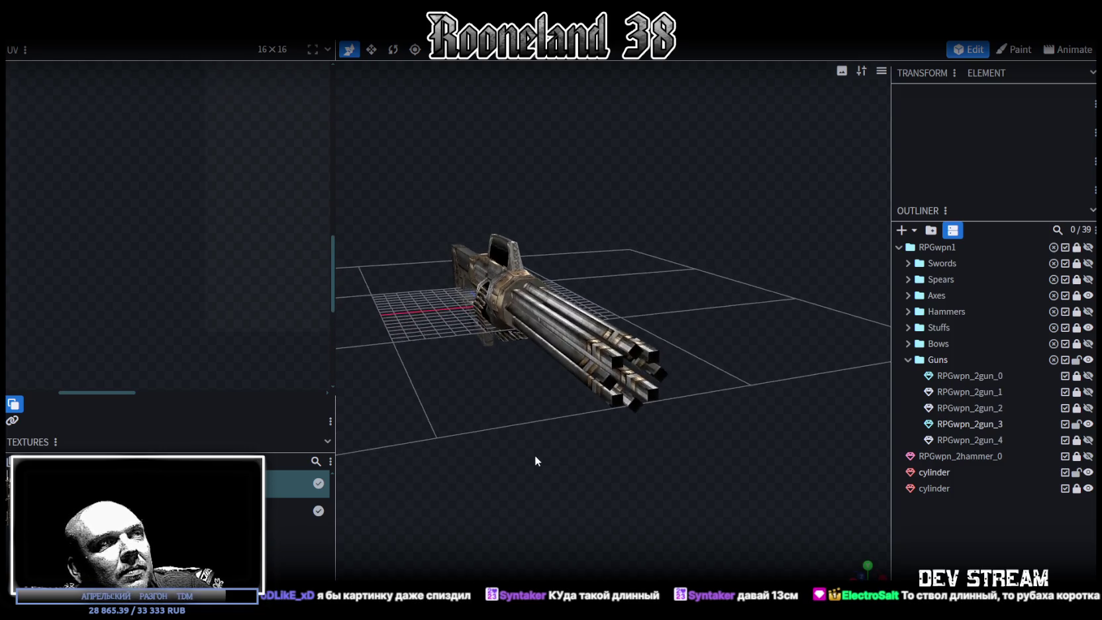
Select the merged cylinder mesh and all faces of its octagonal housing ring
{"action": "scroll", "coordinate": [596, 467], "scroll_direction": "up", "scroll_amount": 5}
{"action": "mouse_move", "coordinate": [662, 483]}
{"action": "left_mouse_down"}
{"action": "mouse_move", "coordinate": [639, 470]}
{"action": "mouse_move", "coordinate": [649, 458]}
{"action": "mouse_move", "coordinate": [607, 464]}
{"action": "left_mouse_up"}
{"action": "scroll", "coordinate": [561, 352], "scroll_direction": "up", "scroll_amount": 3}
{"action": "scroll", "coordinate": [553, 316], "scroll_direction": "up", "scroll_amount": 2}
{"action": "left_click", "coordinate": [552, 317]}
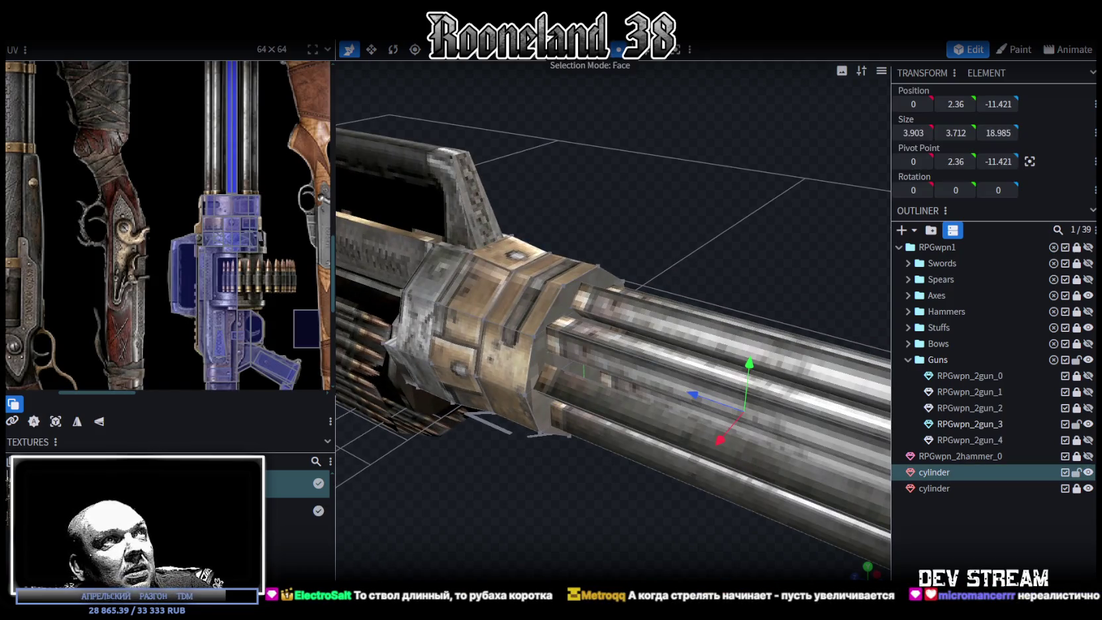
{"action": "left_click", "coordinate": [561, 304]}
{"action": "left_click", "coordinate": [541, 362], "text": "shift"}
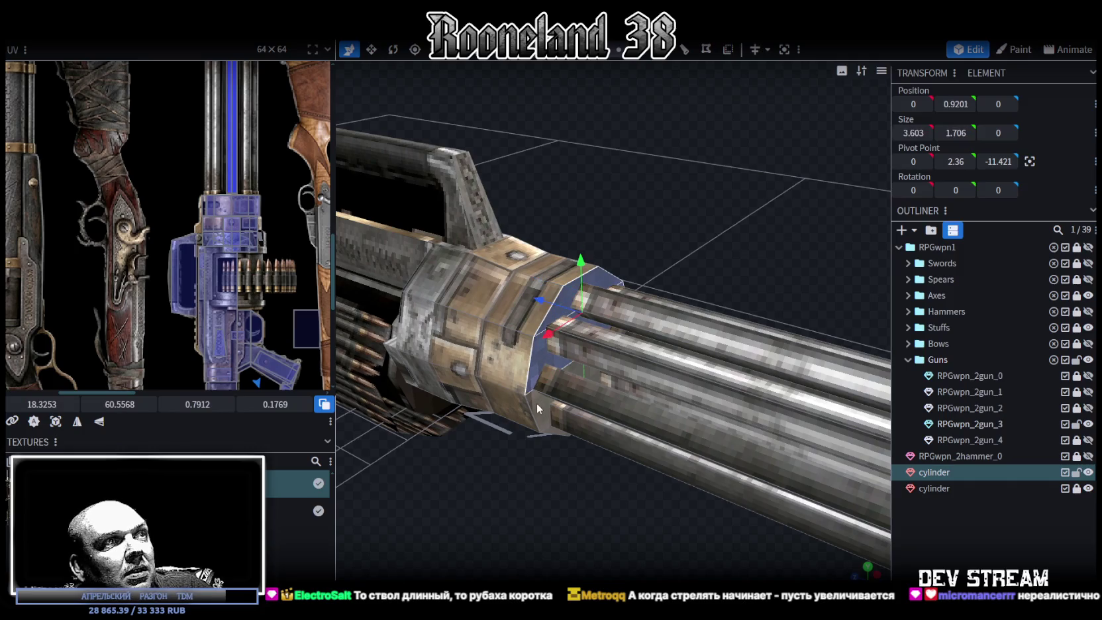
{"action": "left_click", "coordinate": [553, 433]}
Copy and paste the housing ring faces, moving the copy to Z -13.1 near the muzzles
{"action": "left_click_drag", "start_coordinate": [565, 432], "coordinate": [630, 416]}
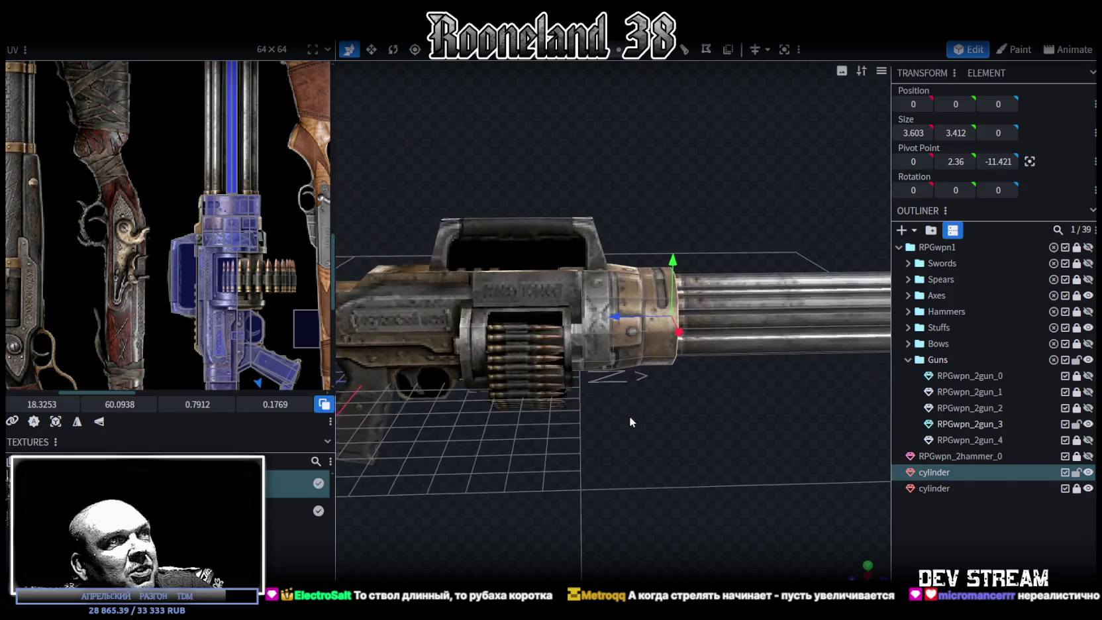
{"action": "scroll", "coordinate": [131, 239], "scroll_direction": "down", "scroll_amount": 2}
{"action": "scroll", "coordinate": [132, 240], "scroll_direction": "down", "scroll_amount": 2}
{"action": "scroll", "coordinate": [133, 240], "scroll_direction": "down", "scroll_amount": 1}
{"action": "left_click_drag", "start_coordinate": [576, 382], "coordinate": [643, 459]}
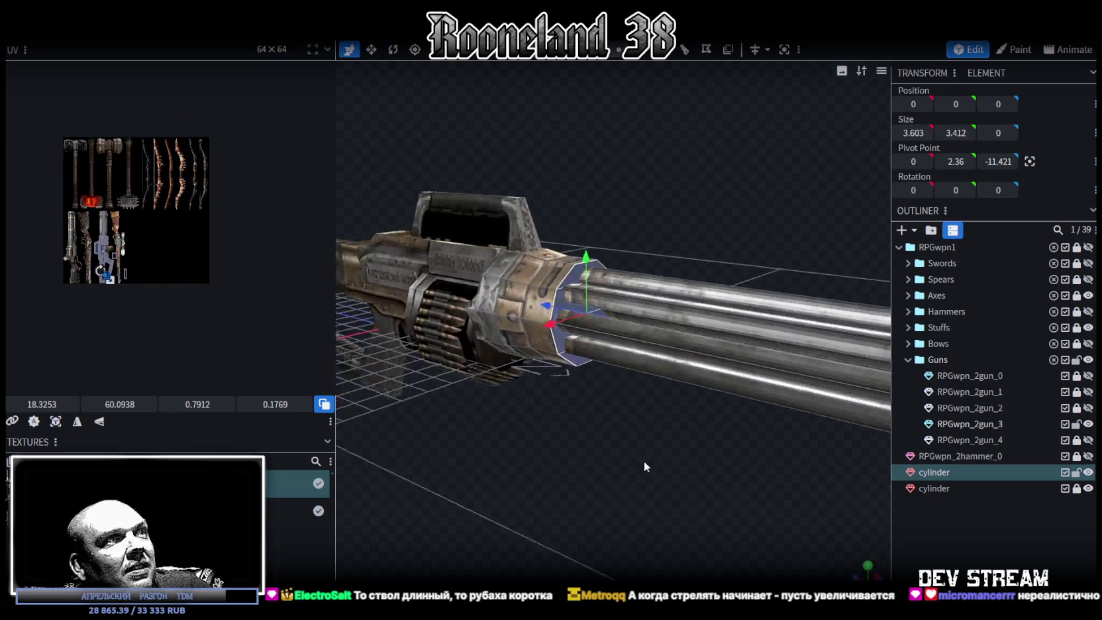
{"action": "scroll", "coordinate": [646, 461], "scroll_direction": "up", "scroll_amount": 3}
{"action": "key", "text": "ctrl+c"}
{"action": "key", "text": "ctrl+v"}
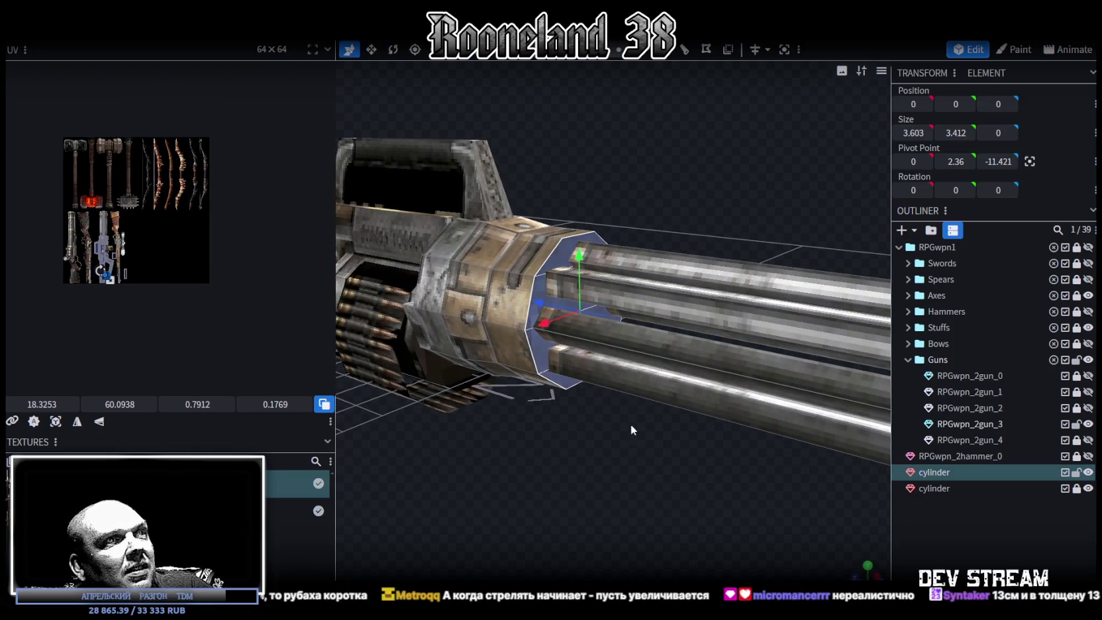
{"action": "scroll", "coordinate": [630, 415], "scroll_direction": "down", "scroll_amount": 4}
{"action": "left_click_drag", "start_coordinate": [631, 406], "coordinate": [658, 403]}
{"action": "left_click_drag", "start_coordinate": [528, 298], "coordinate": [768, 304]}
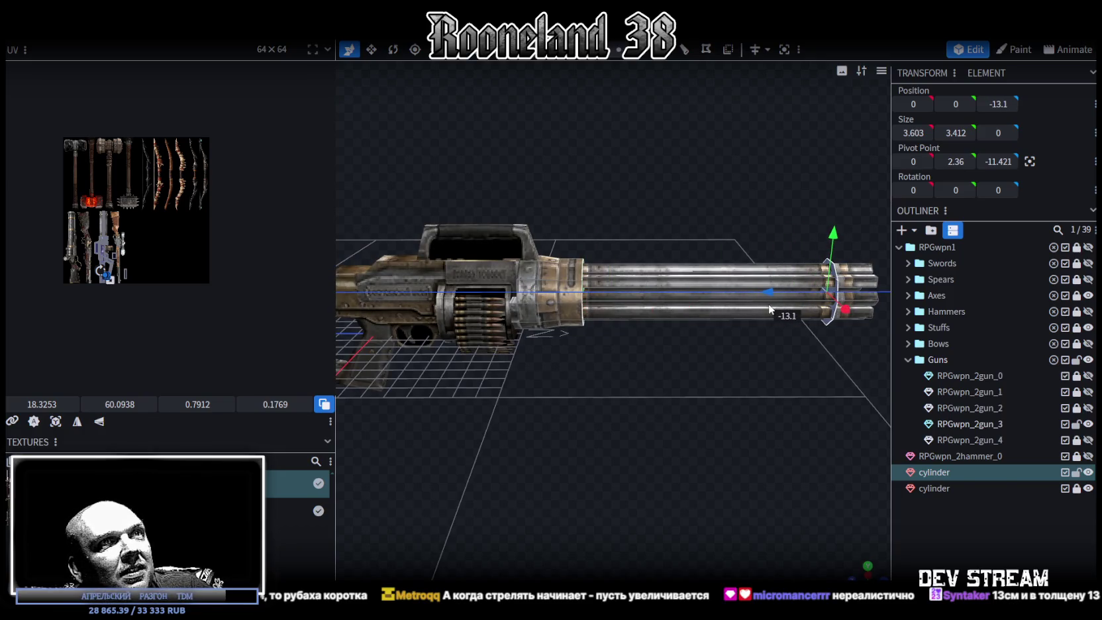
{"action": "scroll", "coordinate": [728, 351], "scroll_direction": "up", "scroll_amount": 3}
{"action": "mouse_move", "coordinate": [703, 393]}
{"action": "left_mouse_down"}
{"action": "mouse_move", "coordinate": [668, 416]}
{"action": "mouse_move", "coordinate": [723, 454]}
{"action": "mouse_move", "coordinate": [702, 457]}
{"action": "left_mouse_up"}
{"action": "scroll", "coordinate": [682, 417], "scroll_direction": "up", "scroll_amount": 3}
Extrude the copied ring 0.45 along Z- to give it thickness
{"action": "key", "text": "e"}
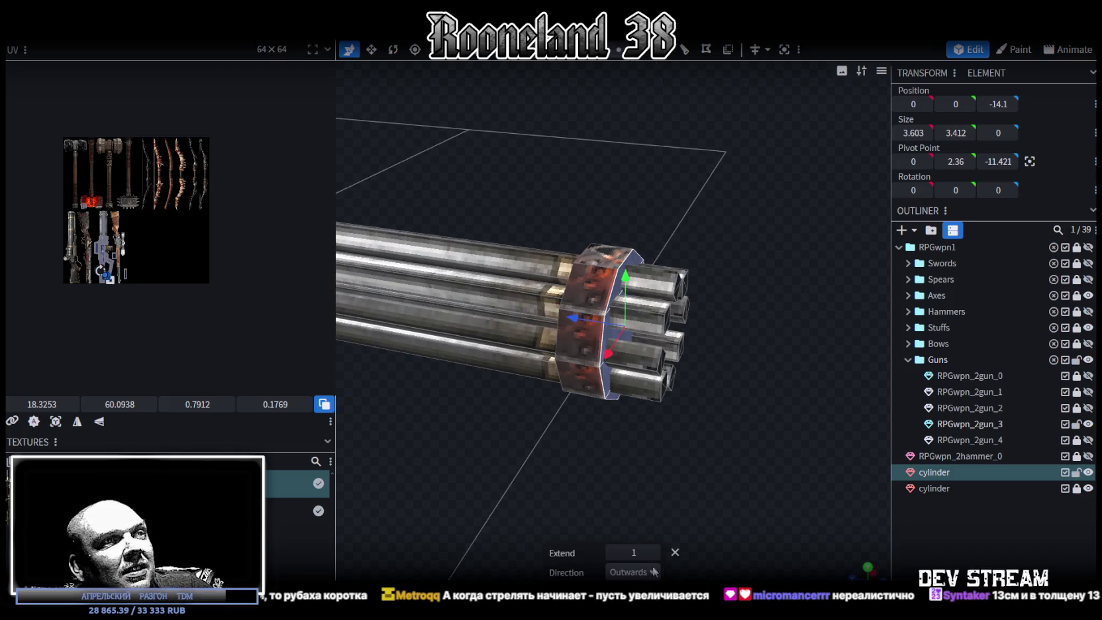
{"action": "left_click", "coordinate": [647, 573]}
{"action": "left_click", "coordinate": [620, 547]}
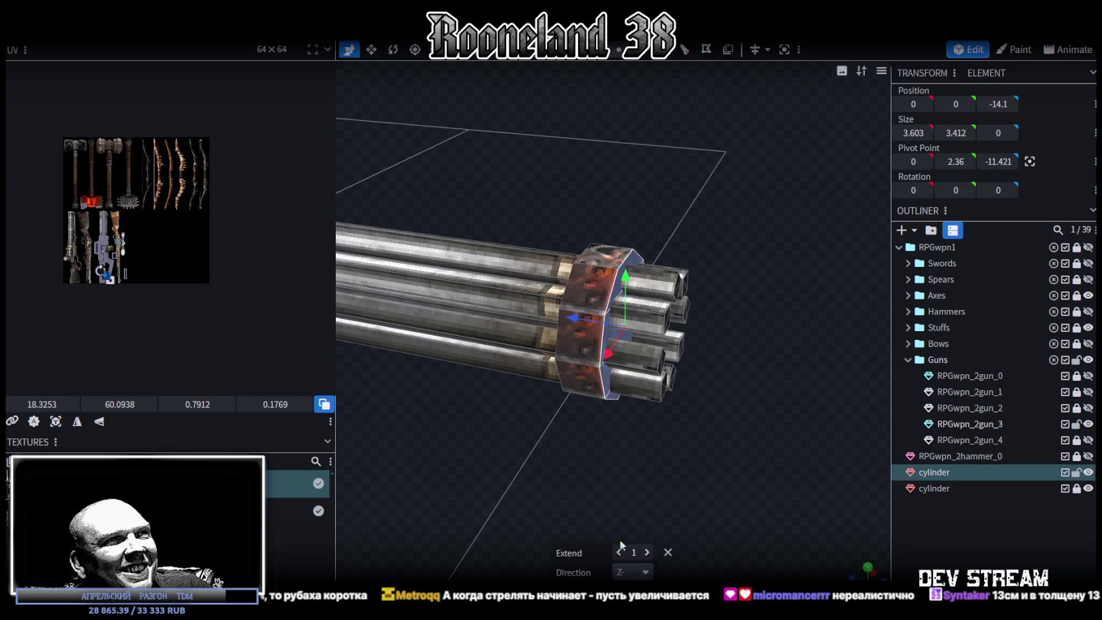
{"action": "left_click", "coordinate": [620, 551]}
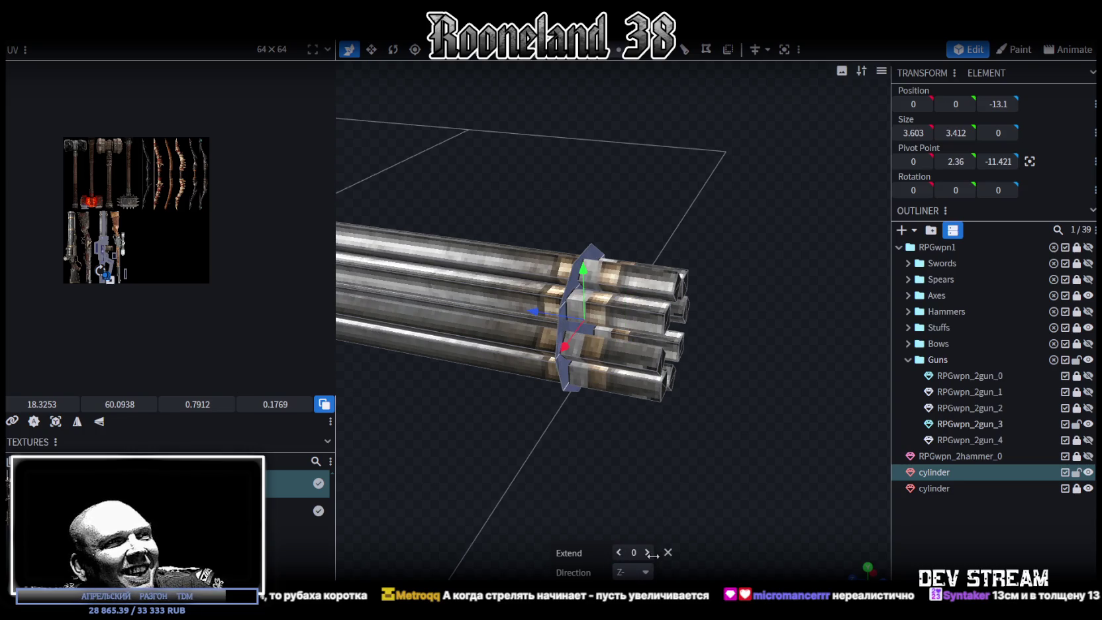
{"action": "left_click", "coordinate": [647, 552]}
{"action": "left_click", "coordinate": [647, 552]}
{"action": "left_click", "coordinate": [647, 552]}
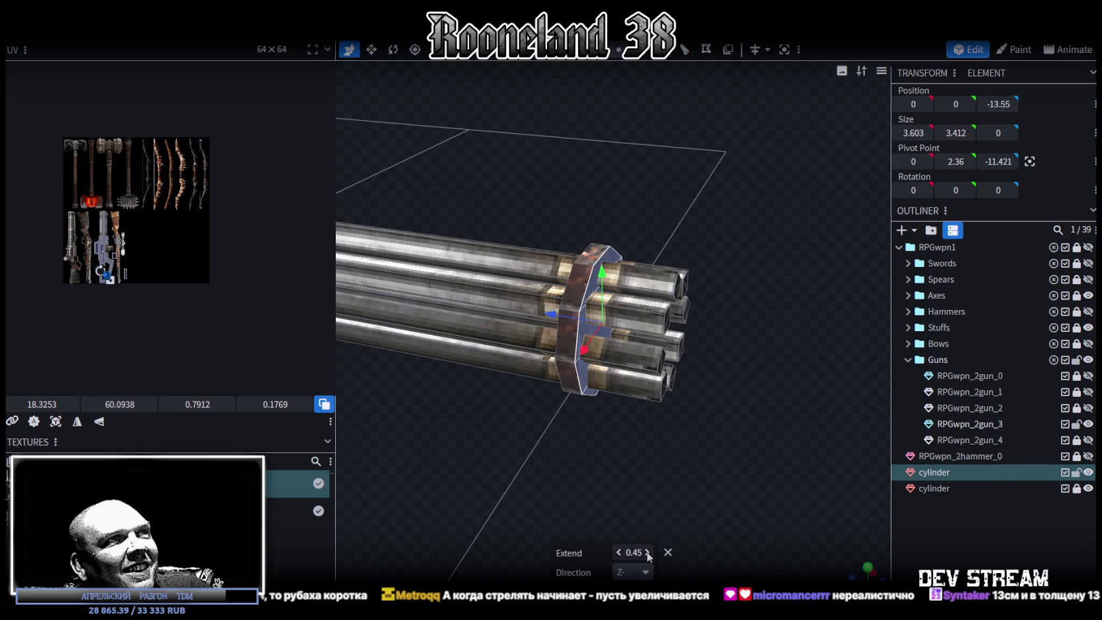